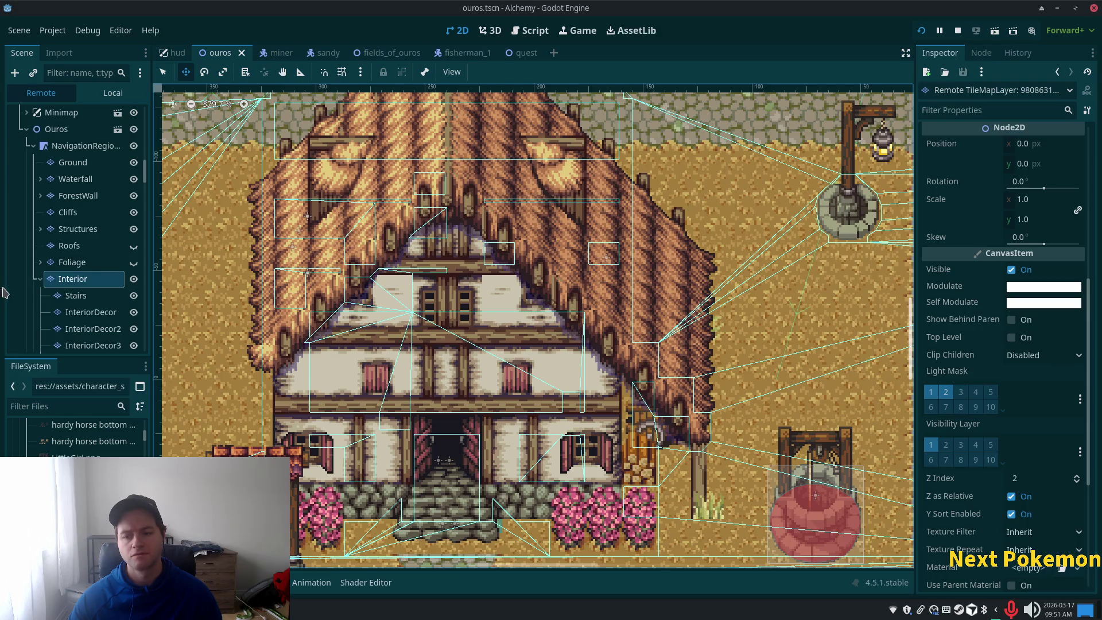
Switch the Scene dock to the Local scene tree and select the Sandy NPC.
key(alt+Tab)
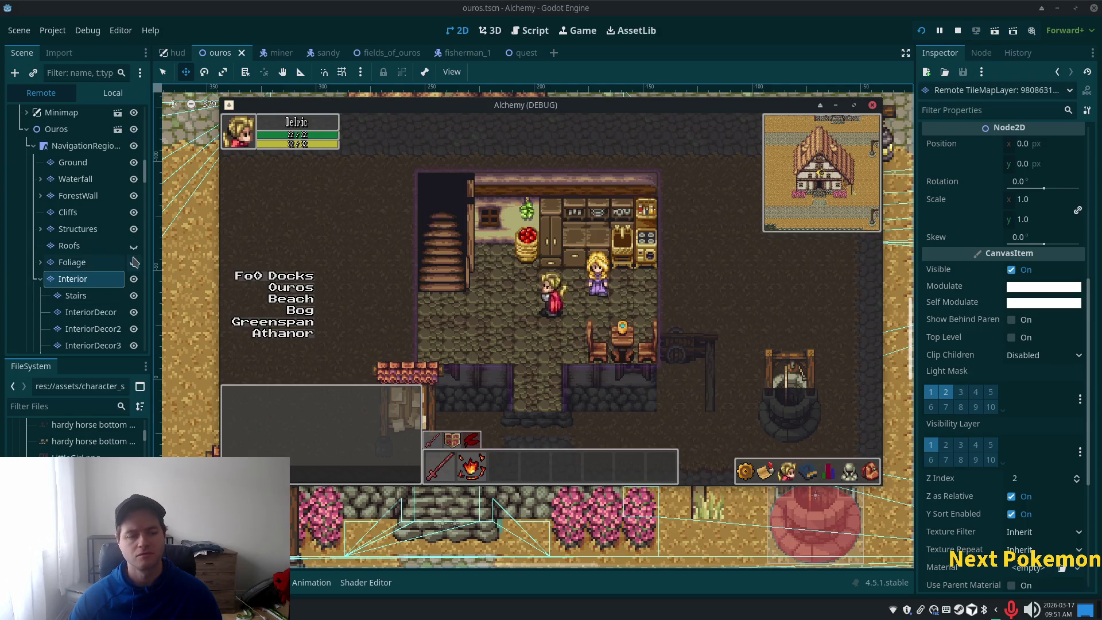
mouse_move(148, 172)
mouse_down()
mouse_move(143, 338)
mouse_move(140, 318)
mouse_up()
click(113, 92)
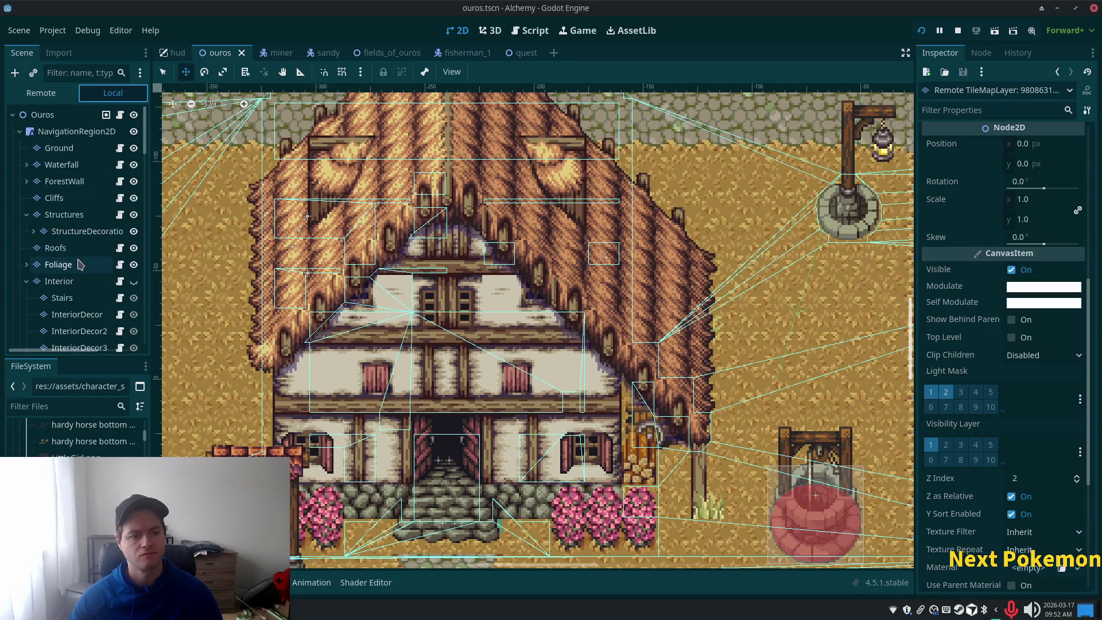
scroll(82, 260, down, 3)
click(63, 207)
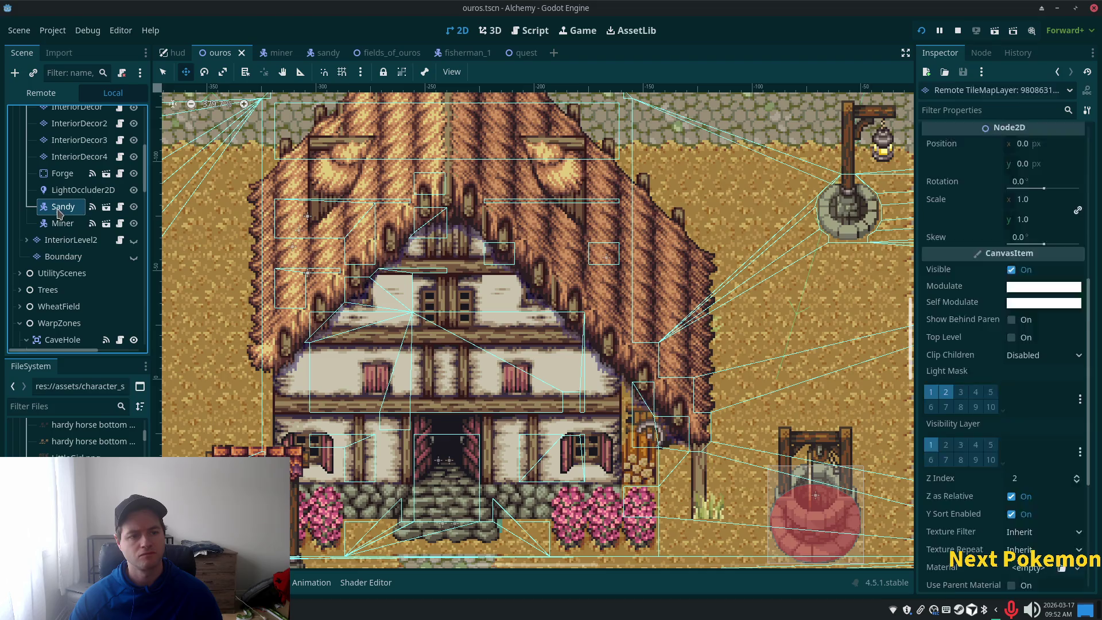
Set Sandy's Z Index to 8, rerun the game, and walk the player away from her.
click(1030, 465)
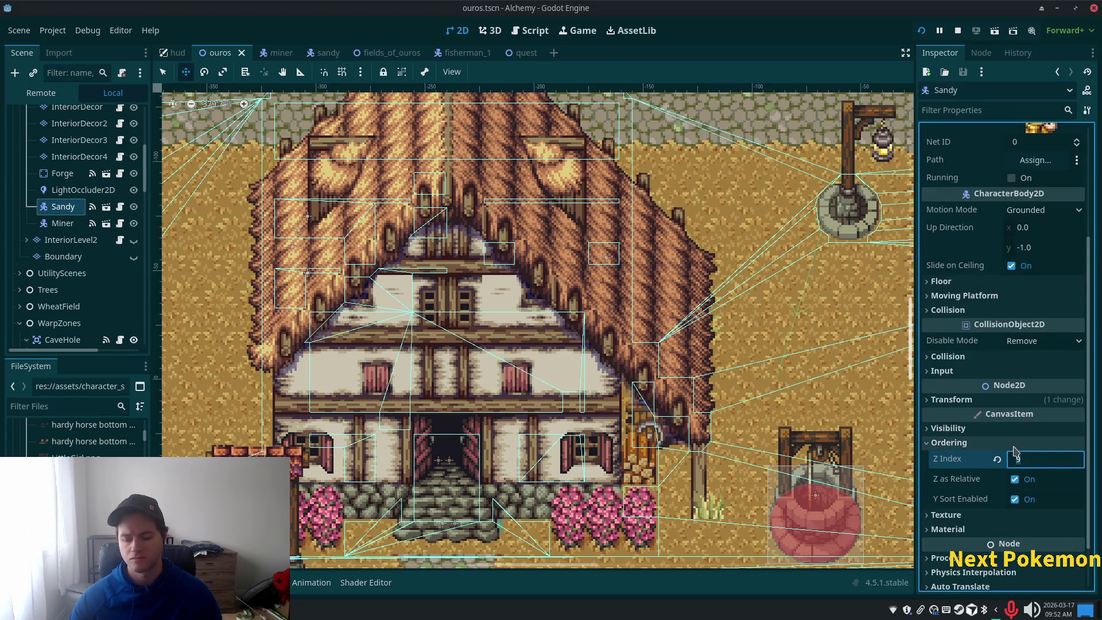
key(Return)
key(F5)
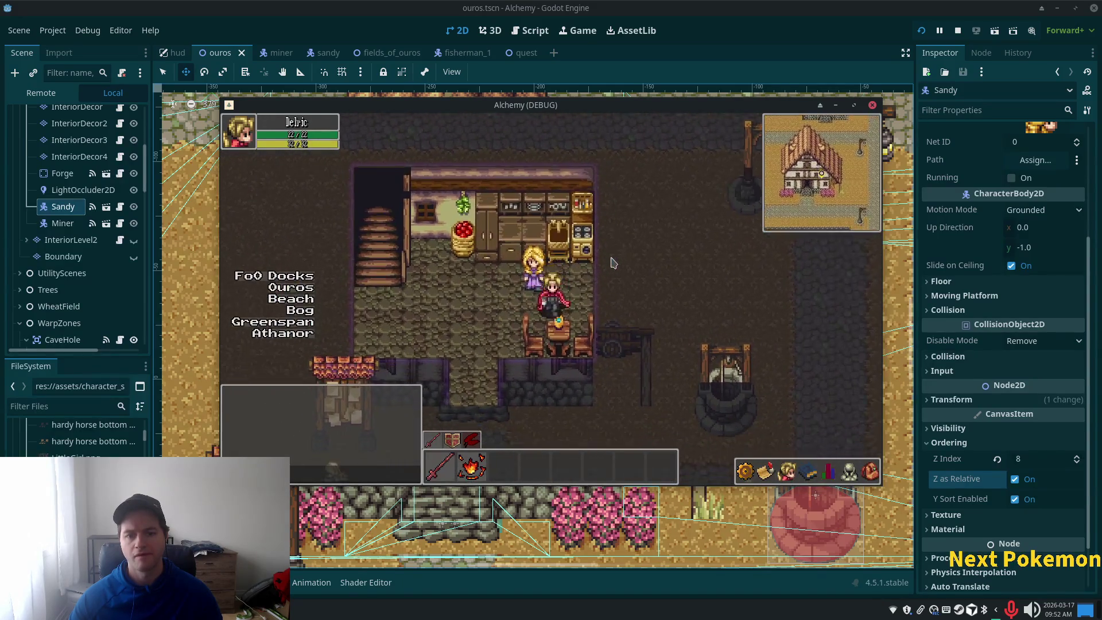
key(Left)
key(Down)
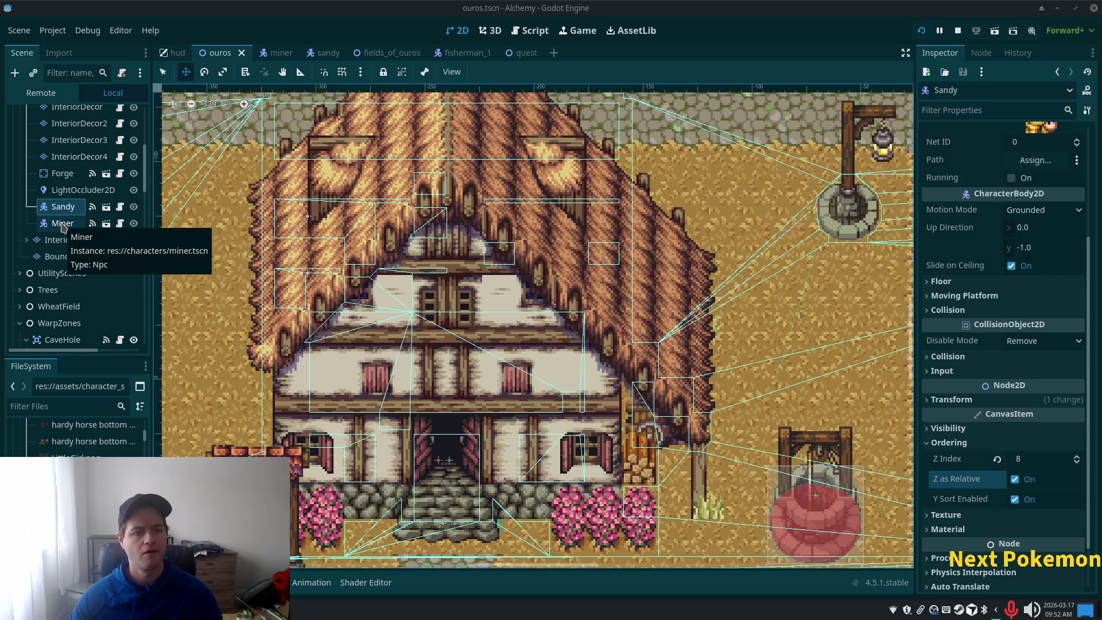
Select Miner and step its Ordering Z Index down from 10 to 8.
click(62, 223)
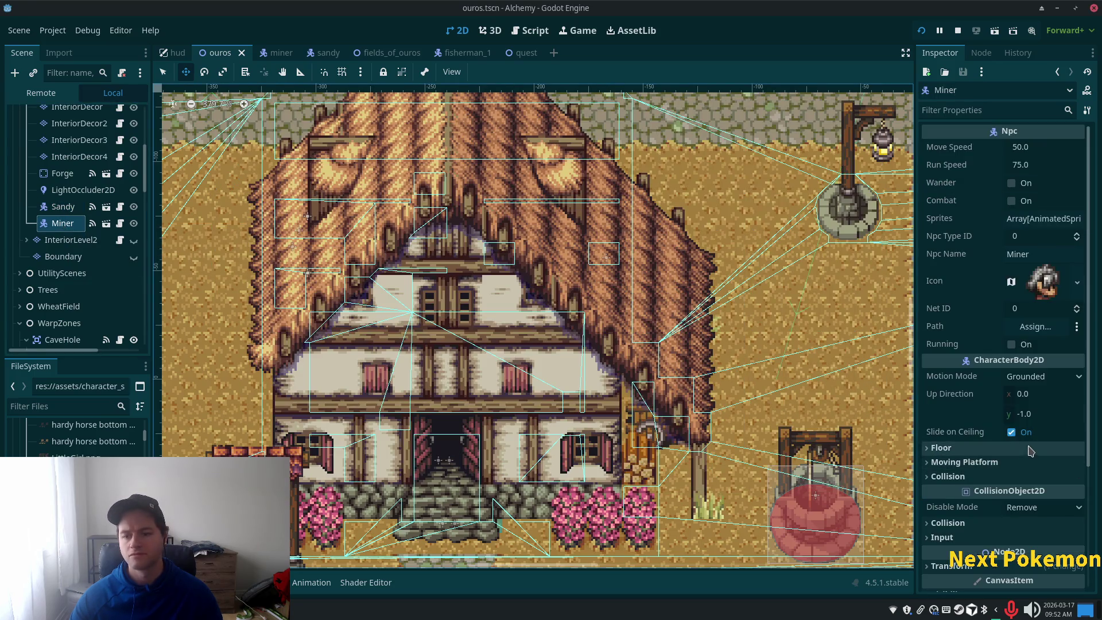
scroll(935, 471, down, 3)
click(937, 444)
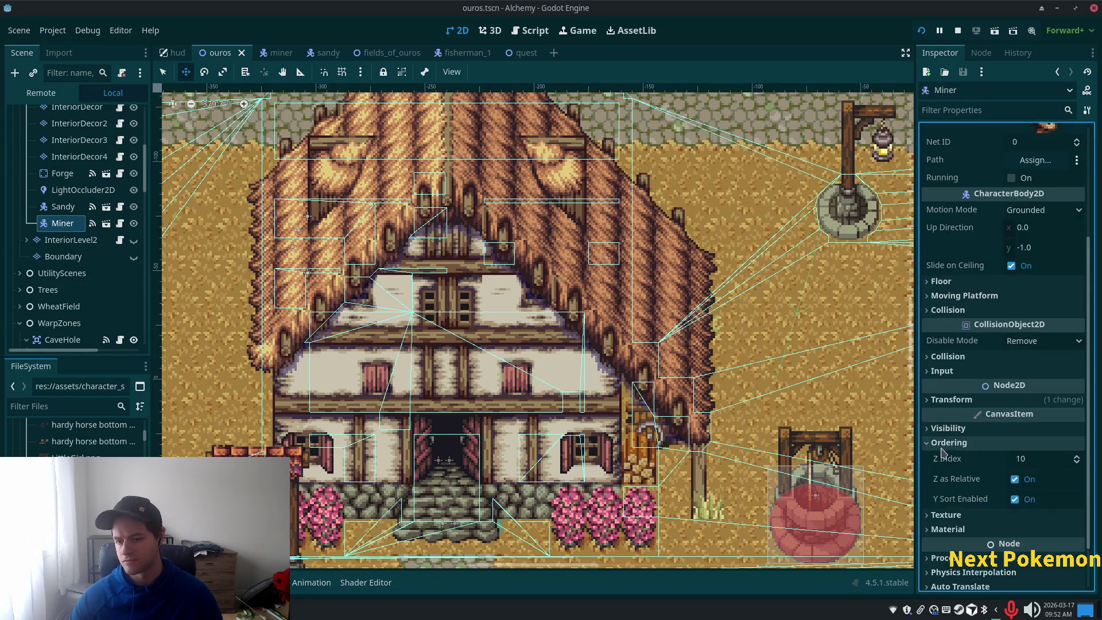
click(1077, 462)
click(1078, 462)
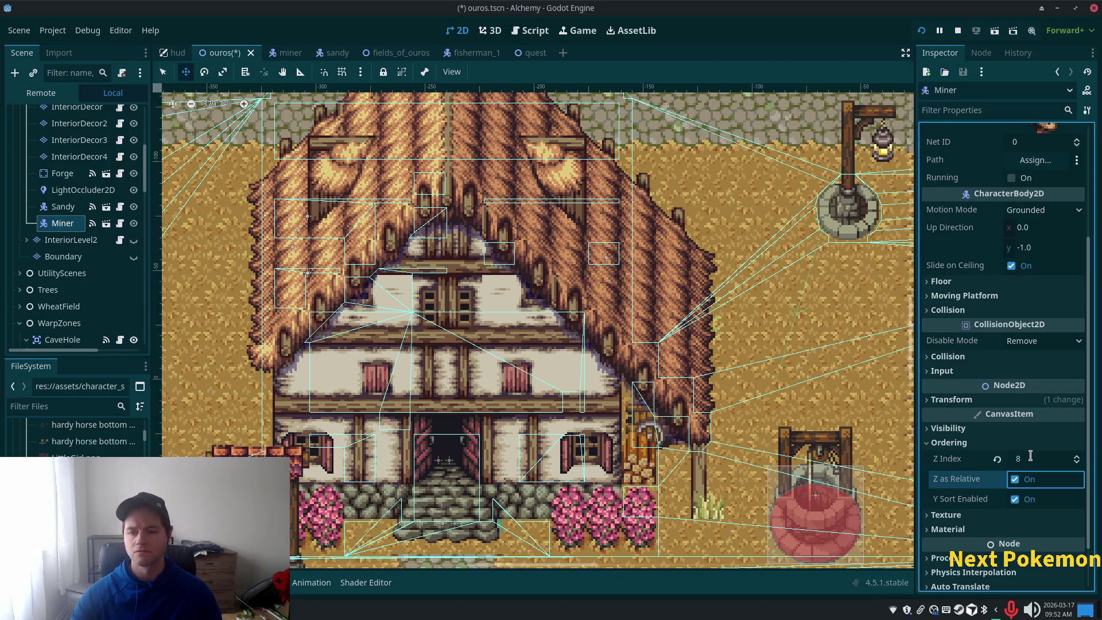
click(459, 52)
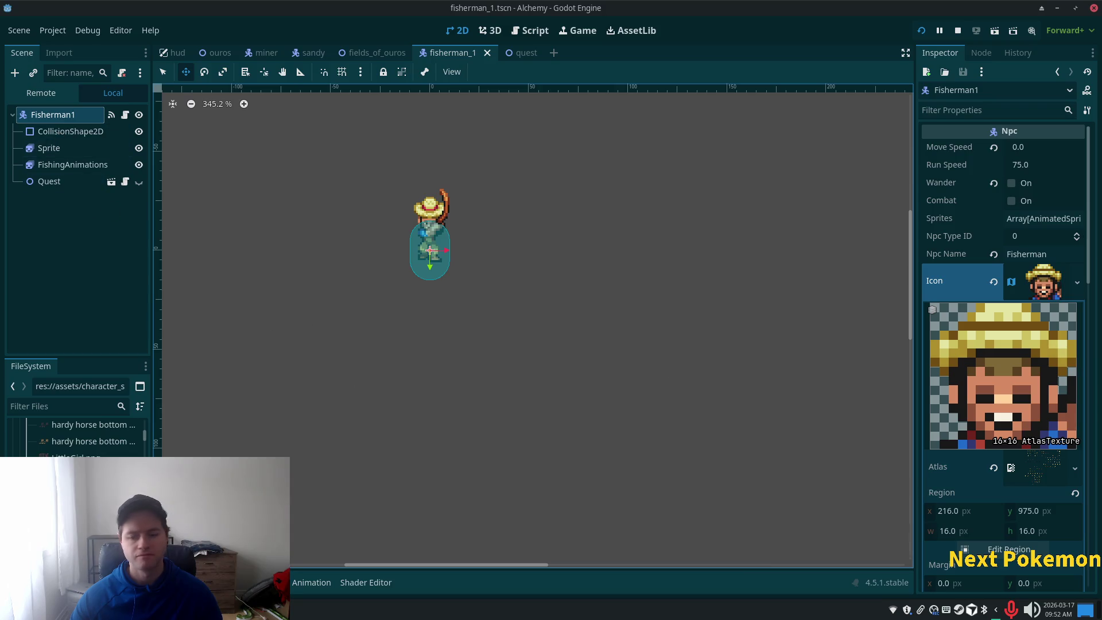
Enter 8 as Fisherman1's Z Index and launch the game to test it.
scroll(1033, 432, down, 15)
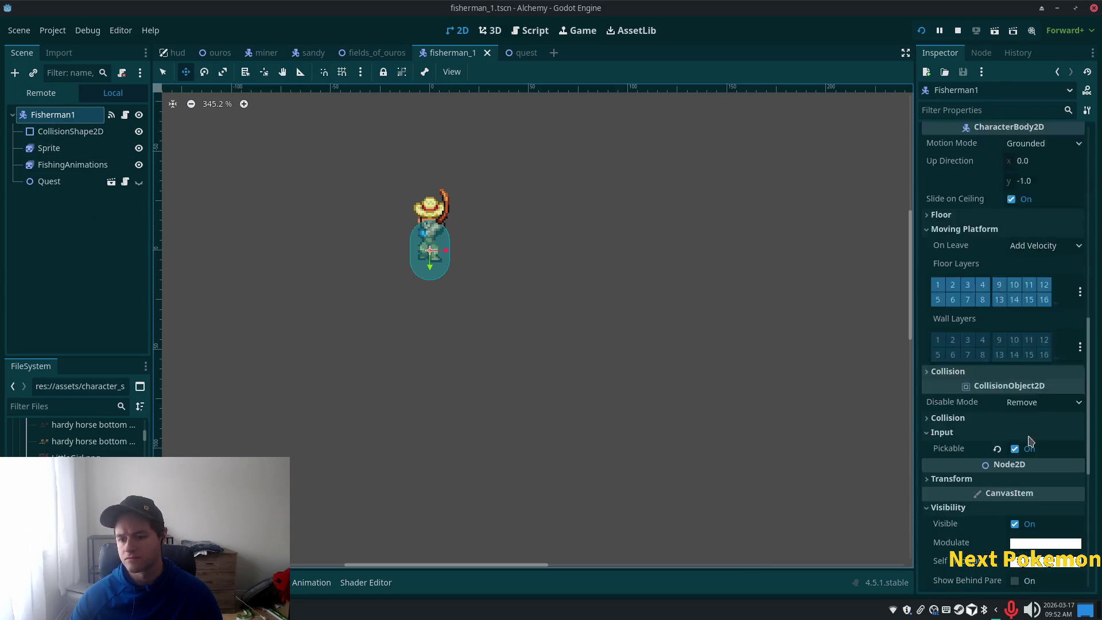
click(1042, 455)
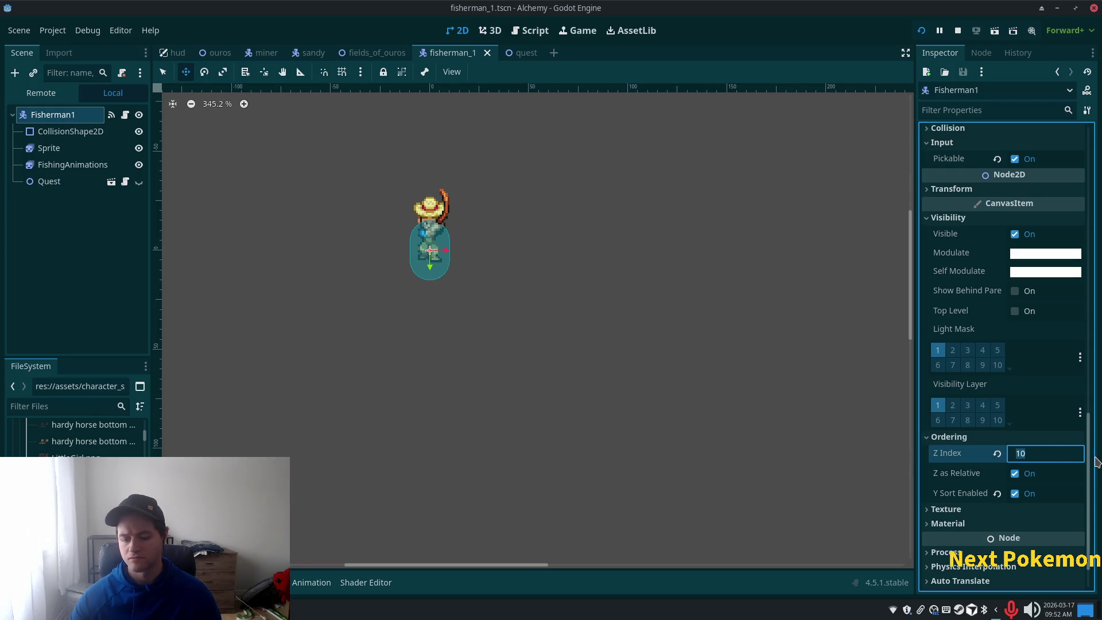
text(8)
key(Tab)
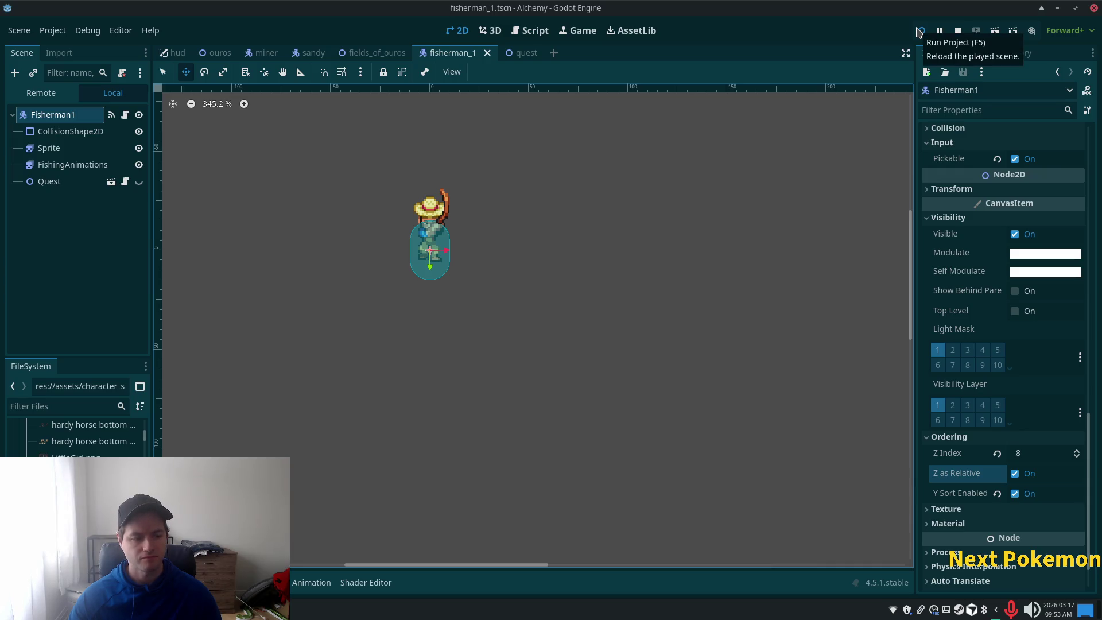
click(920, 32)
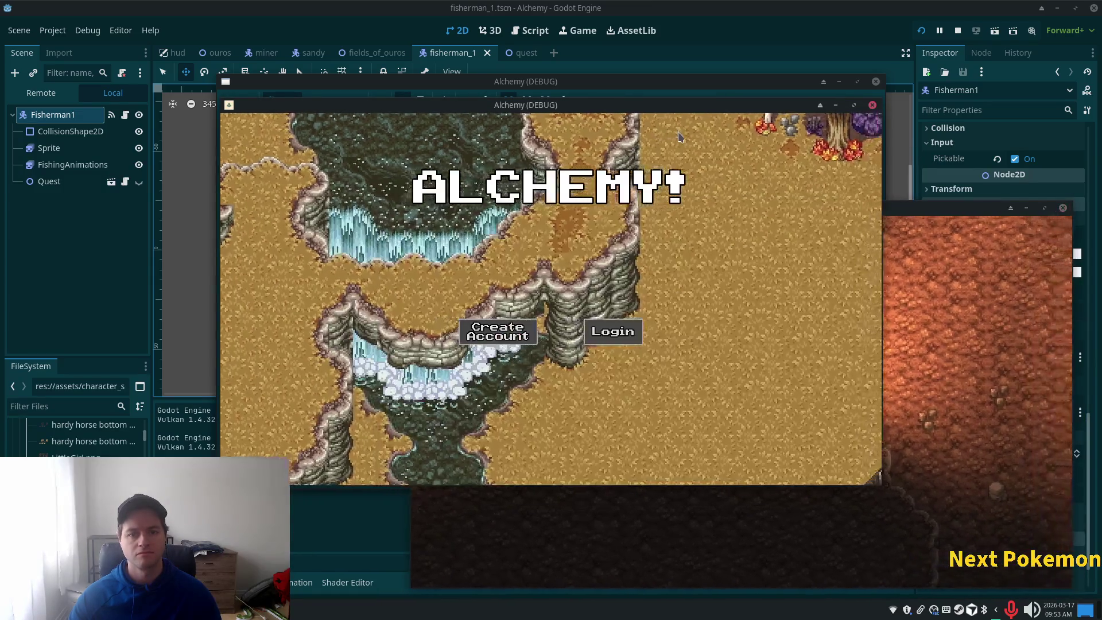
Walk into Ouros, through a building to its chair and out, then into the blonde villager's house.
key(Down)
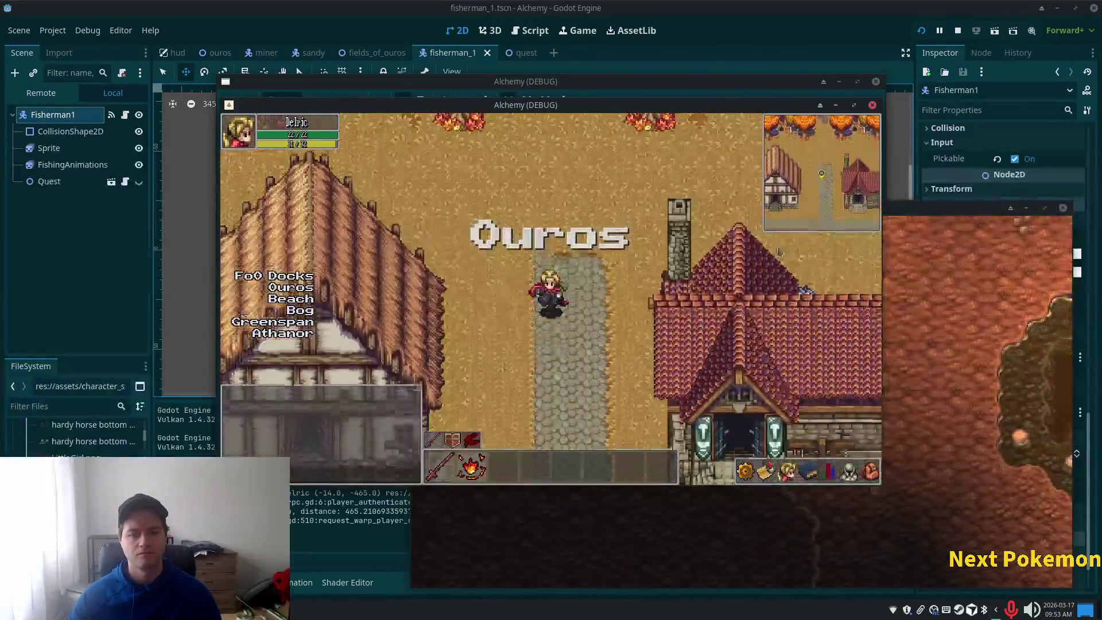
key(Right)
key(Up)
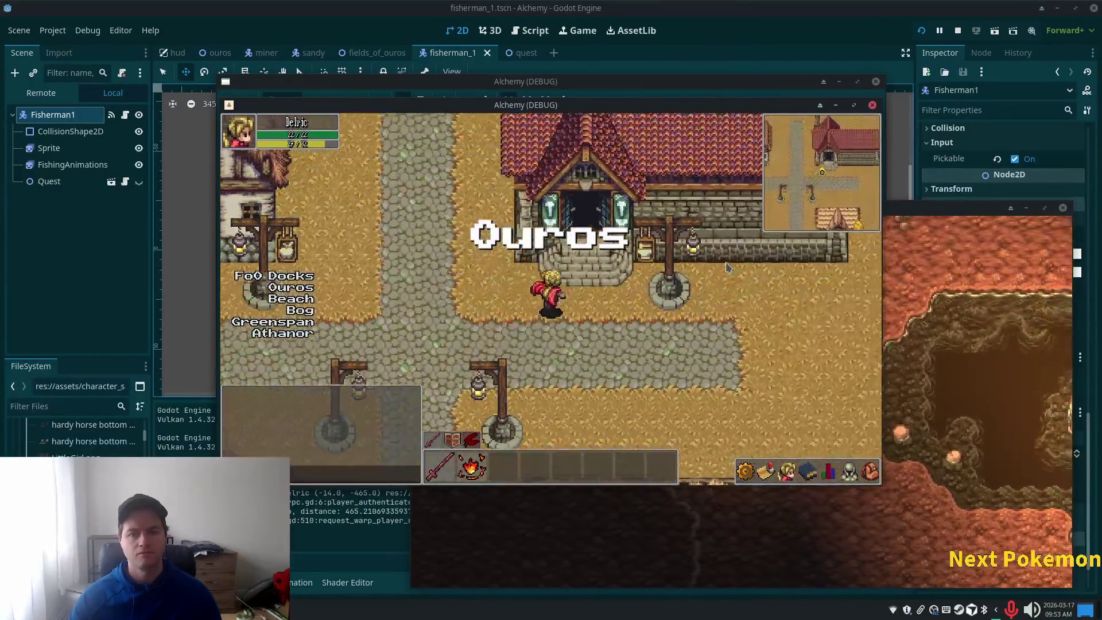
key(Right)
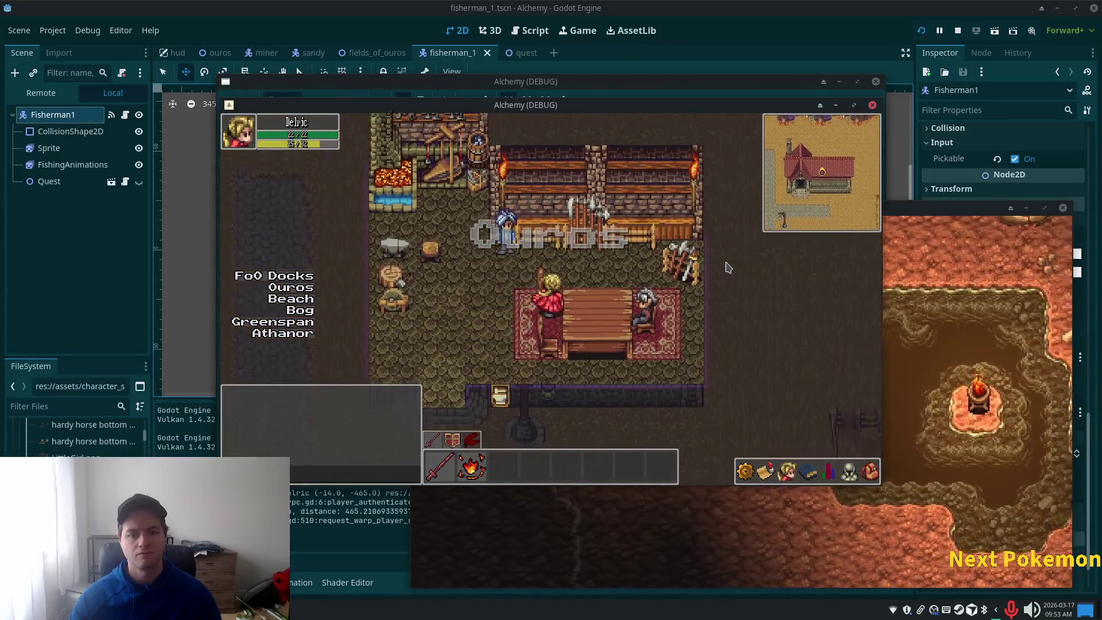
key(Right)
key(Down)
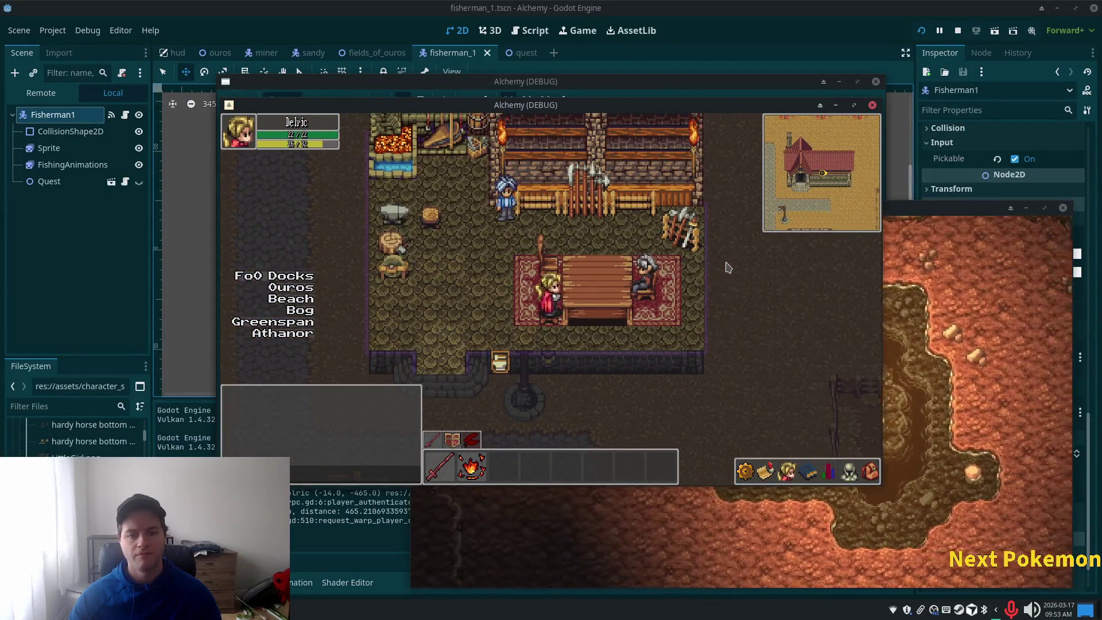
key(Down)
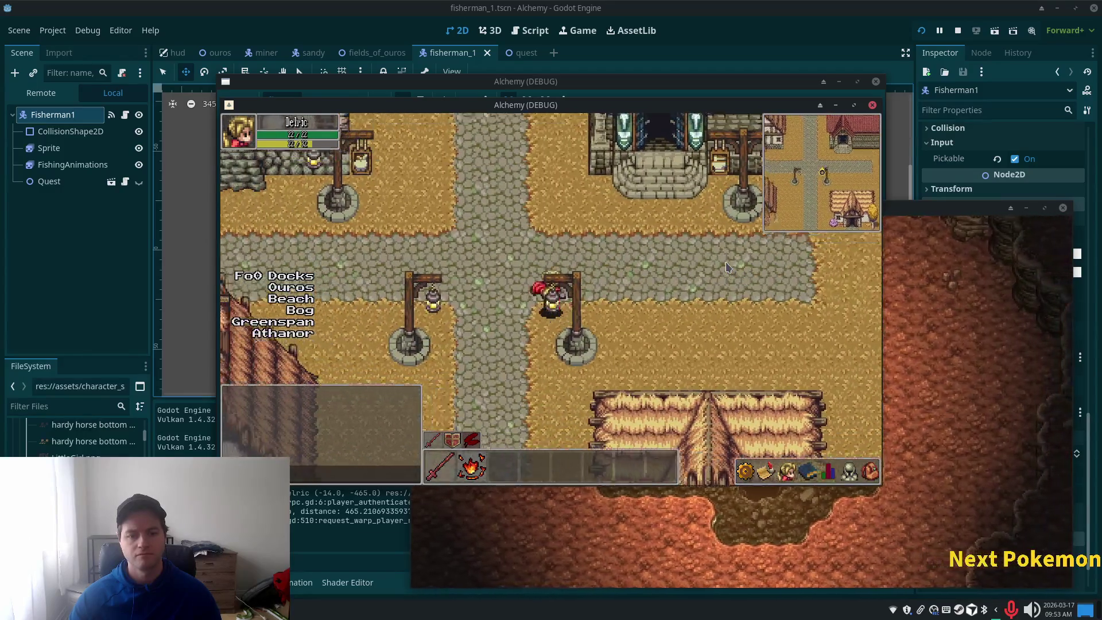
key(Left)
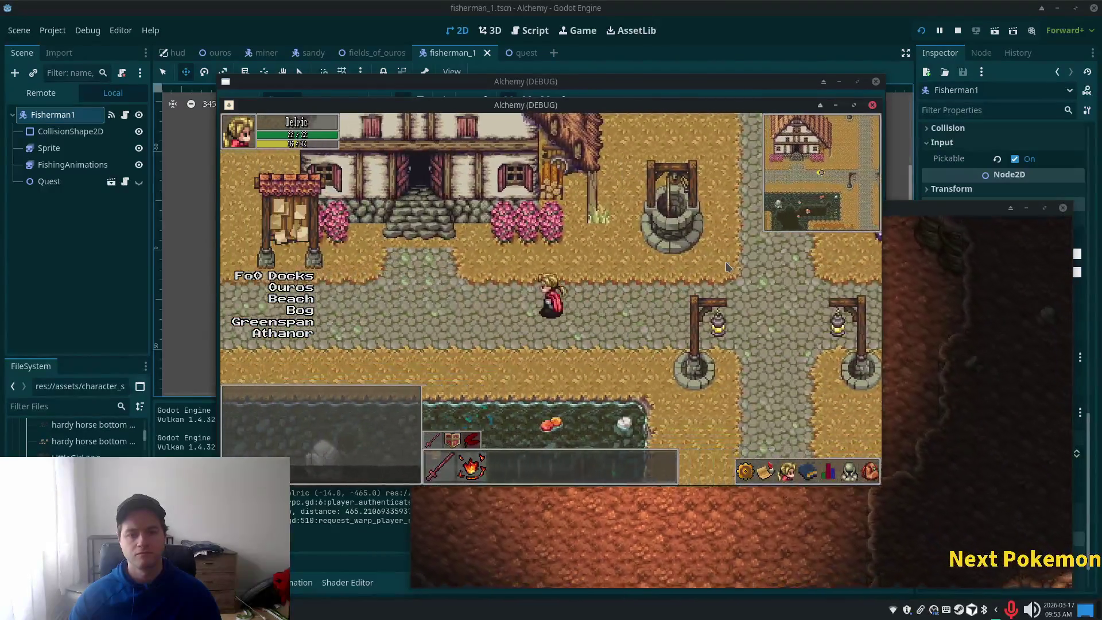
key(Up)
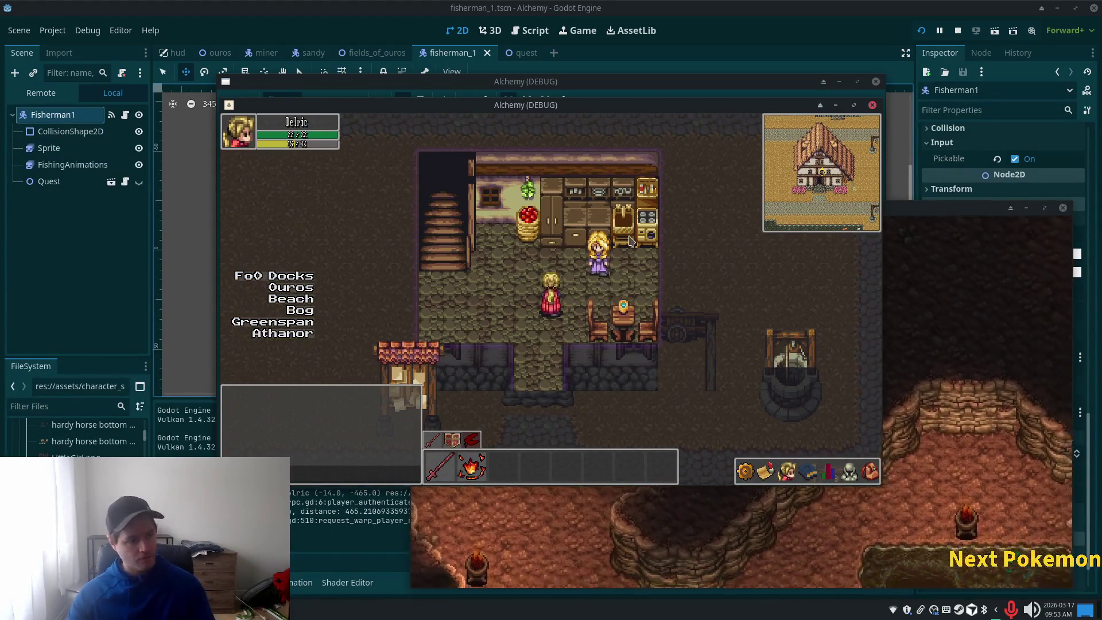
Walk behind the blonde villager to check layering, visit the upper floor, and exit the house.
key(Up)
key(Right)
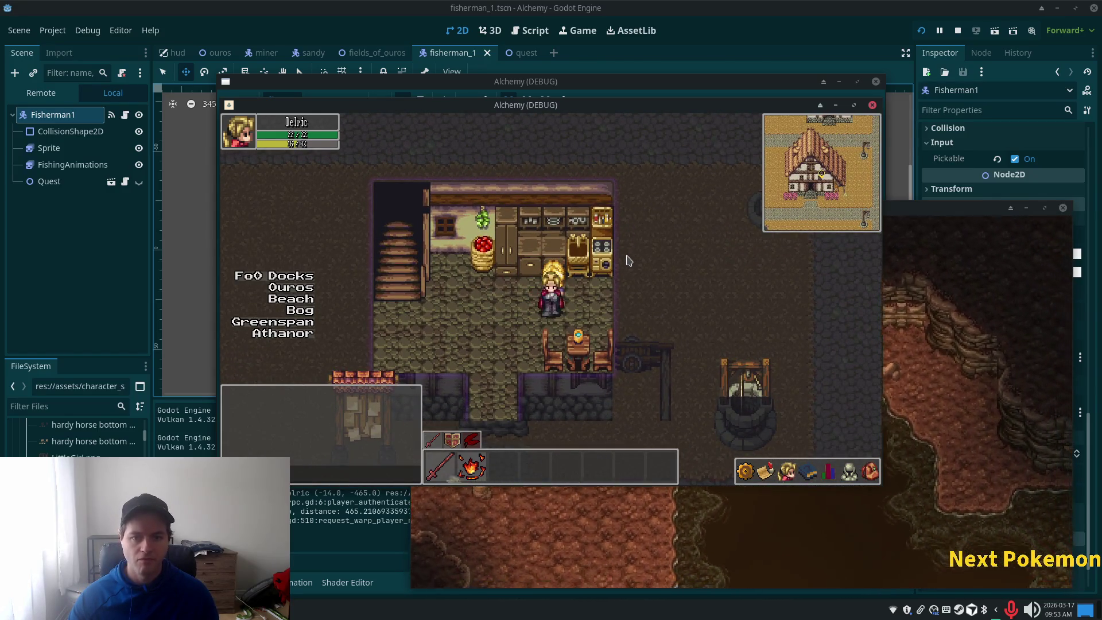
key(Up)
key(Left)
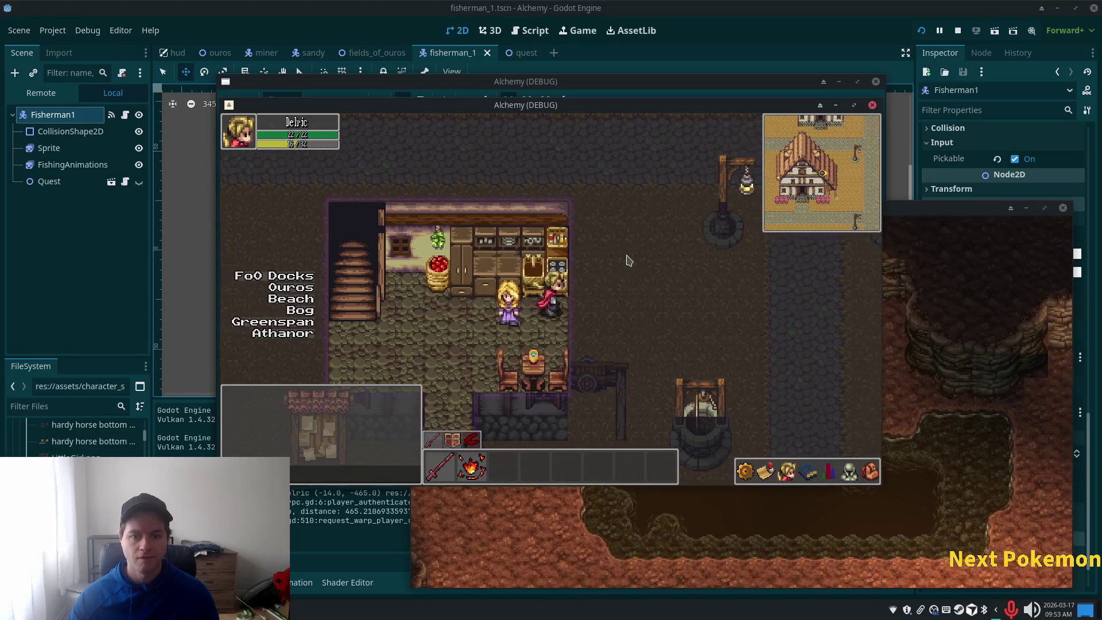
key(Left)
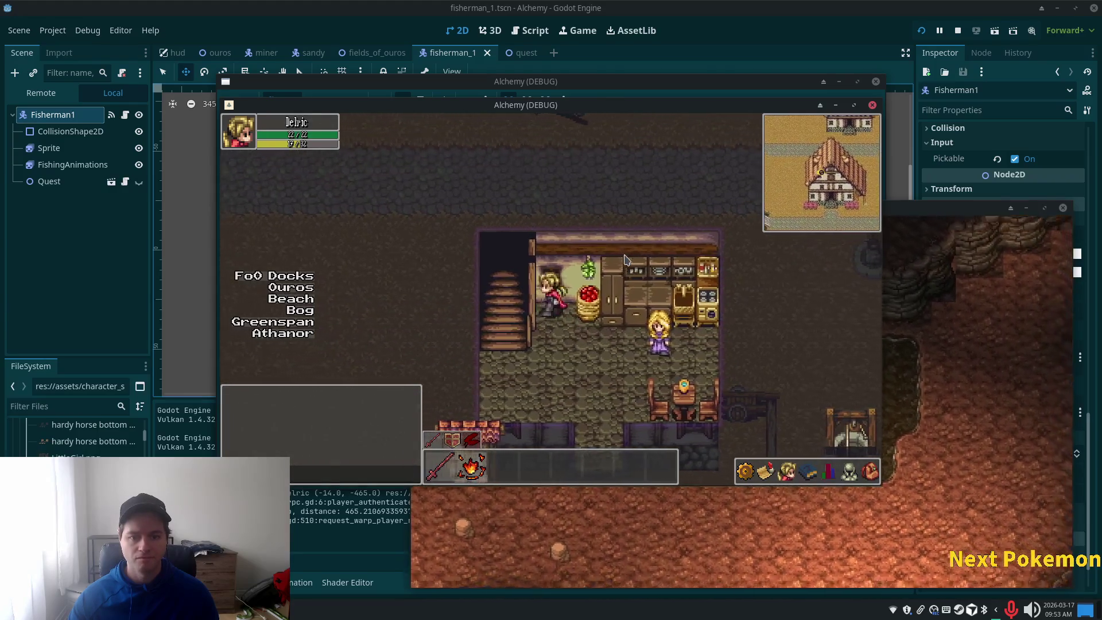
key(Left)
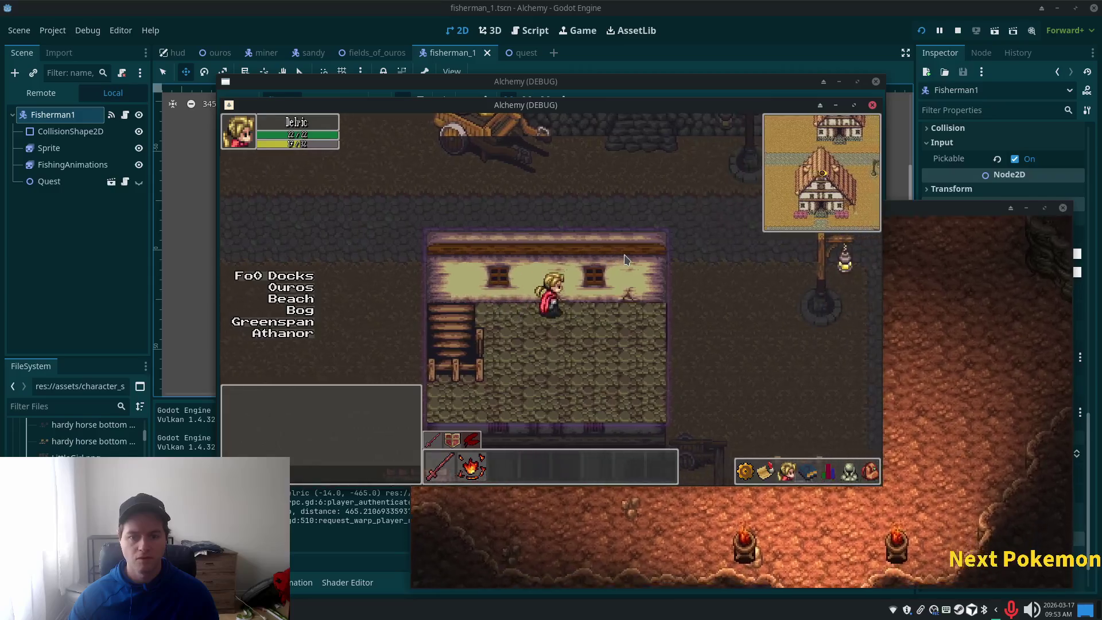
key(Left)
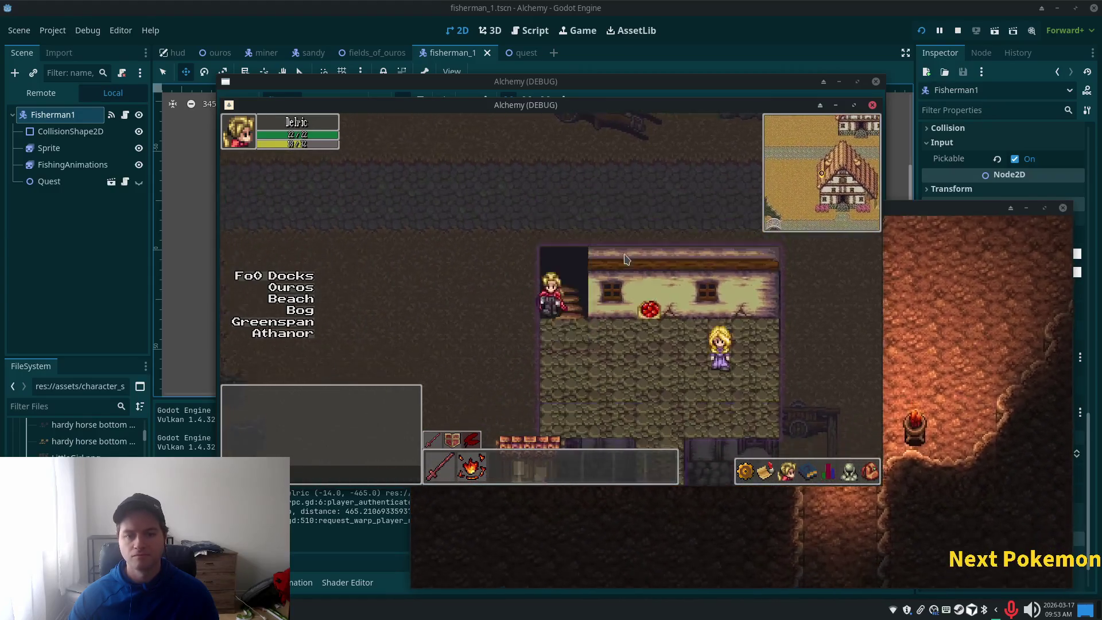
key(Down)
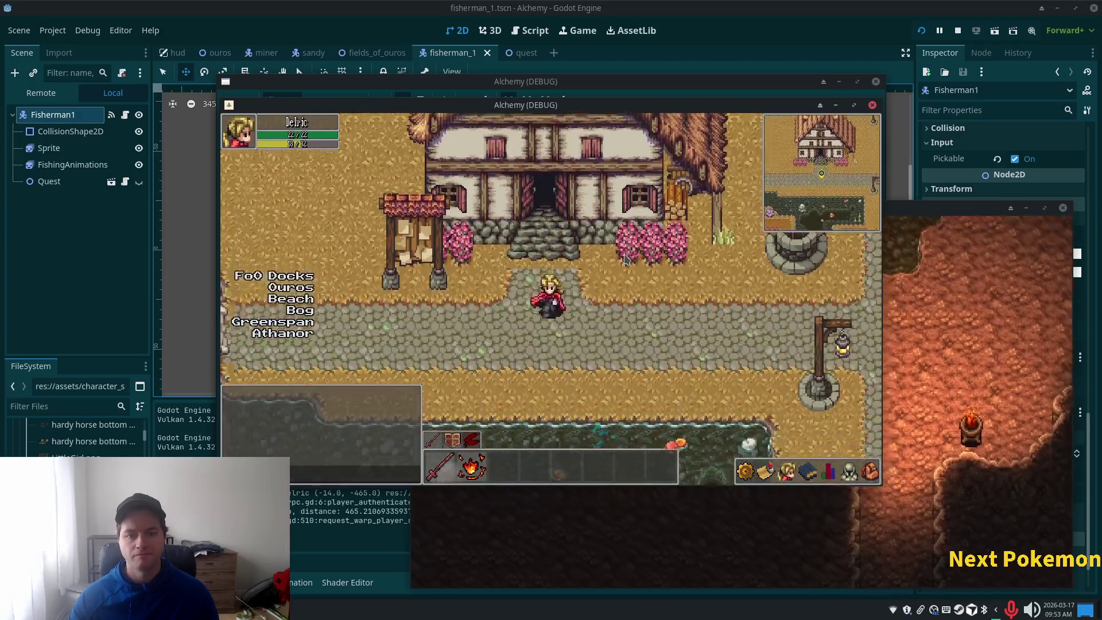
Visit the next house, then walk into the Weapon Vendor shop and back out.
key(Right)
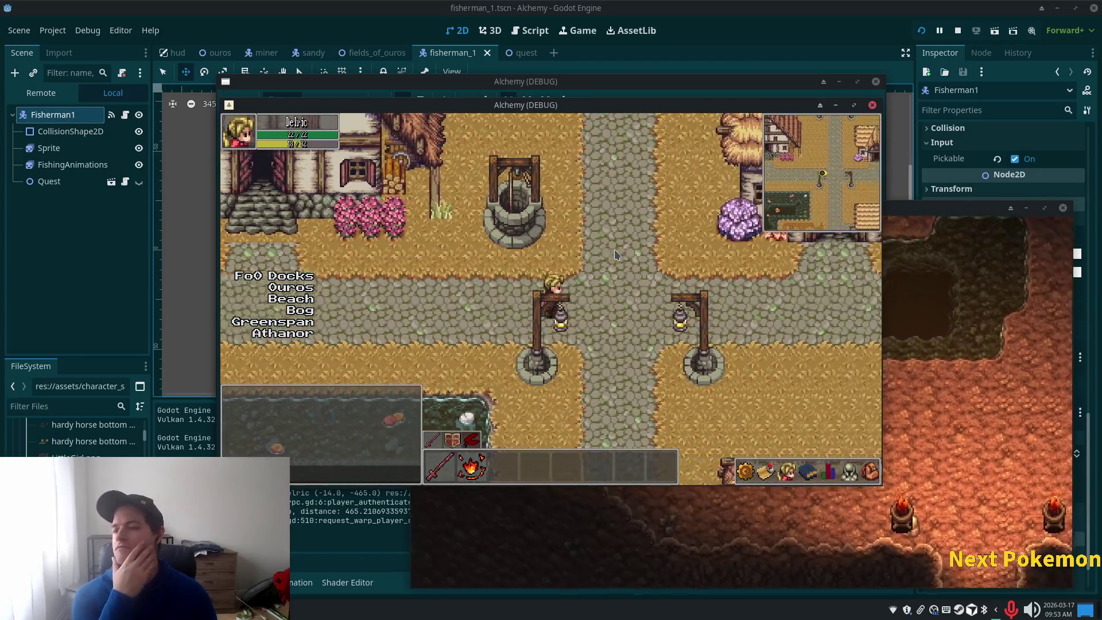
key(Up)
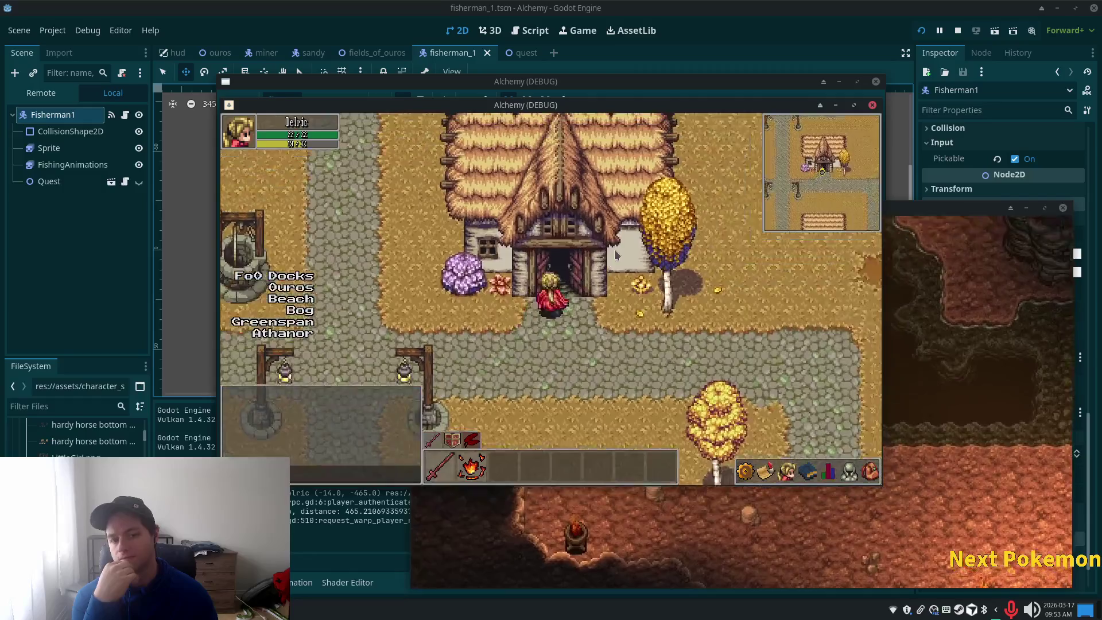
key(Down)
key(Left)
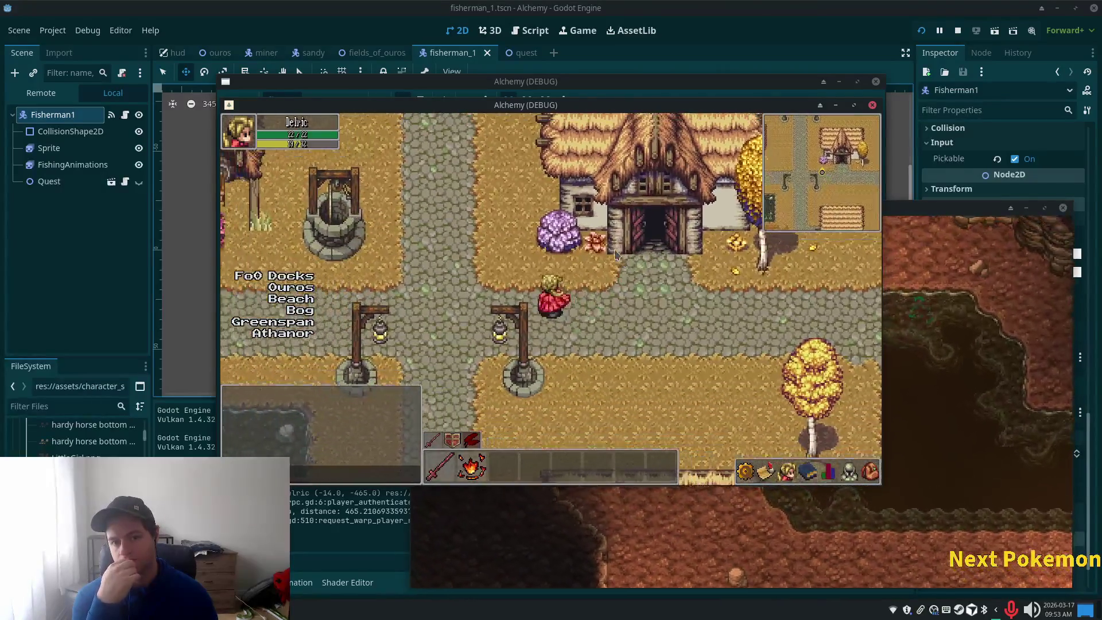
key(Up)
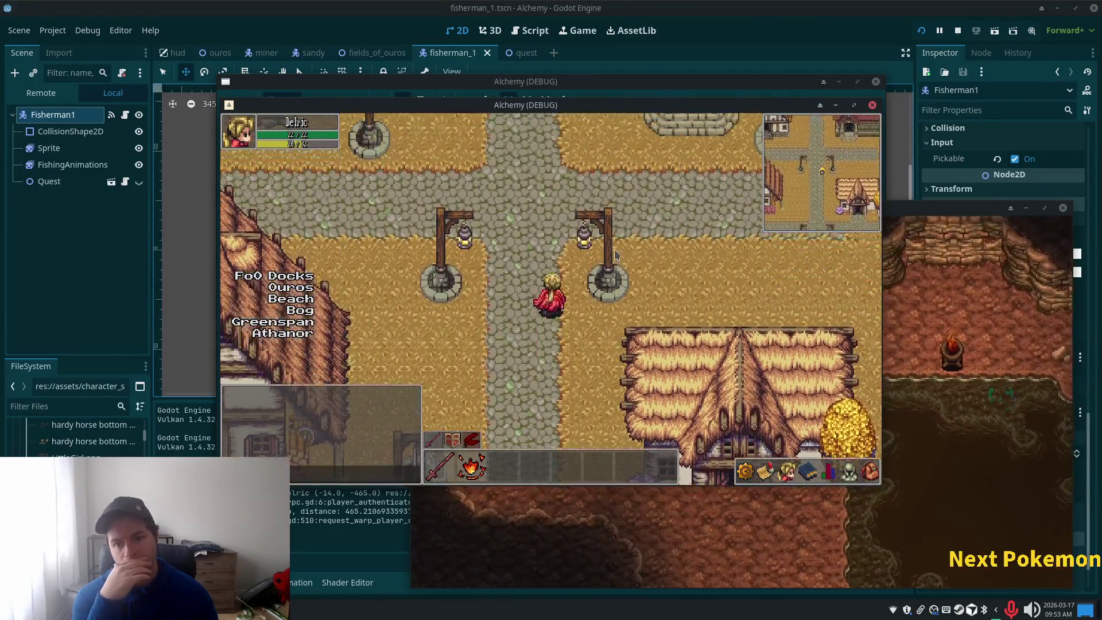
key(Left)
key(Right)
key(Up)
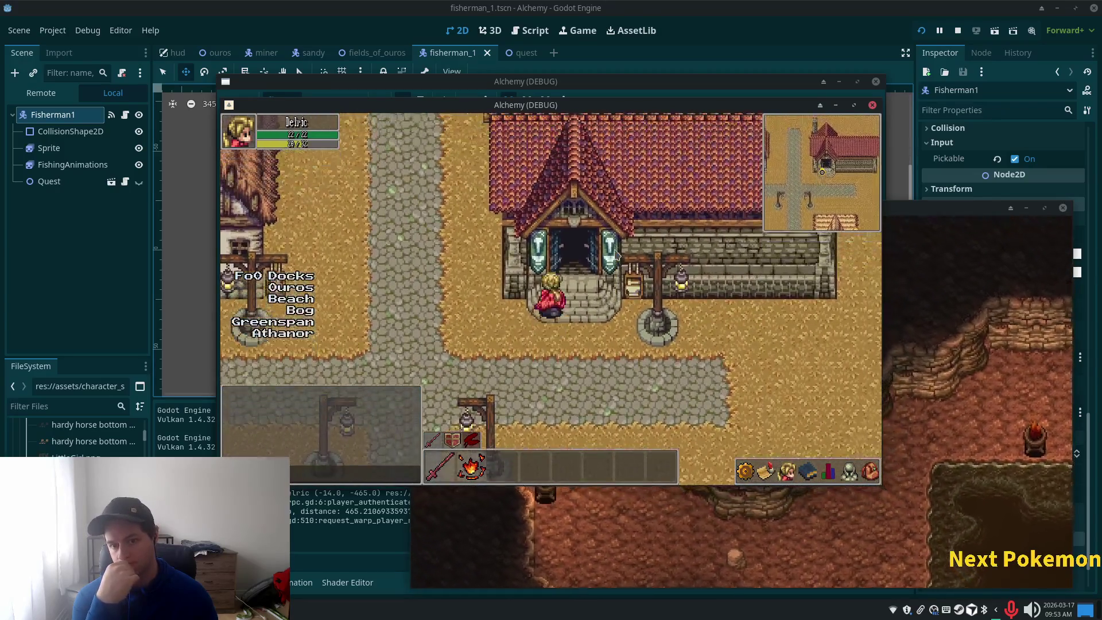
key(Up)
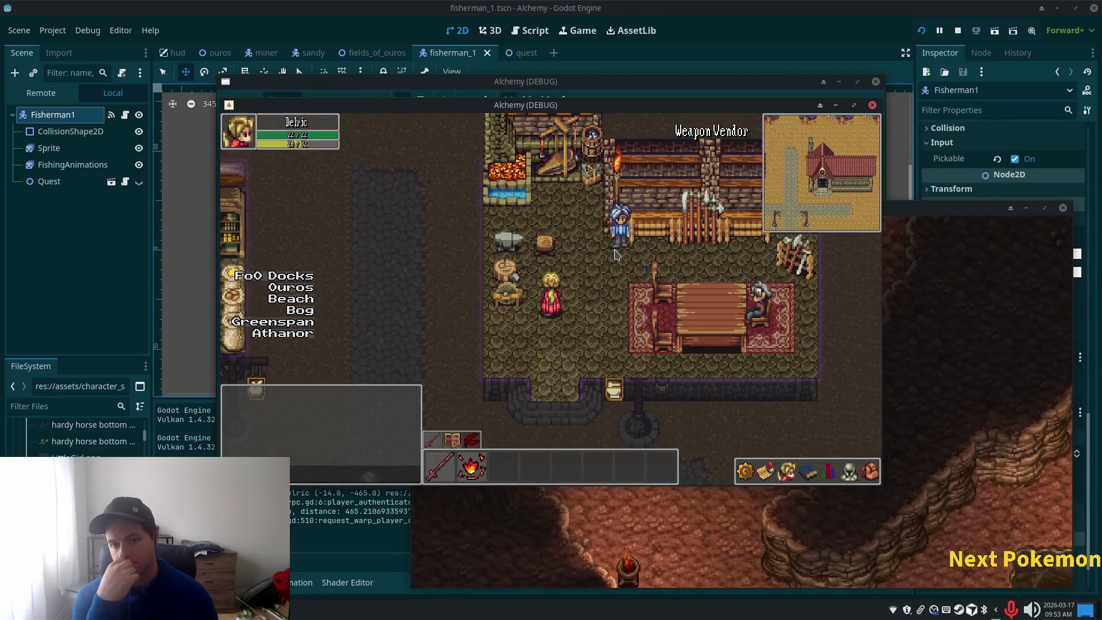
key(Down)
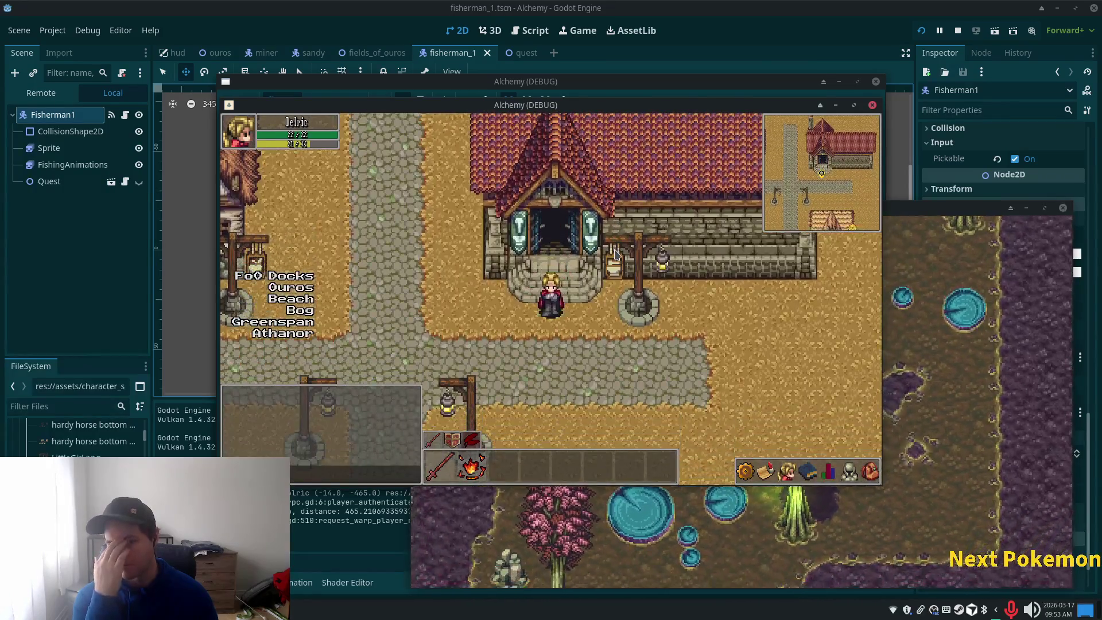
key(Down)
Walk from the crossroads down the lamp-post path and back up.
key(Left)
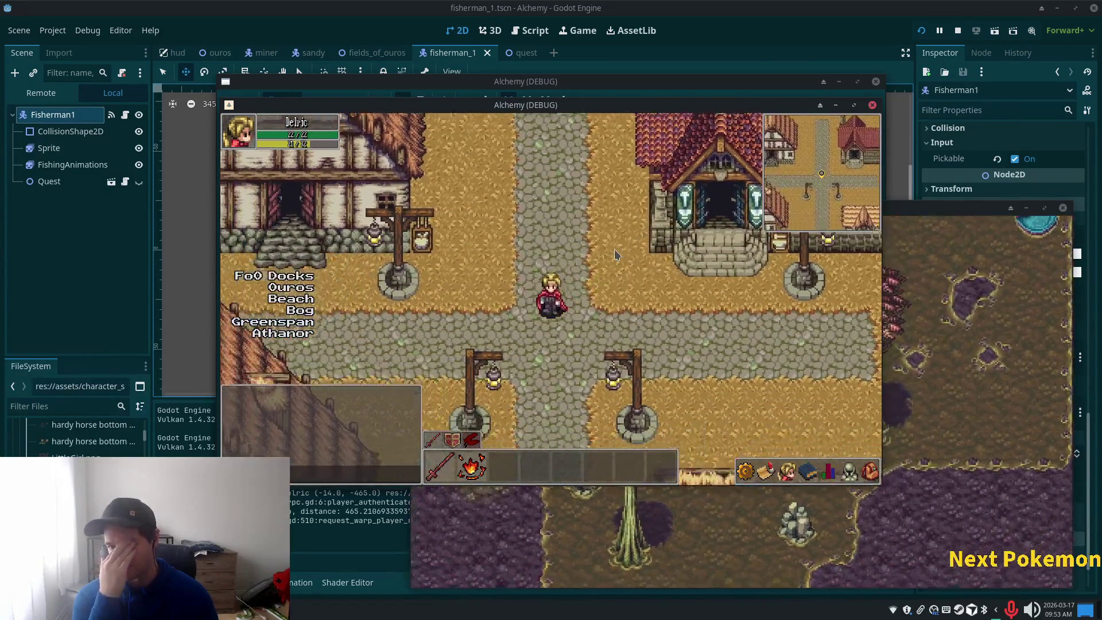
key(Right)
key(Down)
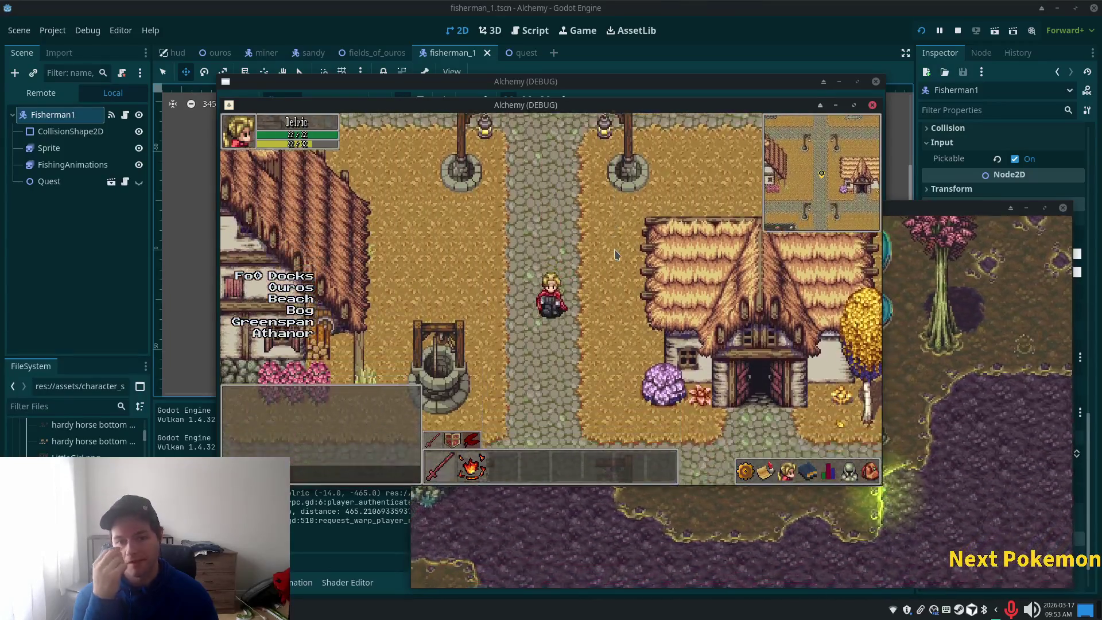
key(Down)
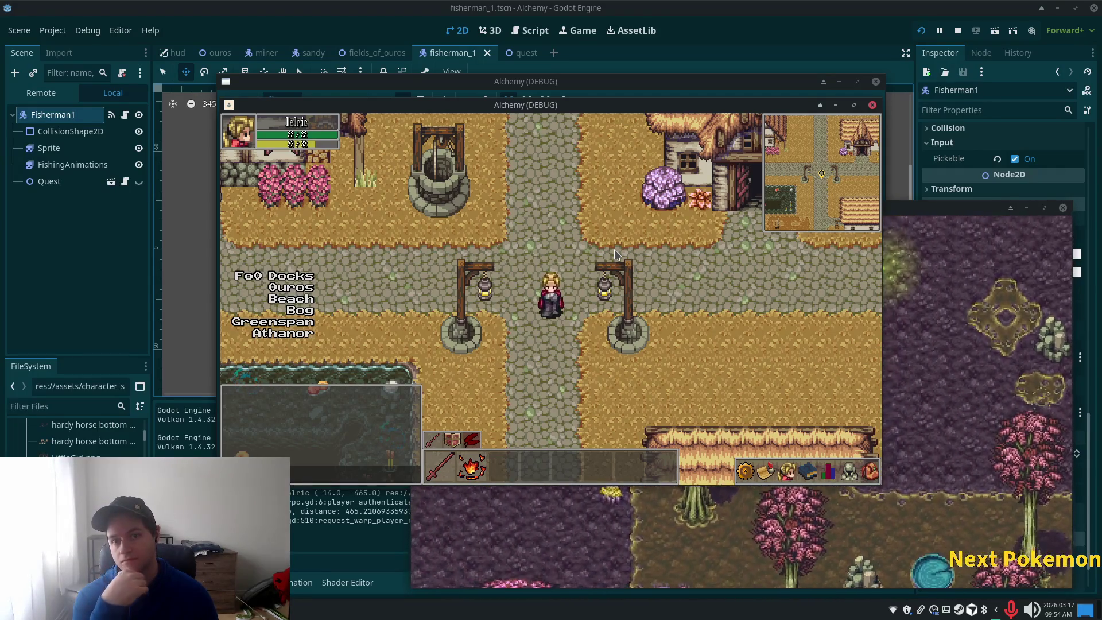
key(Up)
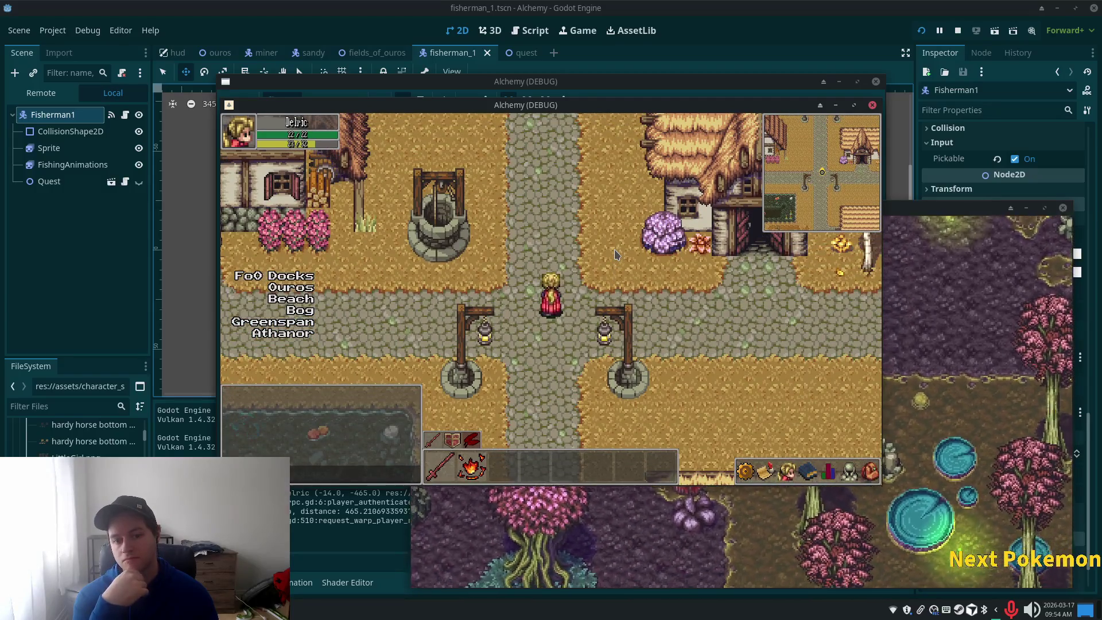
key(Up)
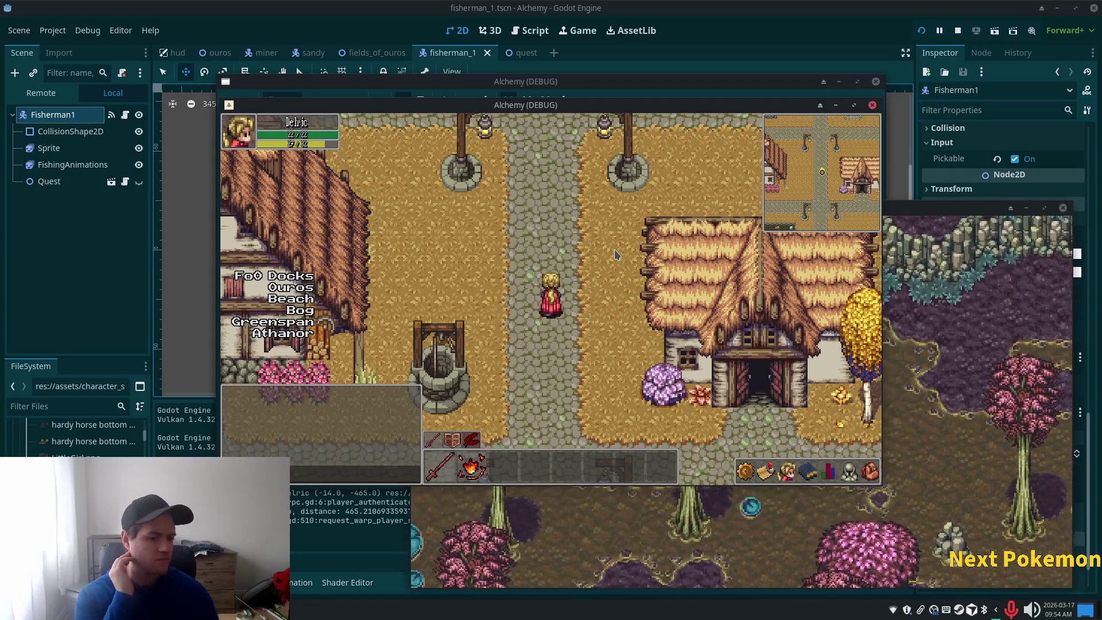
Walk to the thatched house and open, then close, the Teller's storage.
key(Down)
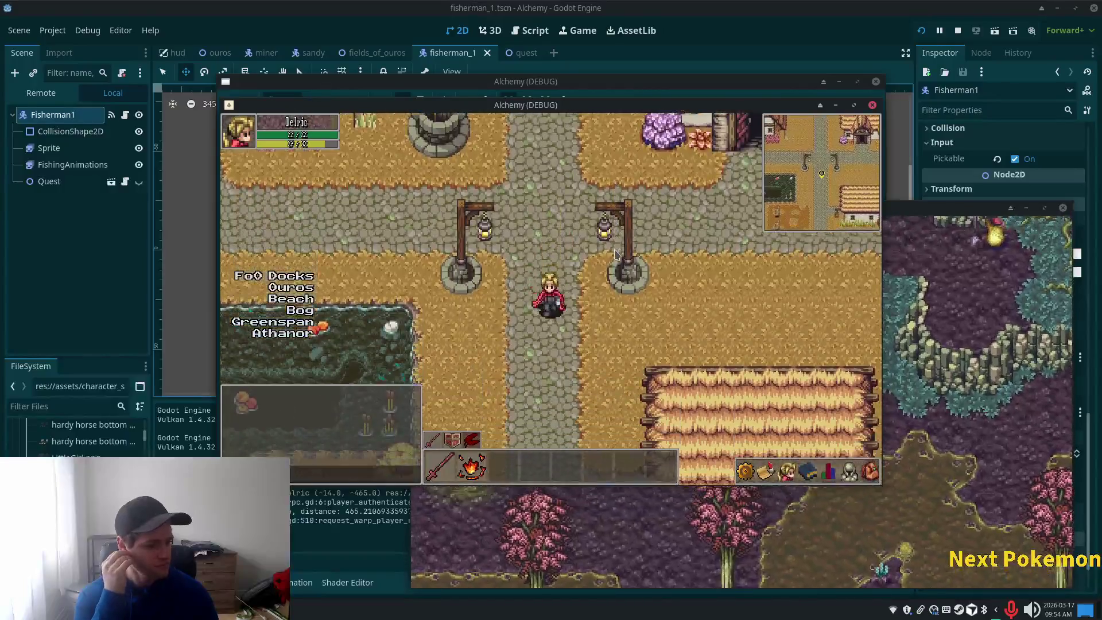
key(Down)
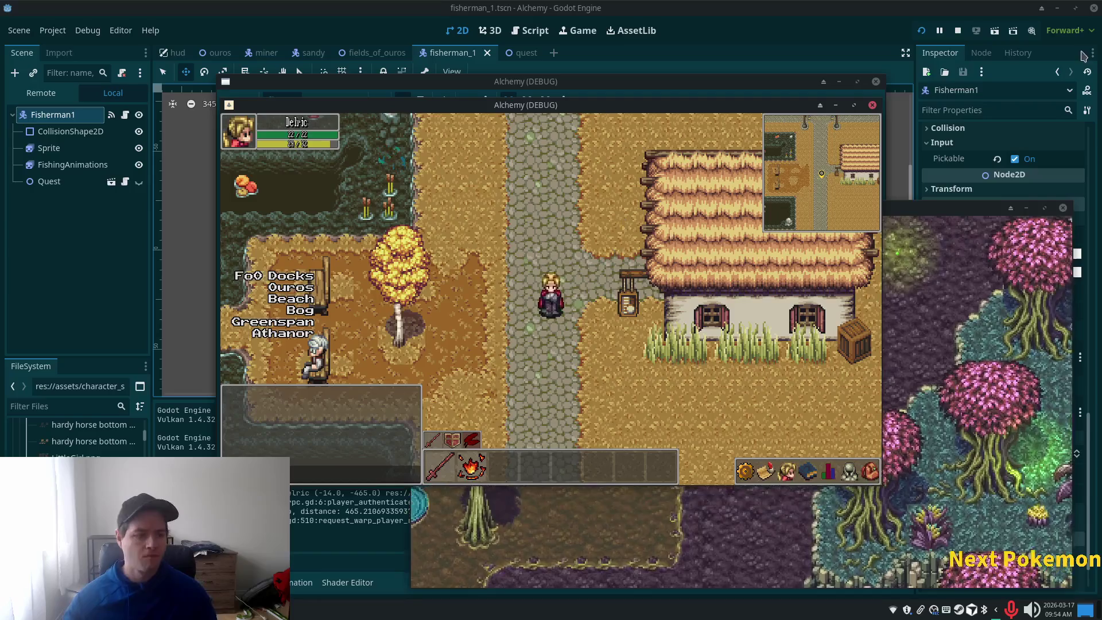
key(Right)
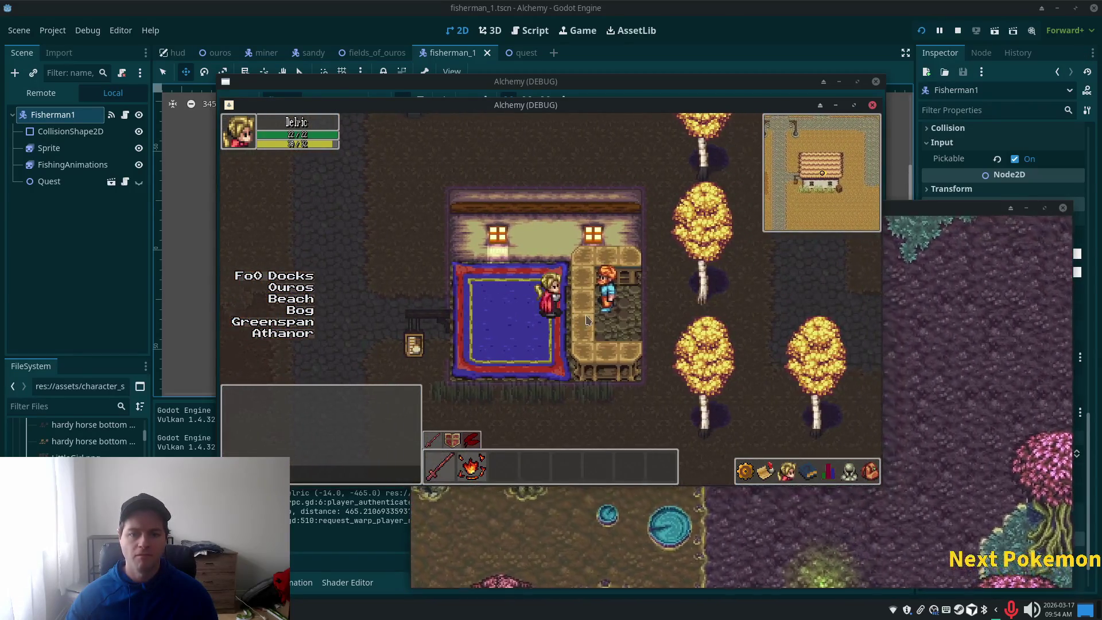
click(615, 313)
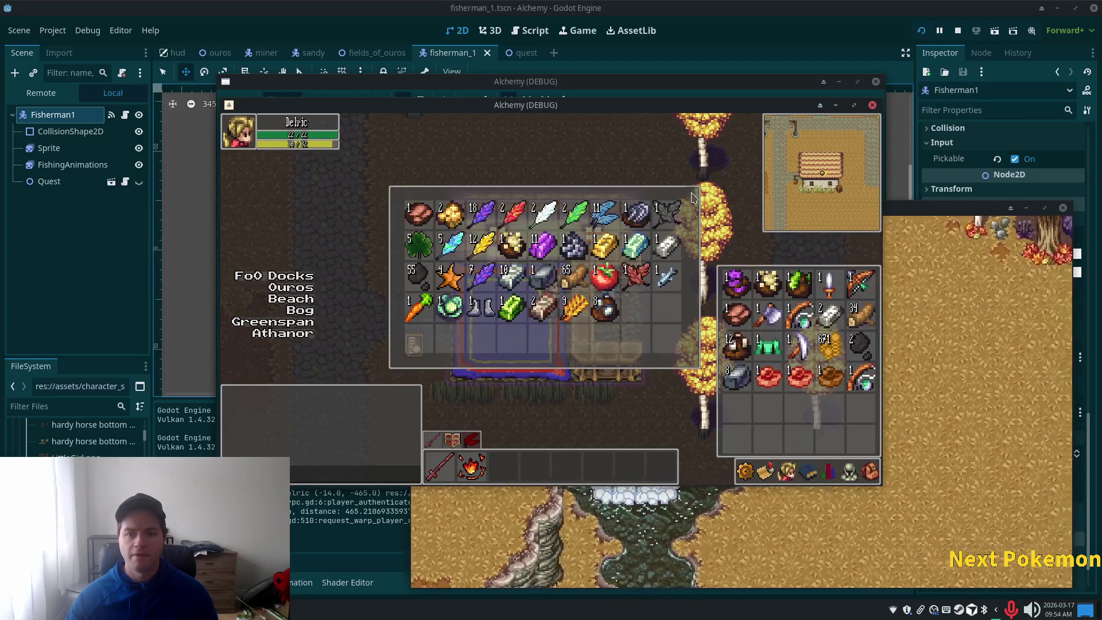
click(692, 197)
Walk back along the cobblestone path past the well to the town crossroads.
key(Down)
key(Up)
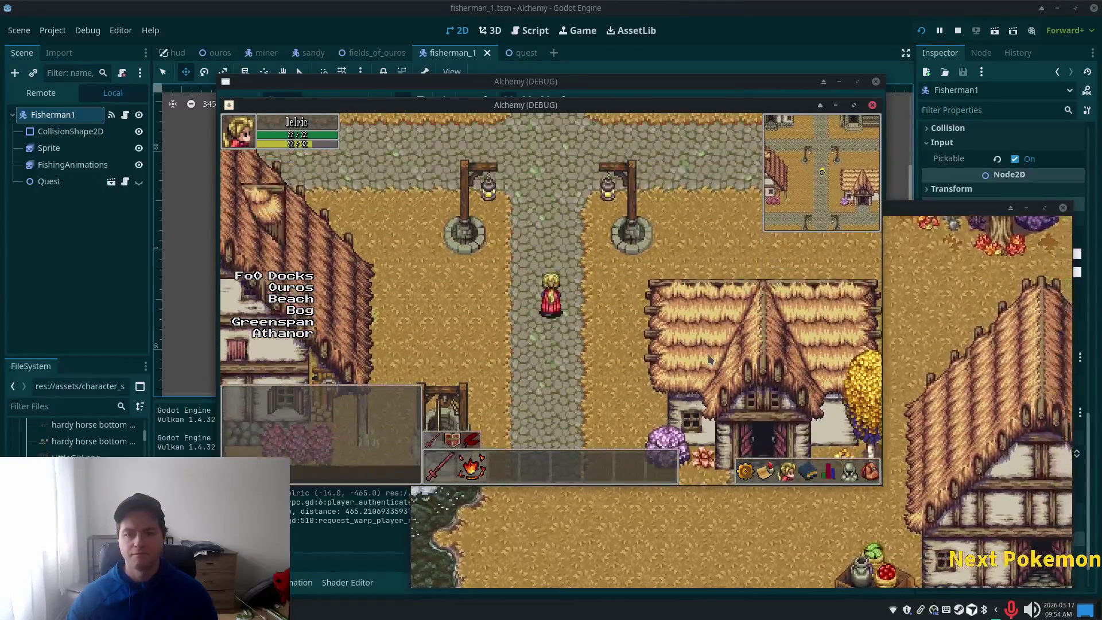
key(Down)
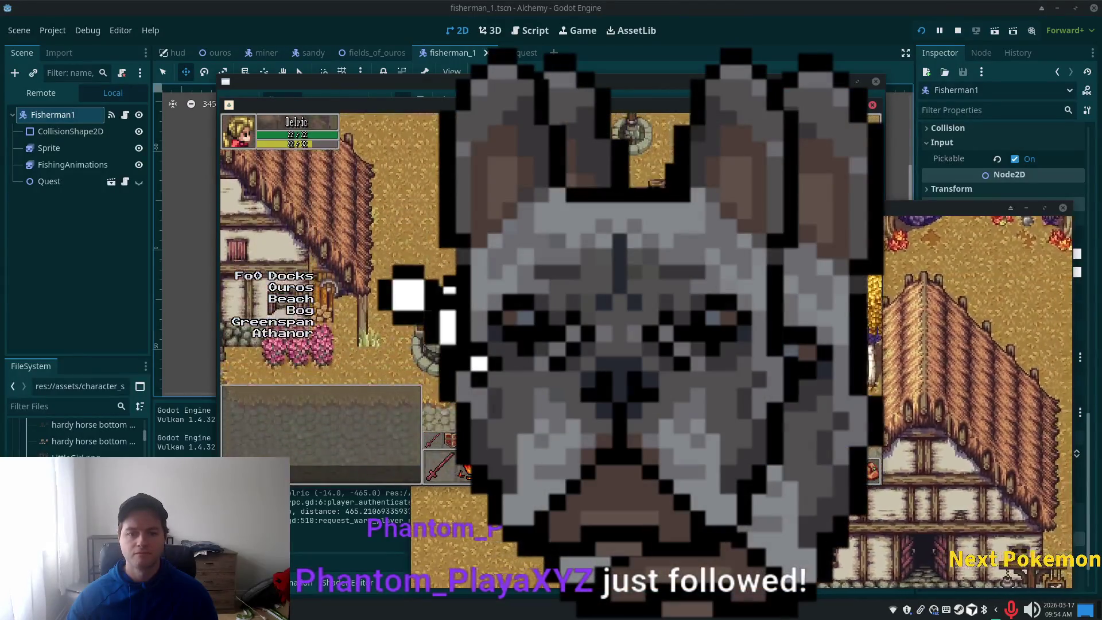
key(Down)
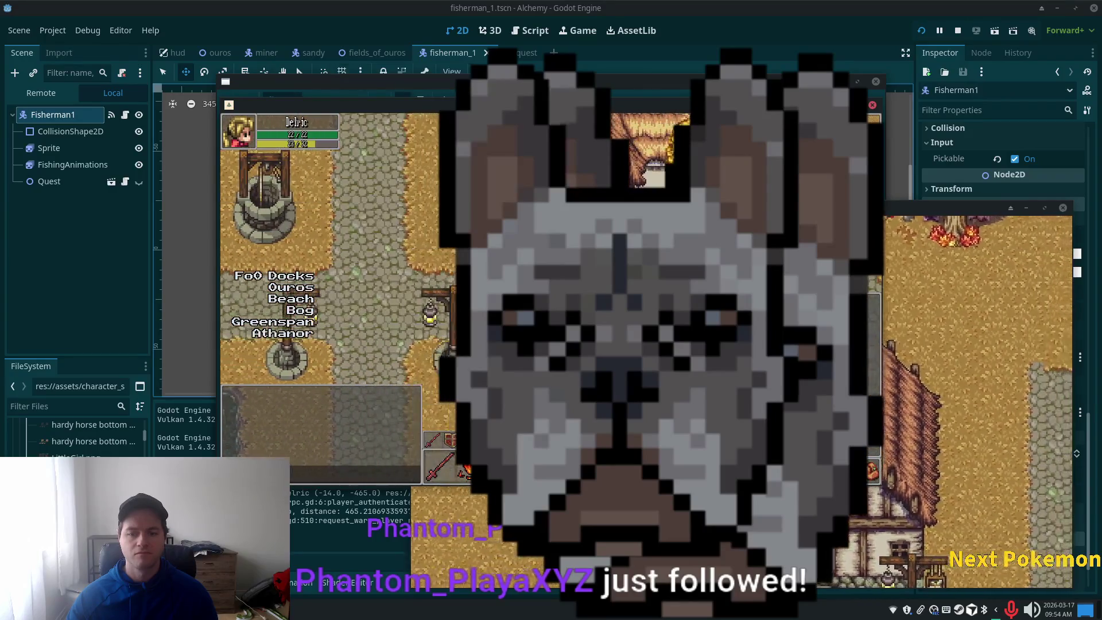
key(Right)
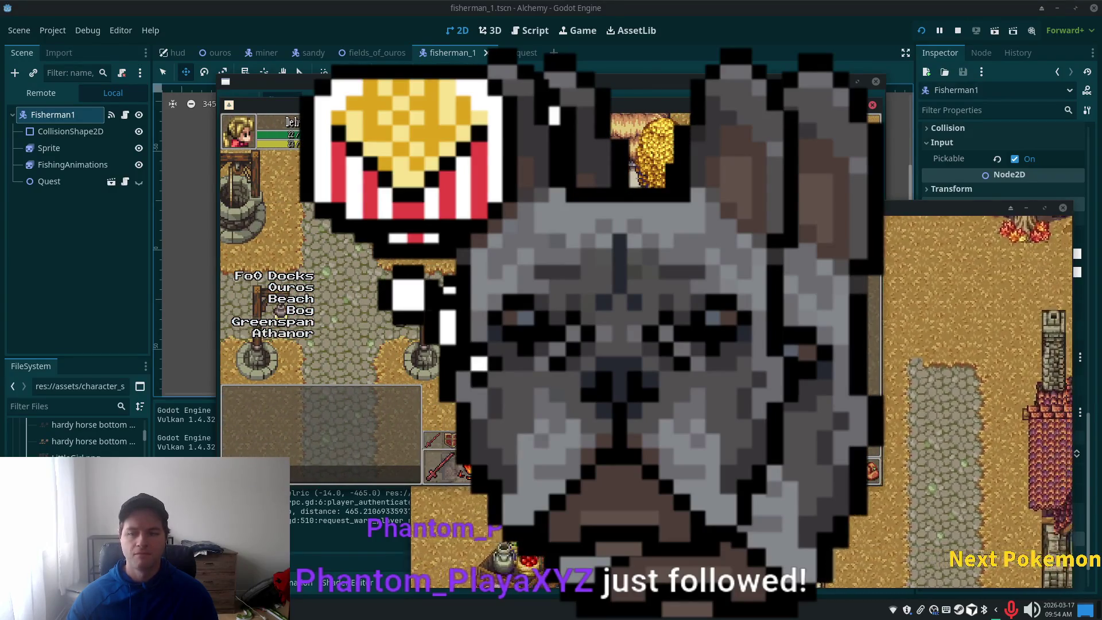
key(Right)
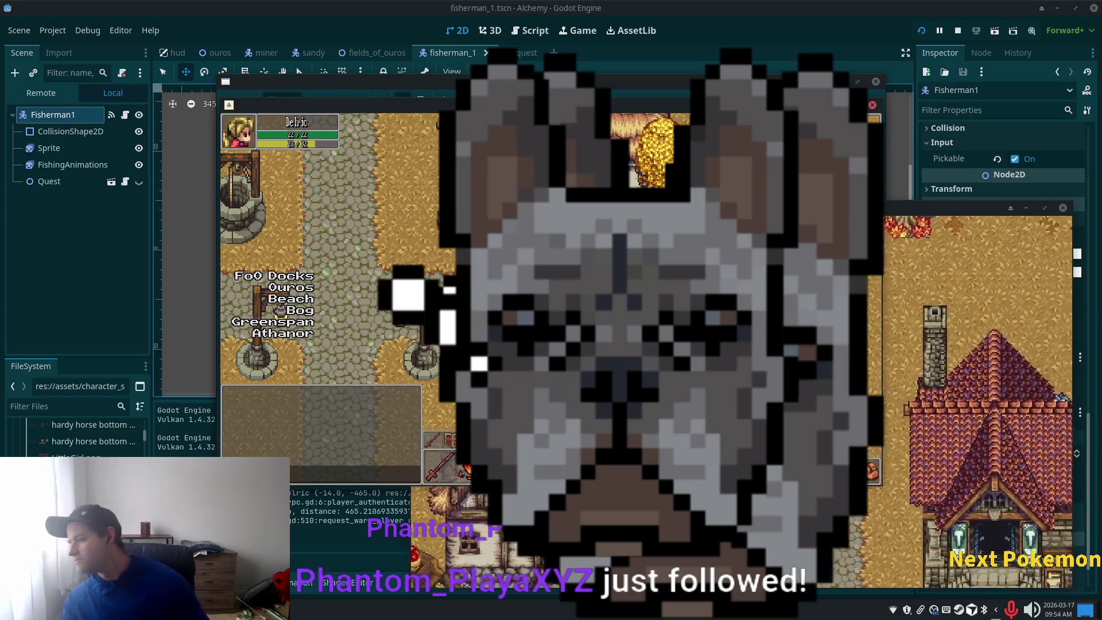
key(Right)
key(Down)
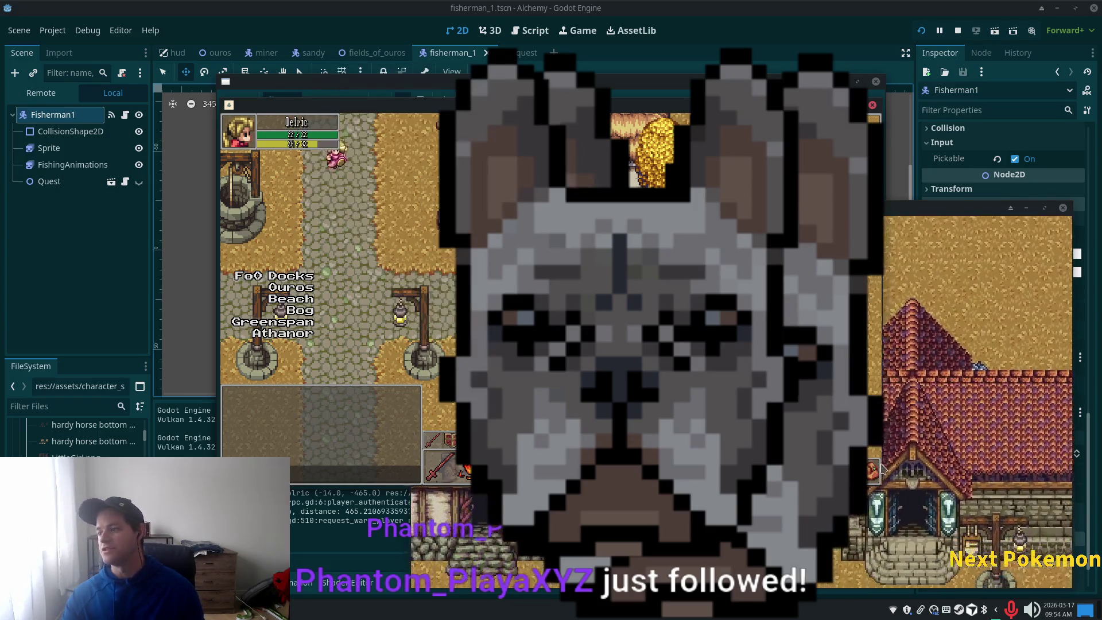
key(Down)
key(Left)
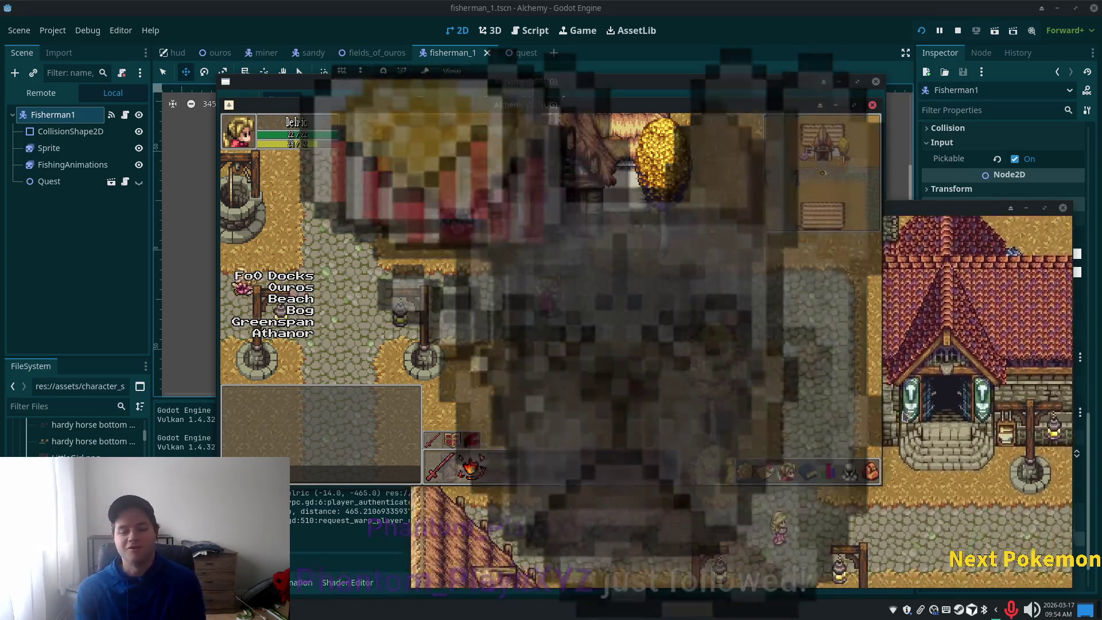
key(Down)
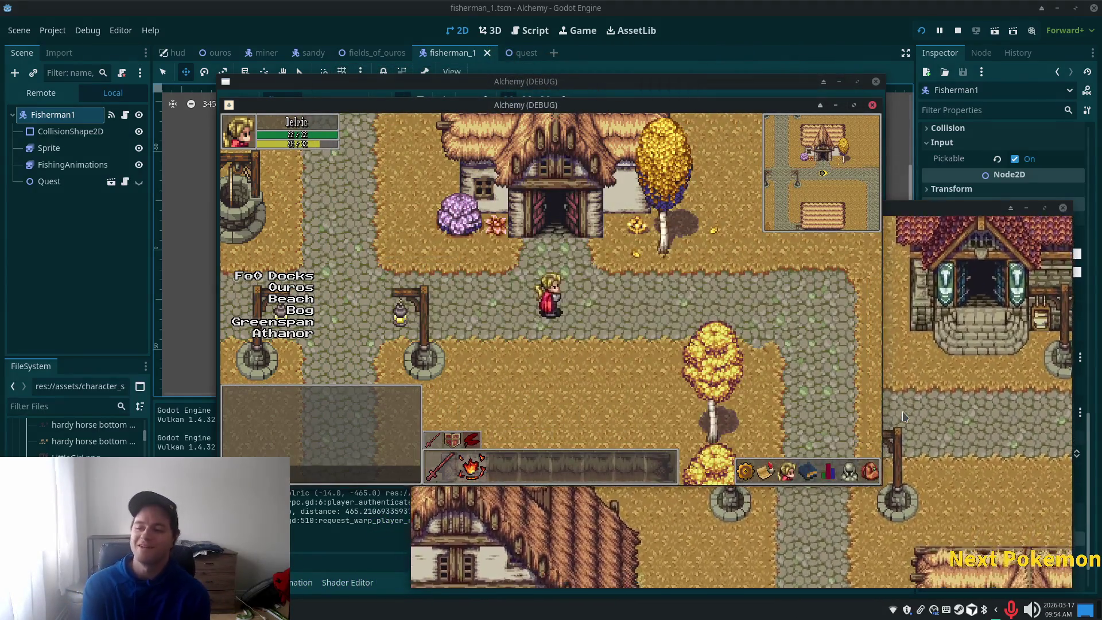
key(Down)
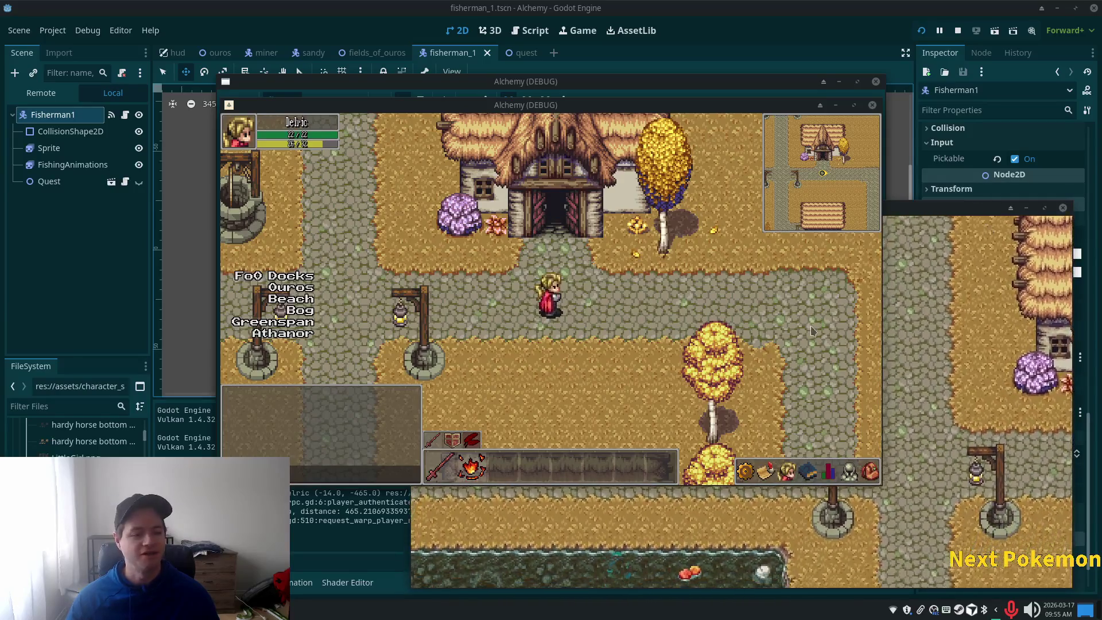
key(Left)
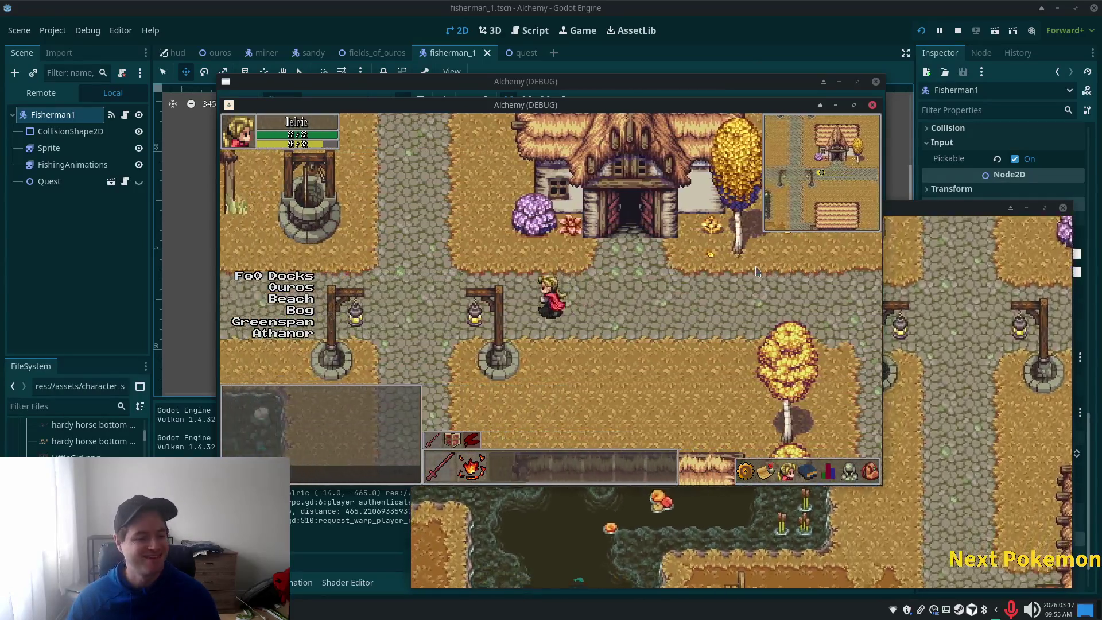
key(Up)
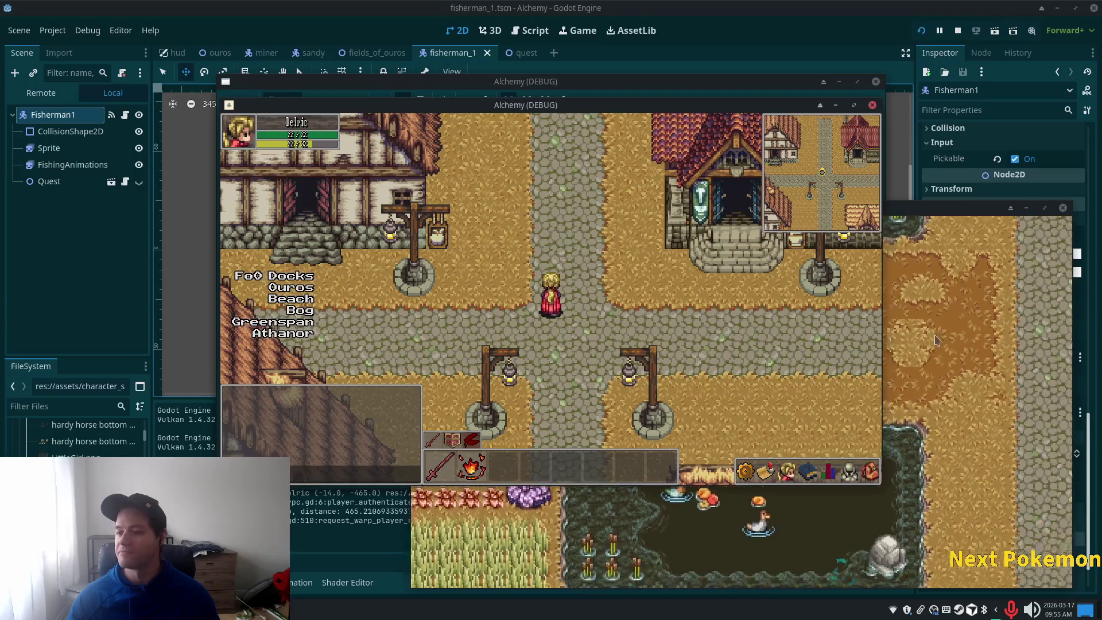
Open and close the Shop Keeper's shop.
click(536, 254)
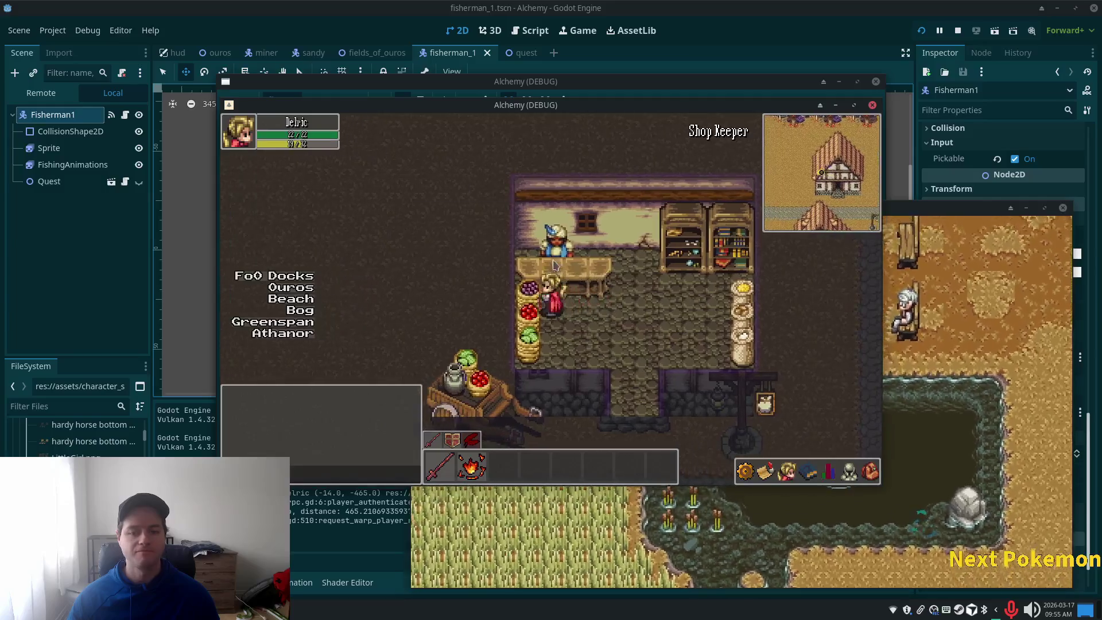
click(540, 270)
click(639, 243)
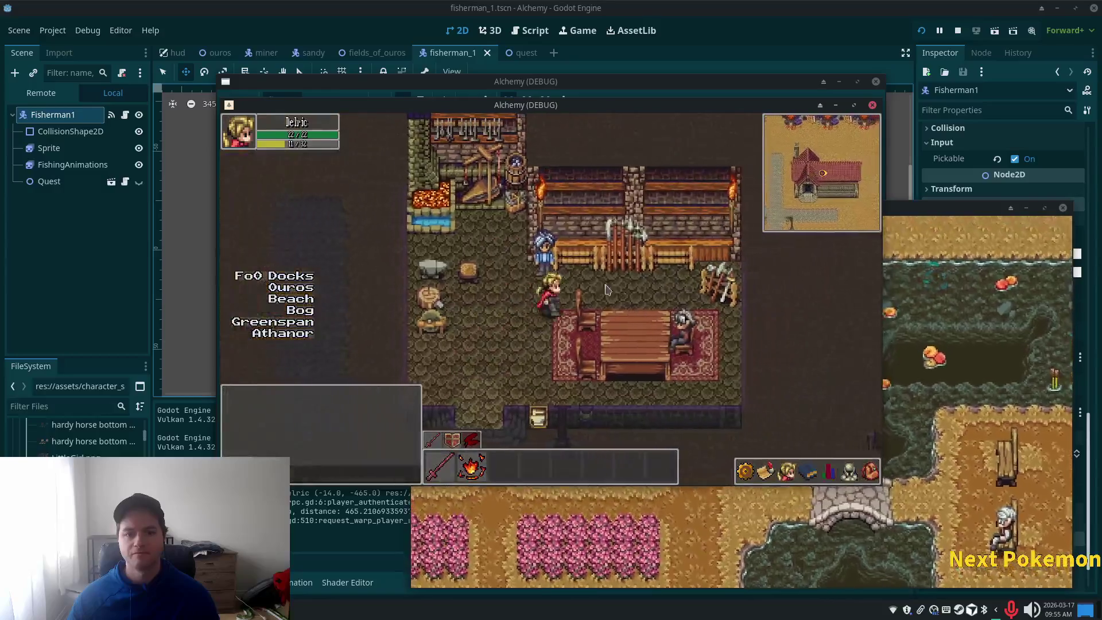
Buy two stacks of wooden arrows from the Weapon Vendor, walk out, and show equipment.
click(546, 293)
click(547, 293)
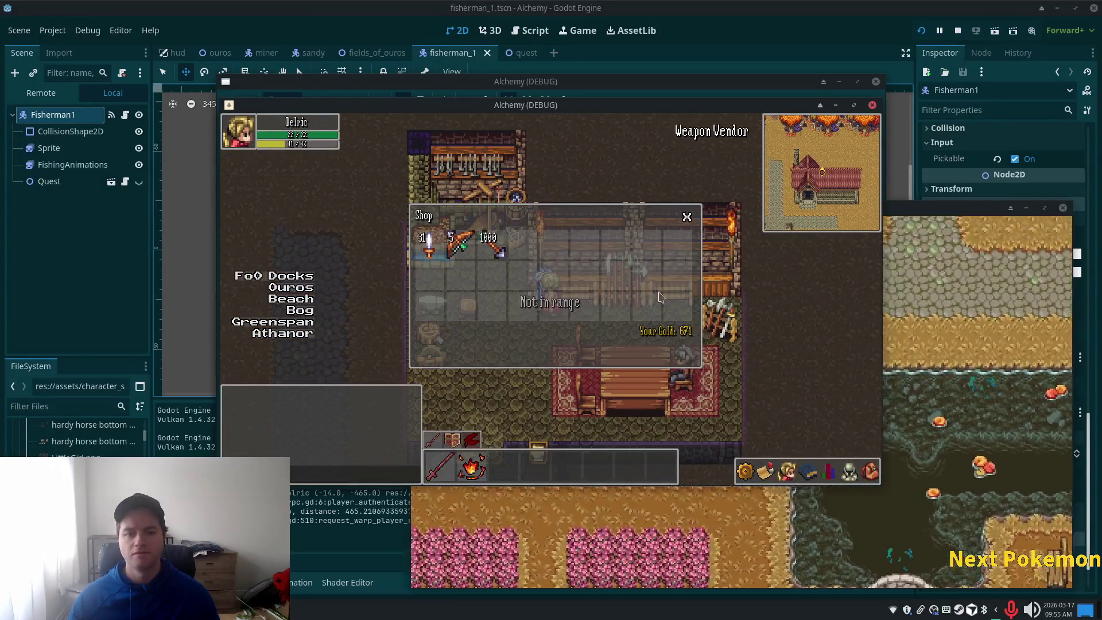
click(622, 352)
click(621, 351)
click(687, 217)
key(s)
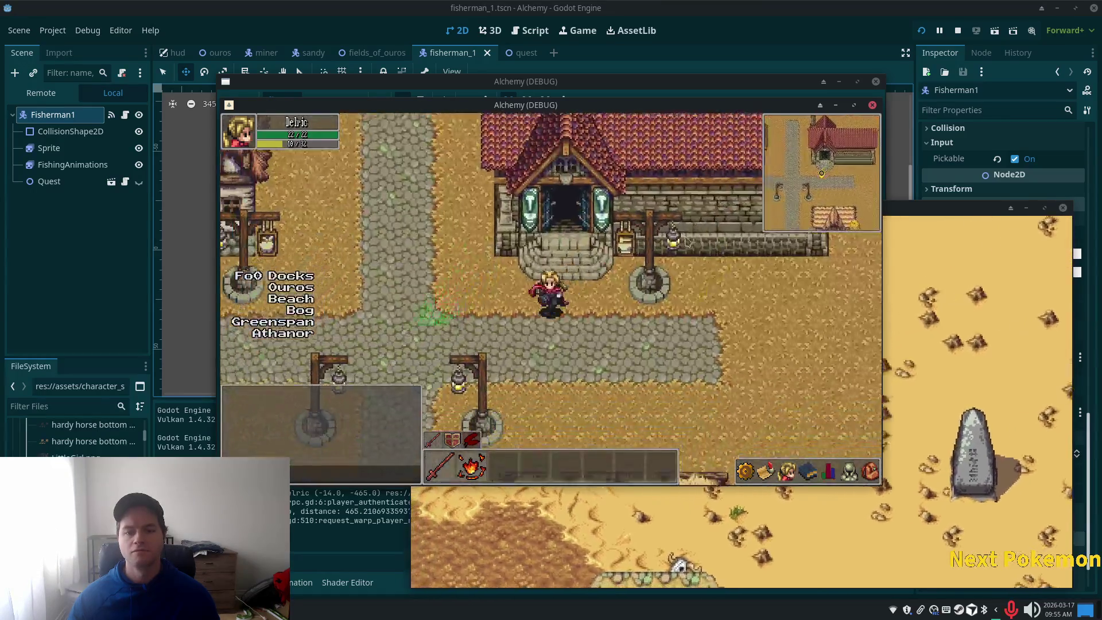
click(850, 474)
Walk north, toggle the inventory and equipment panels off, and show the character stats.
key(w)
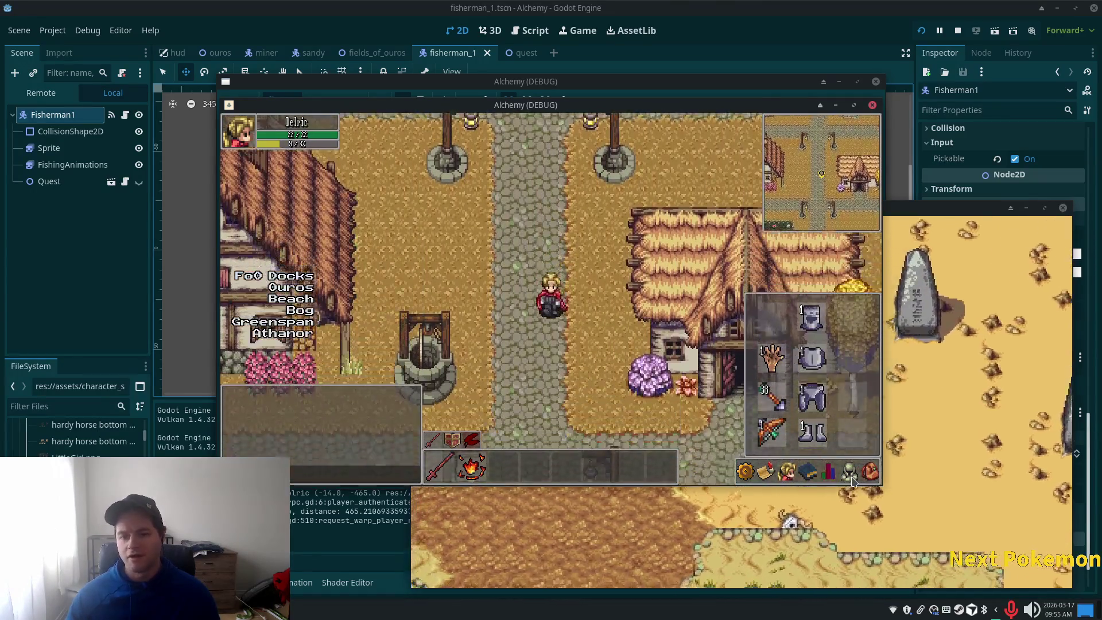
click(871, 472)
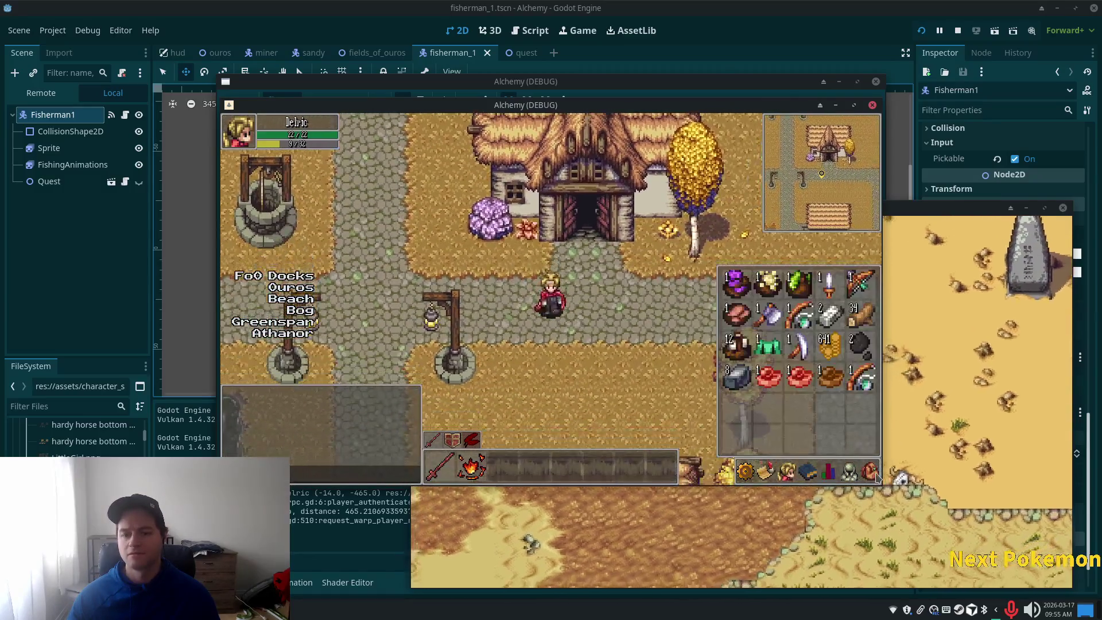
click(871, 472)
click(871, 472)
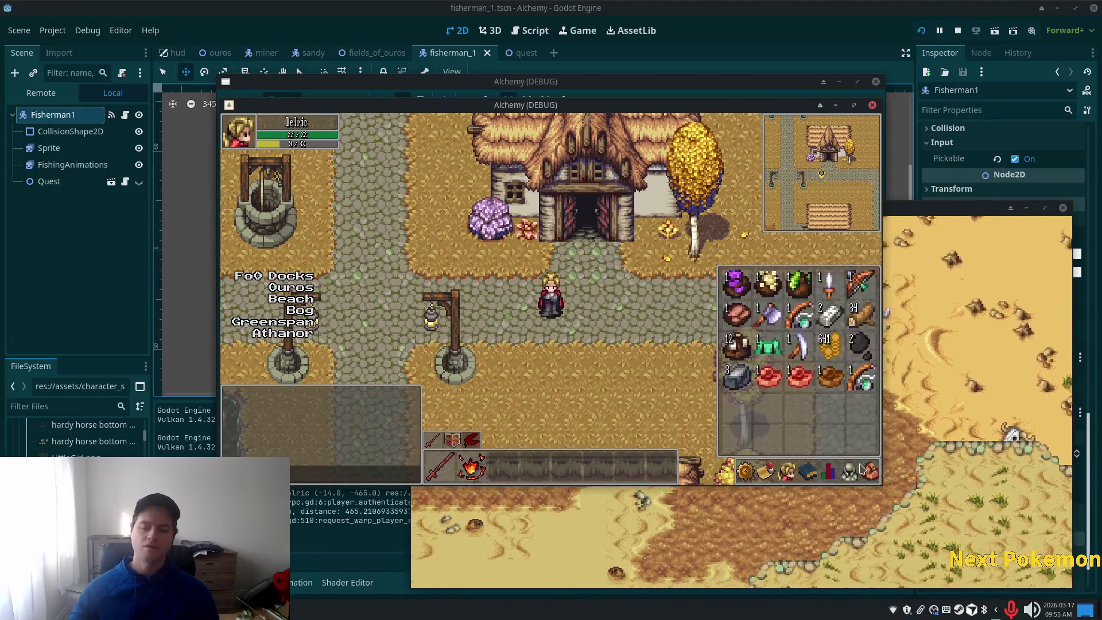
click(850, 472)
click(849, 472)
click(828, 473)
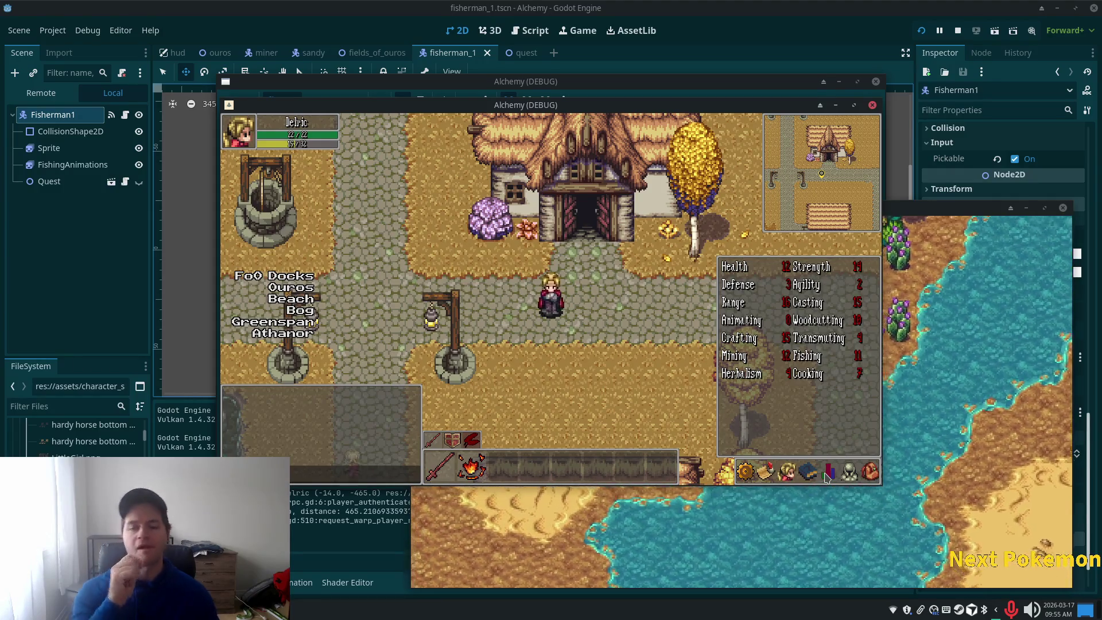
Browse the friends, skills and blocked-players lists, then close the friends panel.
key(Escape)
click(786, 471)
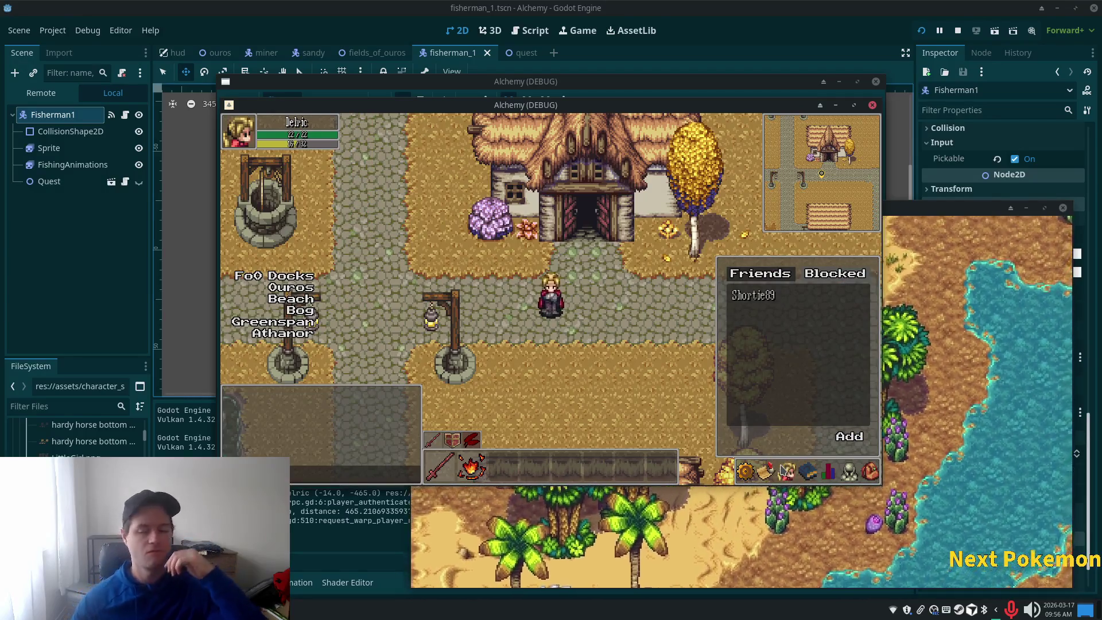
click(788, 471)
click(804, 472)
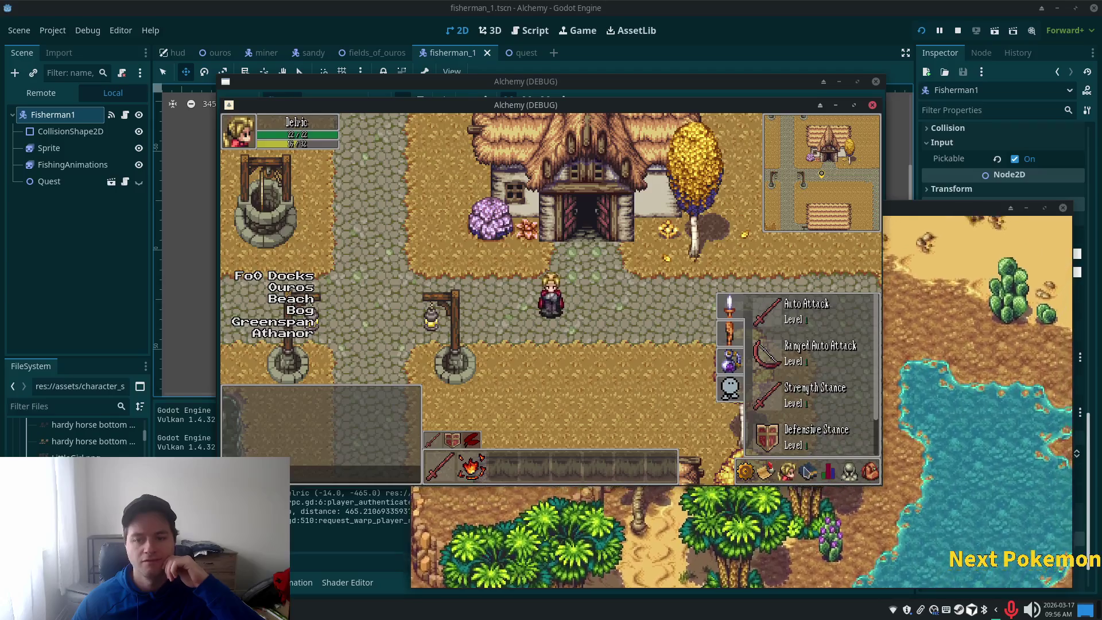
click(808, 472)
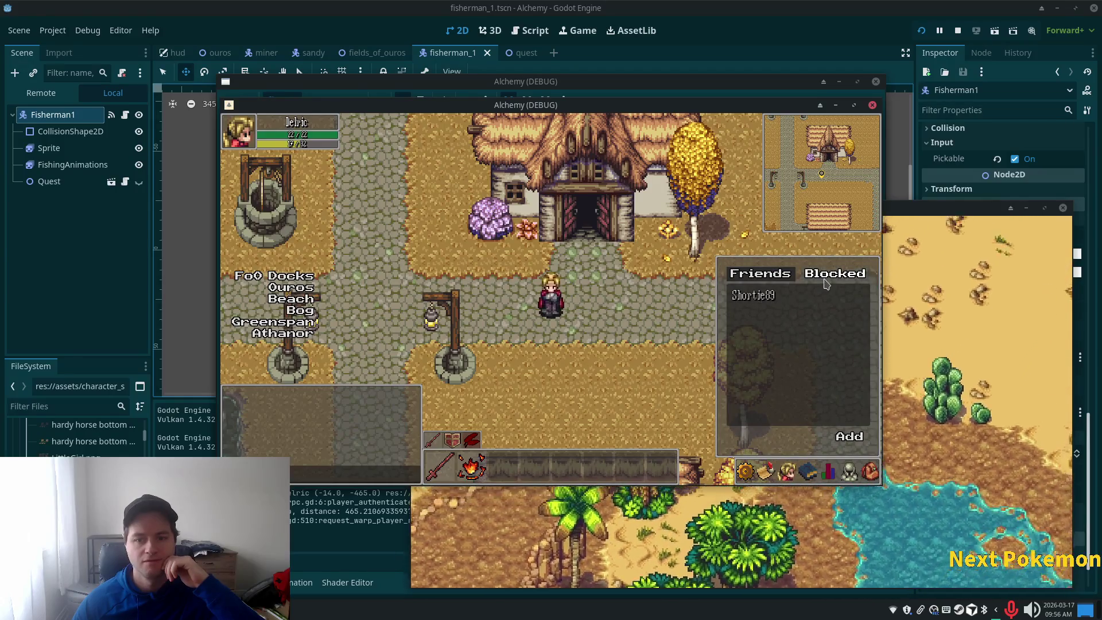
click(825, 274)
click(761, 274)
key(Escape)
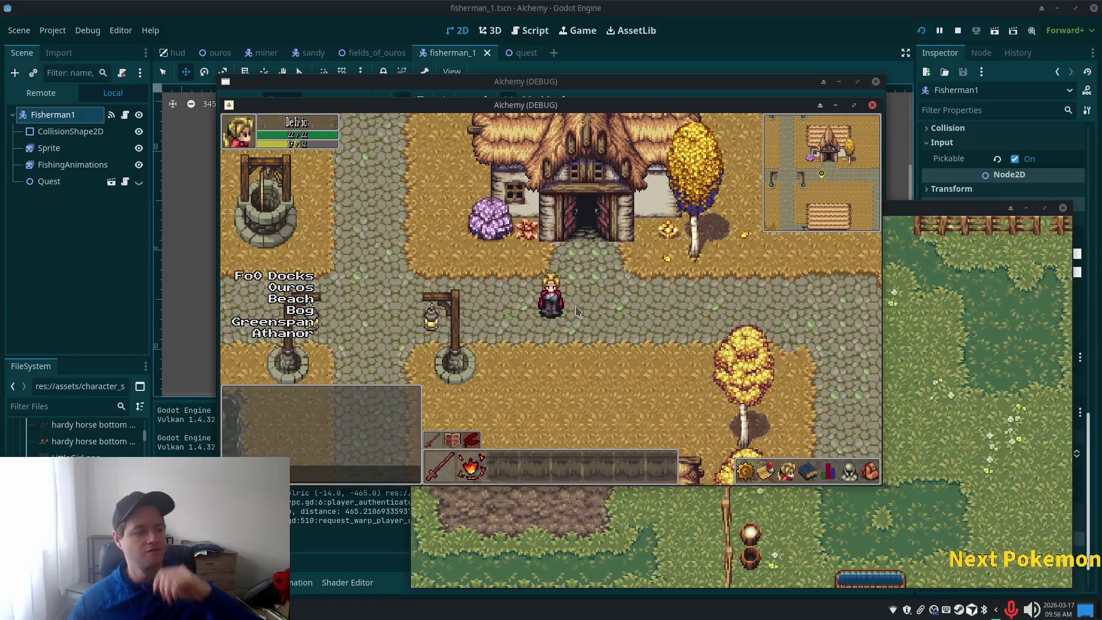
Show the character stats panel and walk left and right through town.
key(Left)
click(807, 472)
click(829, 473)
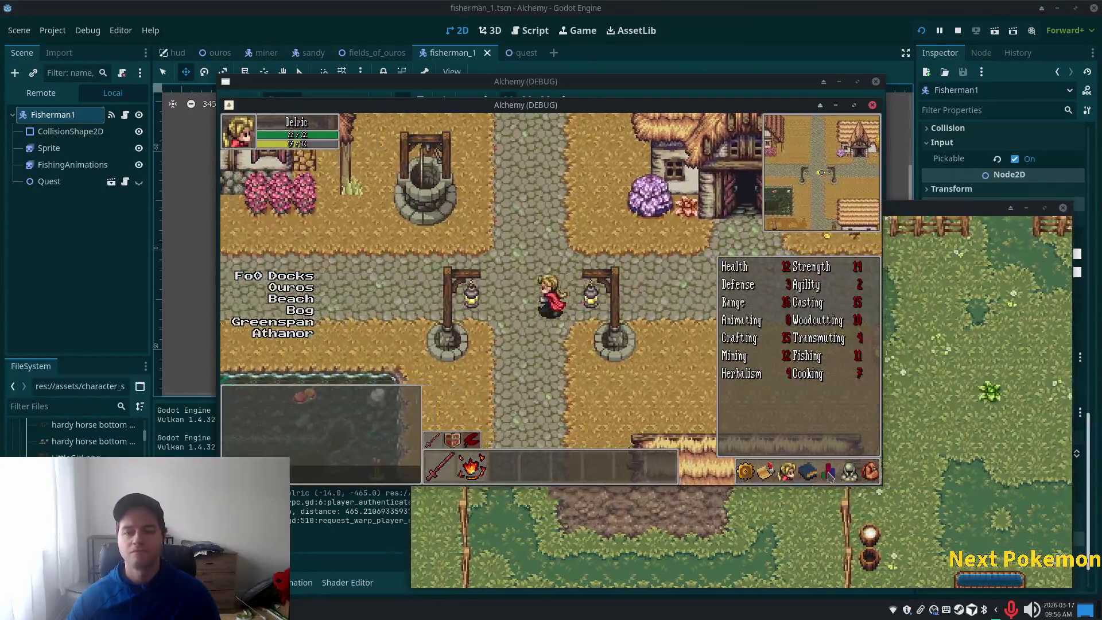
key(Left)
key(Up)
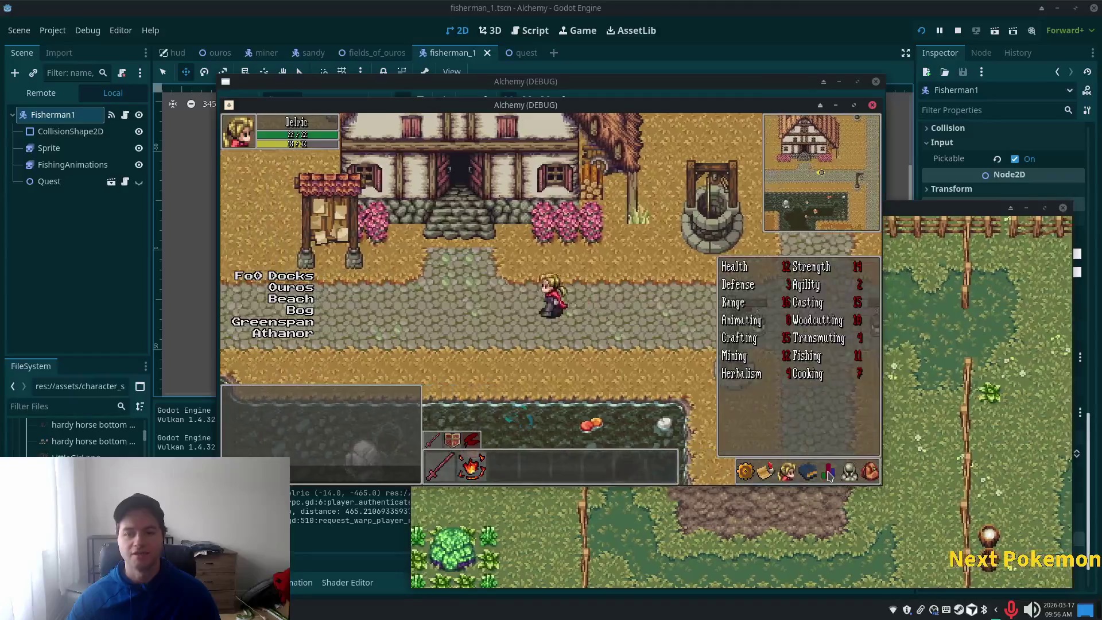
key(Left)
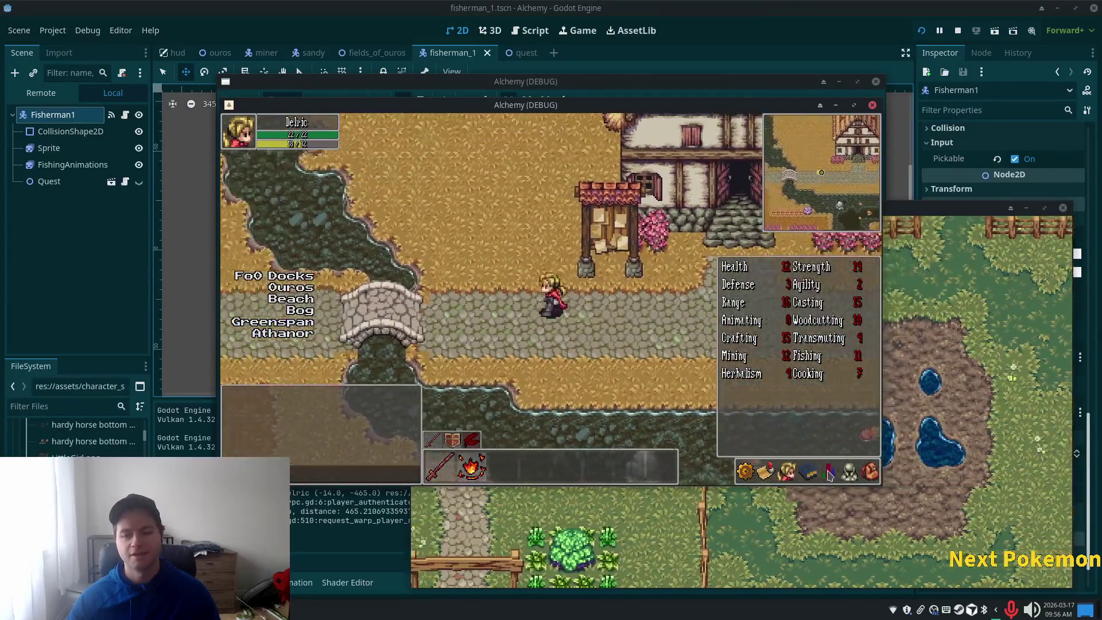
key(Left)
key(Right)
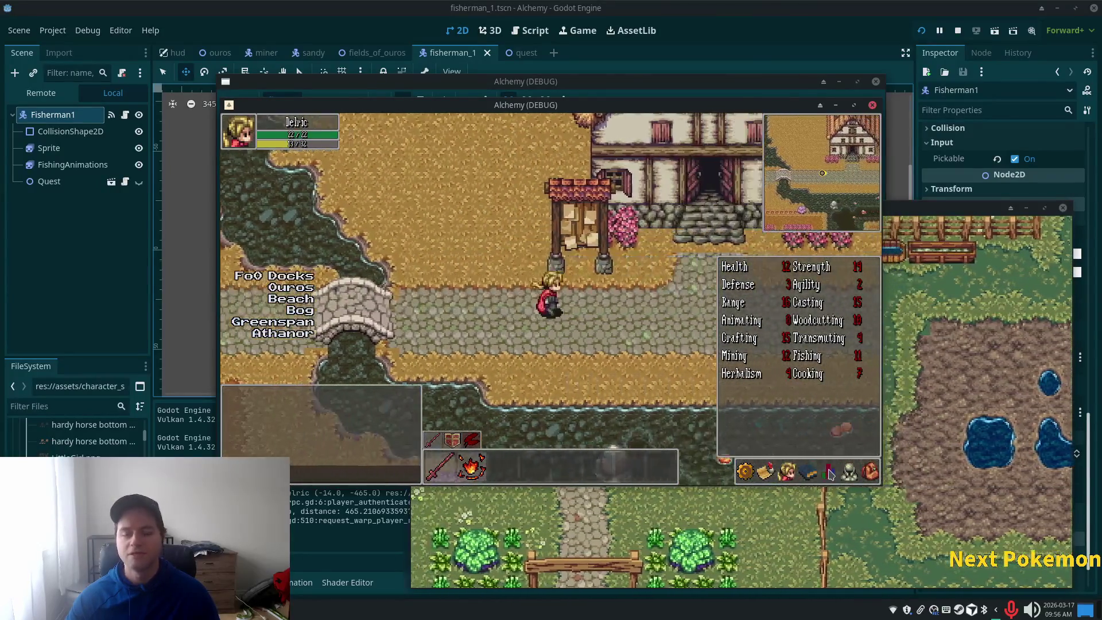
key(Right)
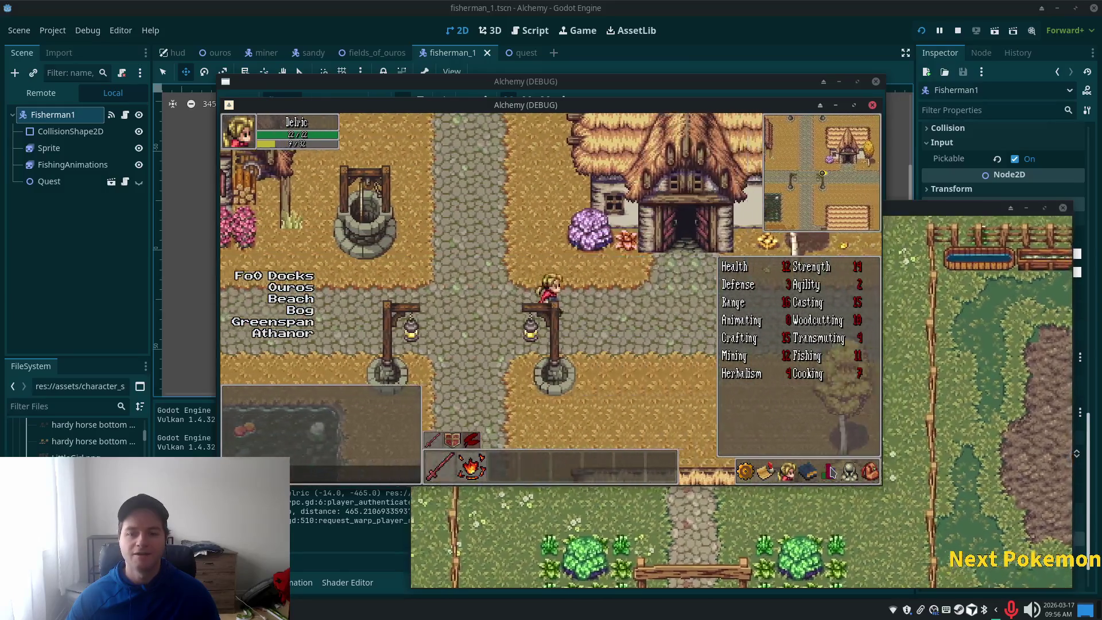
key(Right)
key(Left)
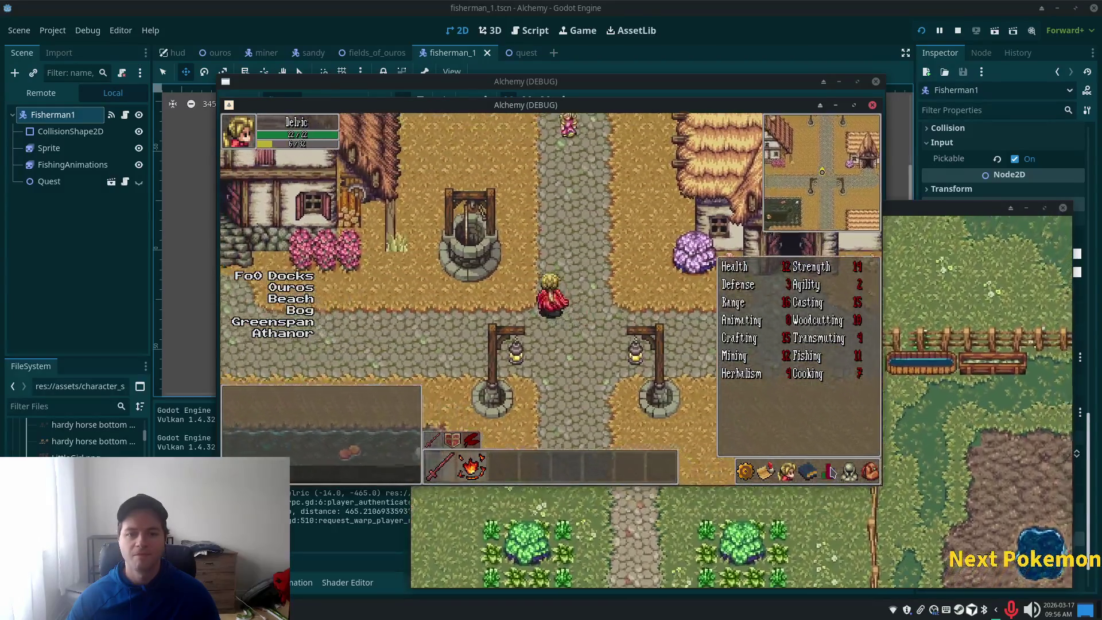
key(Down)
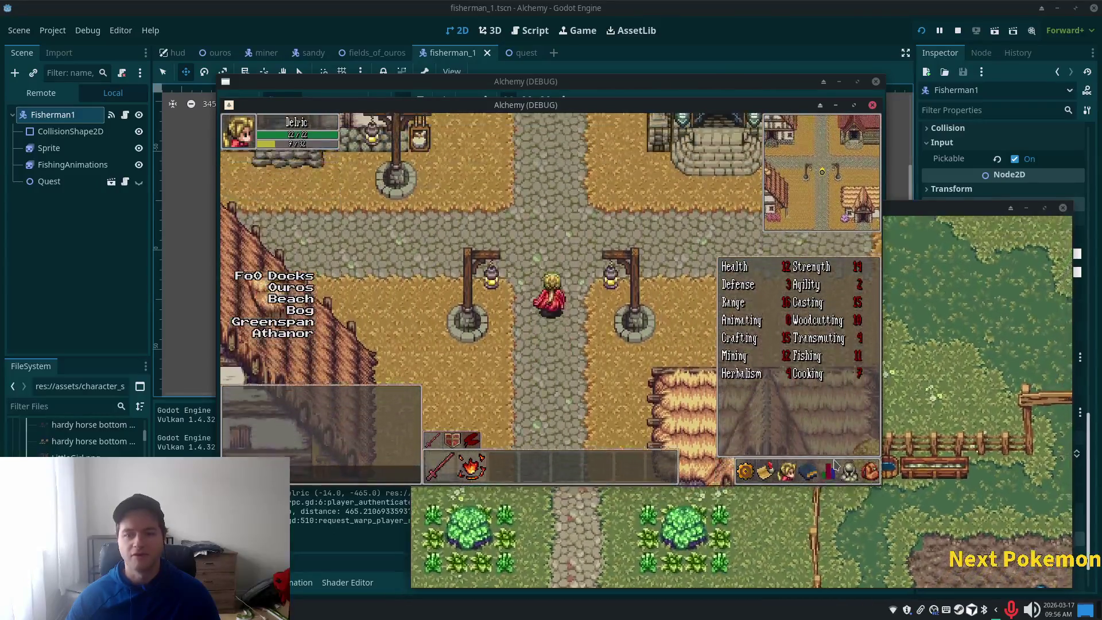
key(Up)
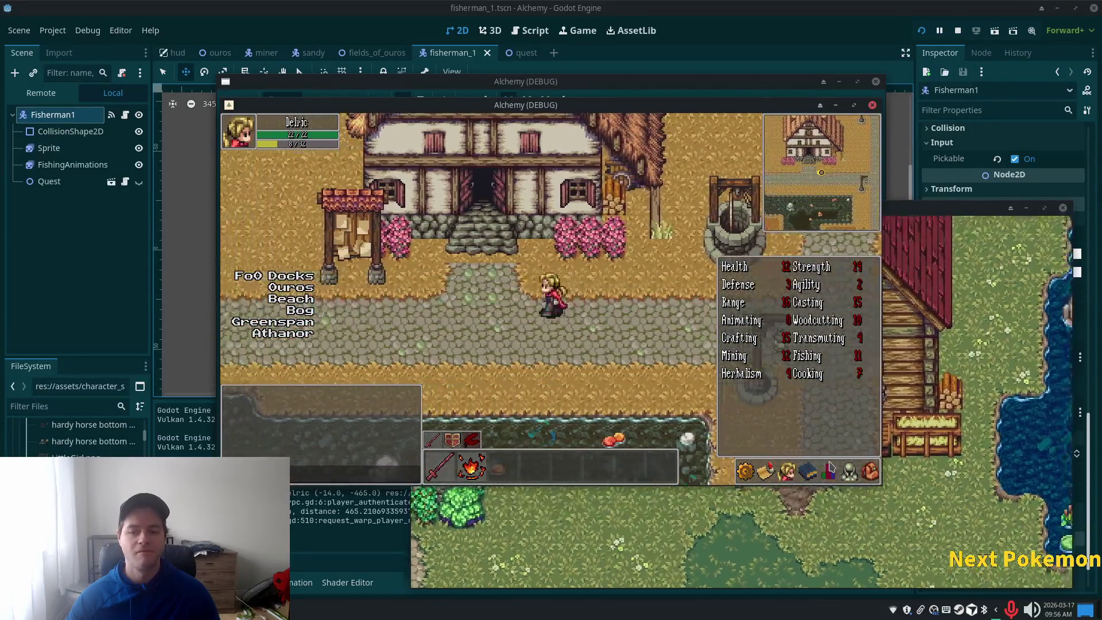
Cross the river bridge and back, then walk past the well into Ouros Well.
key(Left)
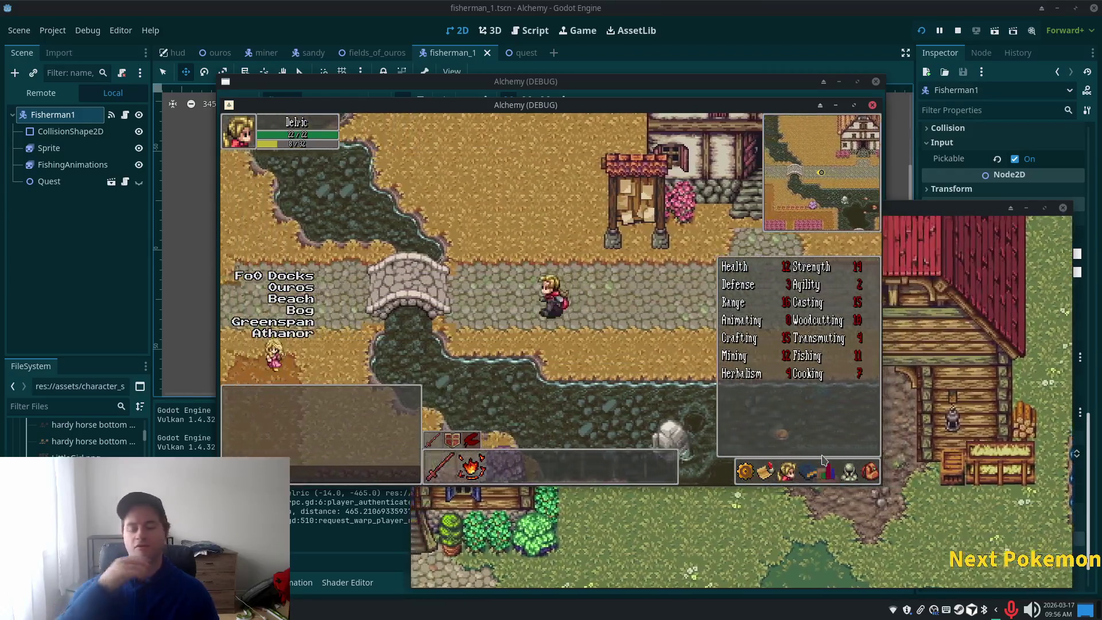
key(Left)
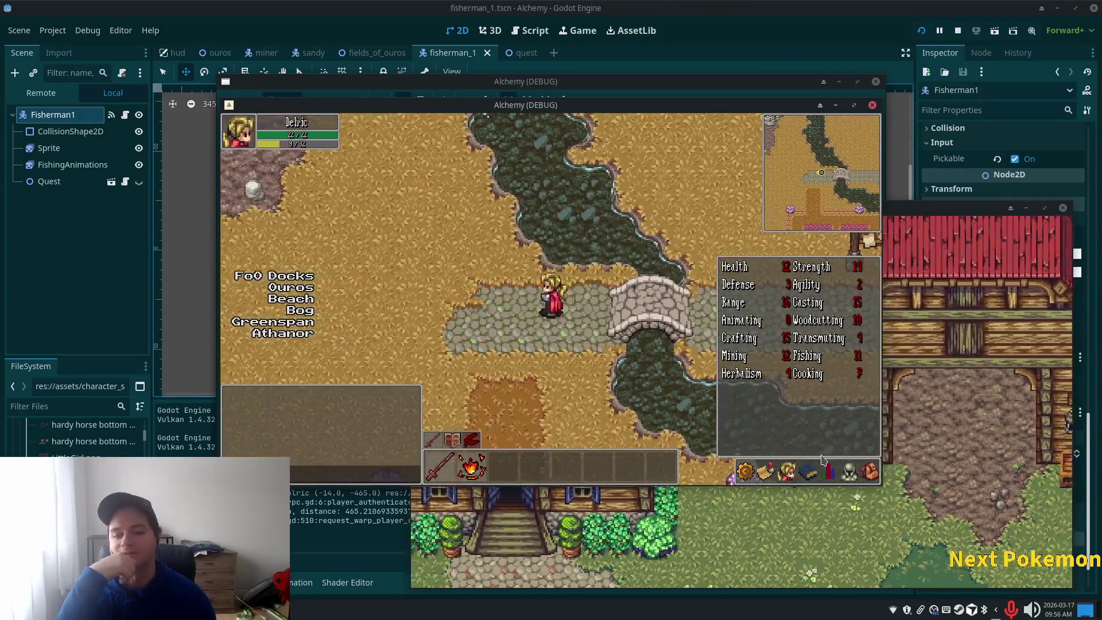
key(Right)
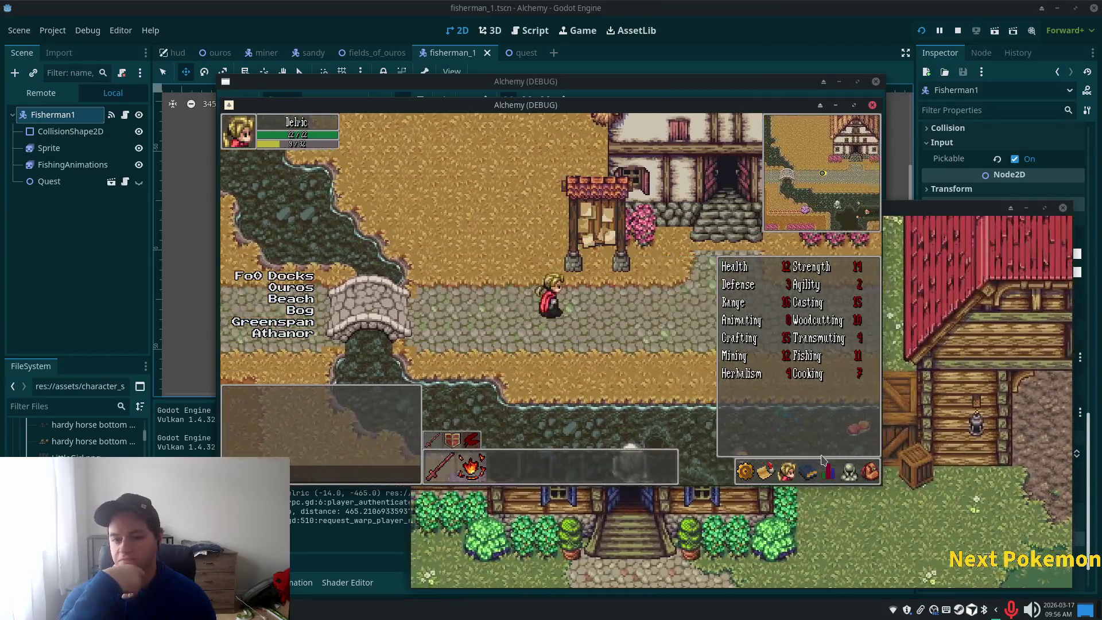
key(Right)
key(Right)
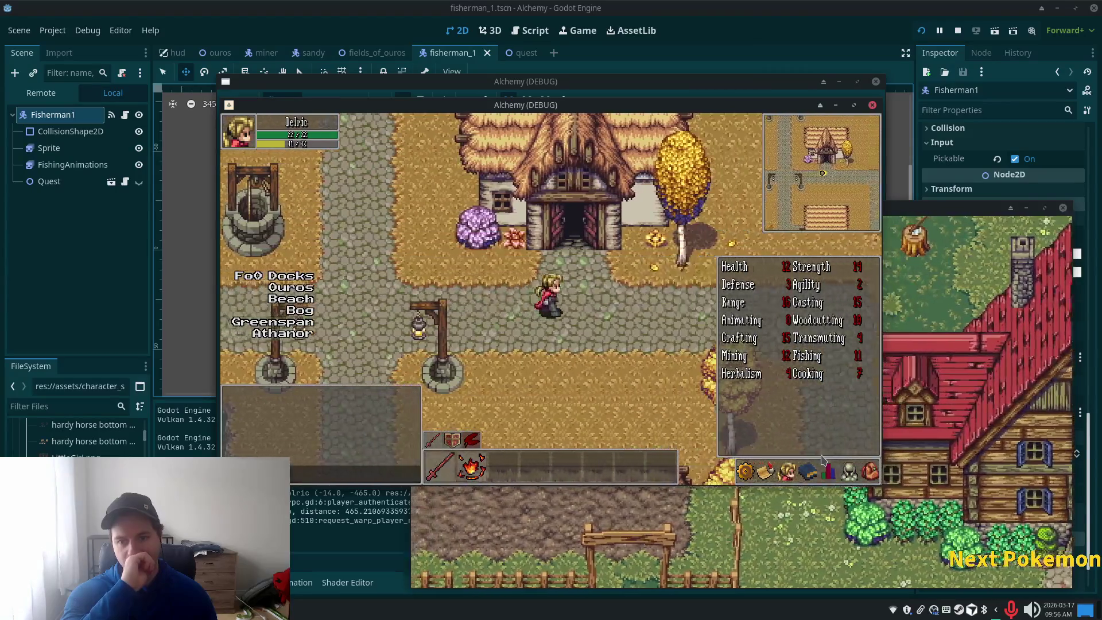
key(Left)
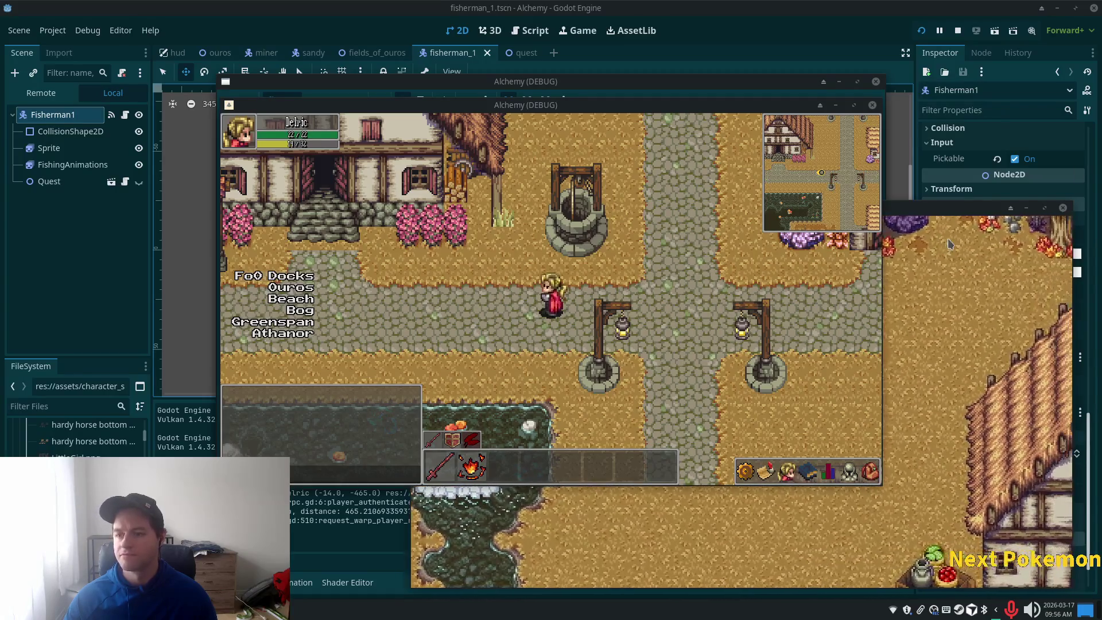
key(Up)
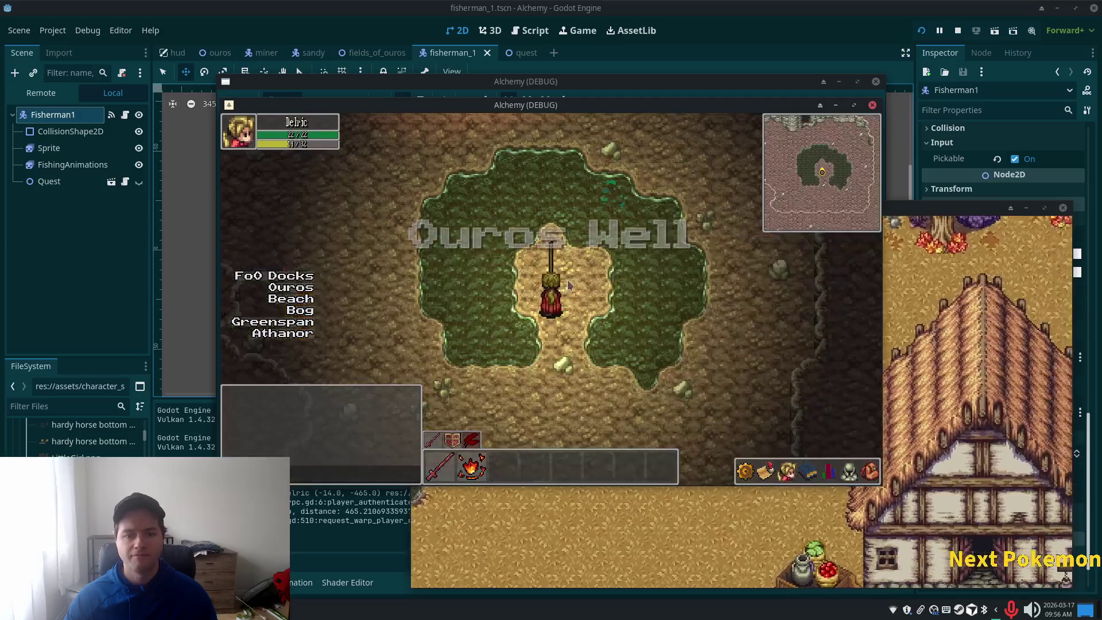
Walk out of the well area into the Ouros Caves and through the lower cave.
key(Left)
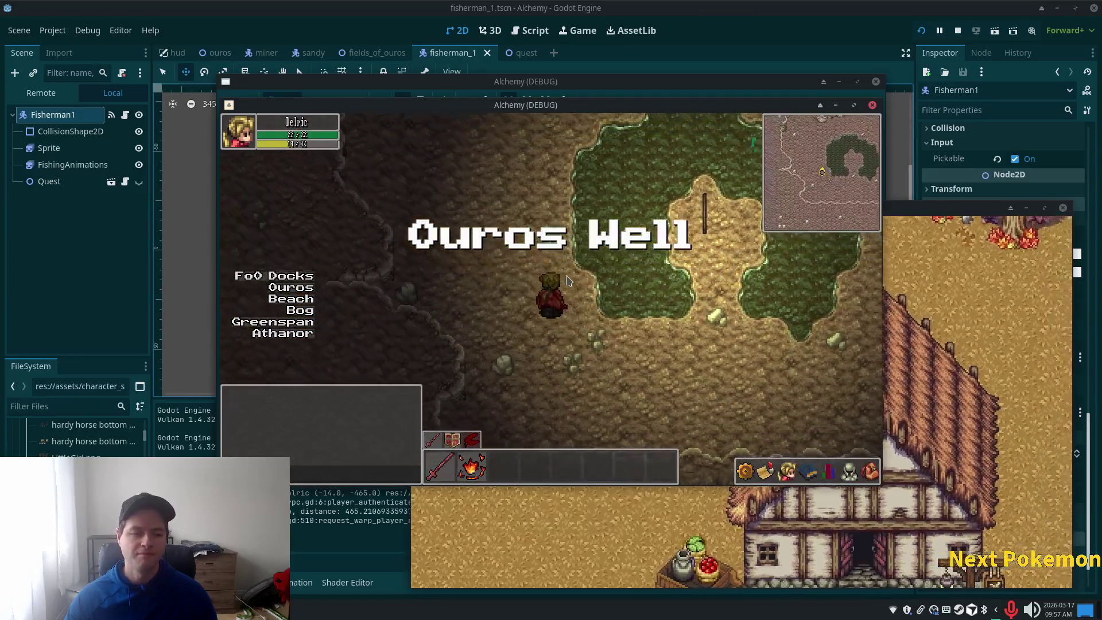
key(Up)
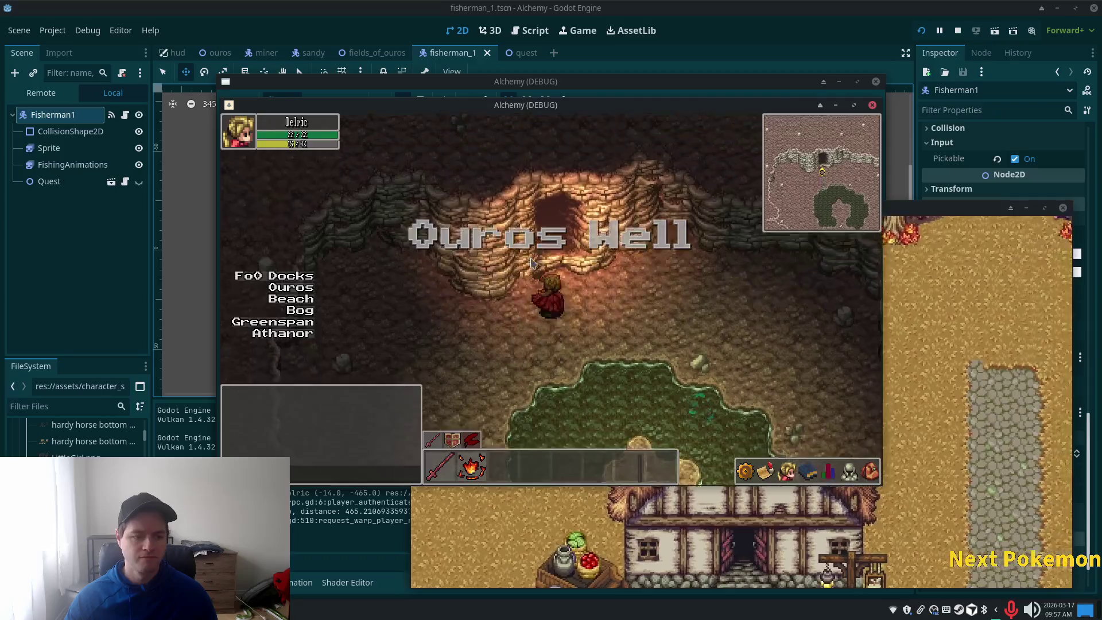
key(Up)
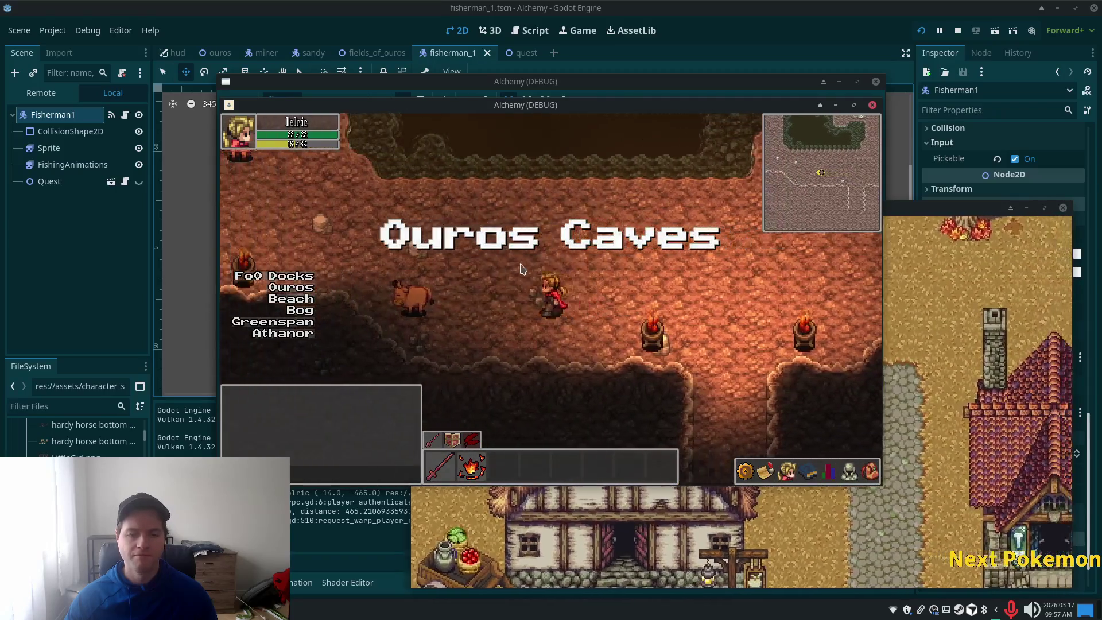
key(Right)
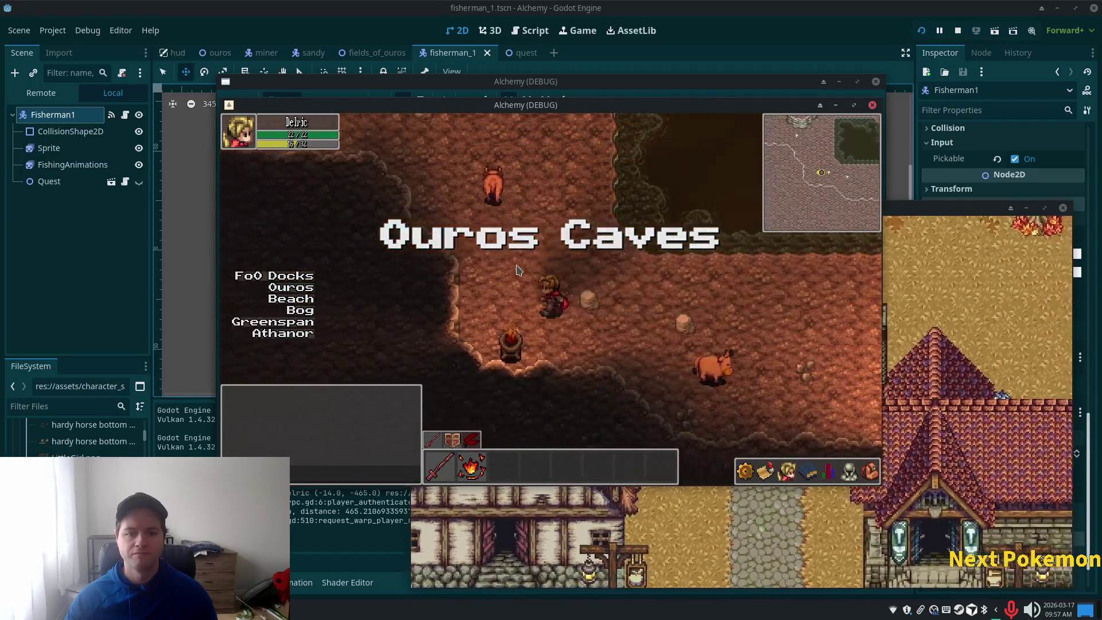
key(Up)
key(Right)
key(Down)
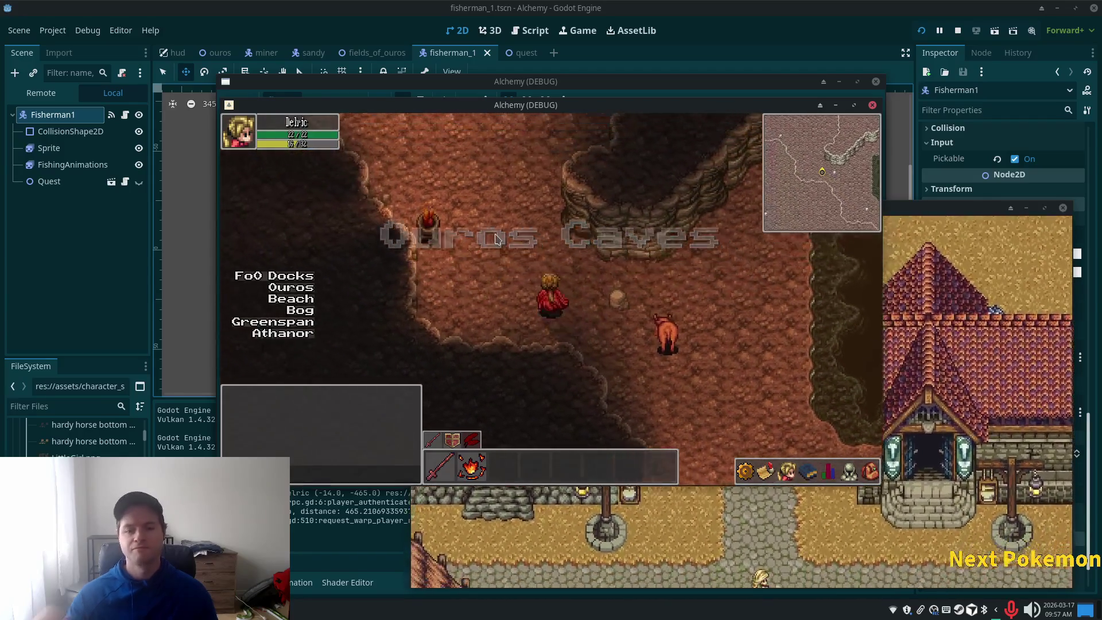
Climb to the torch-lit ledge, exit the caves, and cross the Ouros fields.
key(Up)
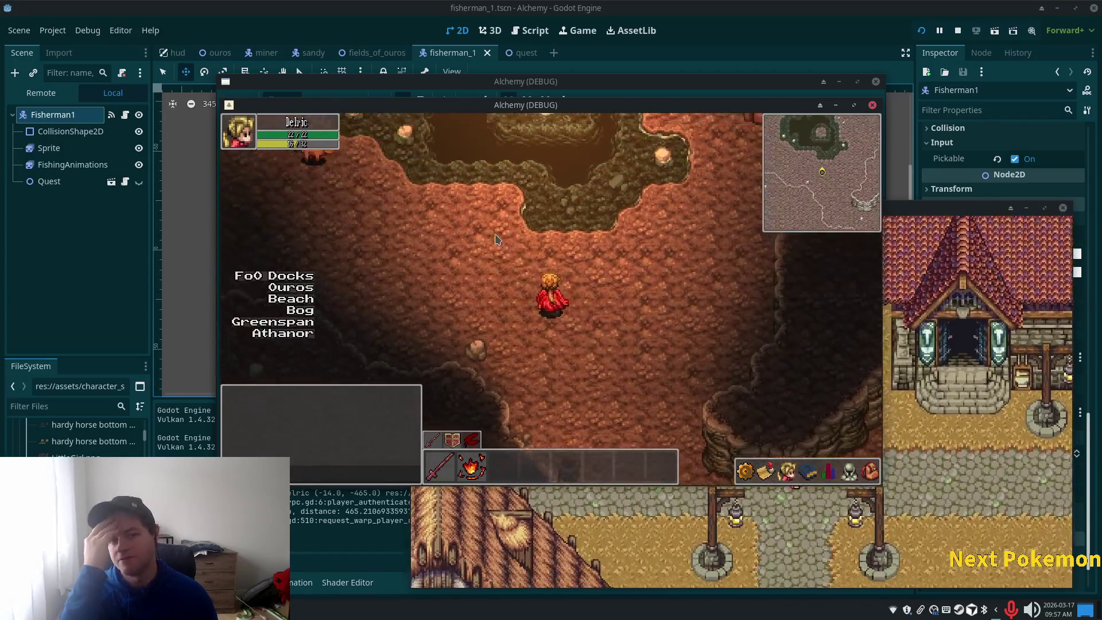
key(Up)
key(Left)
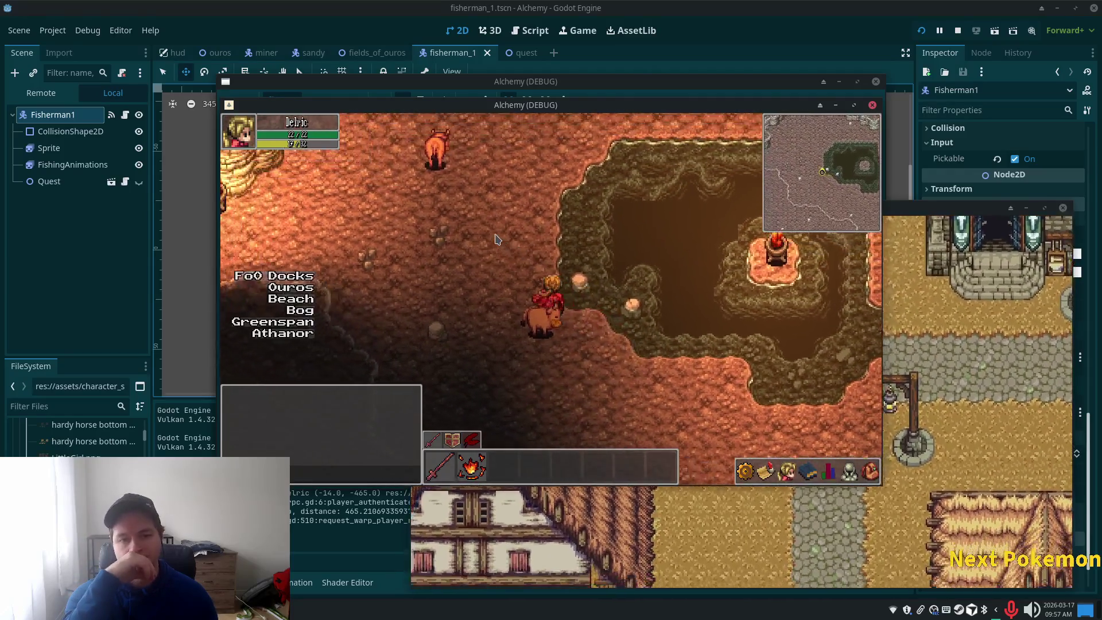
key(Up)
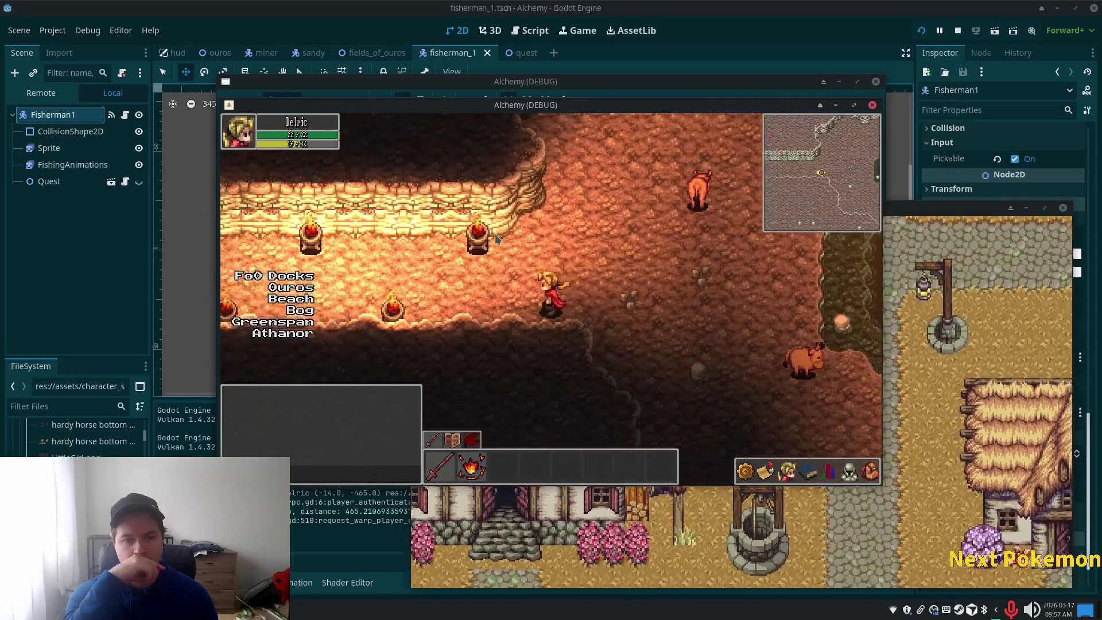
key(Left)
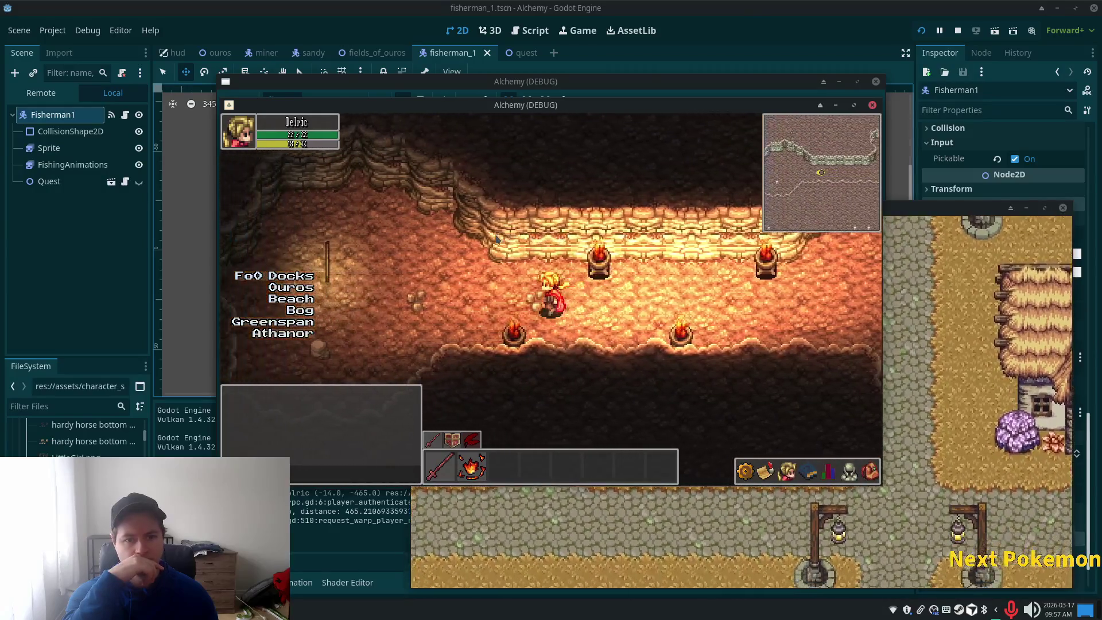
key(Left)
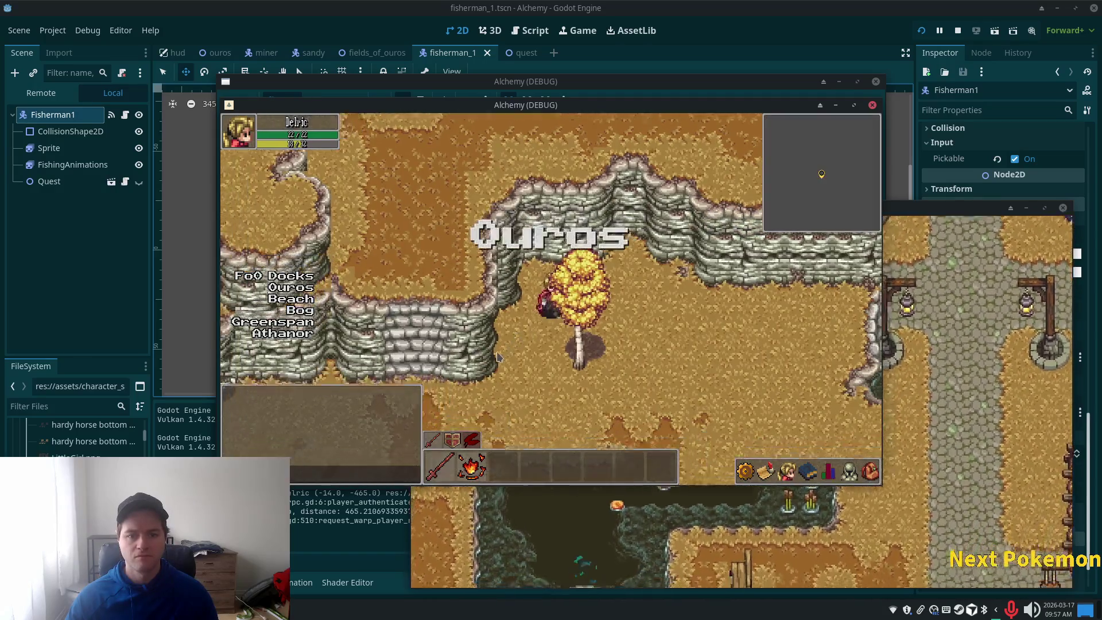
key(Down)
key(Right)
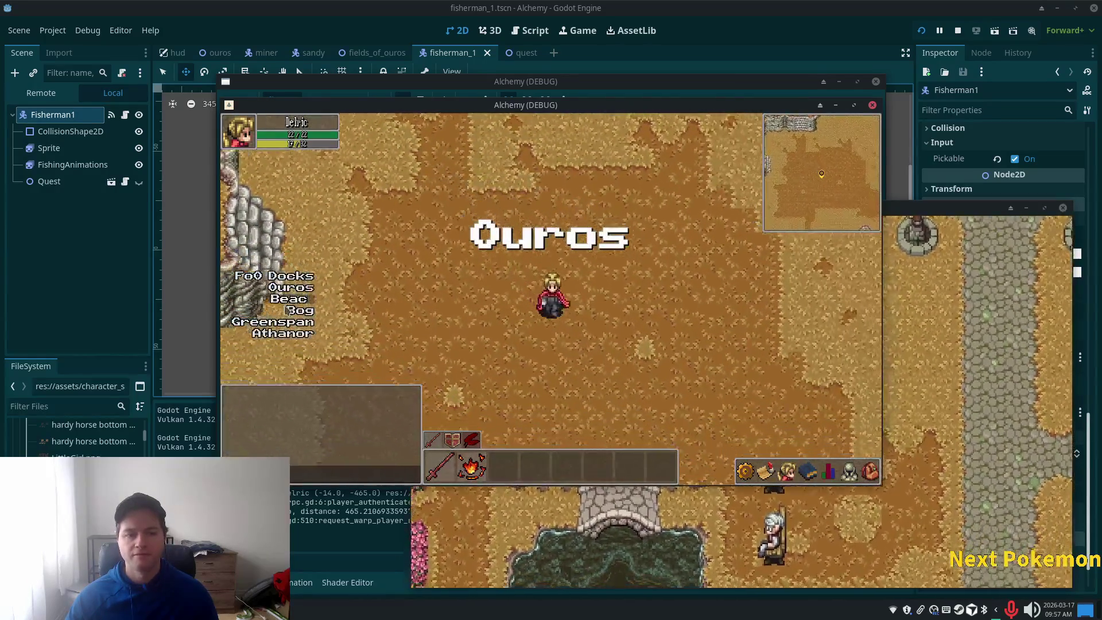
Walk left in Ouros, warp to Greenspan, and follow the dirt path to Verdigris Meadows.
key(Left)
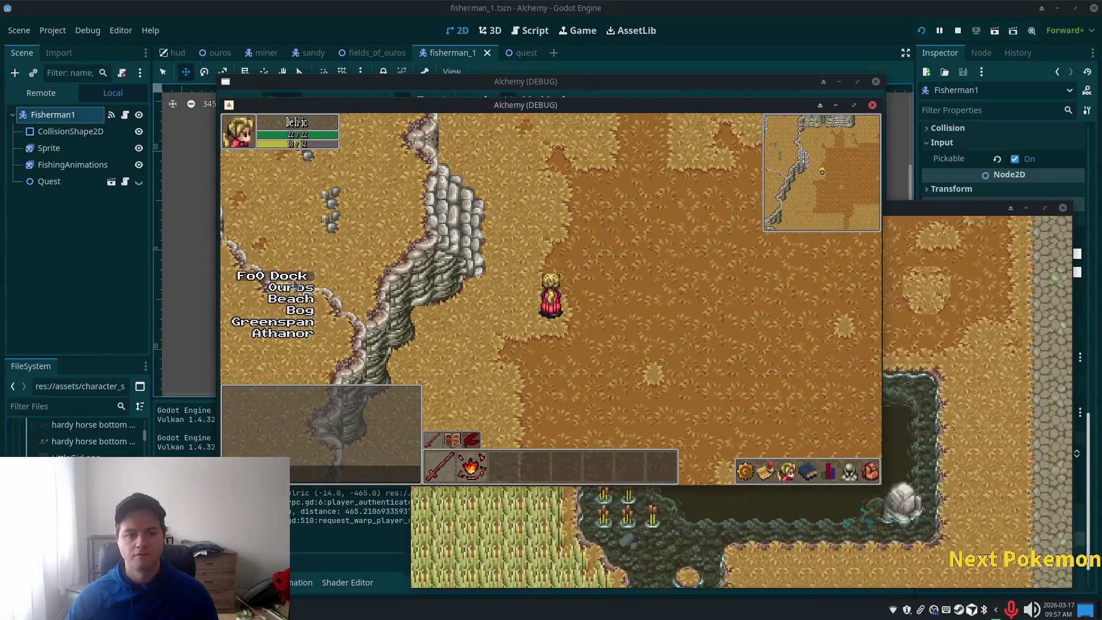
click(290, 323)
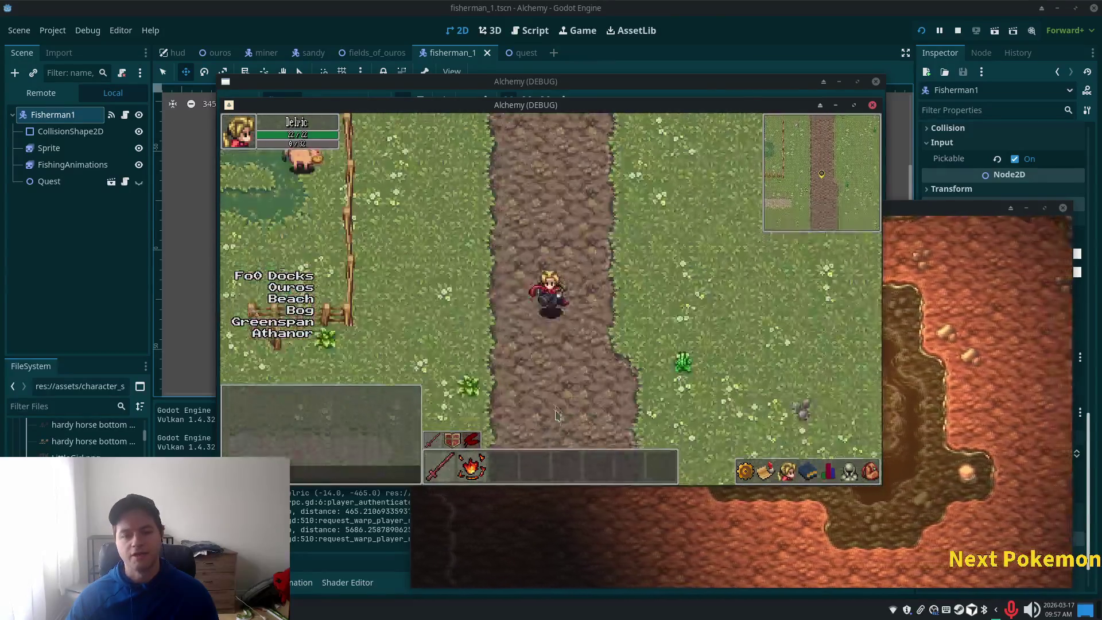
click(572, 407)
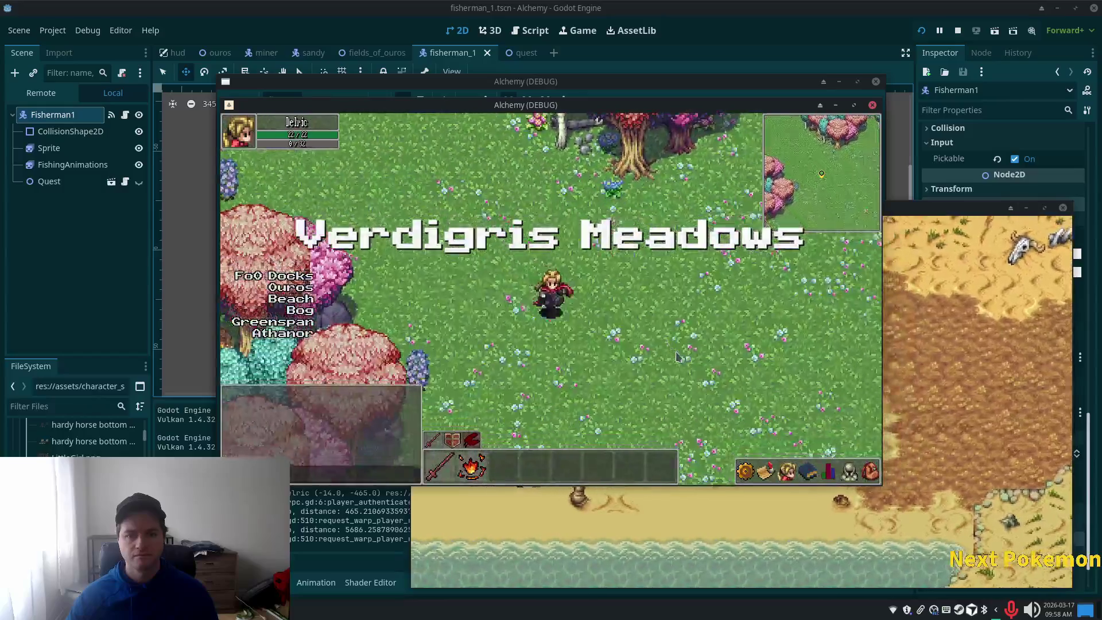
Warp back to Ouros and walk south and east across the farm.
click(290, 290)
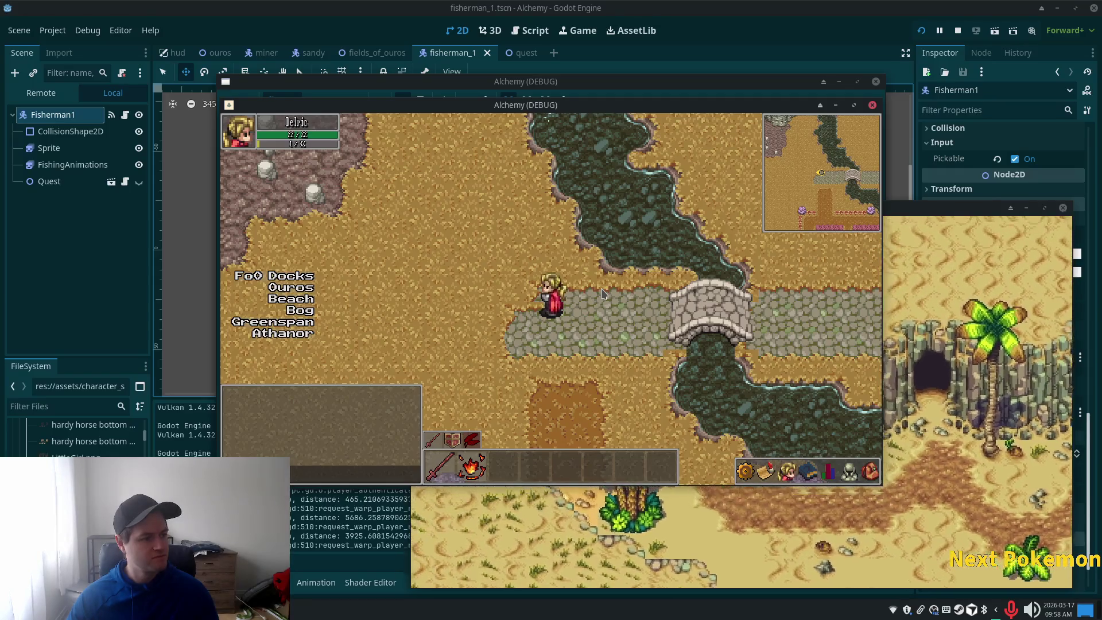
key(Down)
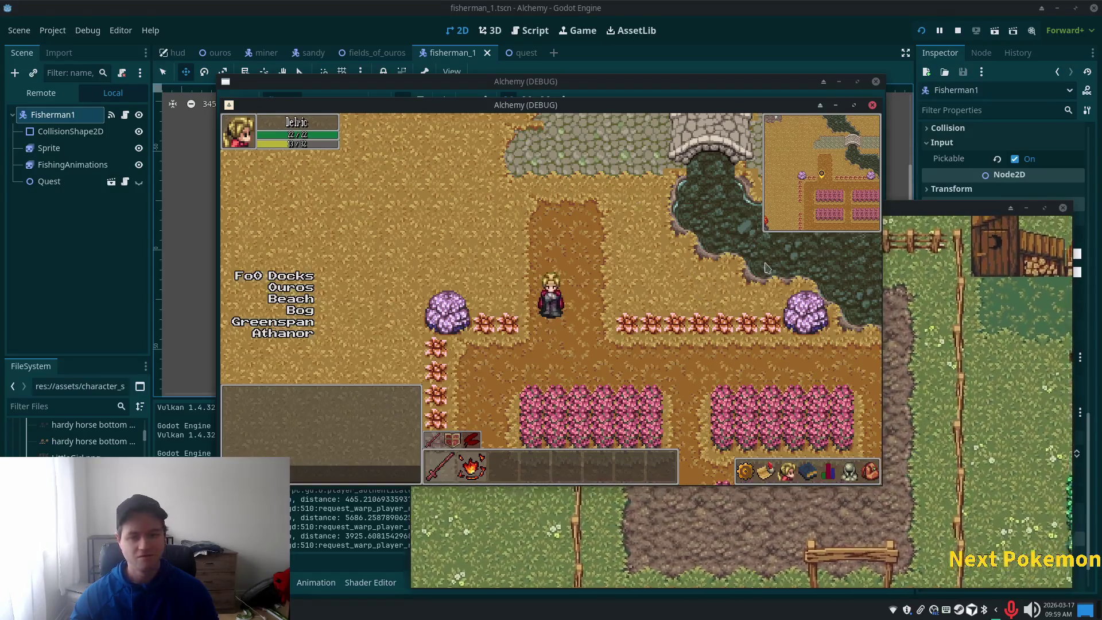
key(Down)
key(Right)
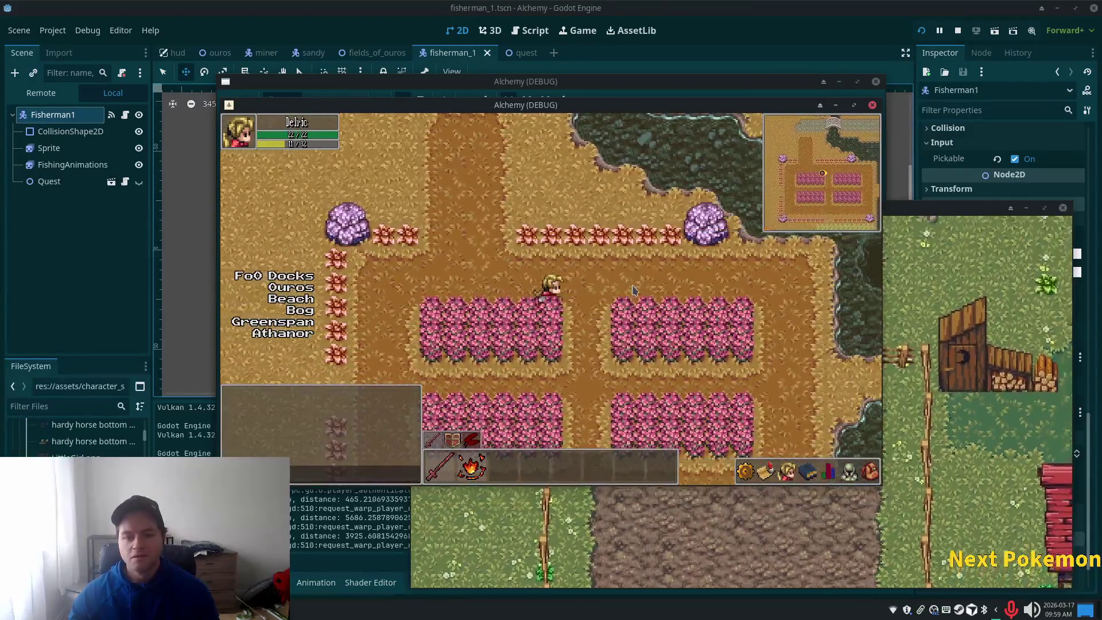
key(Right)
key(Down)
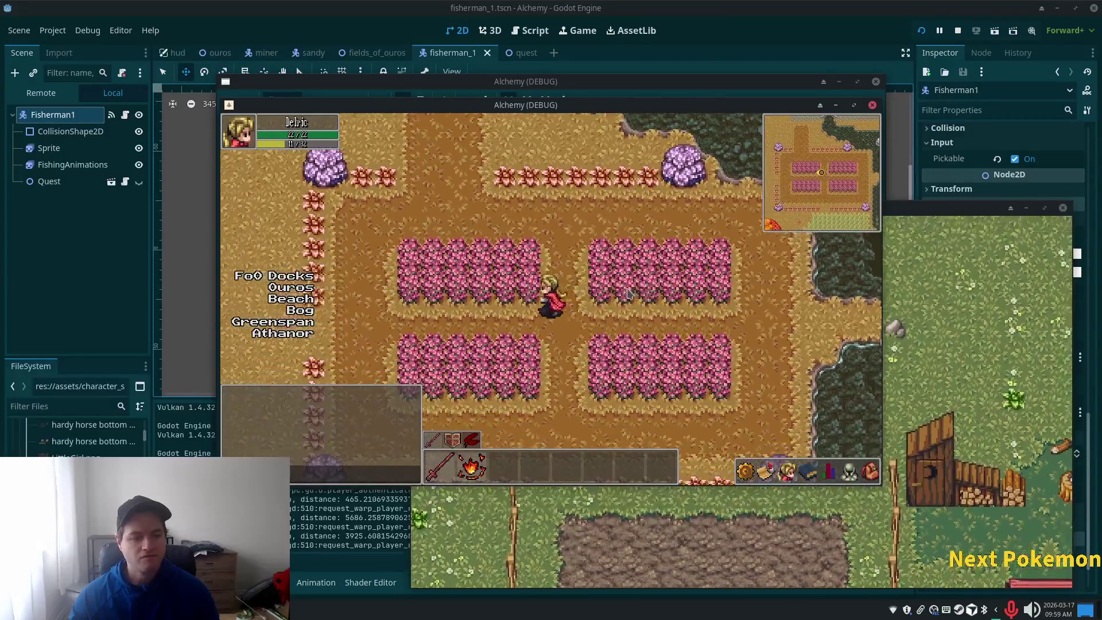
Weave between the pink tree blocks toward the stone bridge, then return to the editor.
key(Left)
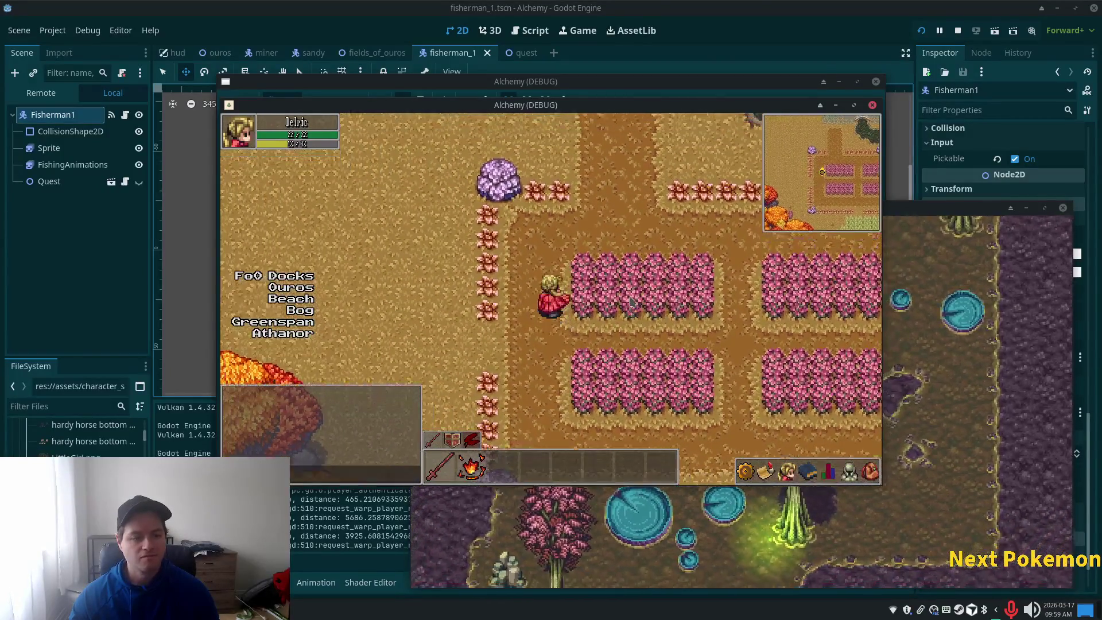
key(Right)
key(Down)
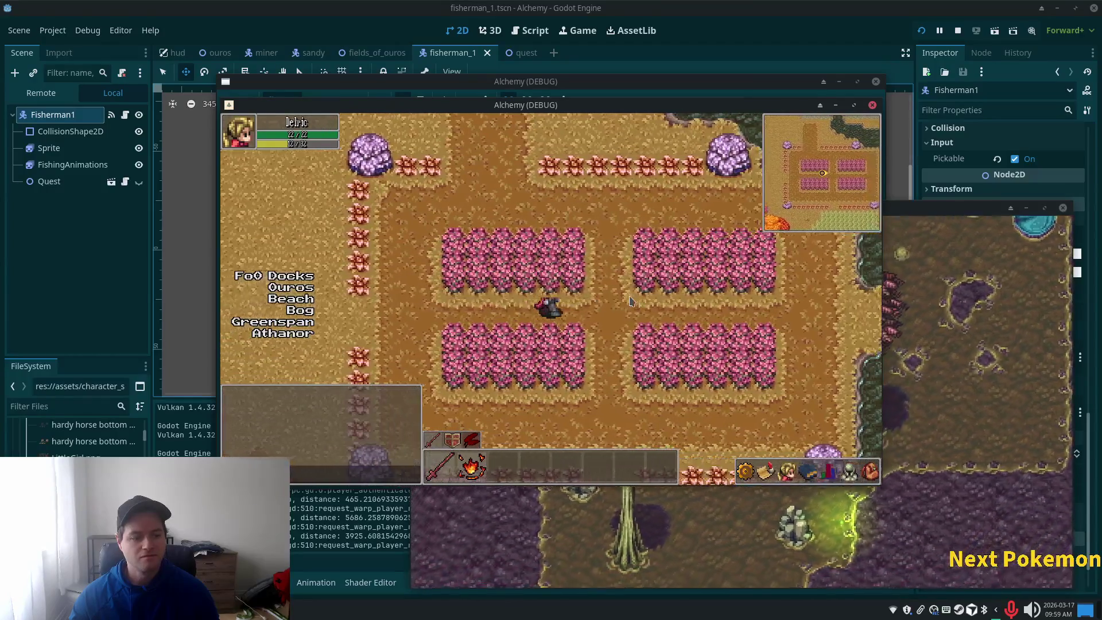
key(Right)
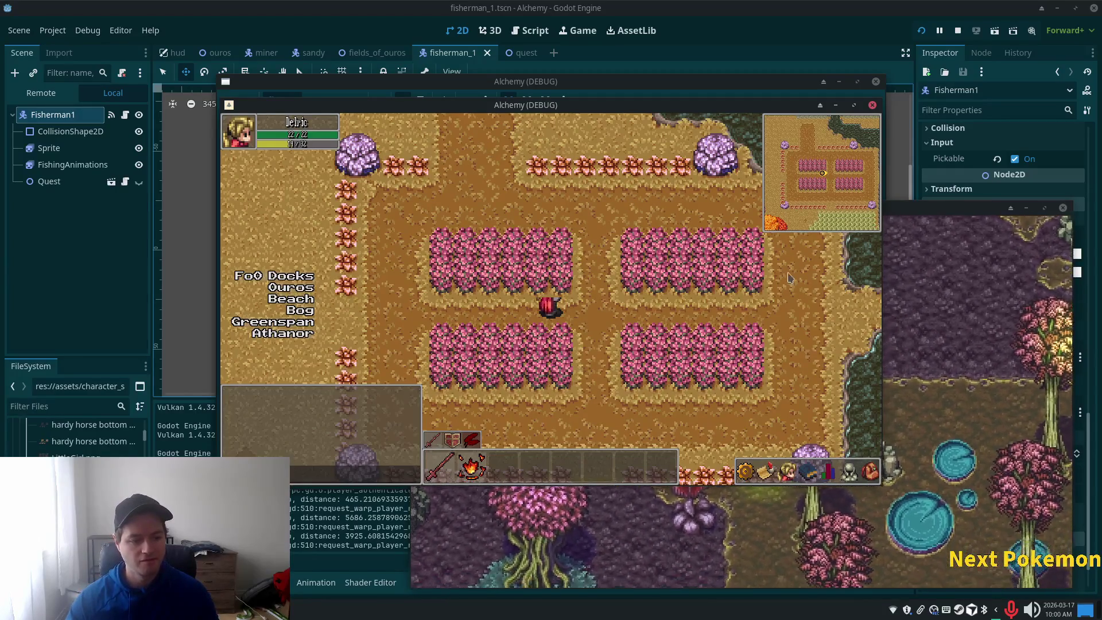
key(d)
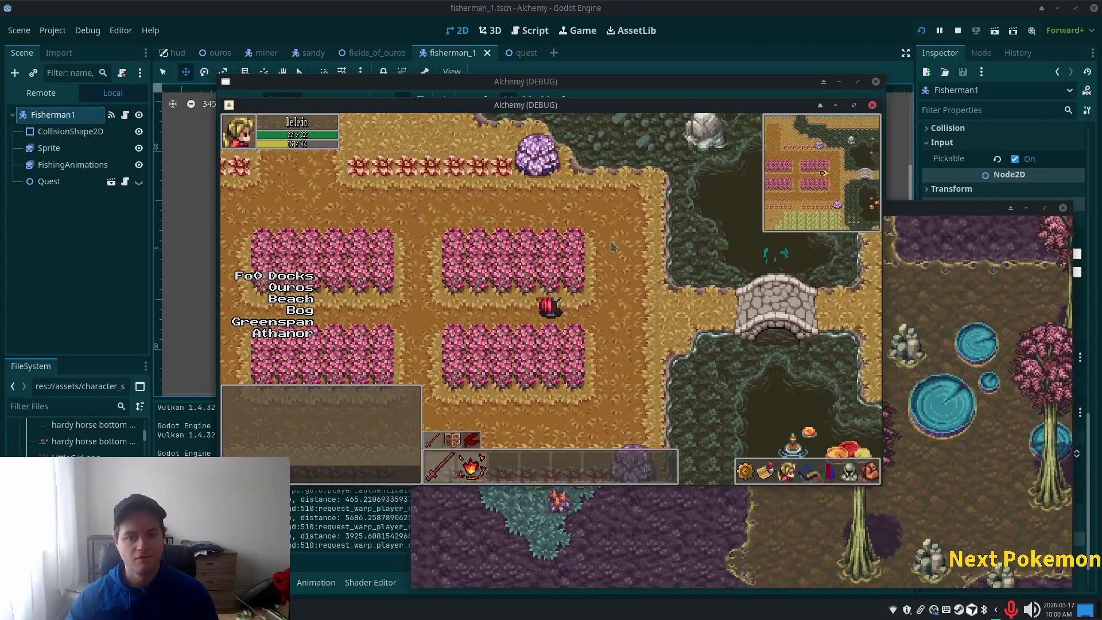
click(698, 5)
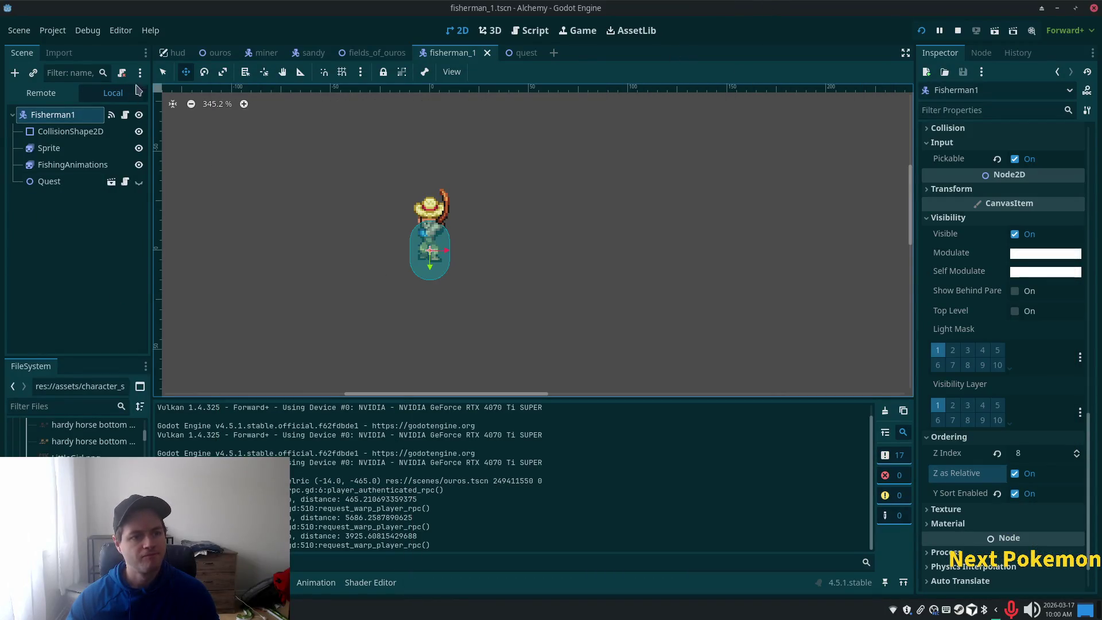
In the ouros scene, expand Foliage and select its child layer Foliage2.
click(220, 53)
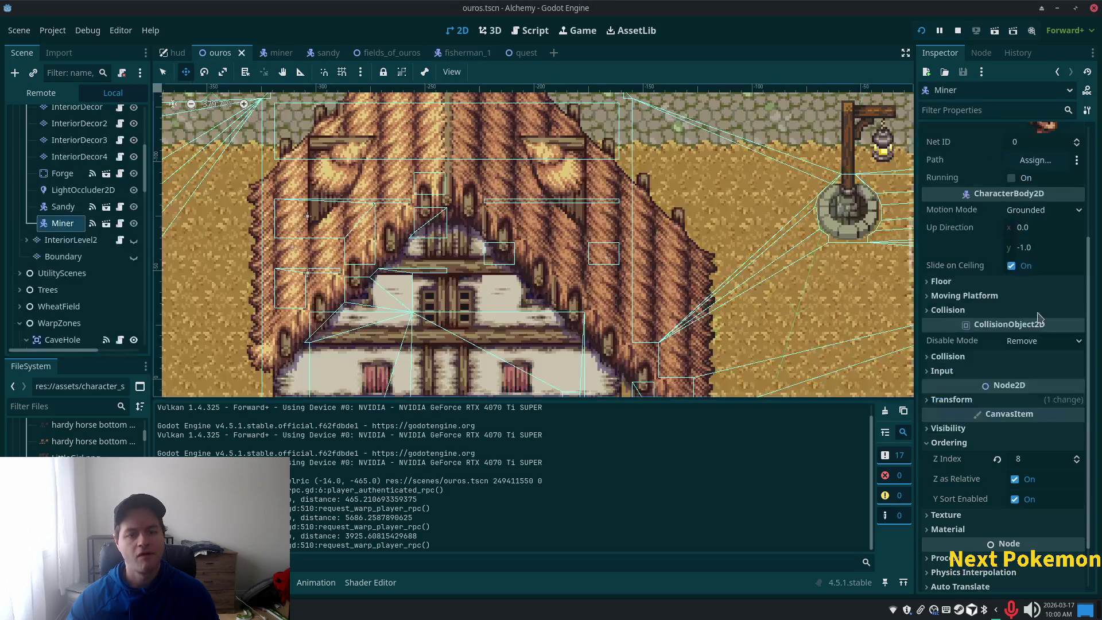
key(f)
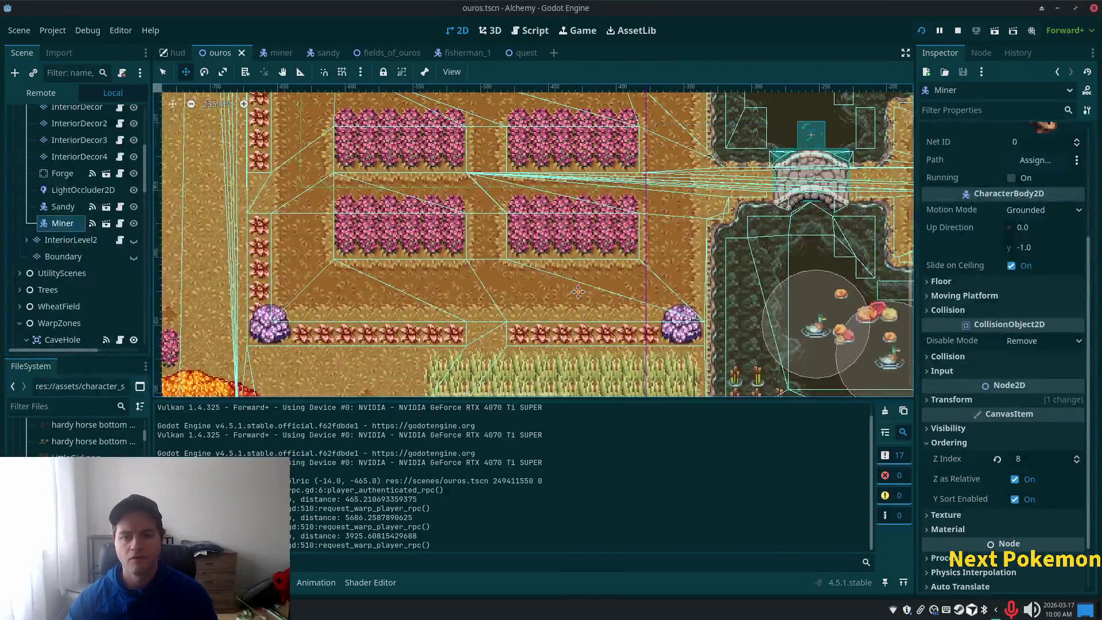
scroll(75, 232, up, 2)
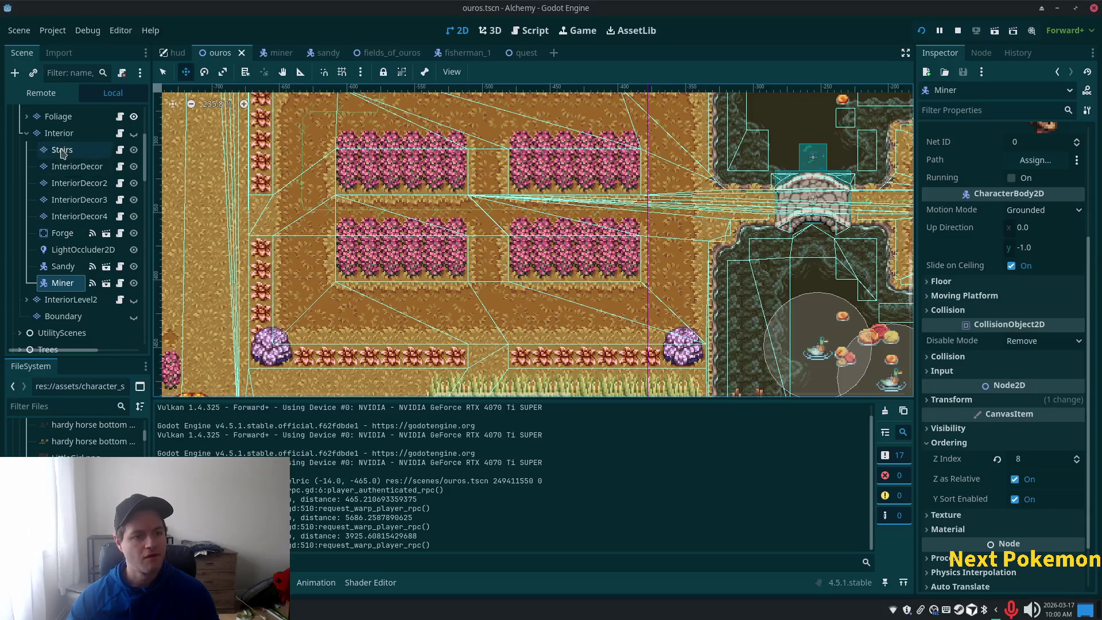
scroll(63, 153, up, 5)
click(58, 205)
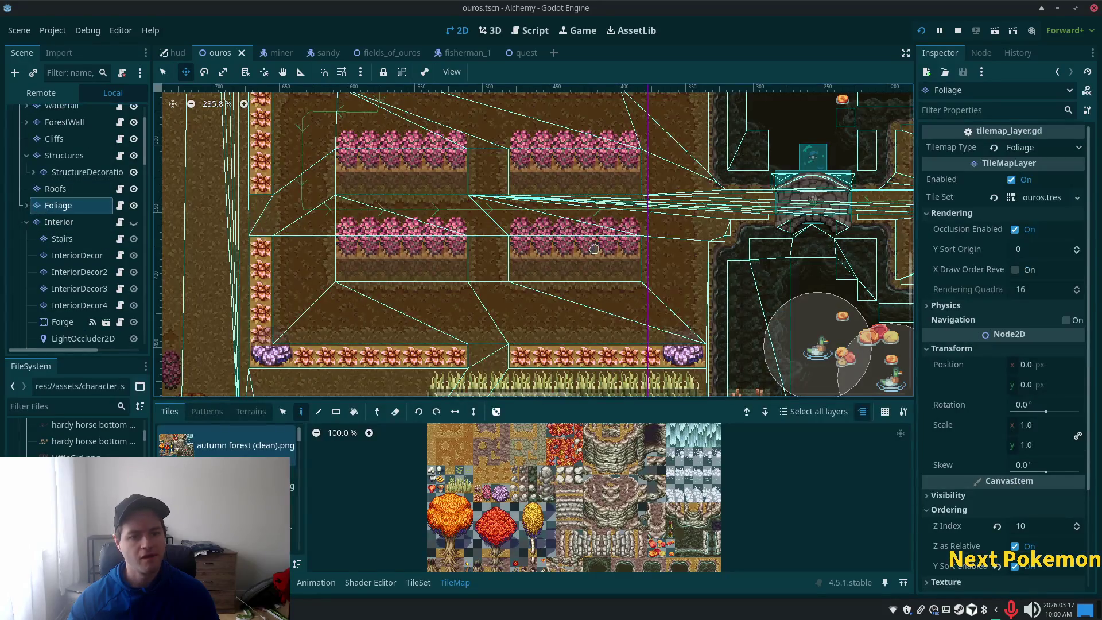
click(27, 205)
click(67, 222)
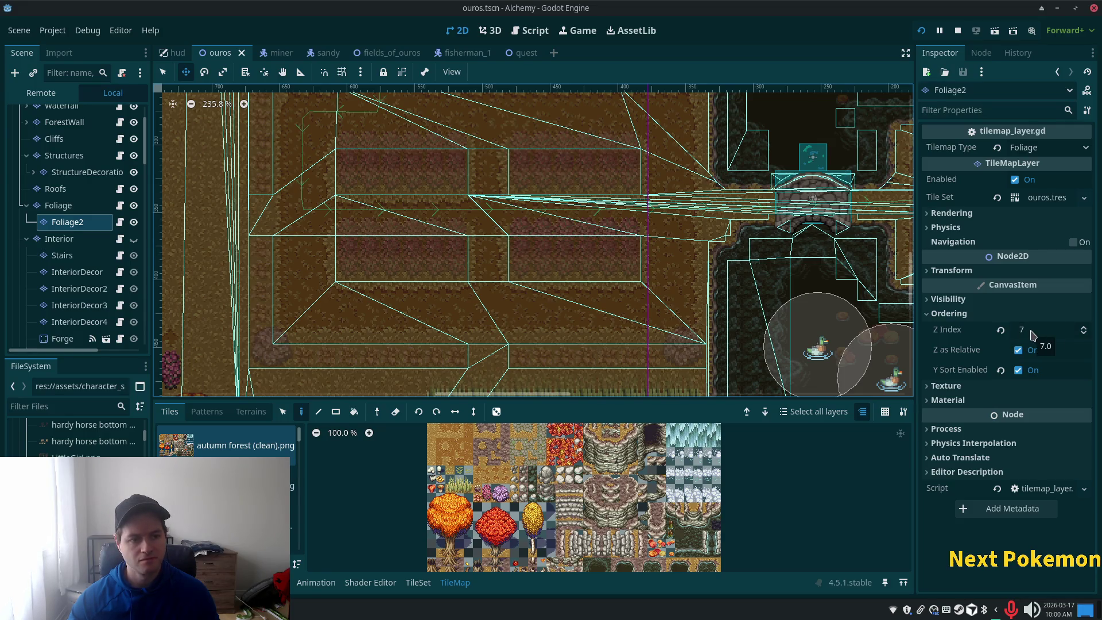
Compare with Foliage's settings, then change Foliage2's Z Index from 7 to 0.
click(46, 208)
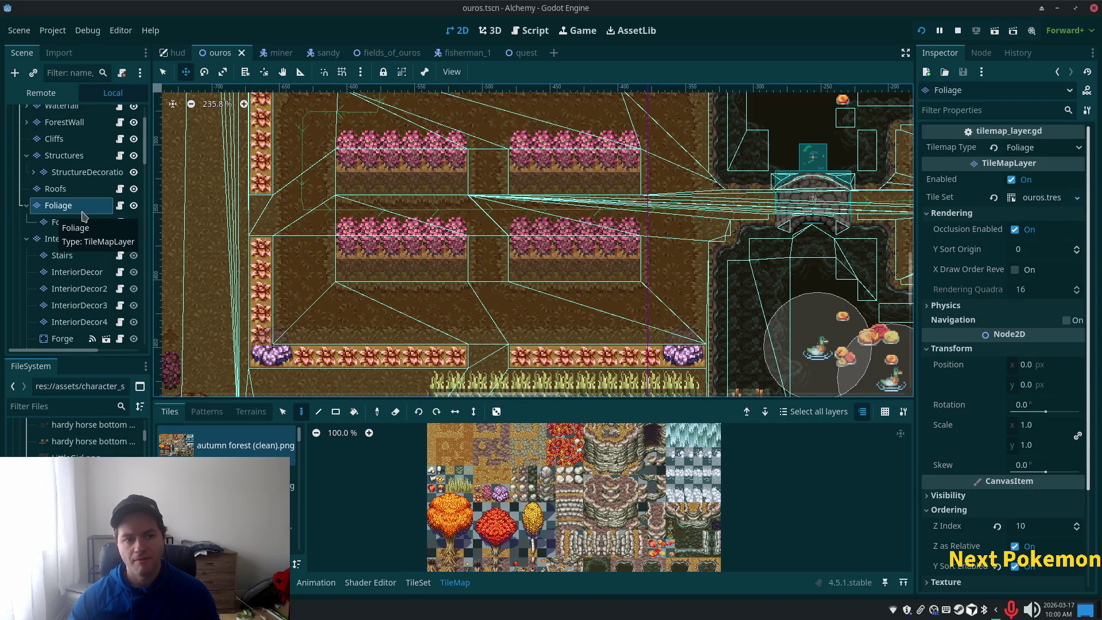
click(54, 222)
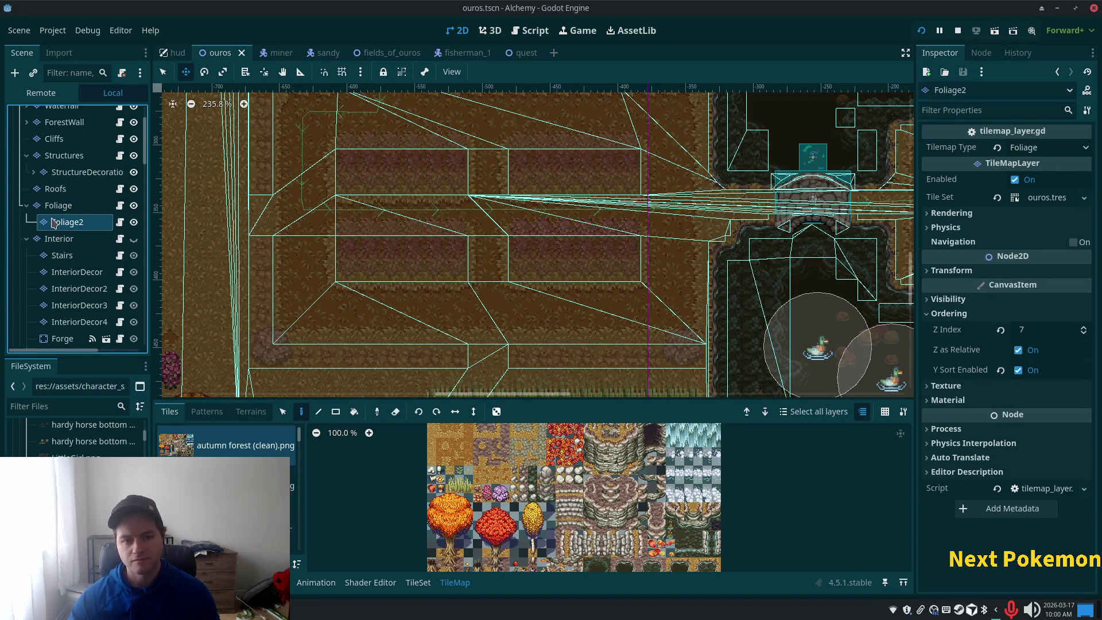
click(1032, 332)
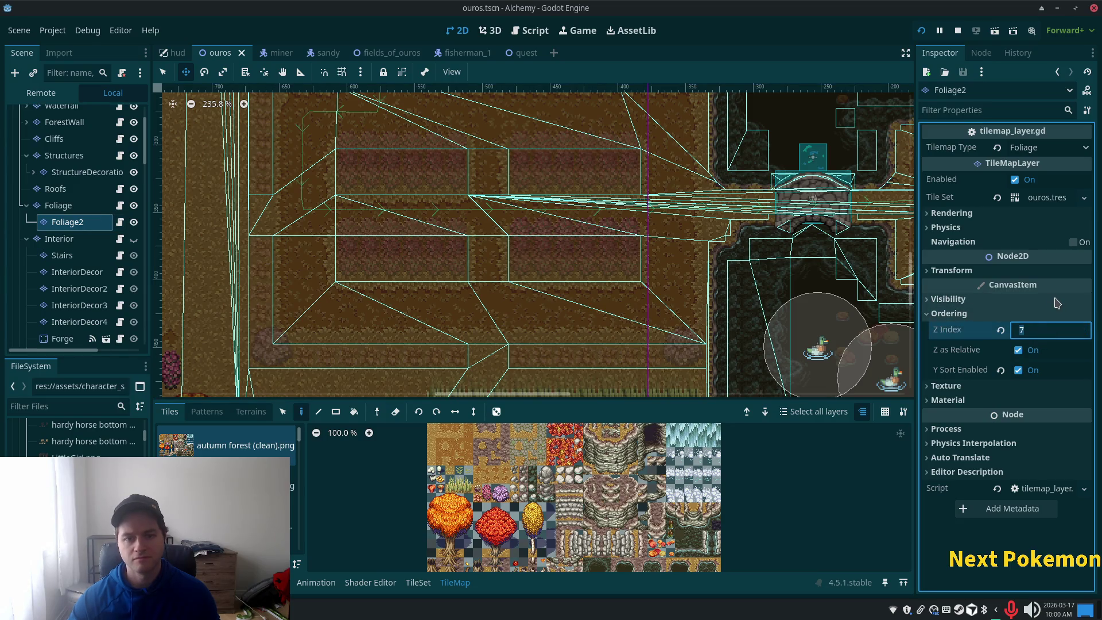
text(0)
key(Tab)
Save and run the game, then walk past the flowers and pink trees toward the bog.
key(F5)
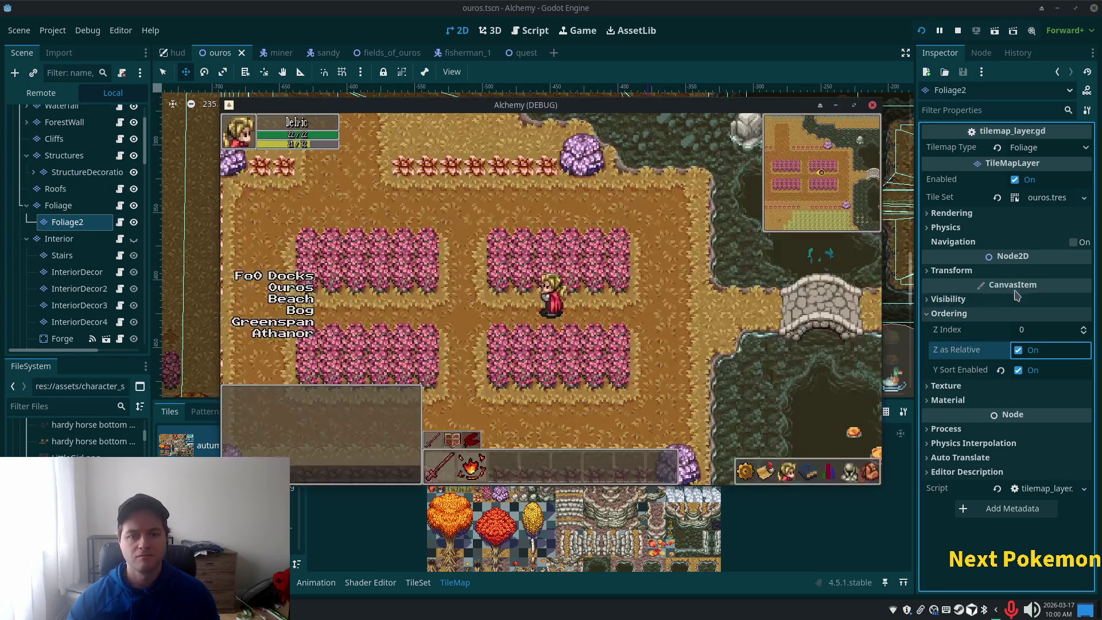
key(Right)
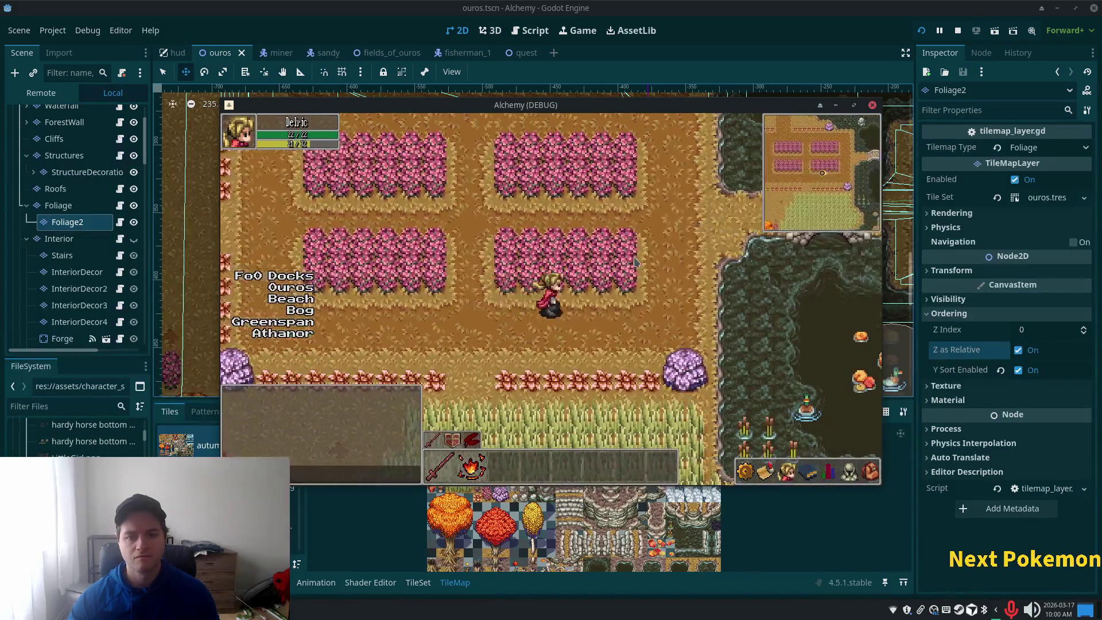
key(Up)
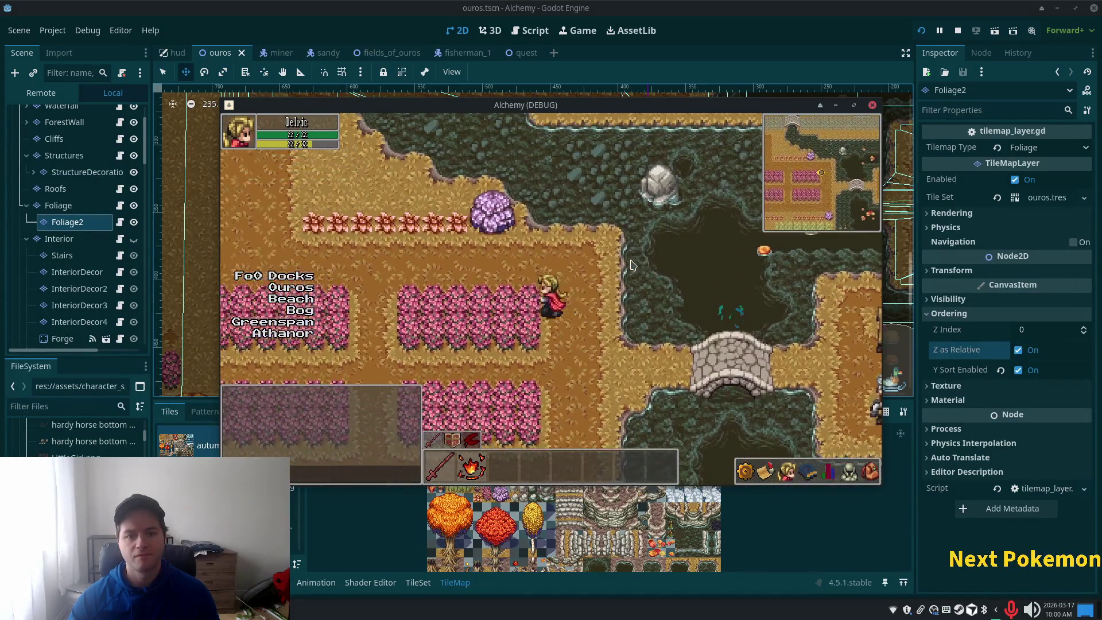
key(Left)
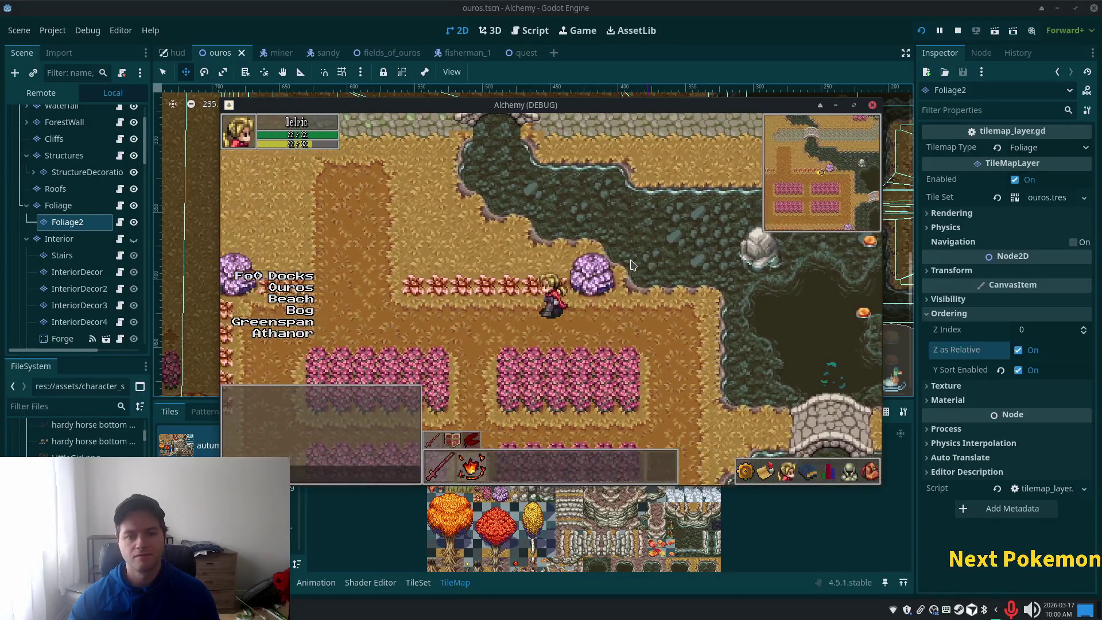
key(Down)
key(Right)
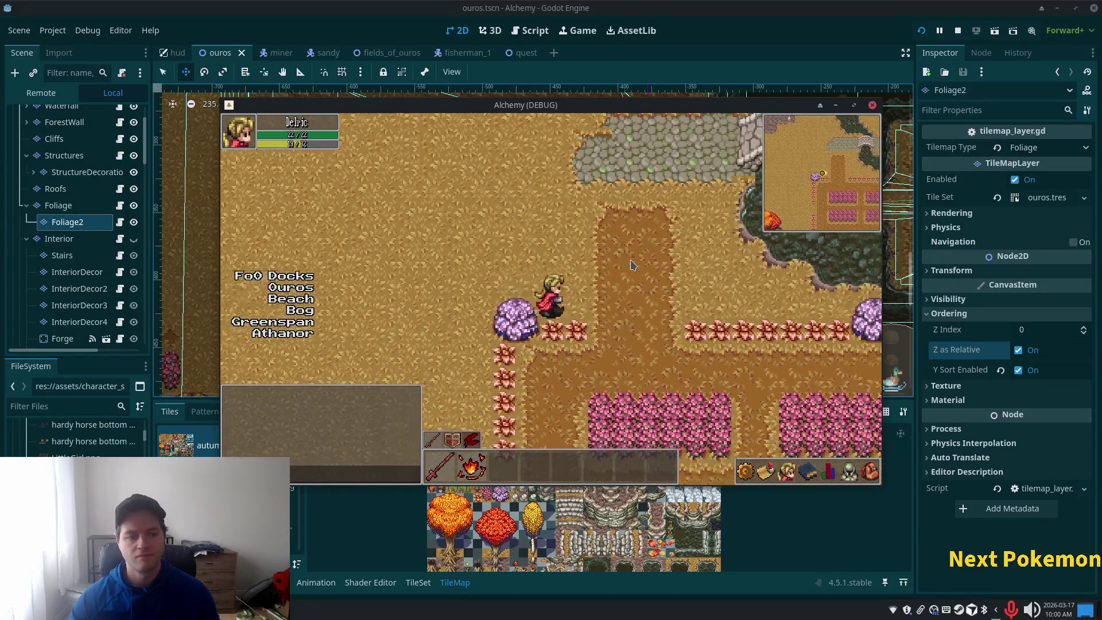
key(Down)
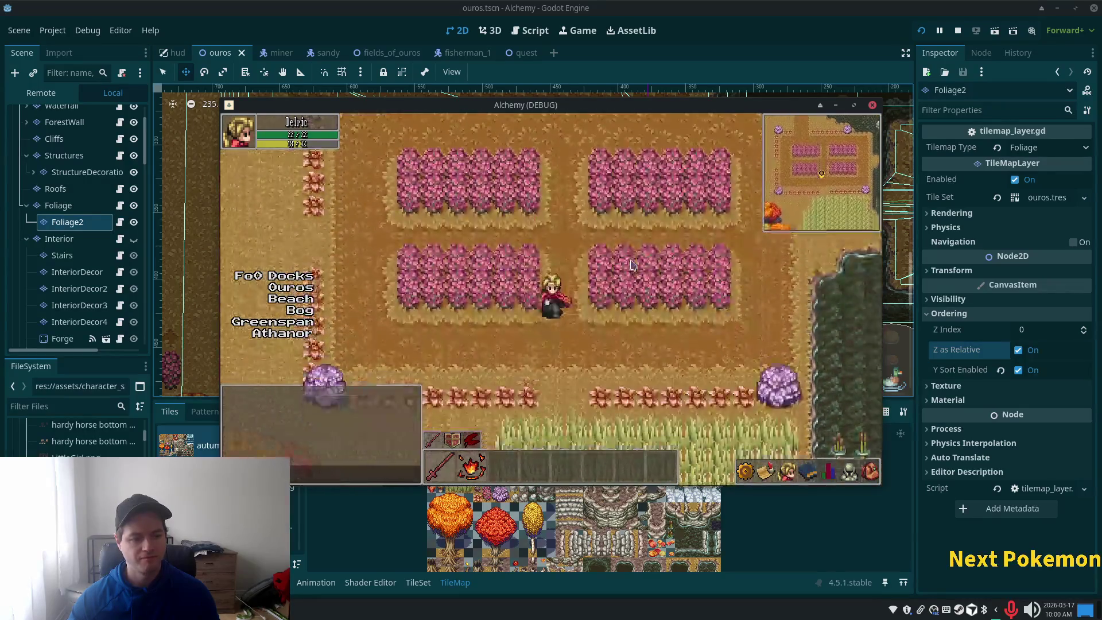
key(Left)
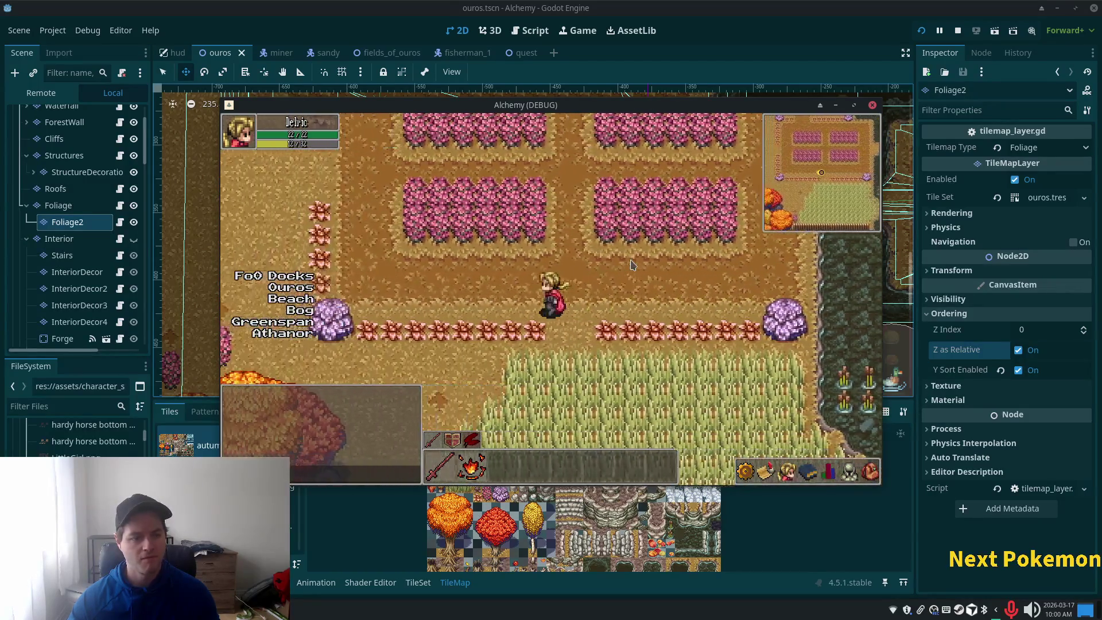
key(Right)
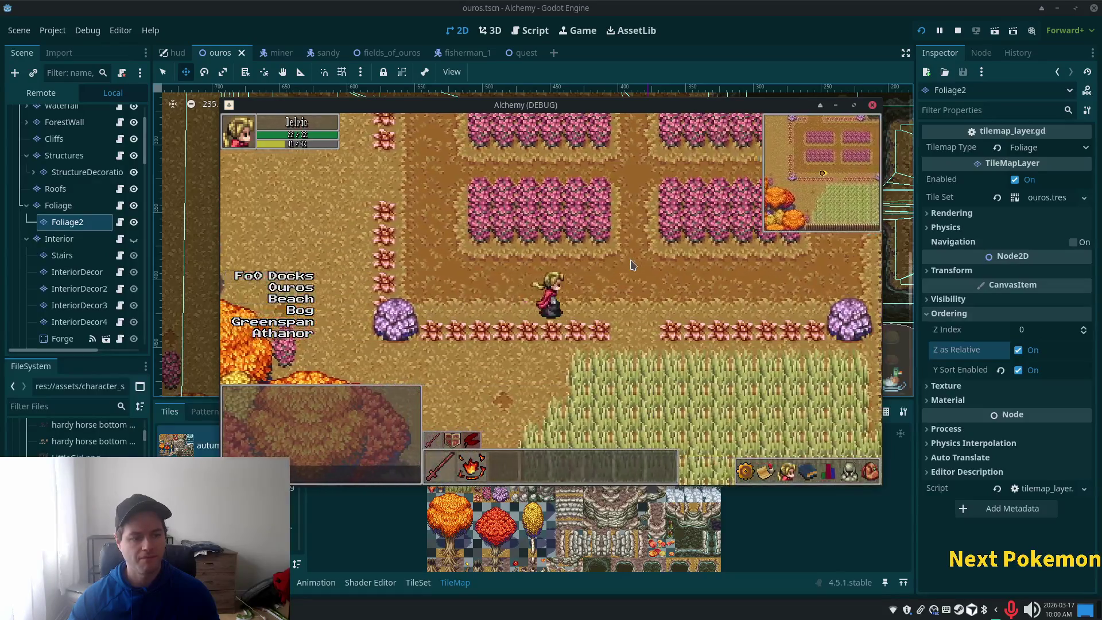
key(Down)
key(Right)
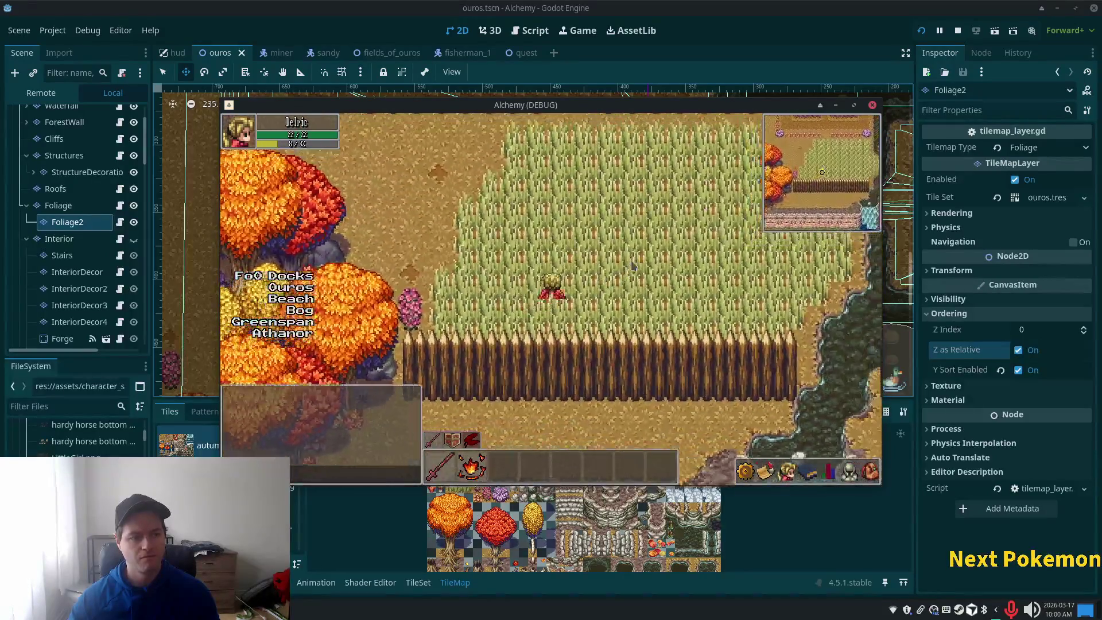
Cross the stone bridge, follow the cobblestone path past the wells, and enter the Shop Keeper's shop.
key(Up)
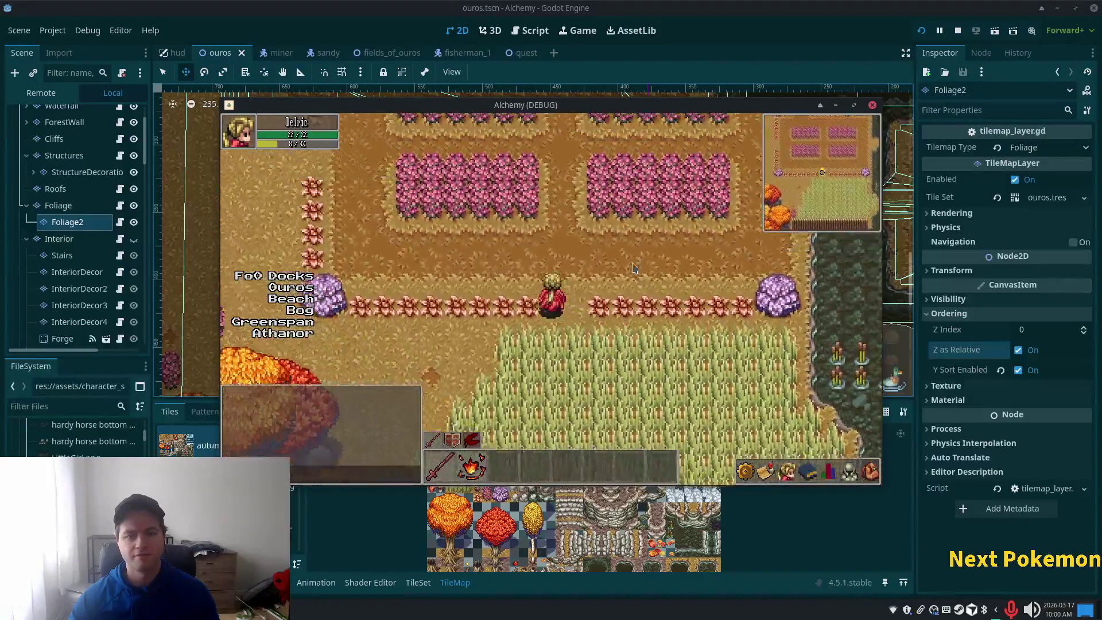
key(Right)
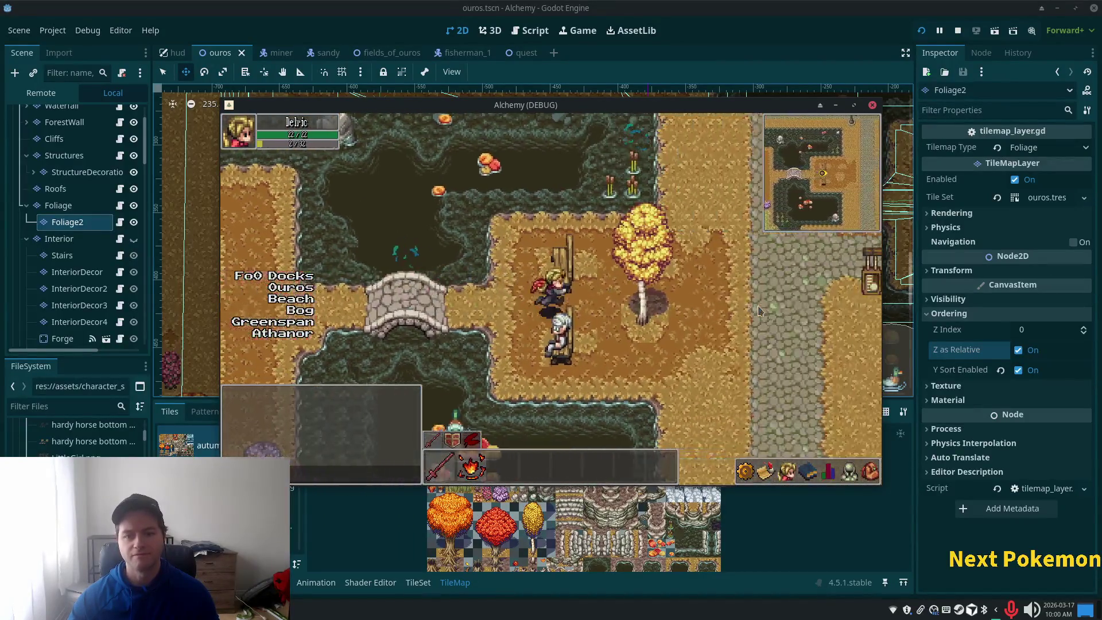
key(Right)
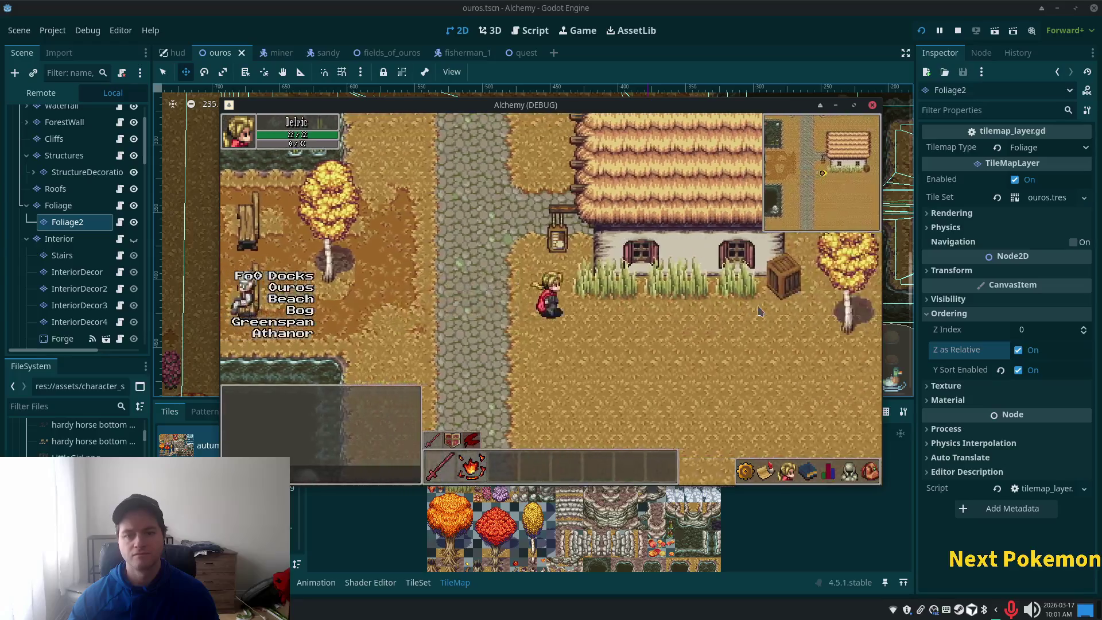
key(Up)
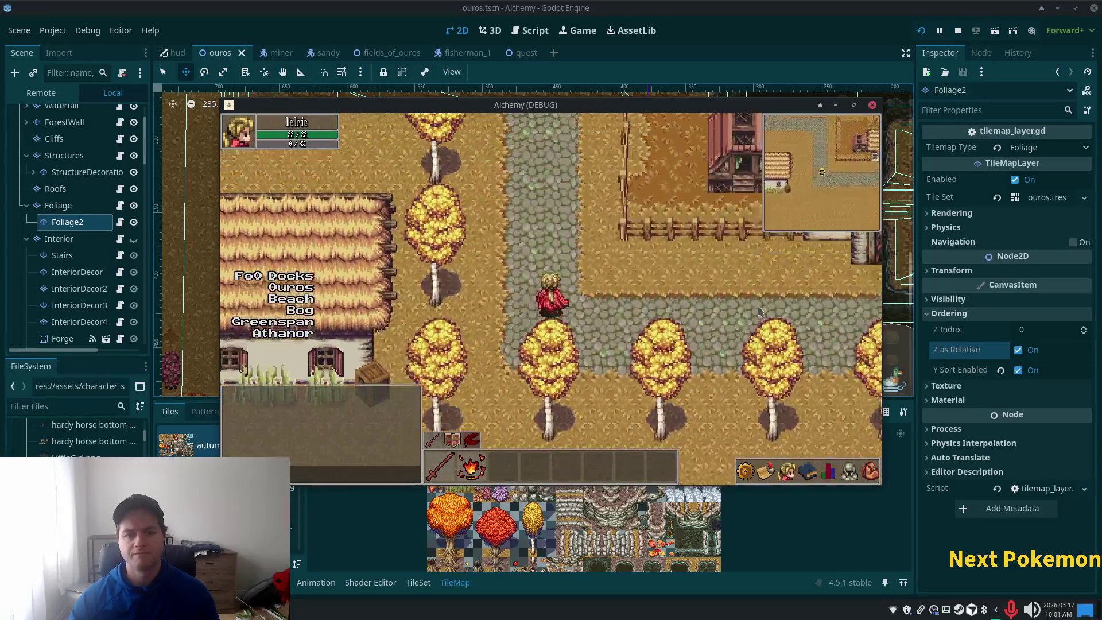
key(Left)
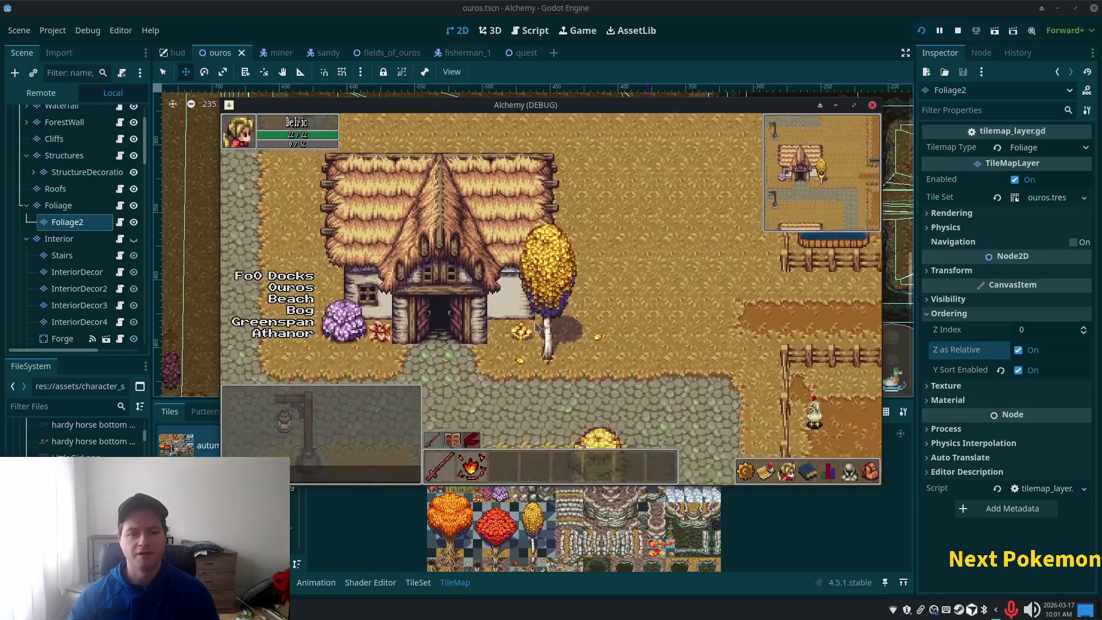
key(Down)
key(Left)
key(Down)
key(Up)
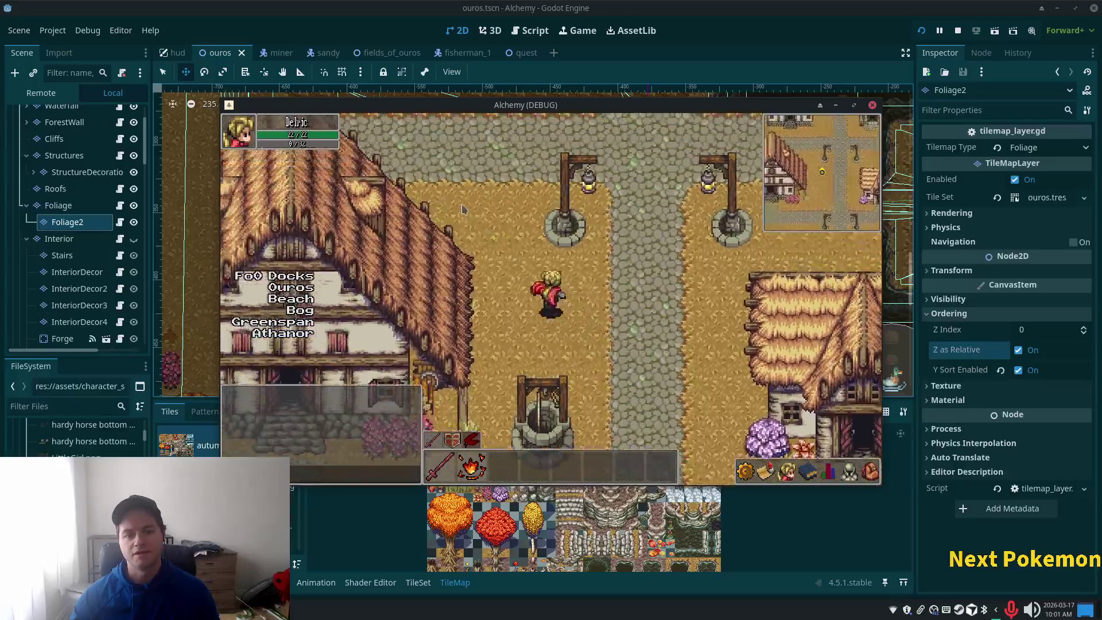
key(Up)
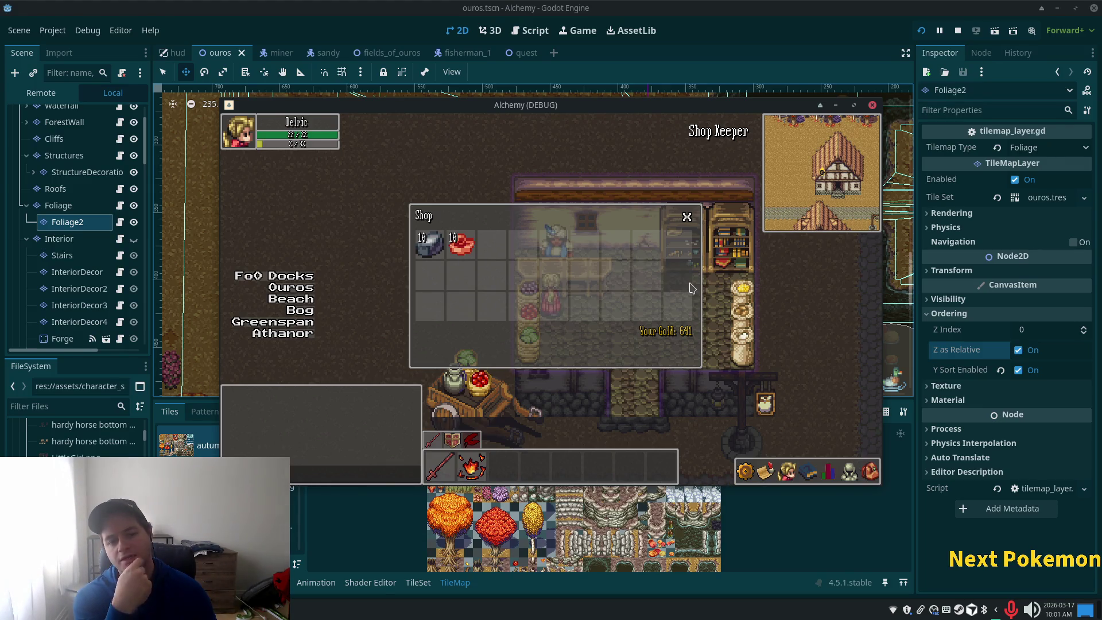
Walk around inside the shop and close the Shop window showing only two items.
key(Up)
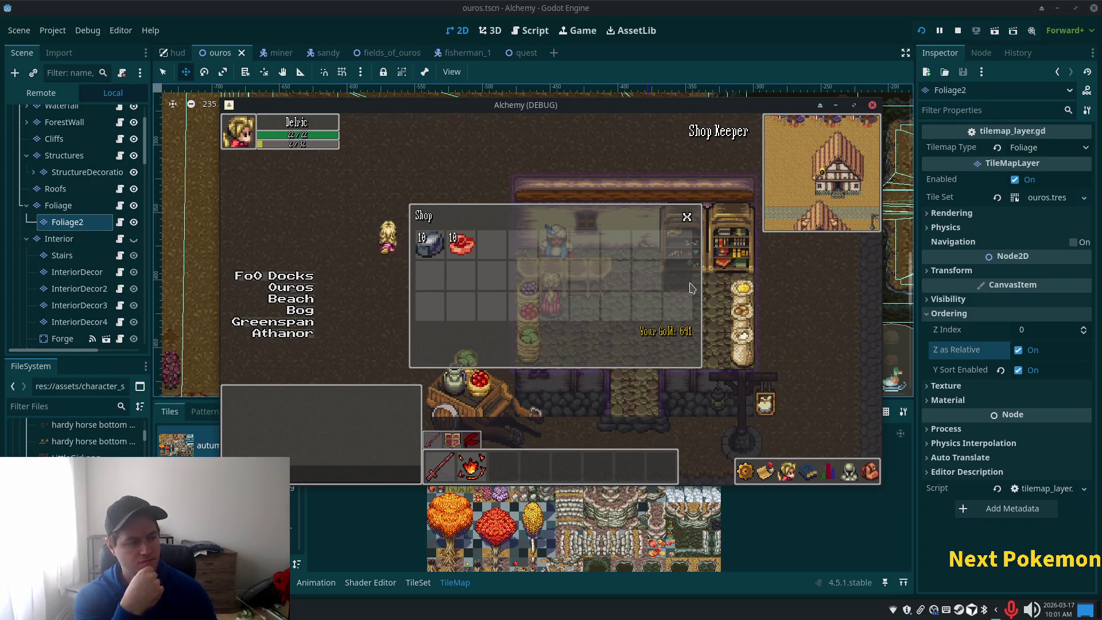
key(Right)
key(Right)
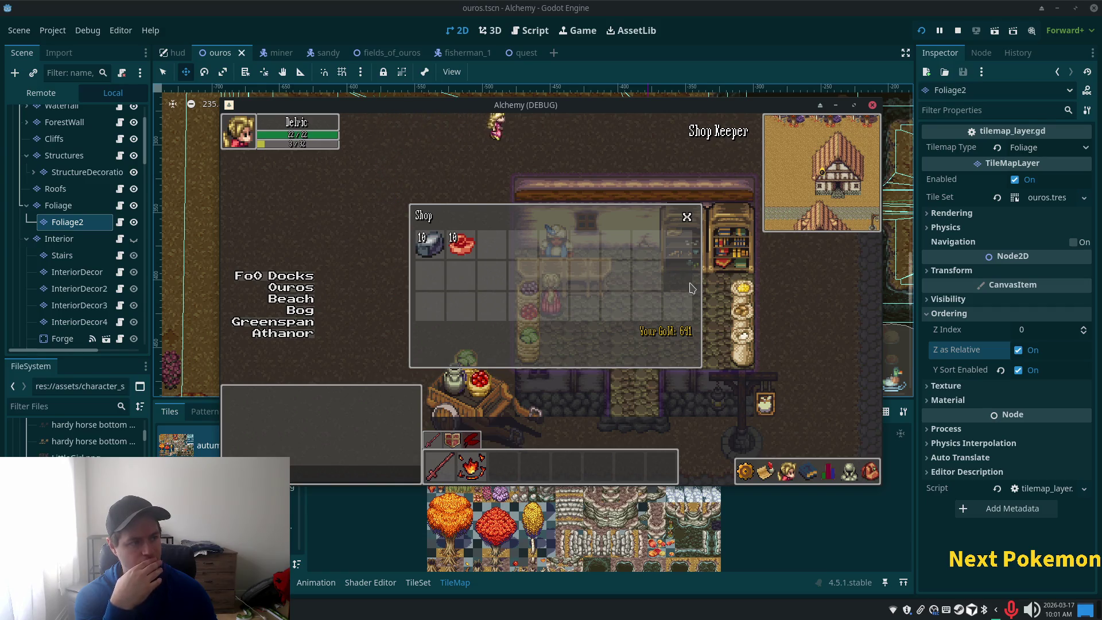
key(Right)
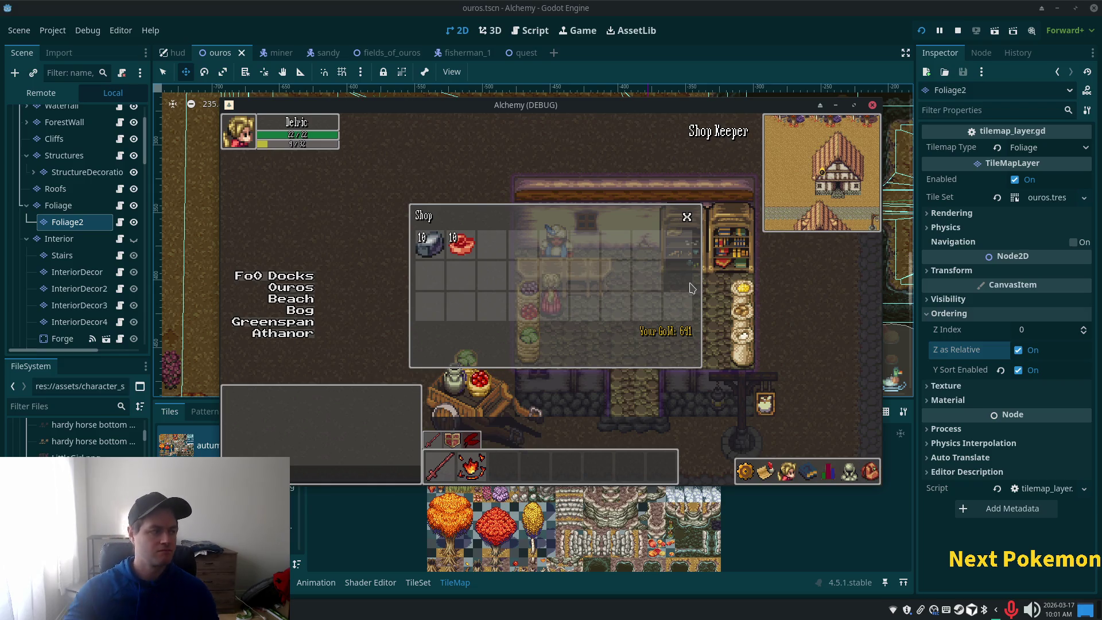
click(687, 218)
Walk out and back in, close the reopened Shop window, and stop the game.
key(Down)
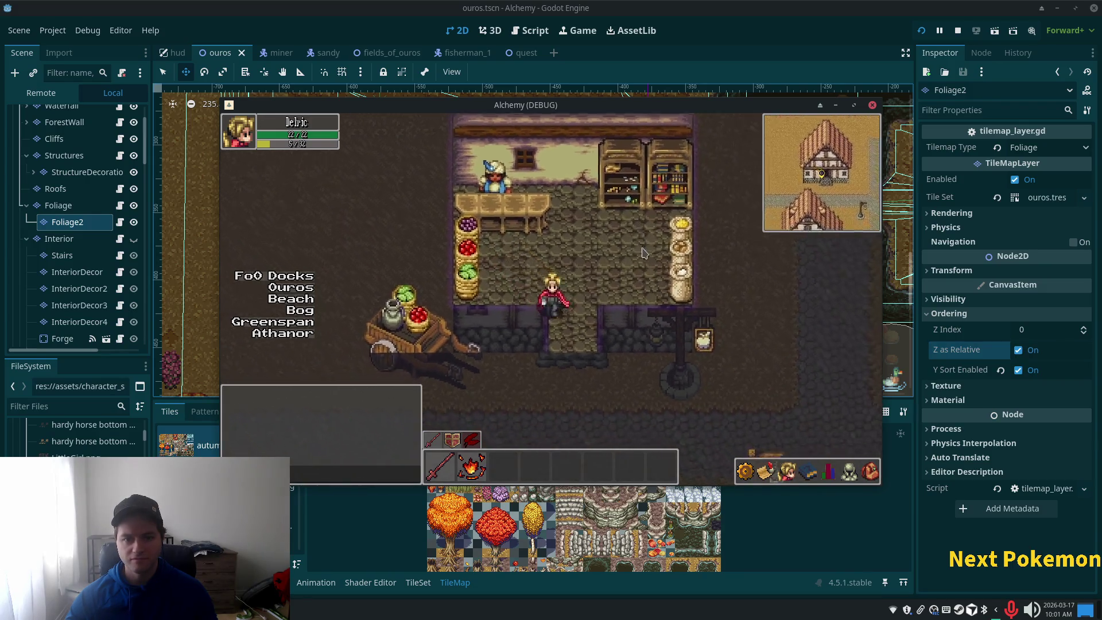
key(Up)
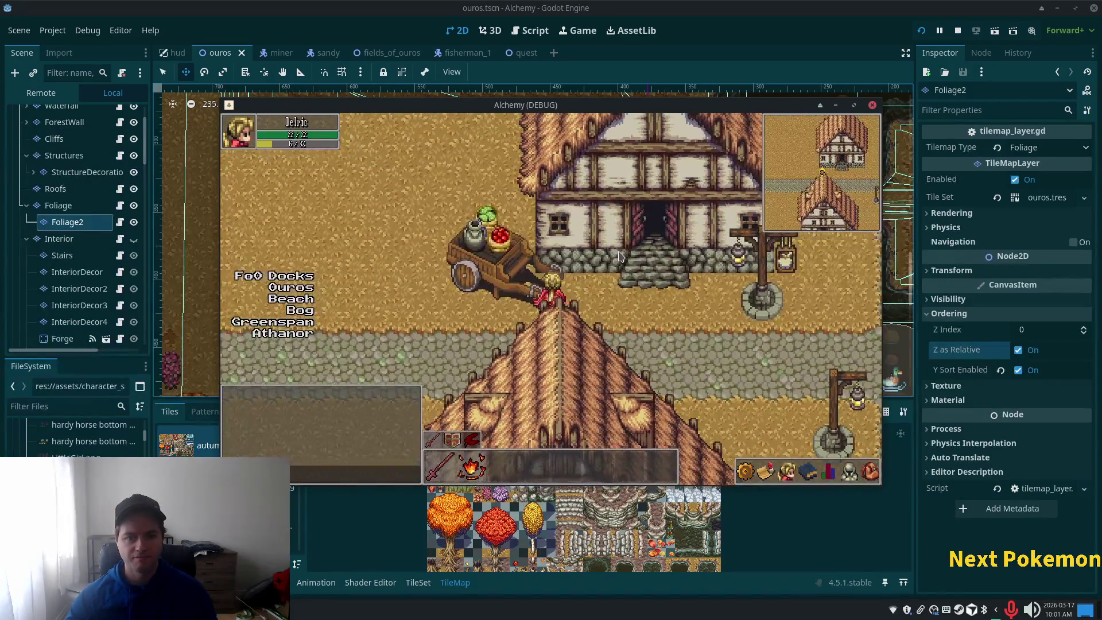
key(Up)
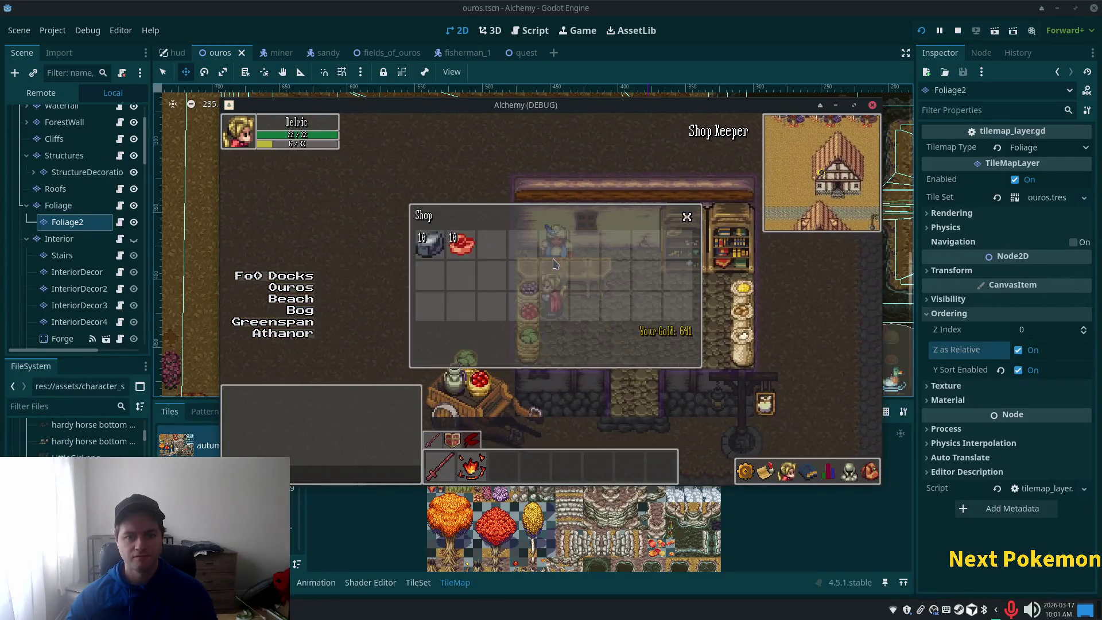
click(685, 218)
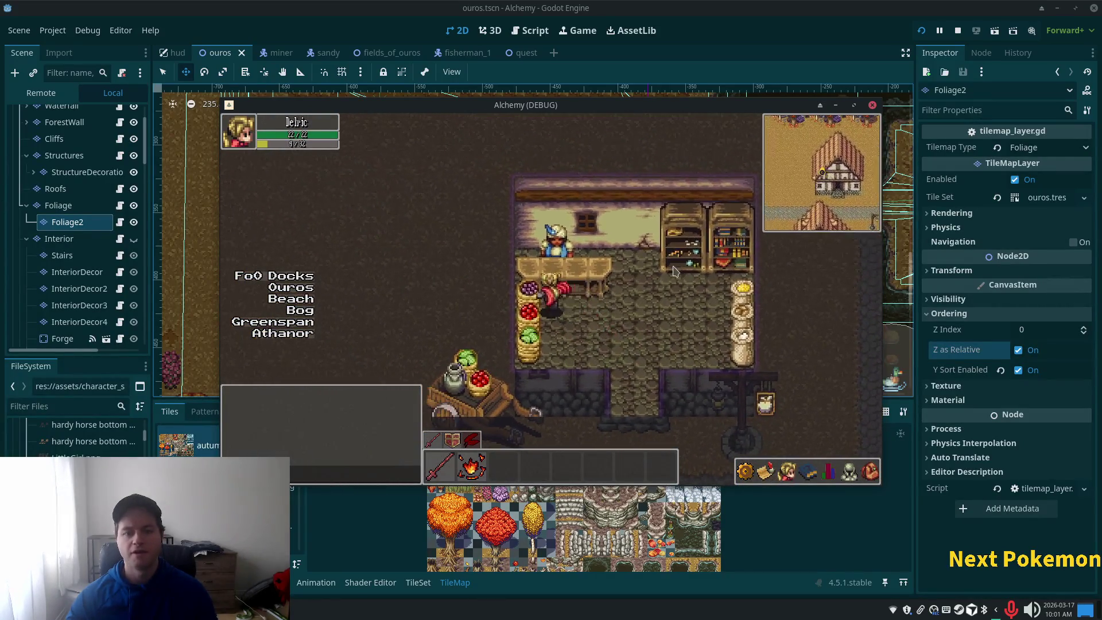
click(773, 36)
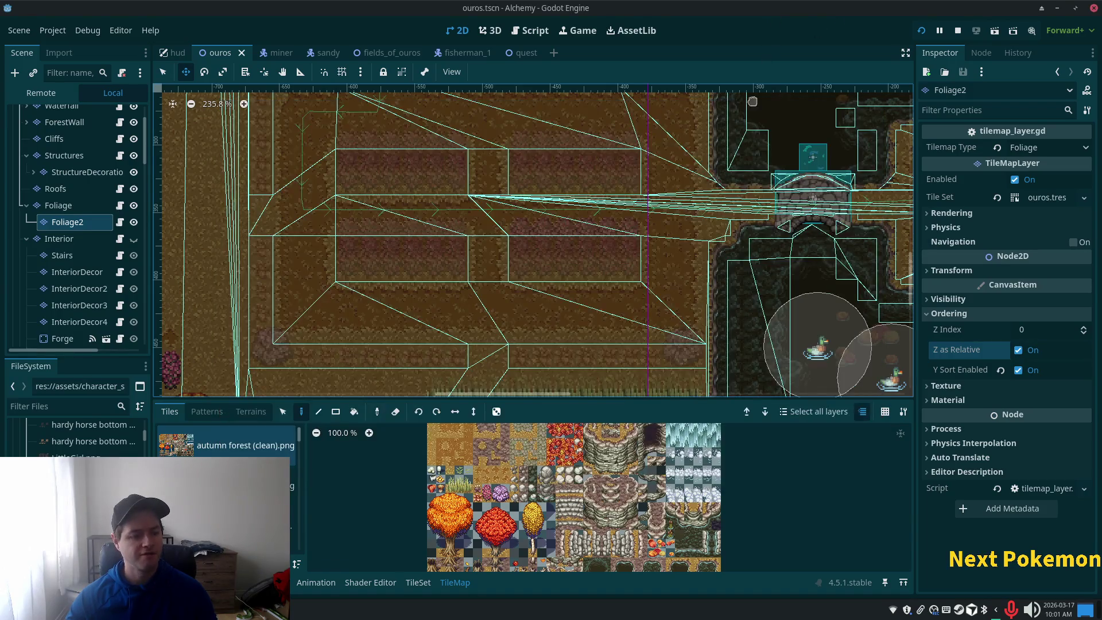
Switch to Cursor and open items.json through the quick file finder.
key(alt+Tab)
click(577, 151)
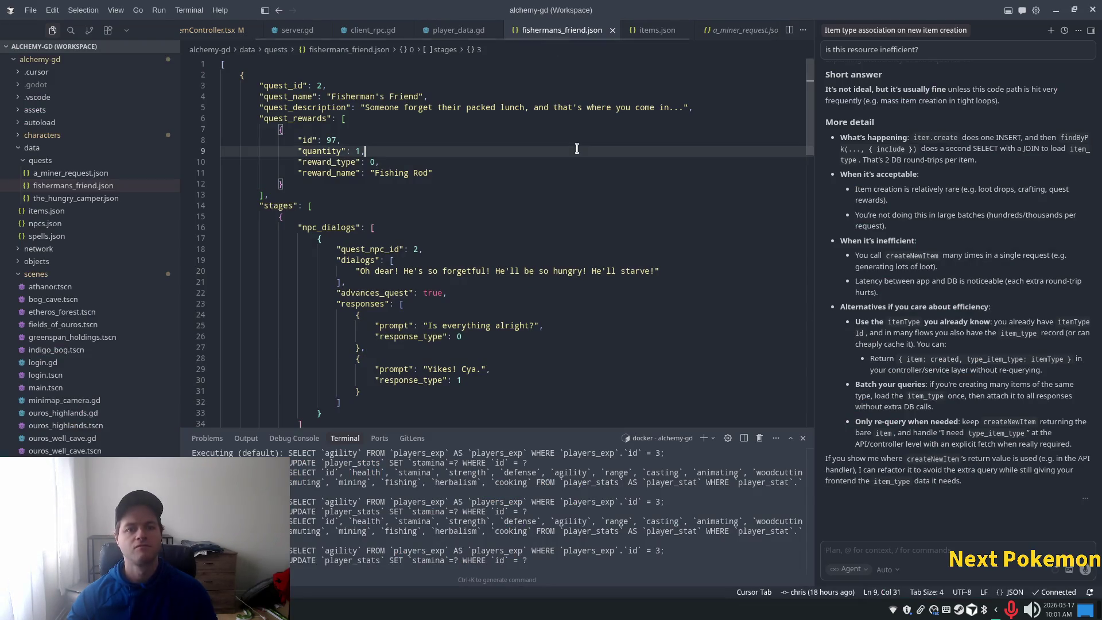
key(ctrl+p)
text(te)
key(BackSpace)
key(BackSpace)
text(items)
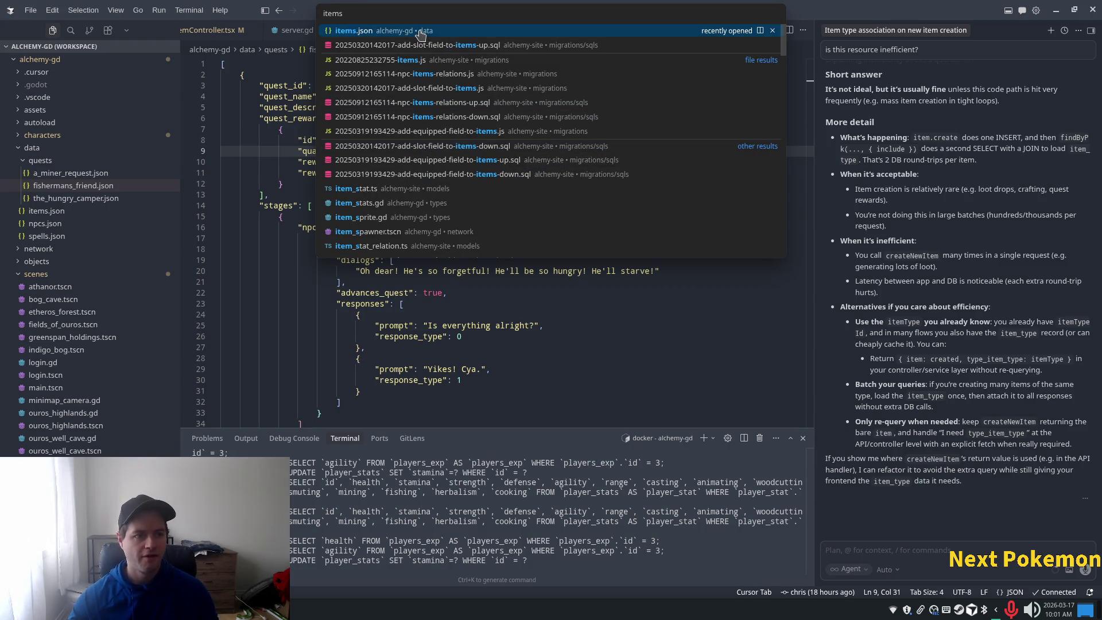
click(429, 36)
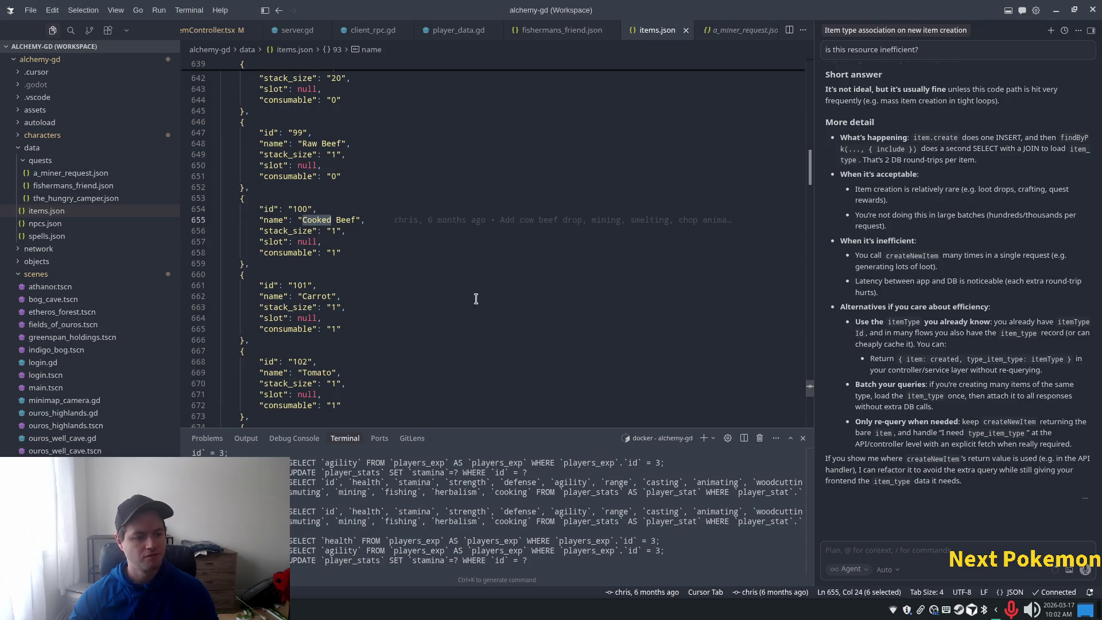
Search items.json for 'axe', selecting the Pickaxe id 95 and moving to the Axe entry.
click(516, 157)
key(ctrl+f)
text(axe)
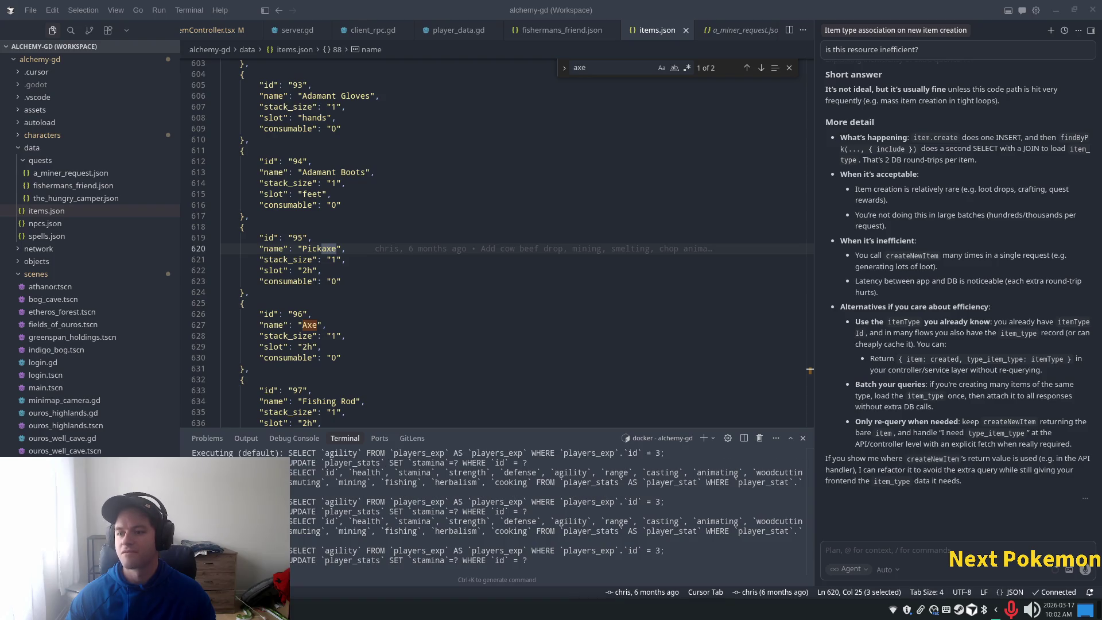
click(306, 239)
double_click(302, 239)
click(287, 310)
Back in Godot, collapse WarpZones and select the ShopKeeperSpawn node in the ouros tree.
key(alt+Tab)
key(alt+Tab)
key(alt+Tab)
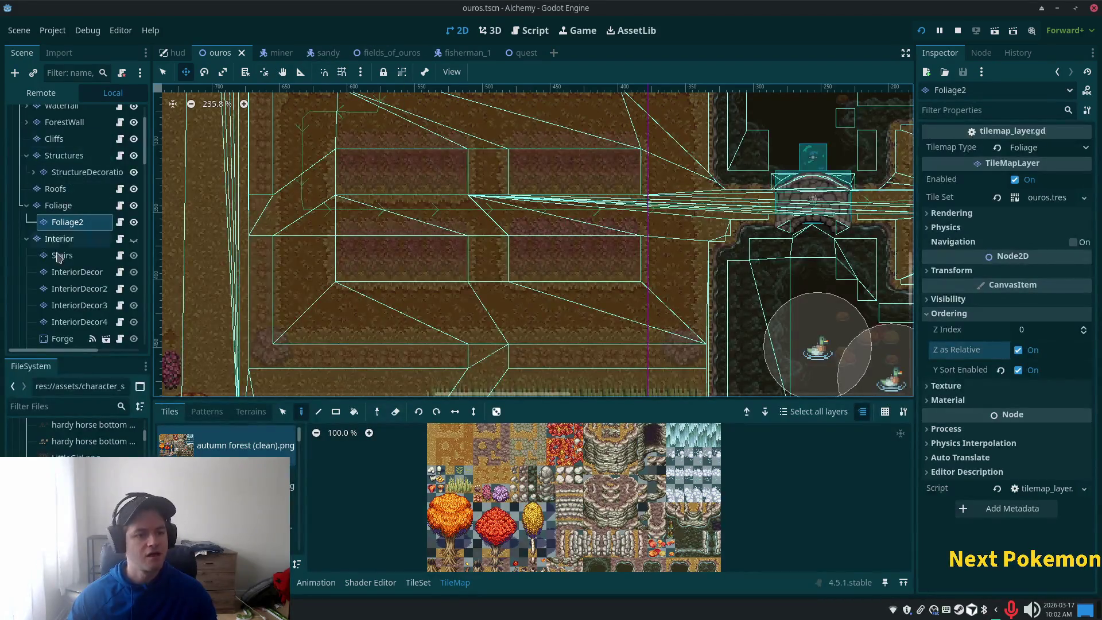
scroll(31, 252, down, 10)
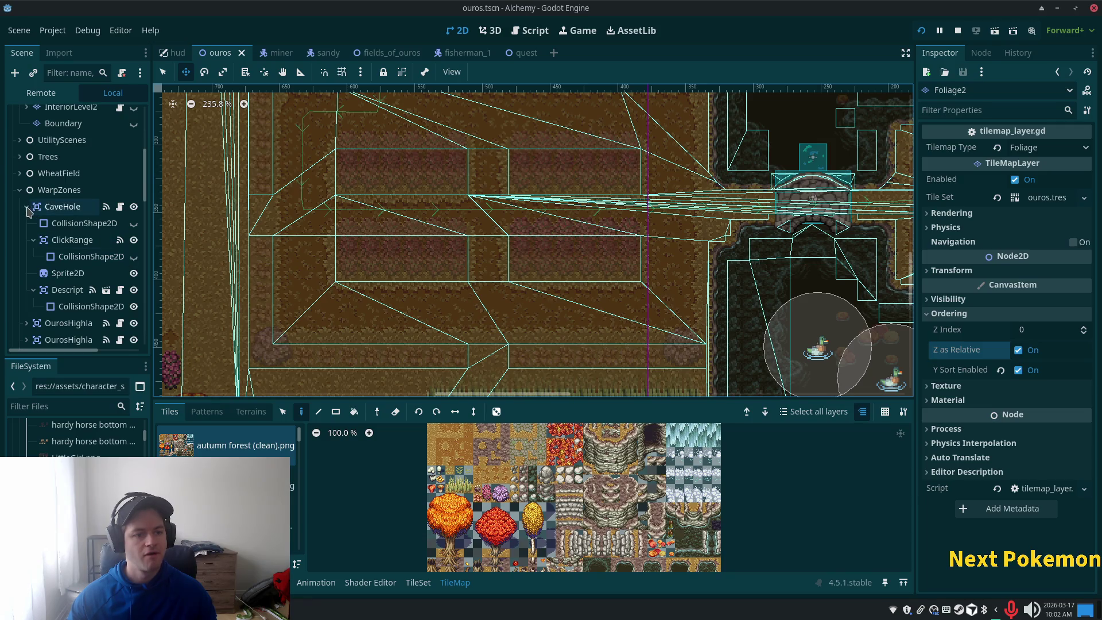
click(19, 190)
scroll(87, 230, down, 3)
scroll(86, 241, down, 5)
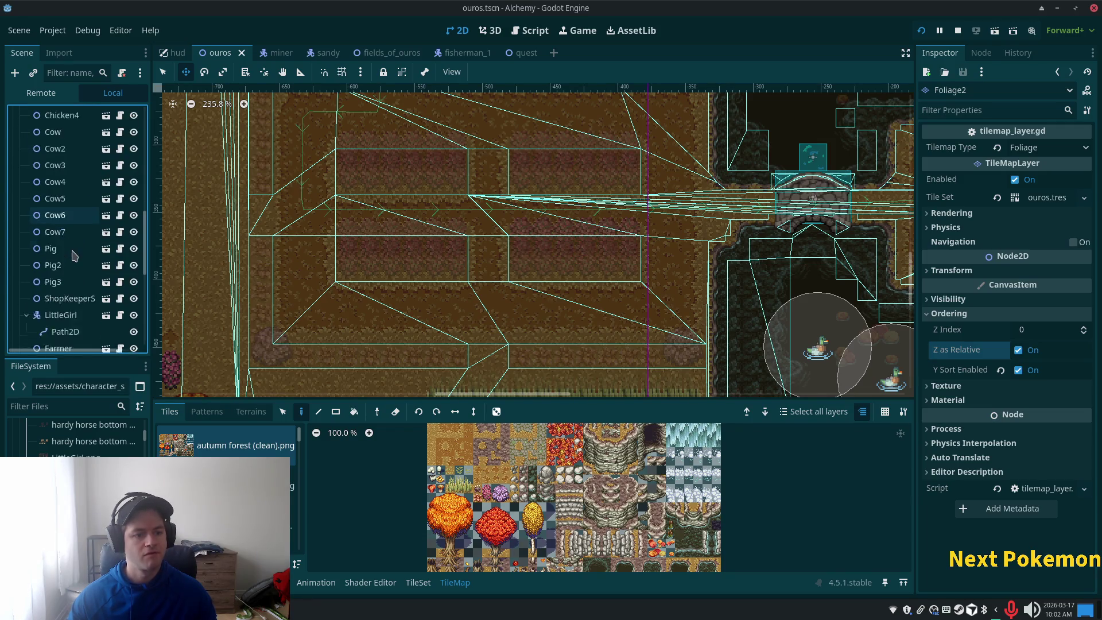
click(69, 268)
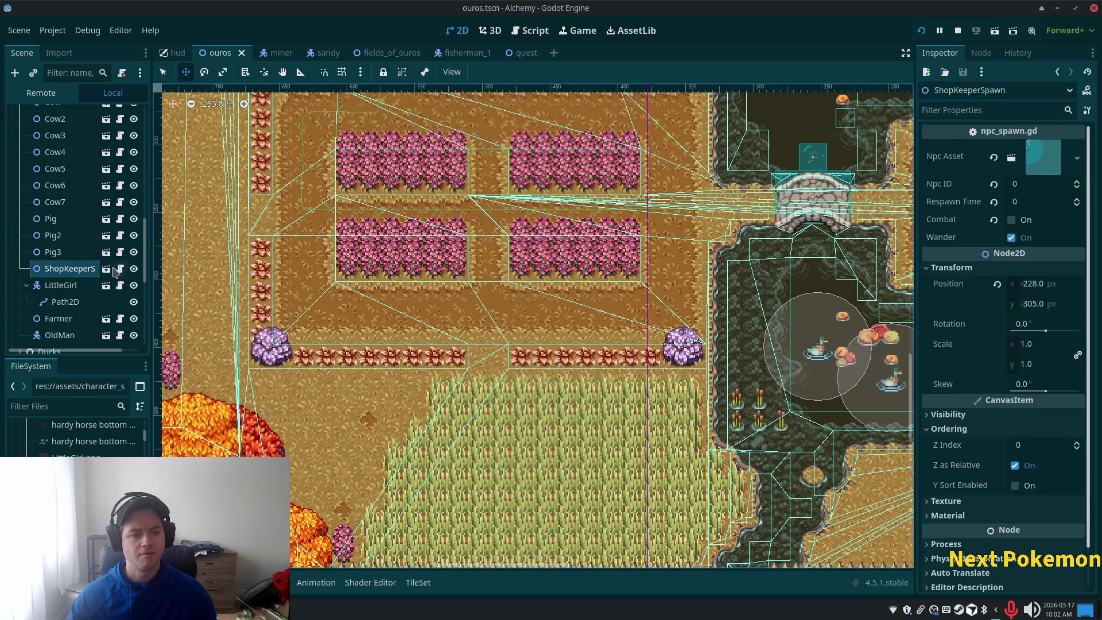
Inspect the npc_spawn script and scene, including its spawn_npc() call.
click(120, 269)
click(106, 268)
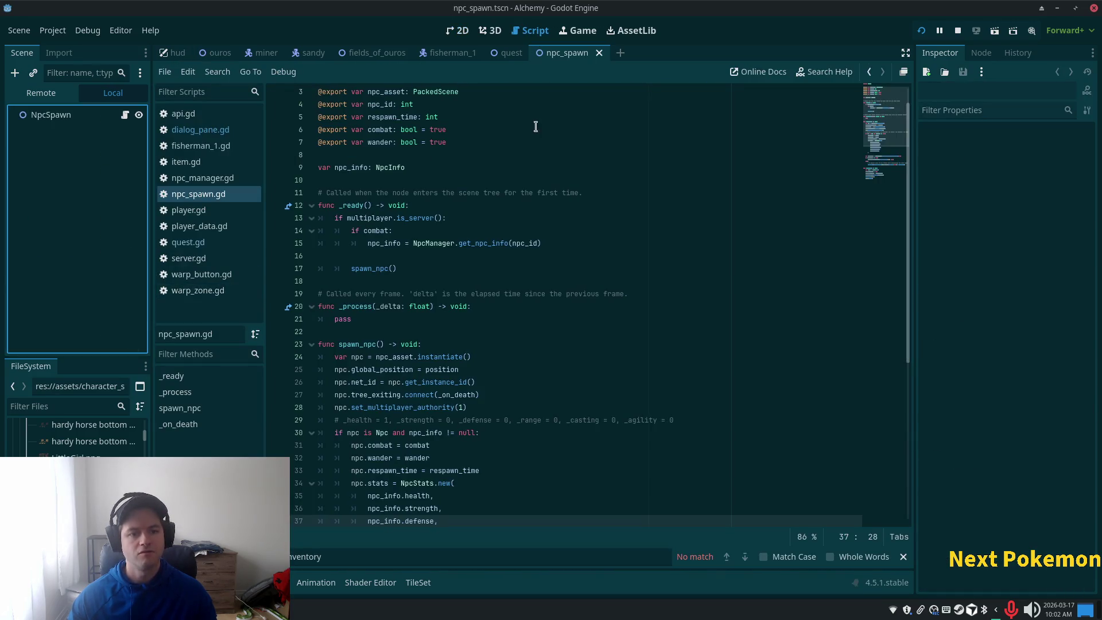
click(105, 117)
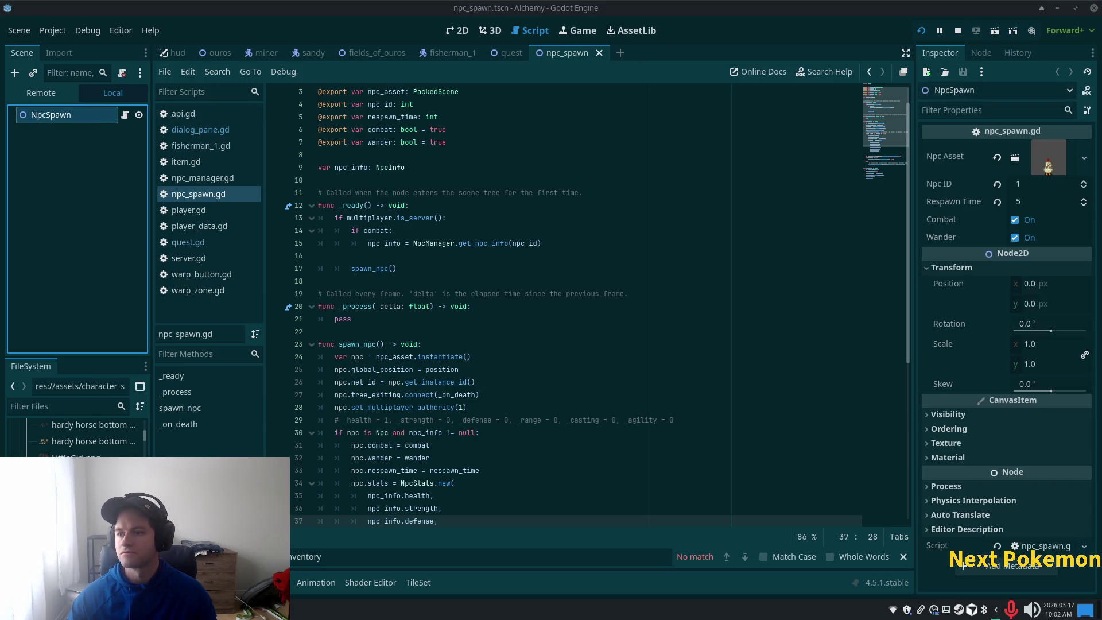
scroll(362, 582, up, 1)
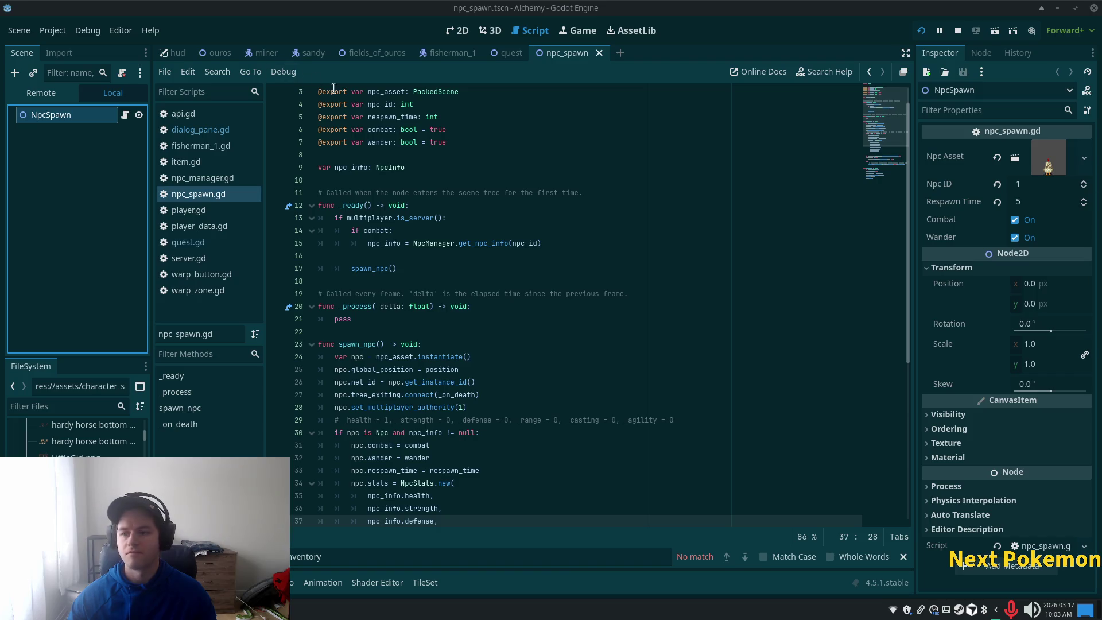
click(443, 269)
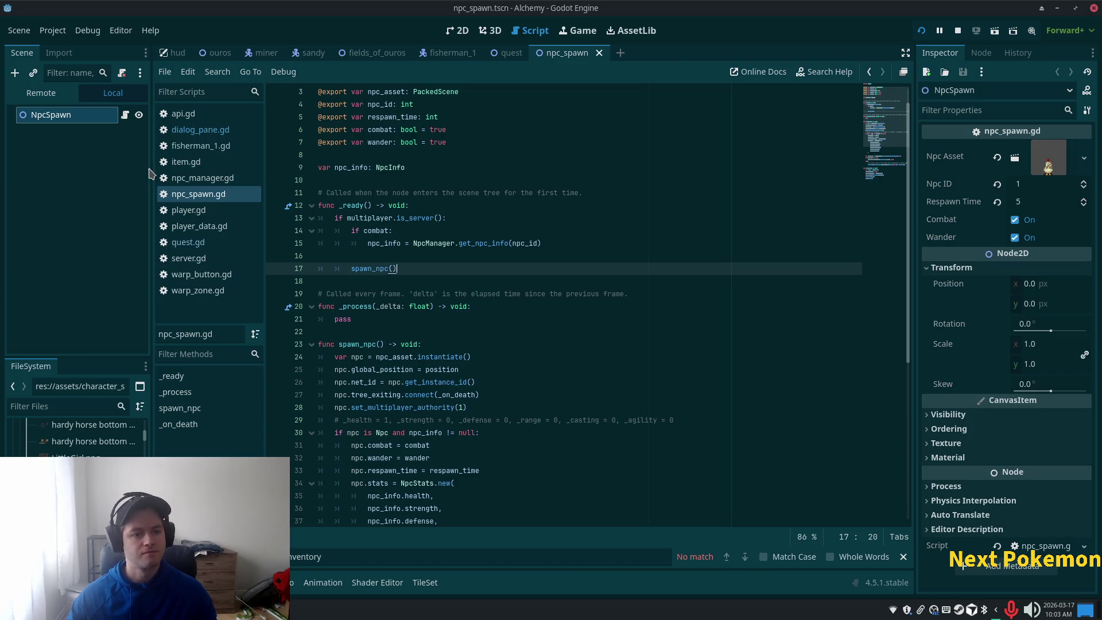
drag(151, 174, 208, 174)
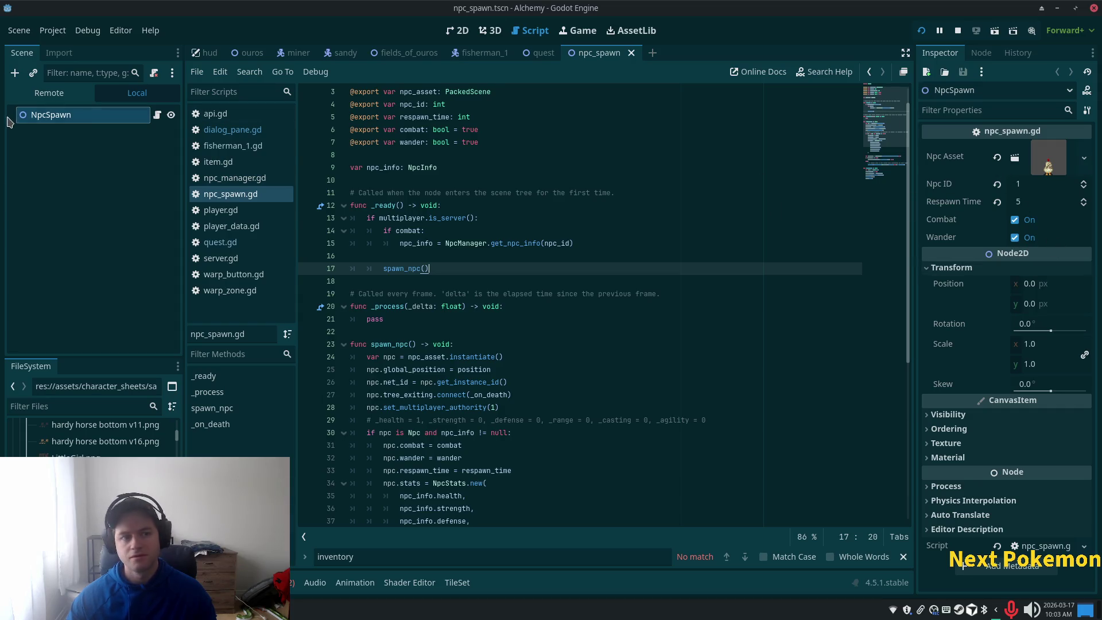
Close npc_spawn, reselect ShopKeeperSpawn in ouros, and open shop_keeper.tscn from its Npc Asset.
click(631, 53)
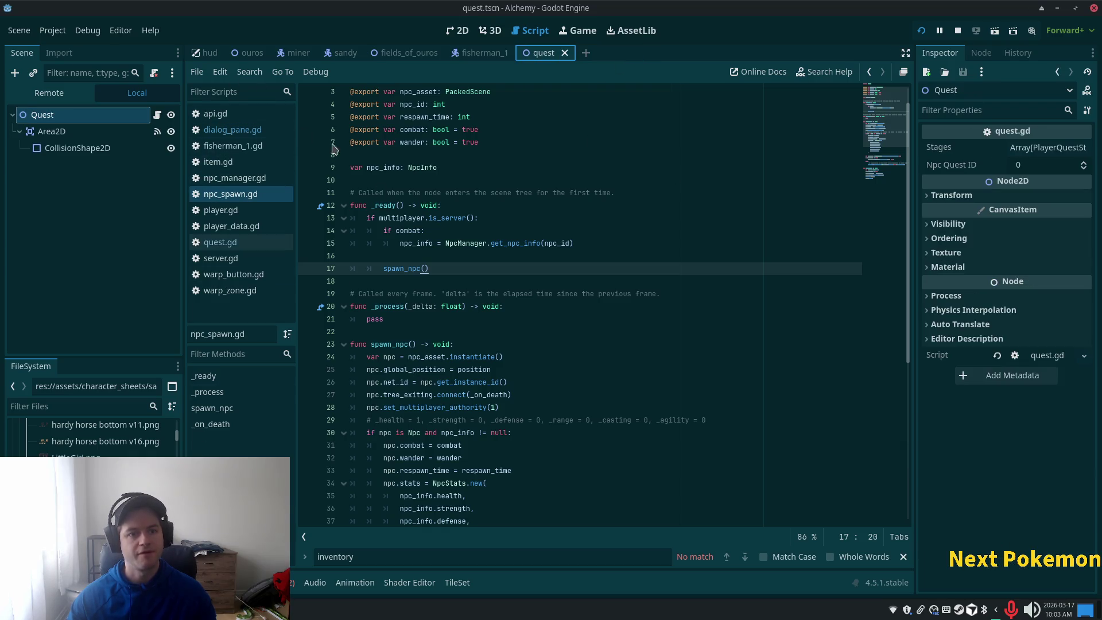
click(252, 54)
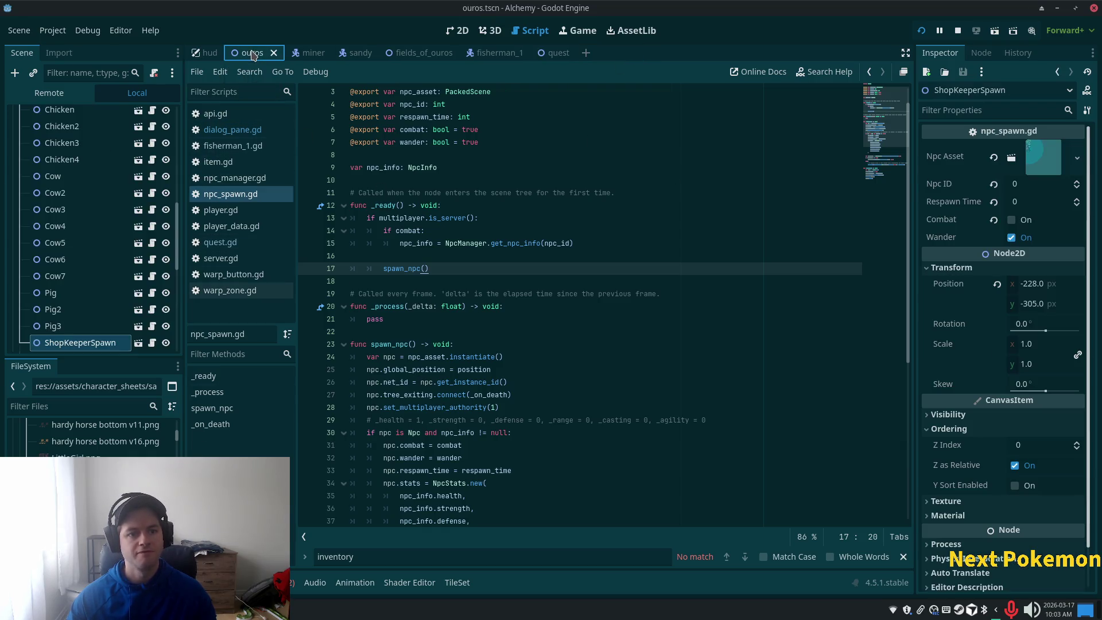
scroll(98, 299, down, 2)
click(78, 265)
click(78, 281)
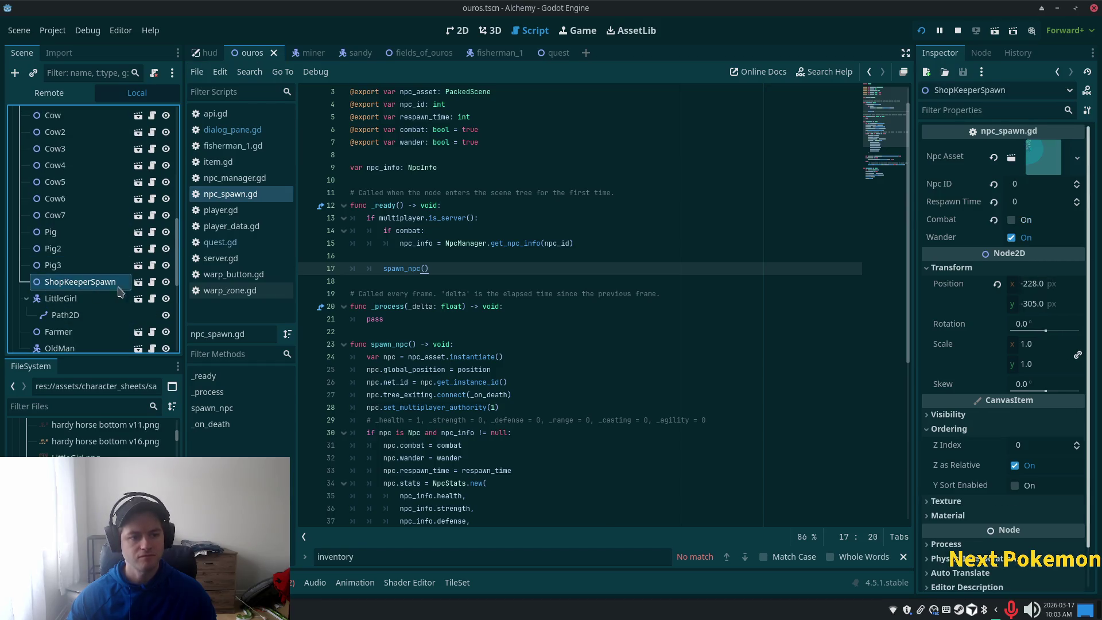
click(1044, 162)
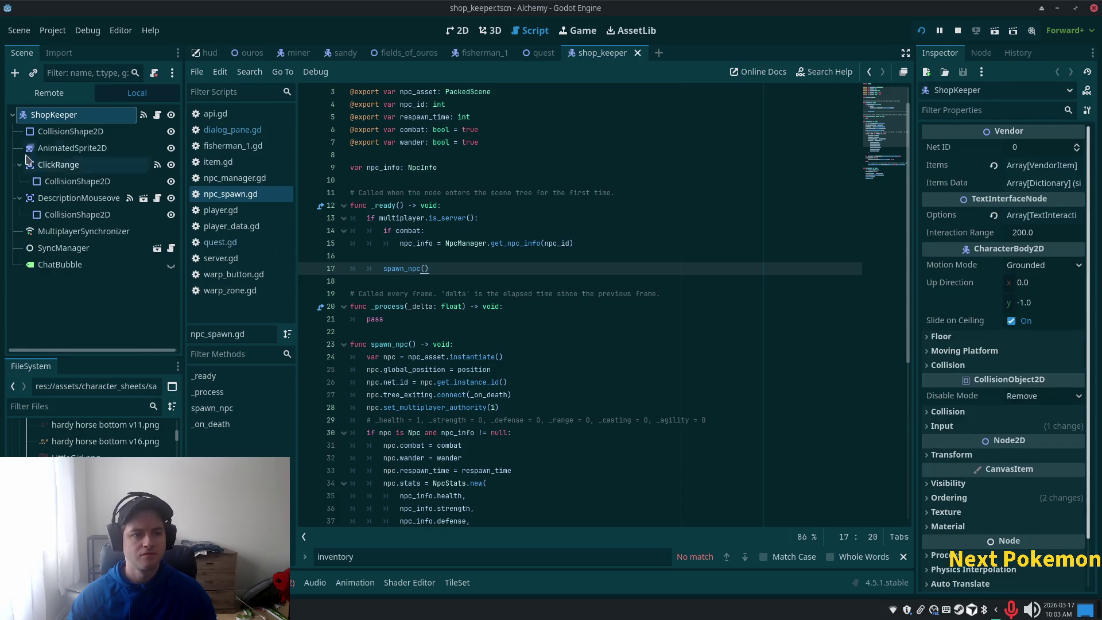
Select the ShopKeeper root and expand Items to view element 0 (ID 13, price 5).
click(69, 131)
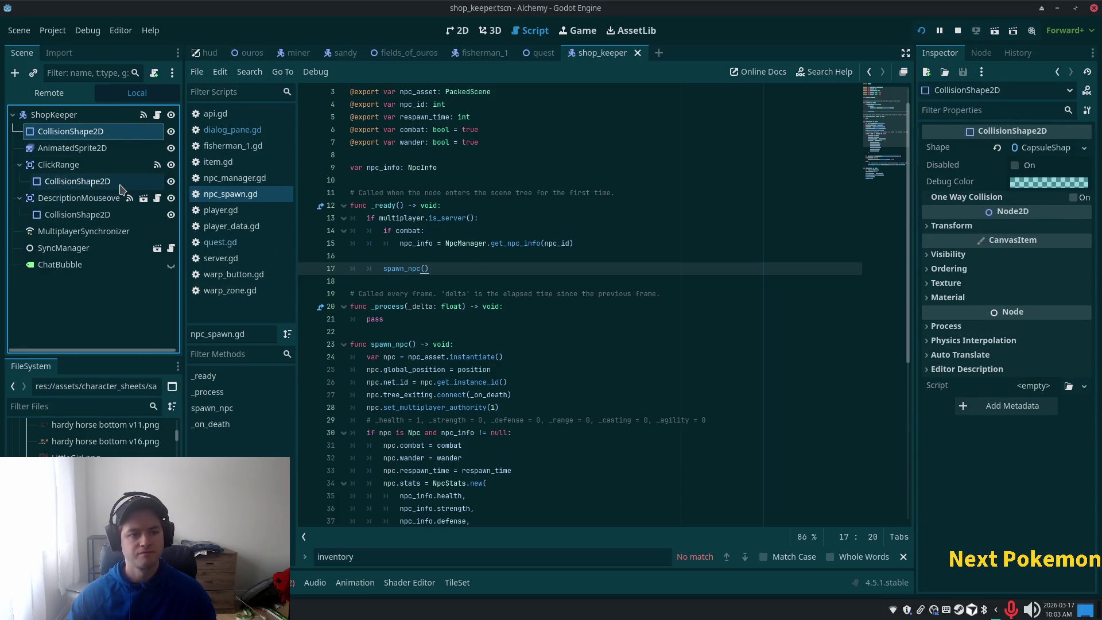
click(46, 116)
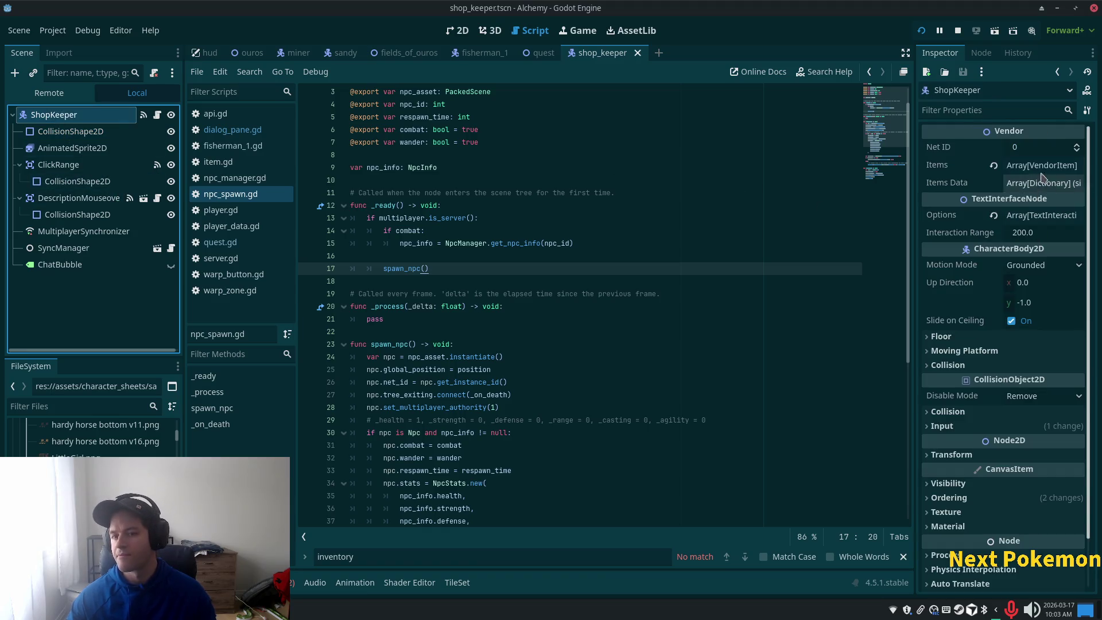
click(1042, 165)
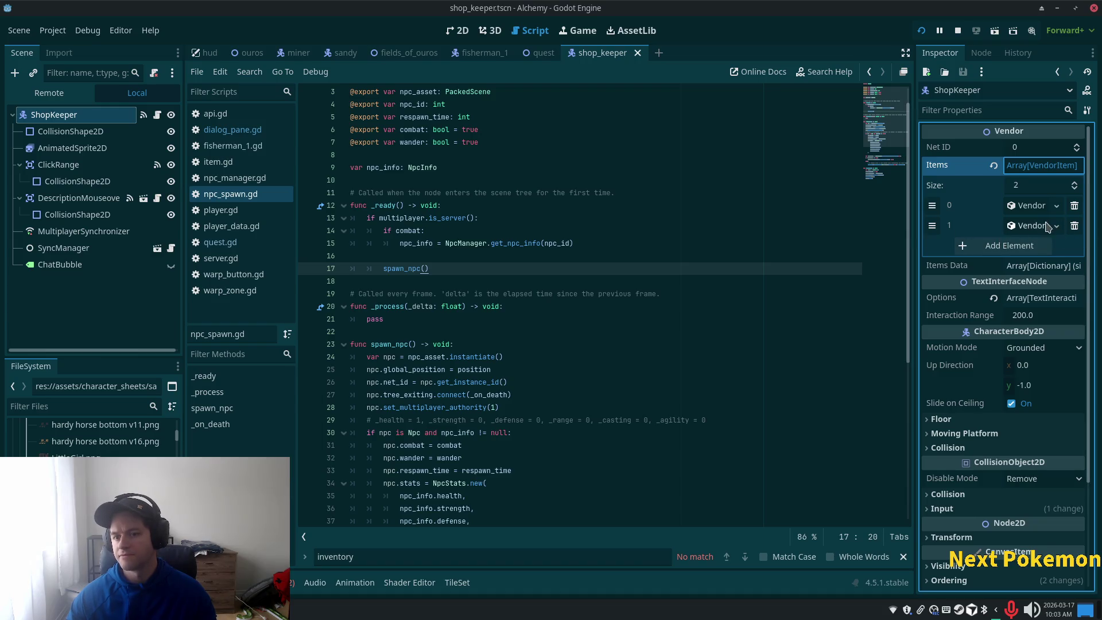
click(1029, 206)
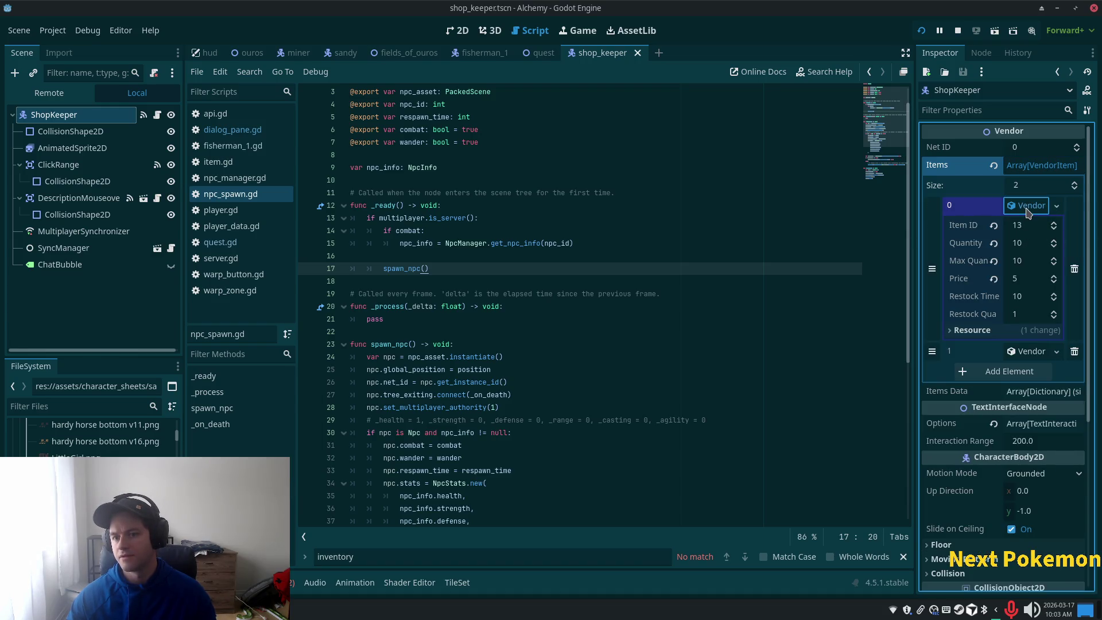
Open the shop in the running game, then expand vendor element 1 (ID 99, price 10).
key(alt+Tab)
key(alt+Tab)
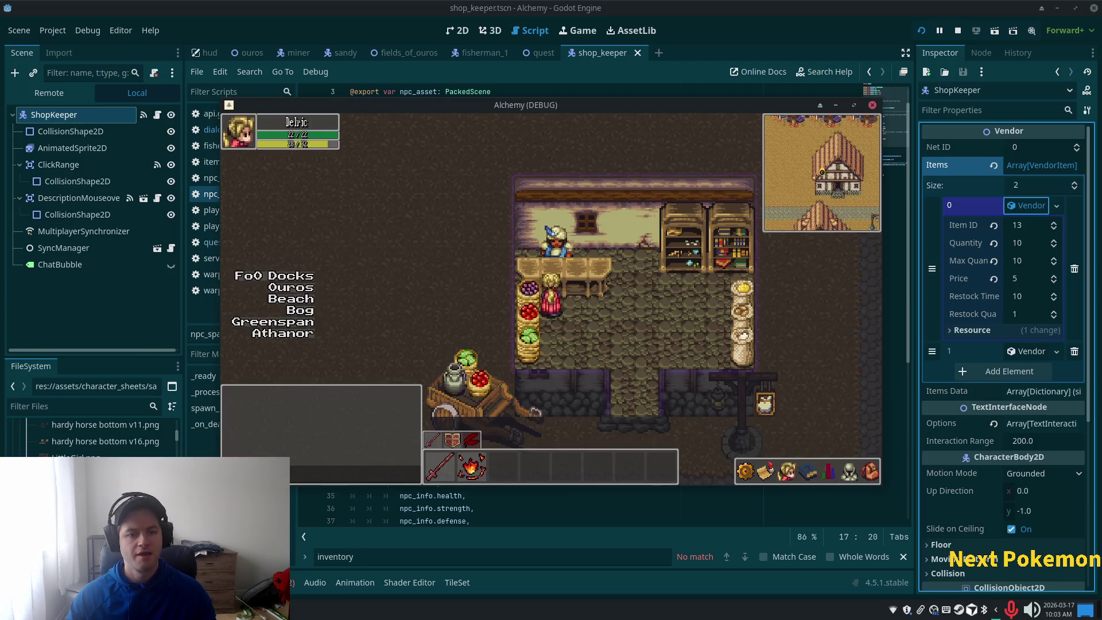
click(556, 244)
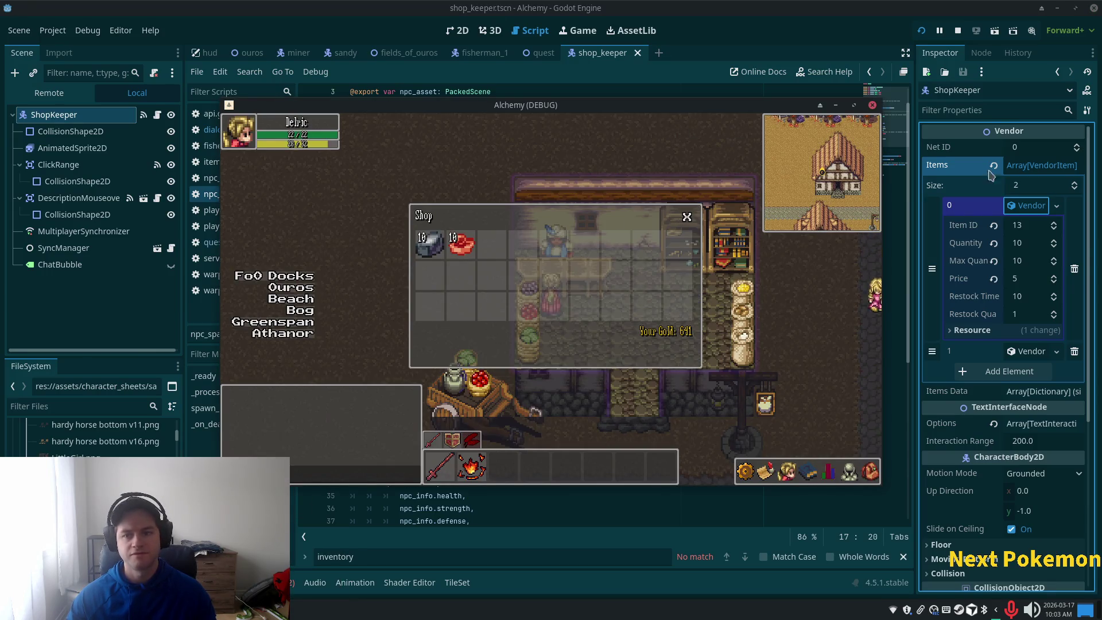
click(1028, 205)
click(1028, 225)
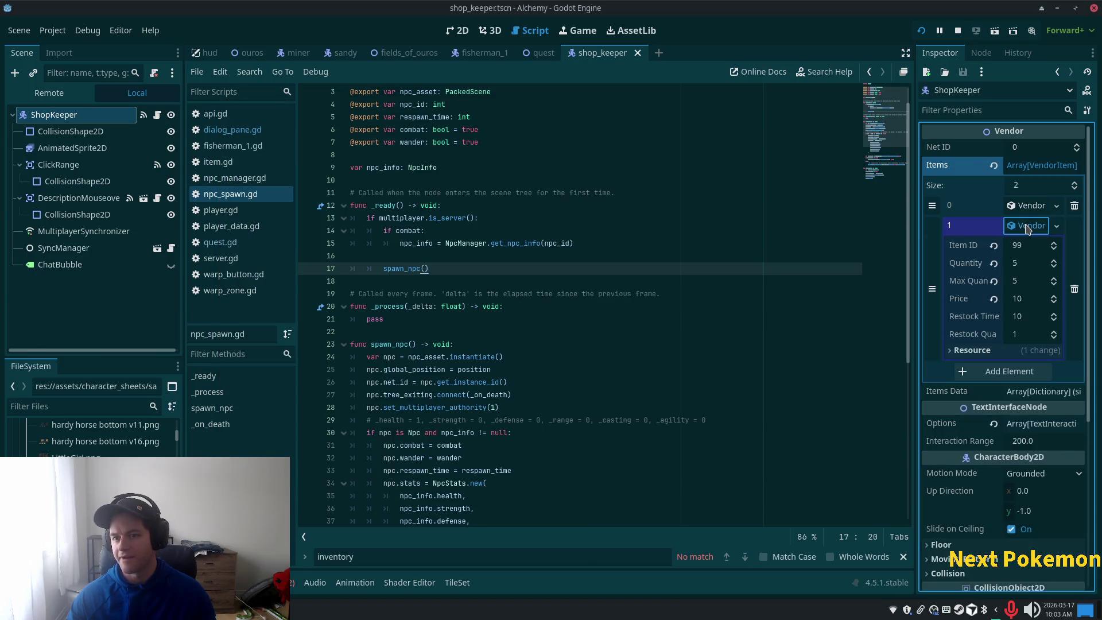
Set the second vendor item's Item ID to 96 after checking items.json.
click(1028, 245)
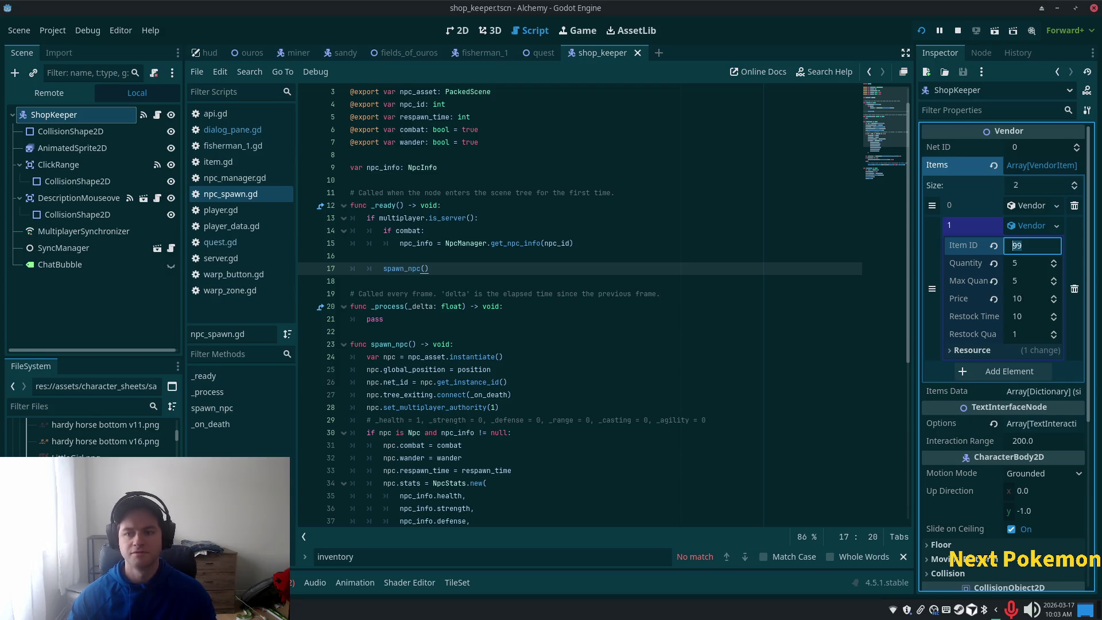
text(96)
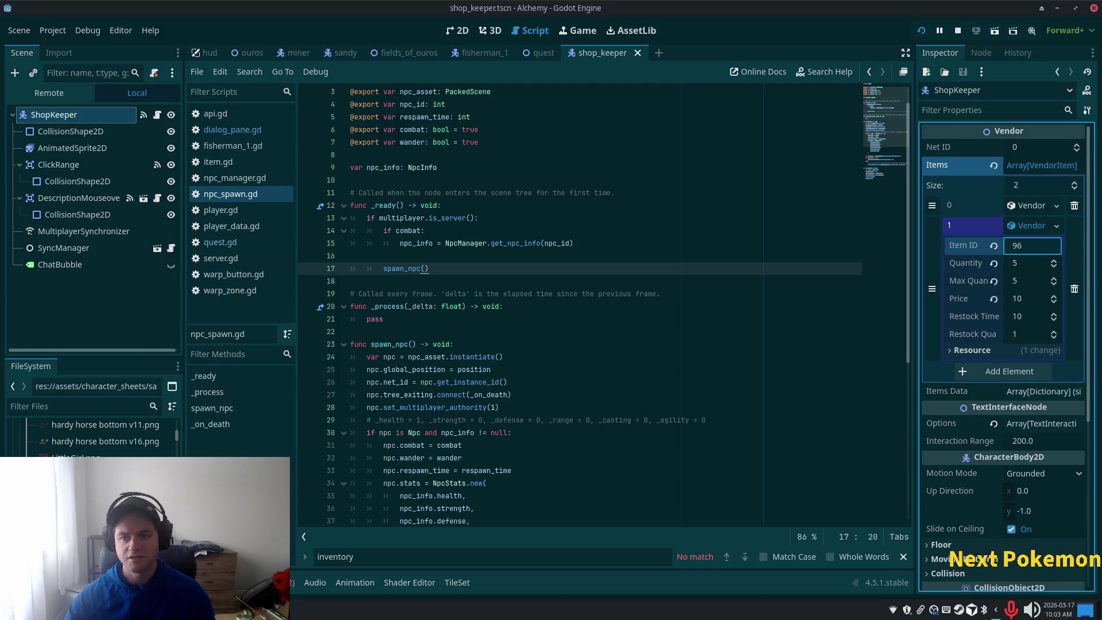
key(alt+Tab)
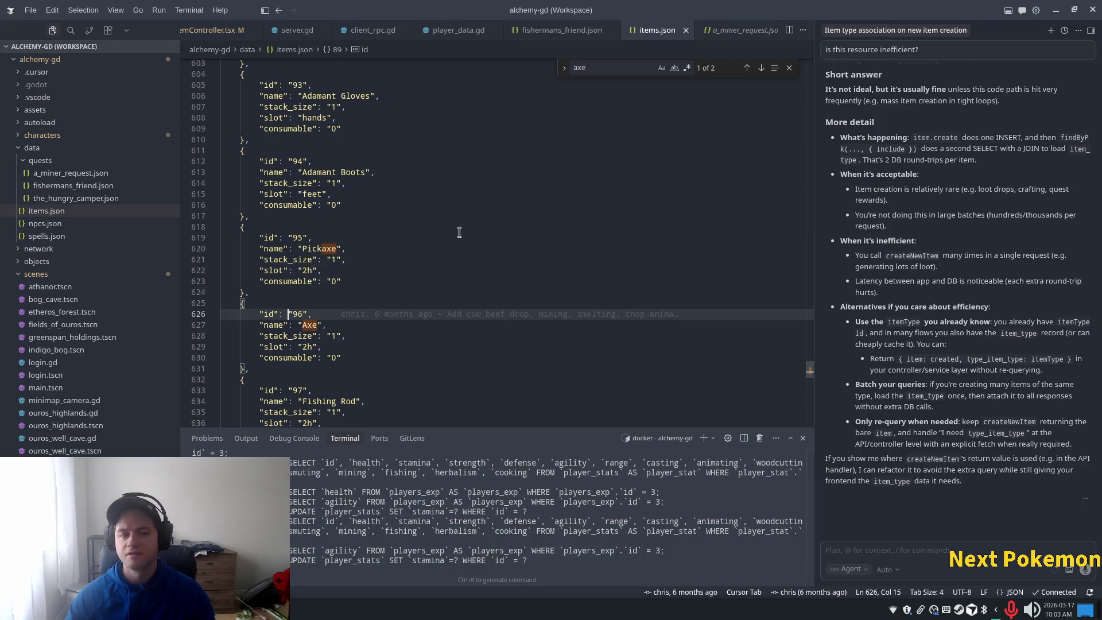
key(alt+Tab)
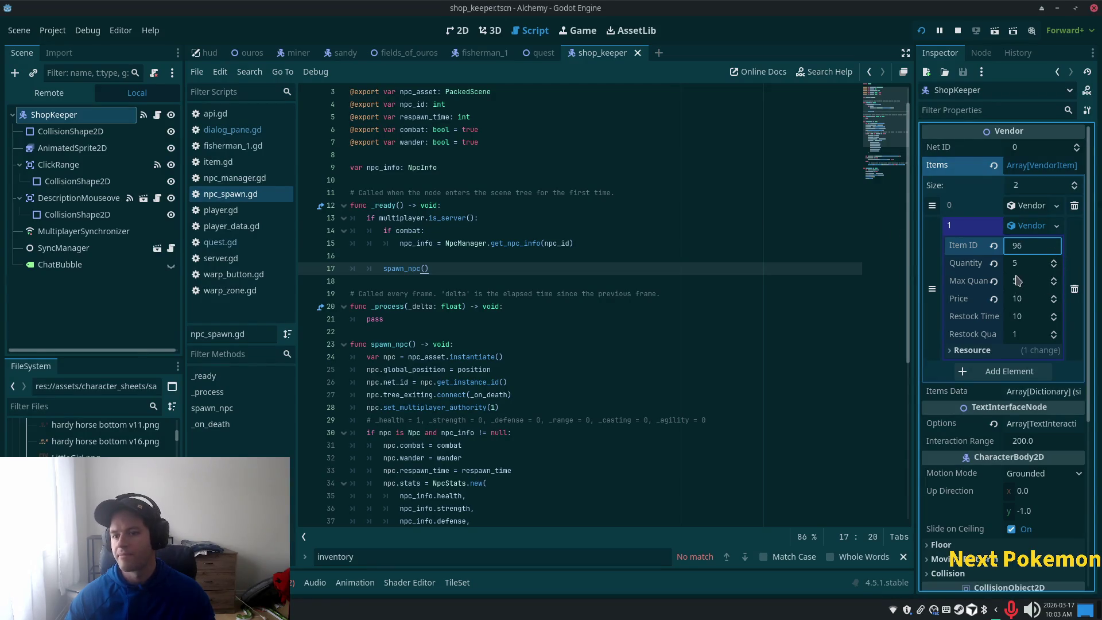
click(1022, 280)
Give the Axe item price 20 and restock time 5, then save the scene.
click(1025, 264)
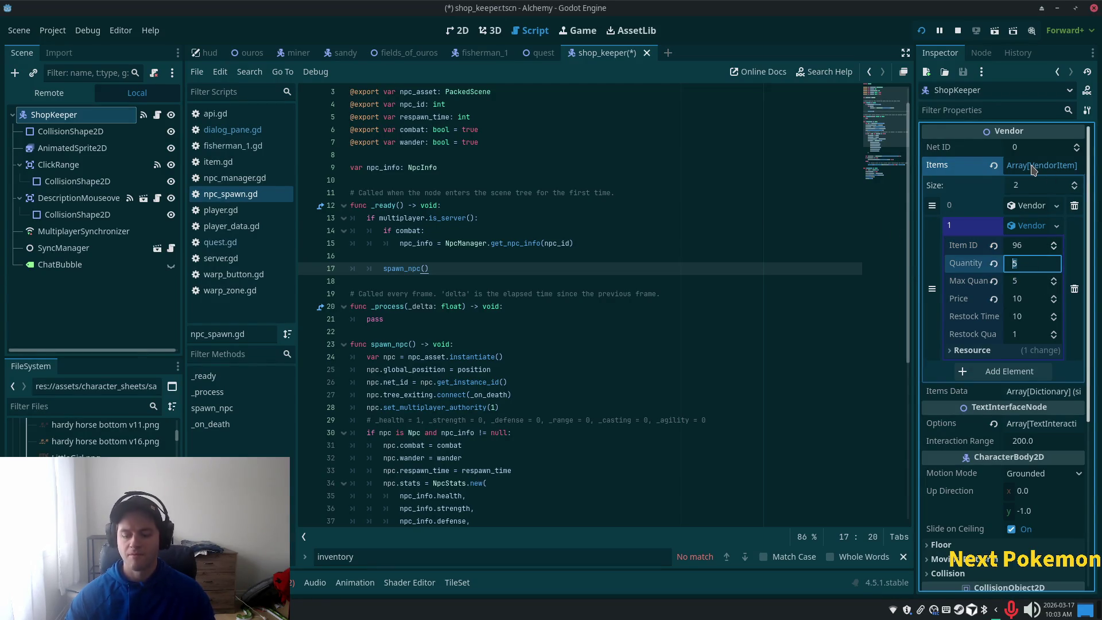
click(1030, 301)
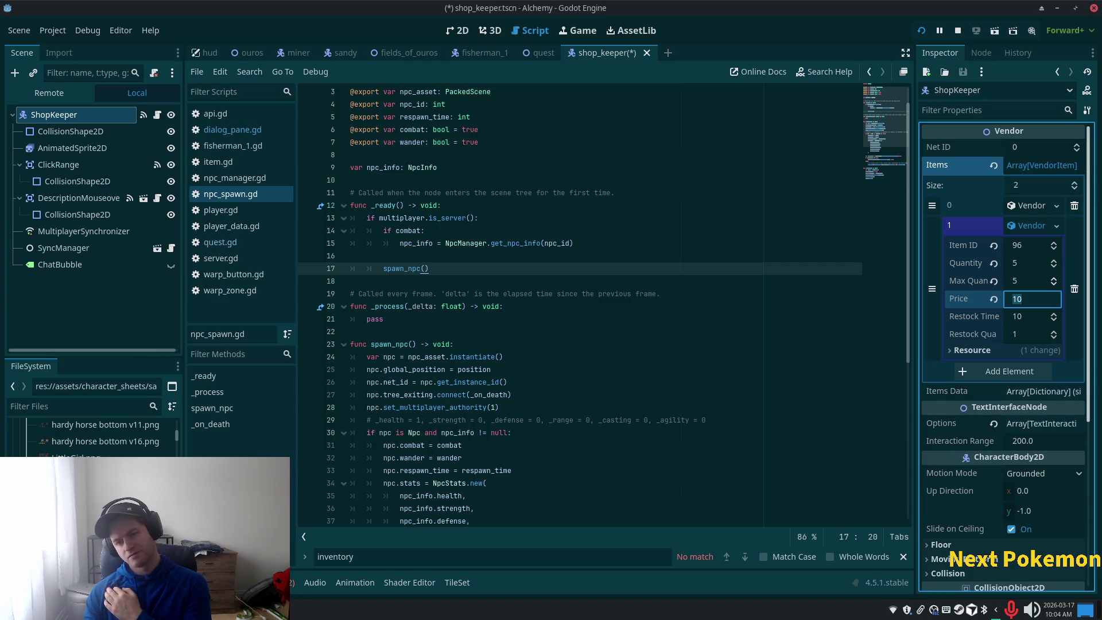
text(20)
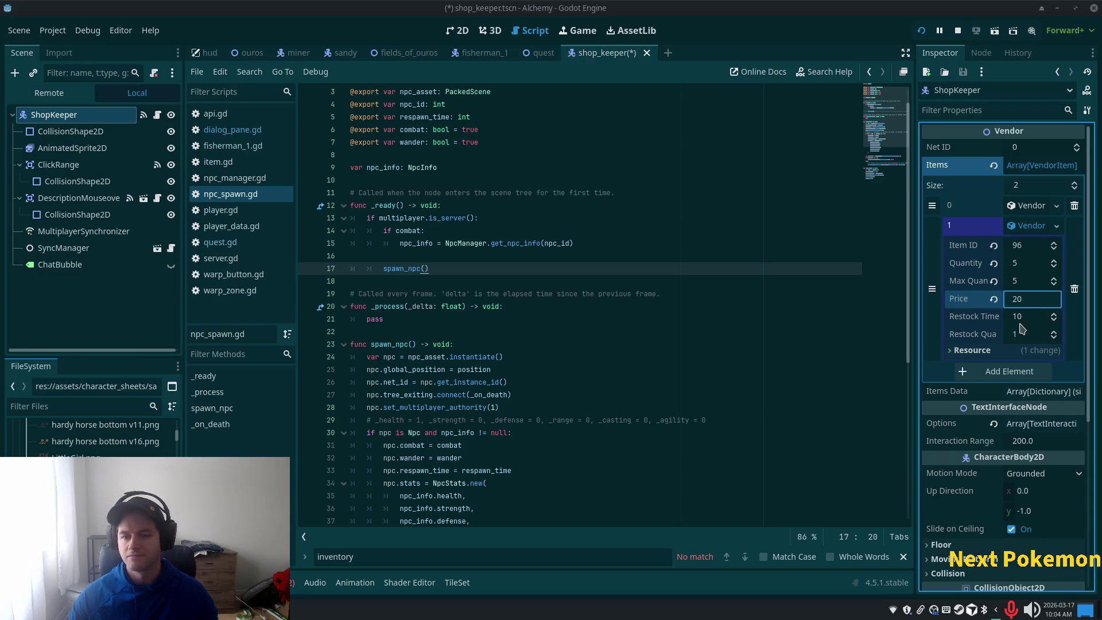
click(1039, 317)
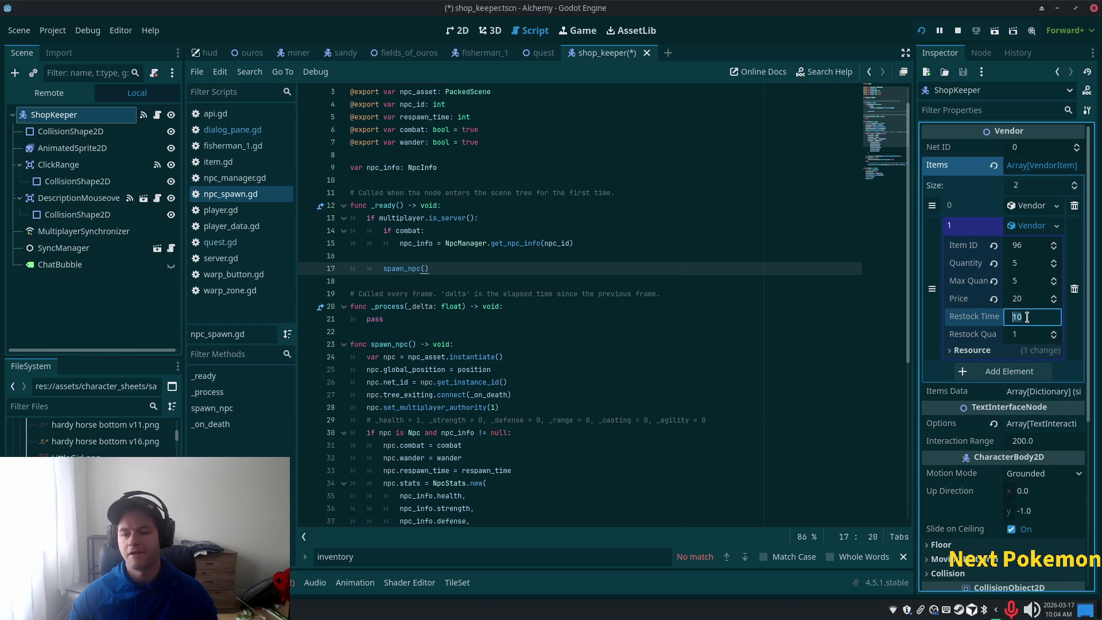
text(5)
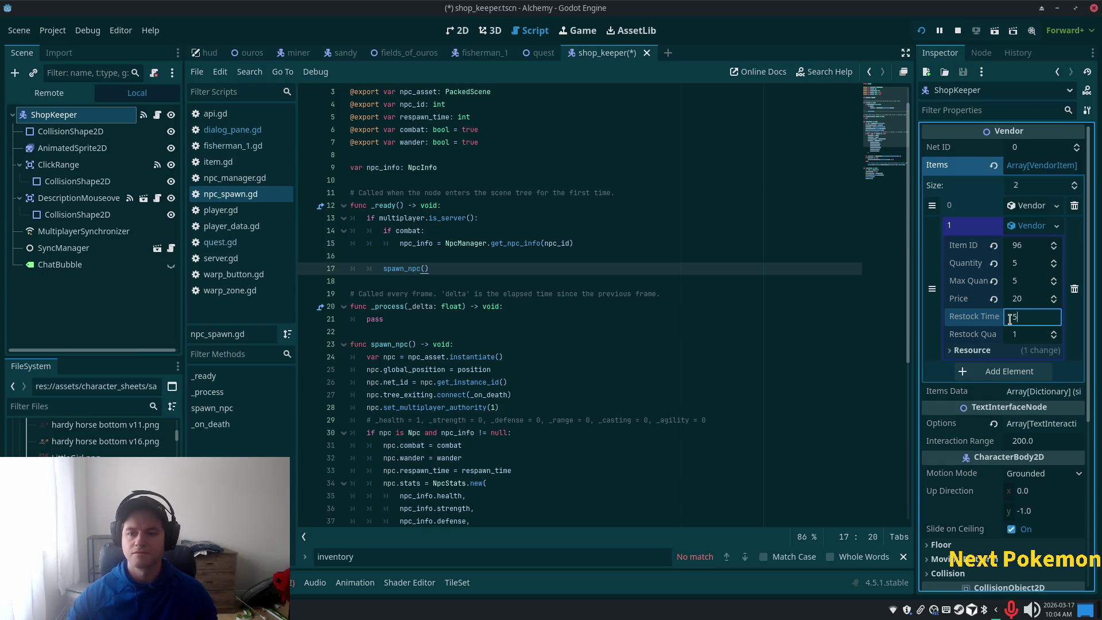
key(Tab)
key(ctrl+s)
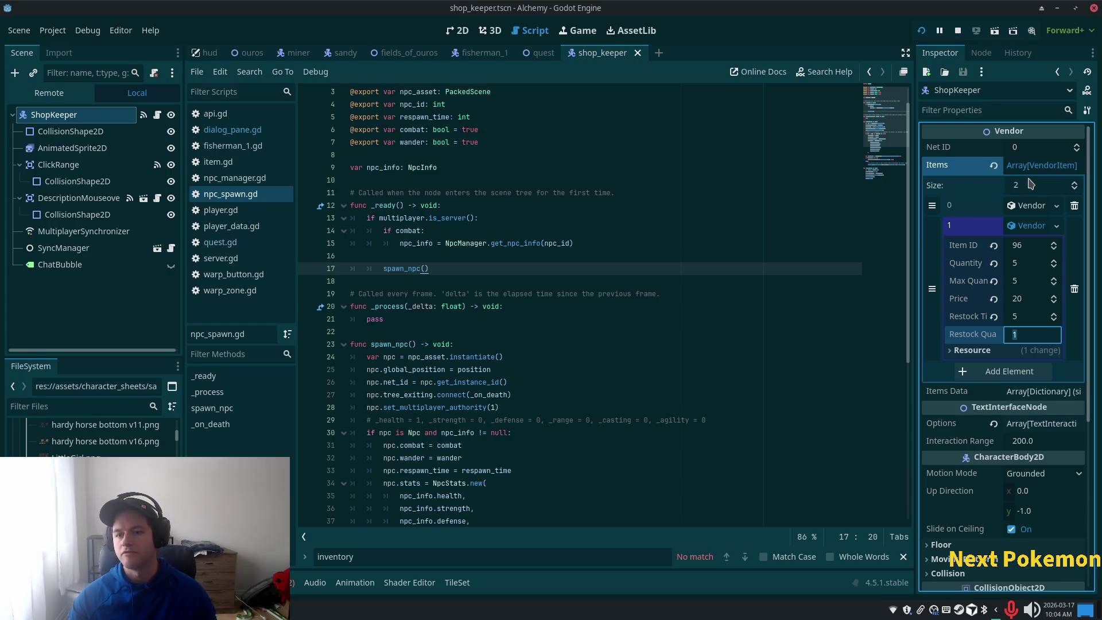
Check items.json and the in-game inventory, then add a third element to Items.
click(1035, 228)
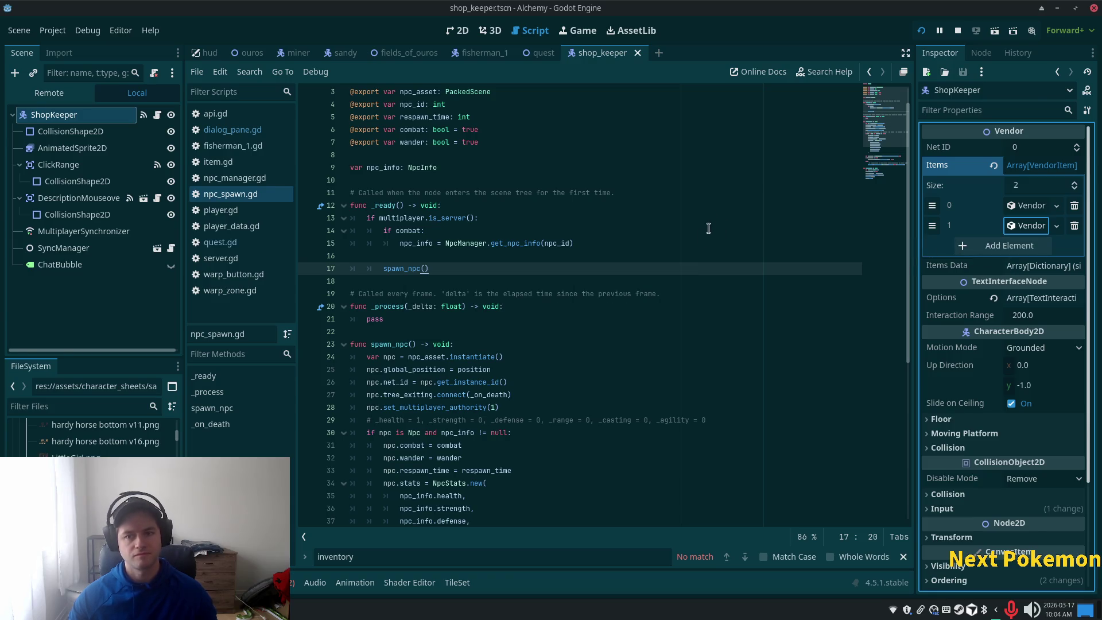
key(alt+Tab)
key(alt+Tab)
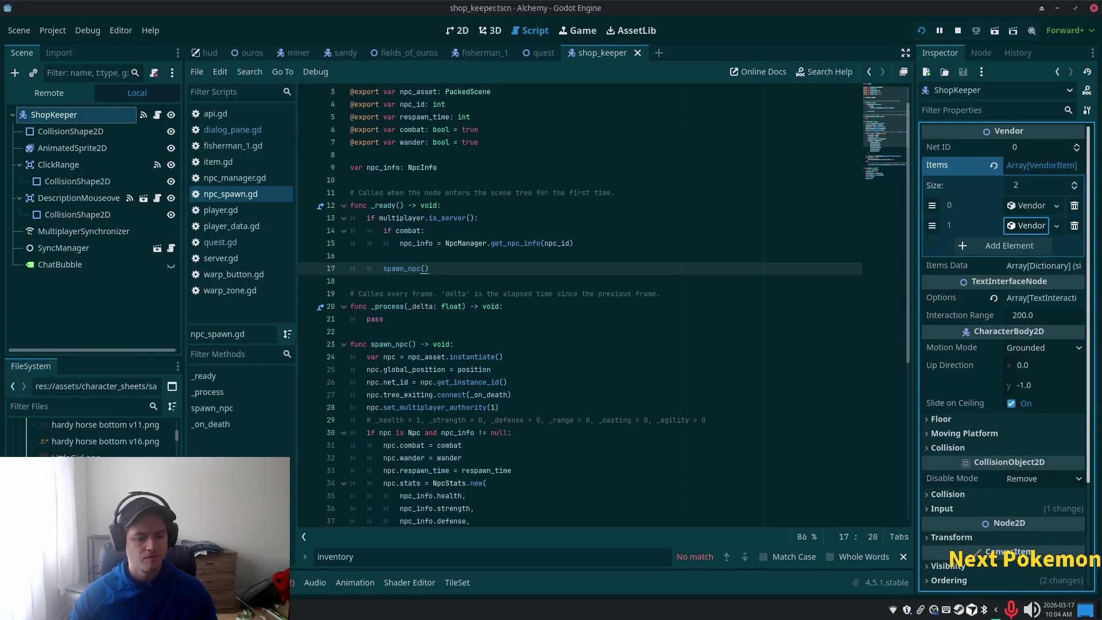
key(alt+Tab)
click(871, 474)
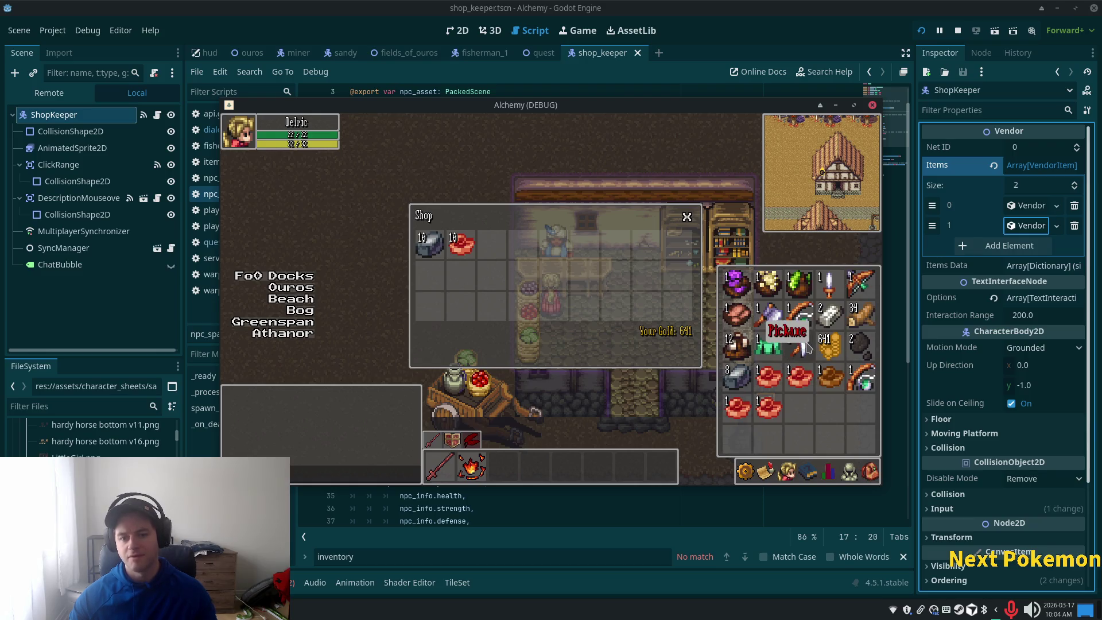
key(alt+Tab)
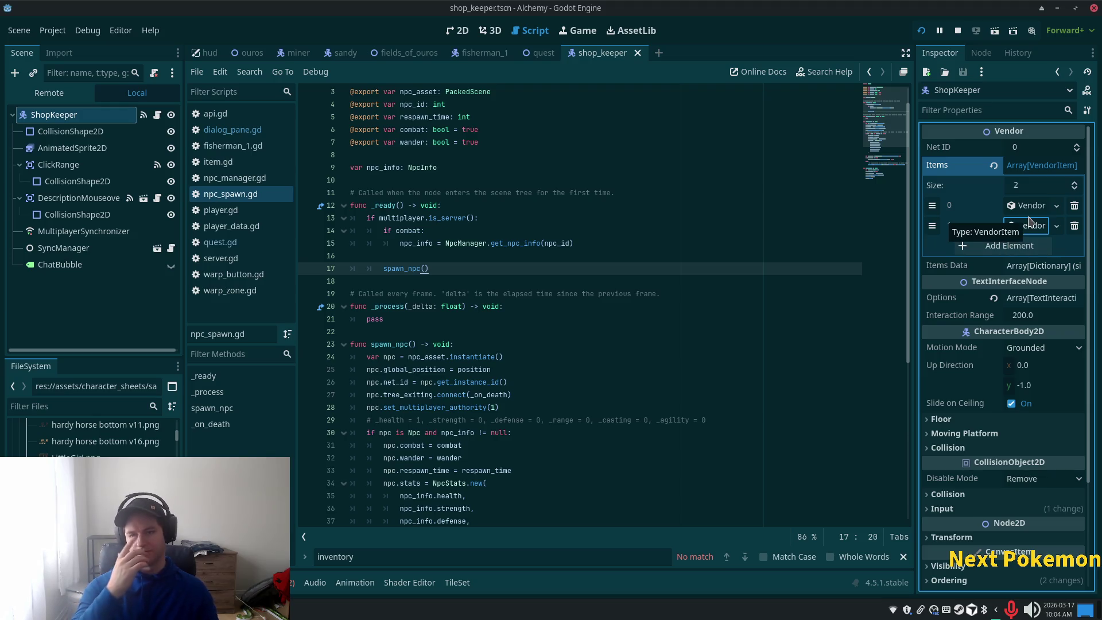
click(982, 246)
Fill element 2 with a new VendorItem: Item ID 98, quantity 5, max 5, price 50.
click(1012, 247)
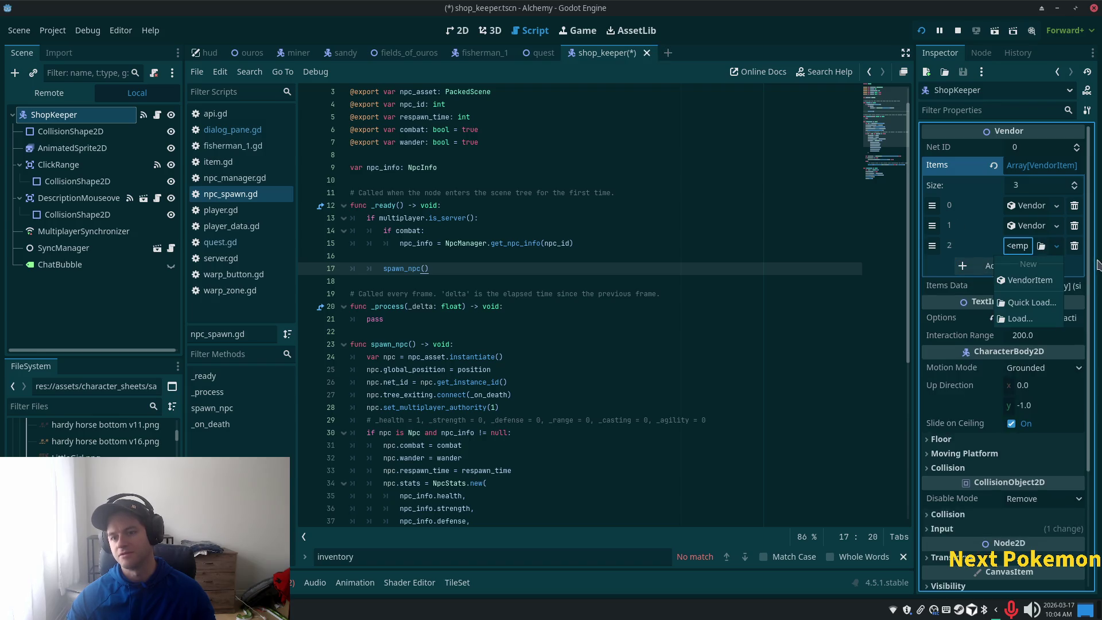
click(1027, 279)
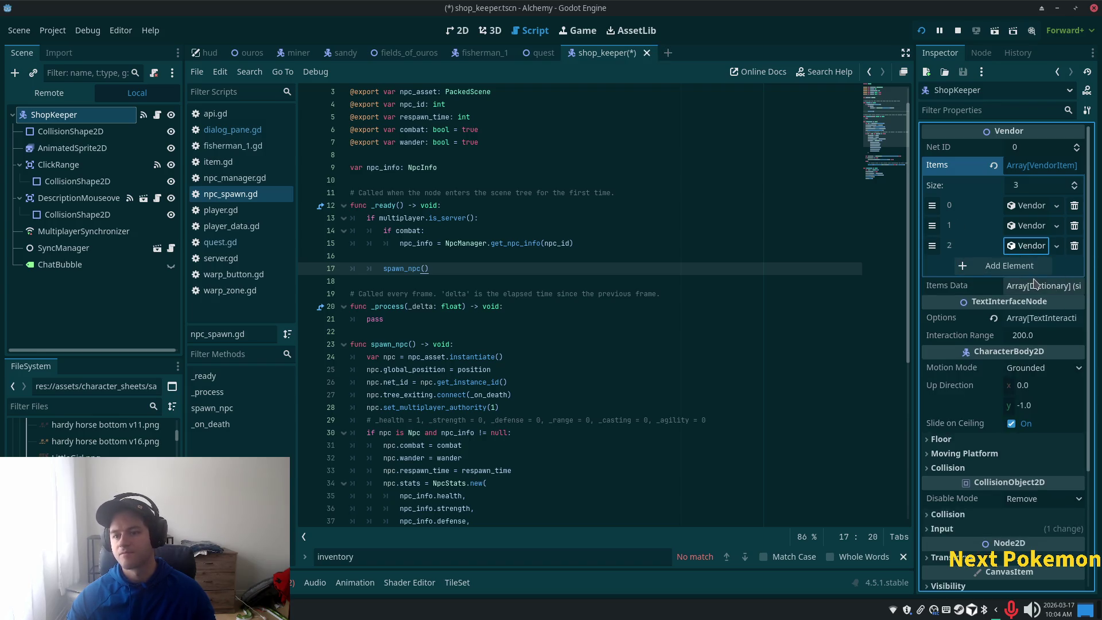
click(1026, 247)
click(1028, 268)
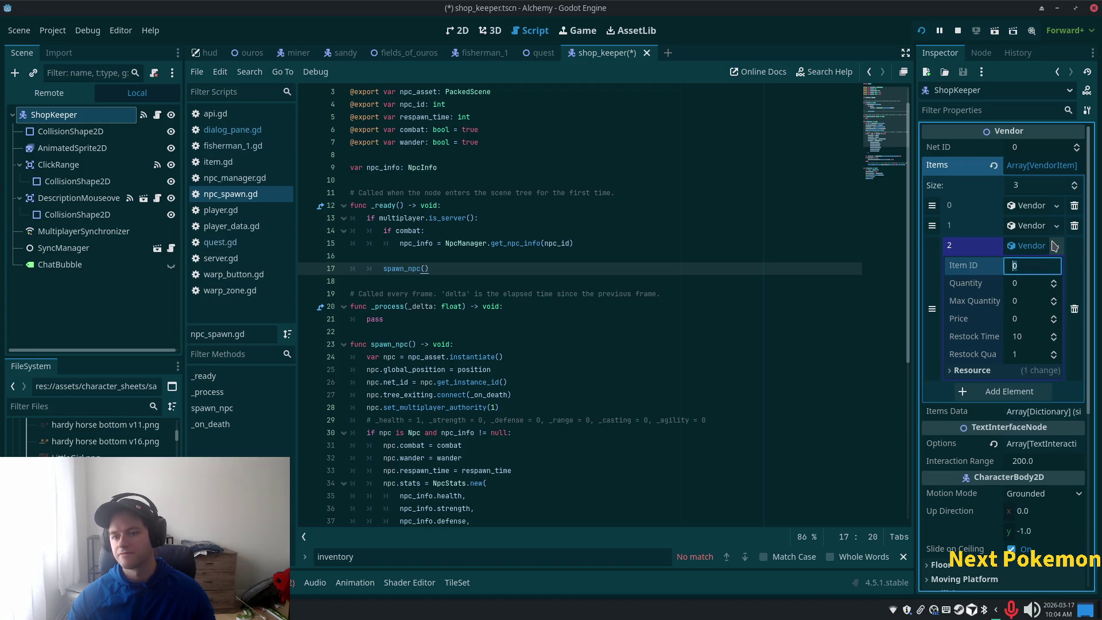
text(98)
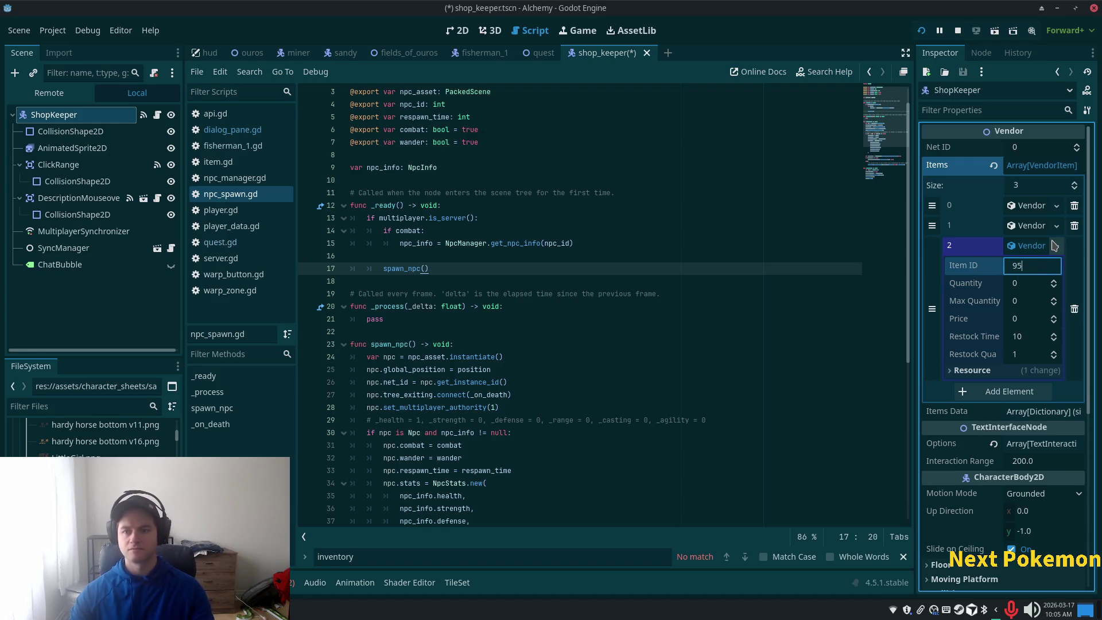
key(Tab)
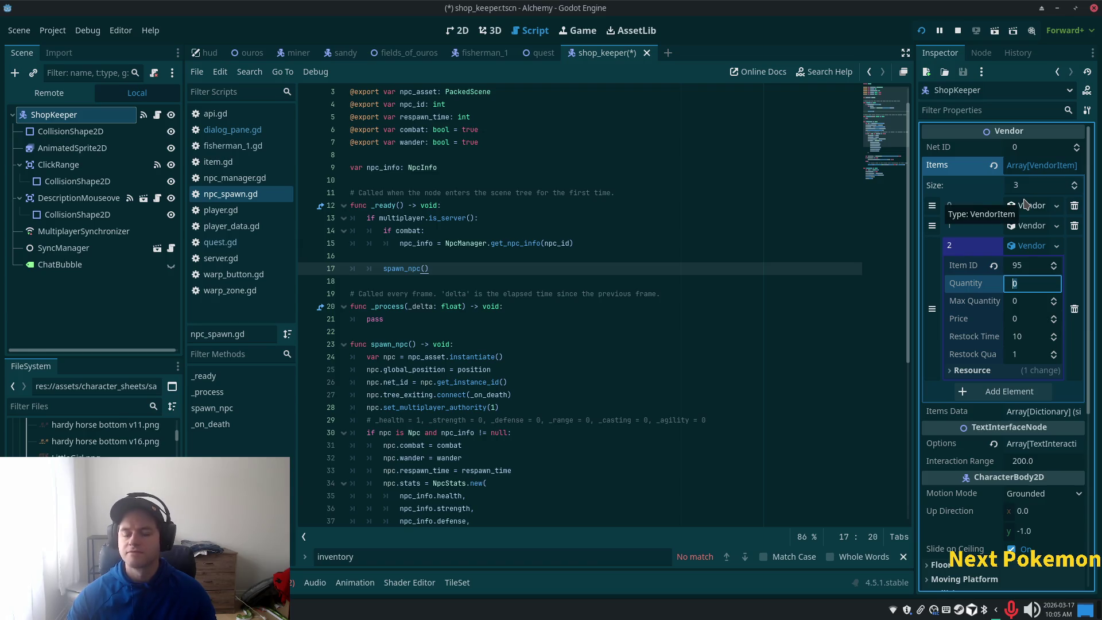
text(5)
key(Tab)
text(5)
key(Tab)
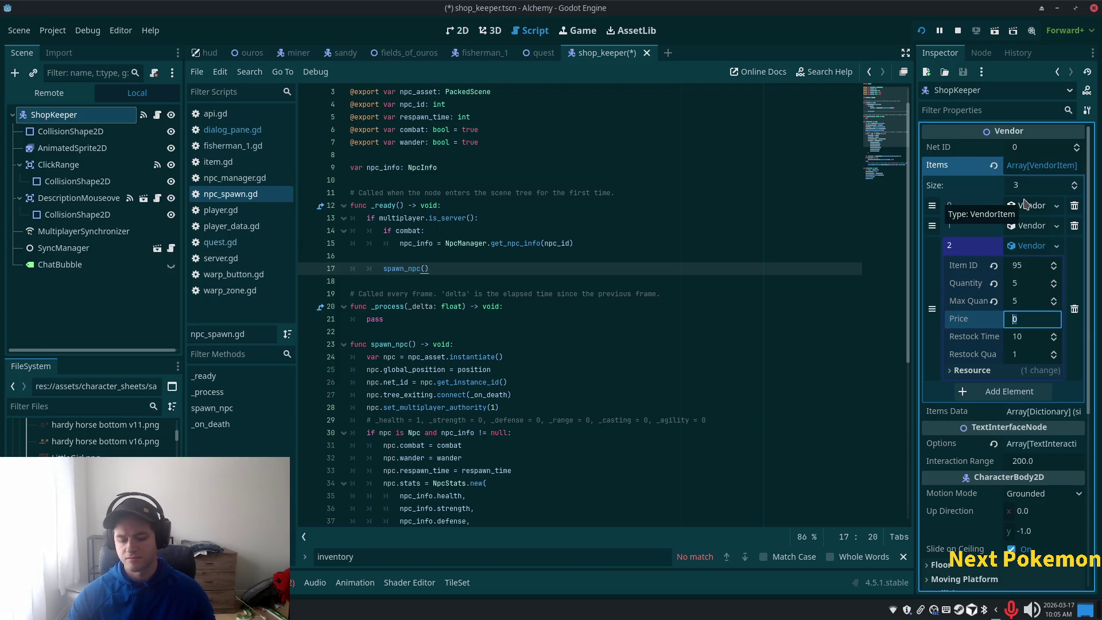
text(50)
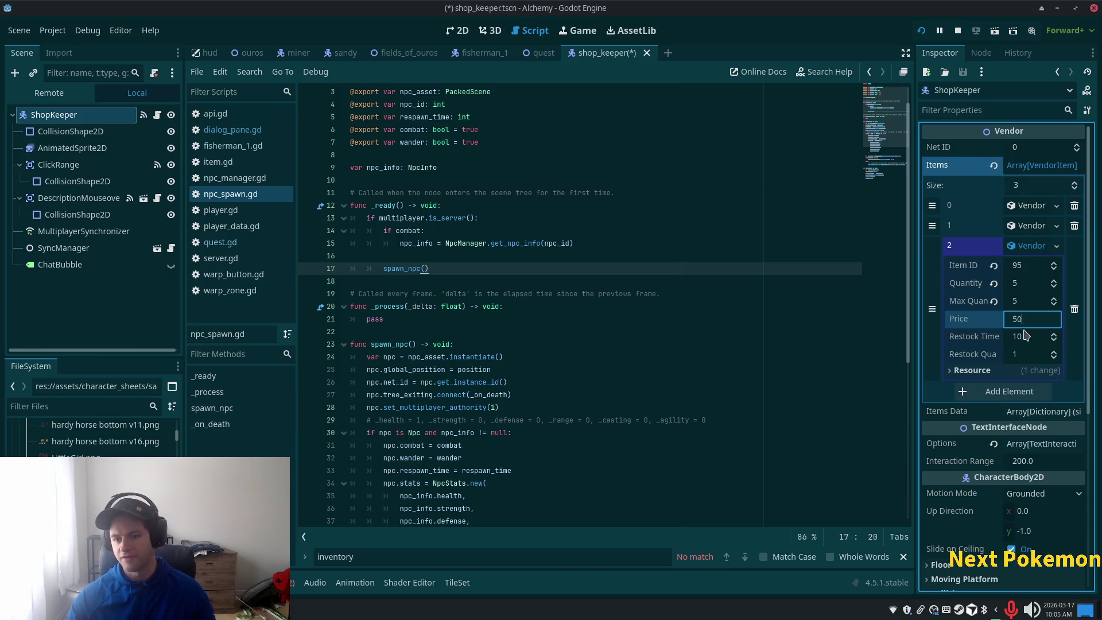
key(Tab)
text(5)
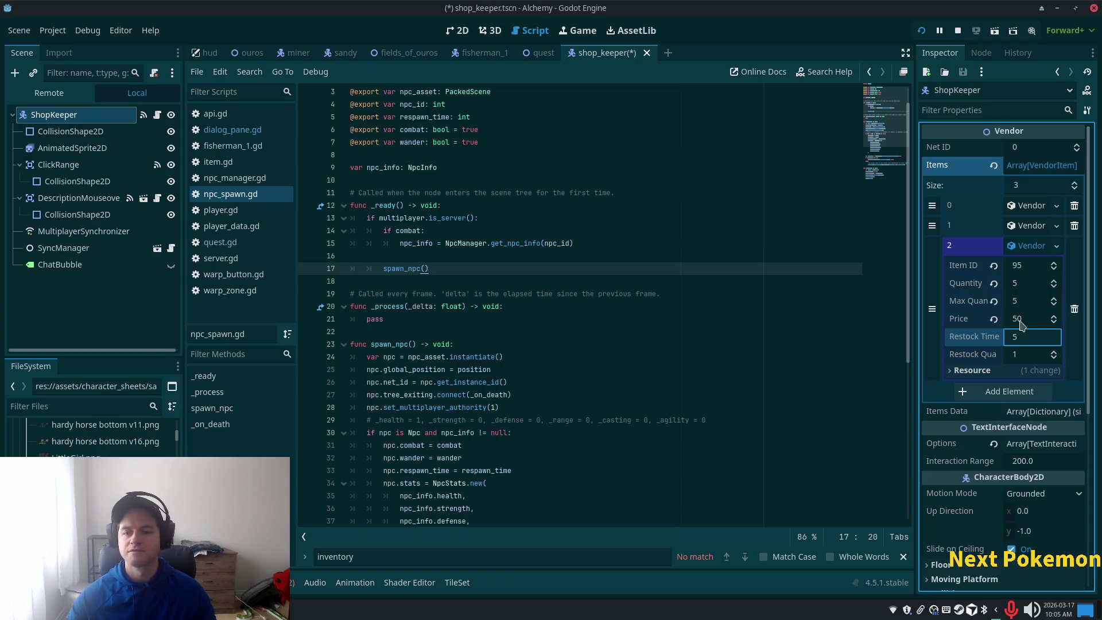
Collapse the item, save and run the game with F5, then return to the editor.
click(1042, 251)
key(F5)
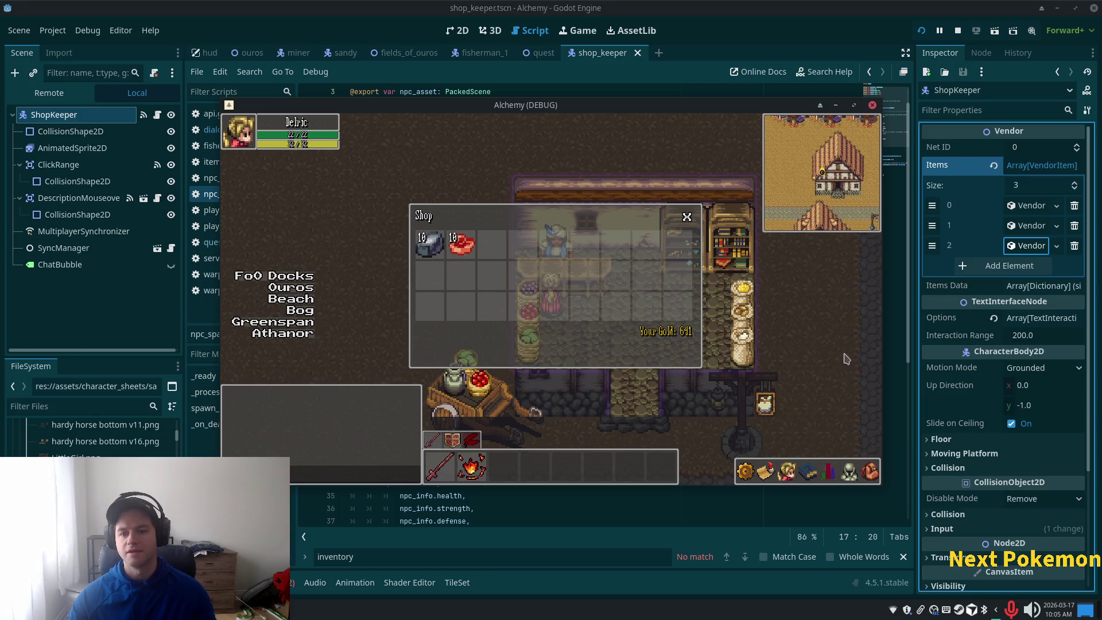
click(1009, 267)
Add a fourth Items element holding a new VendorItem and expand its properties.
click(1007, 269)
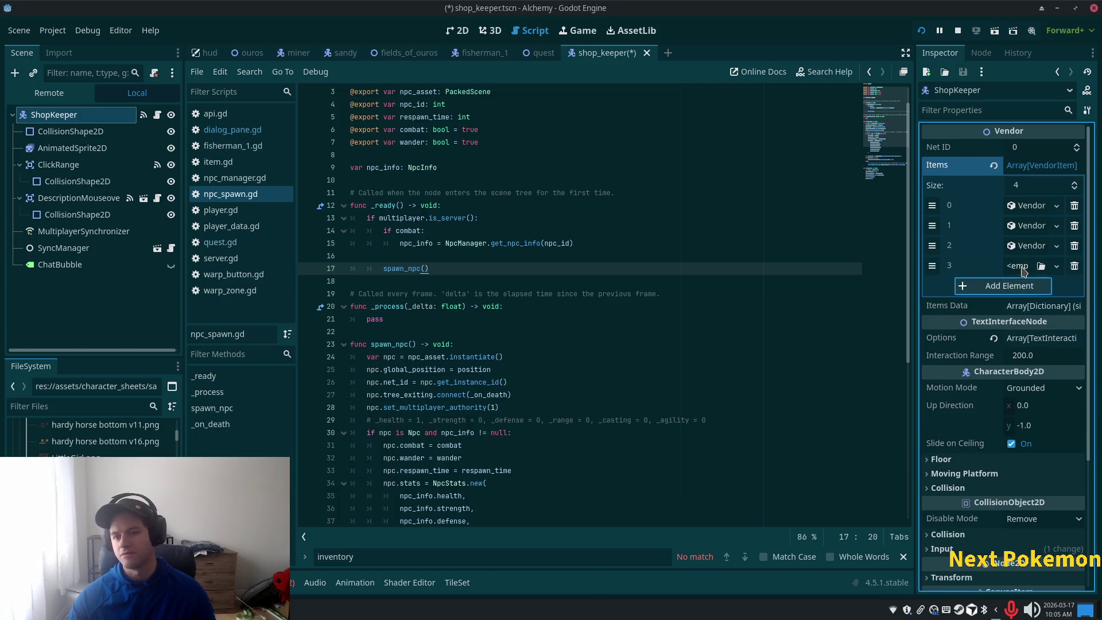
click(1021, 266)
click(1029, 312)
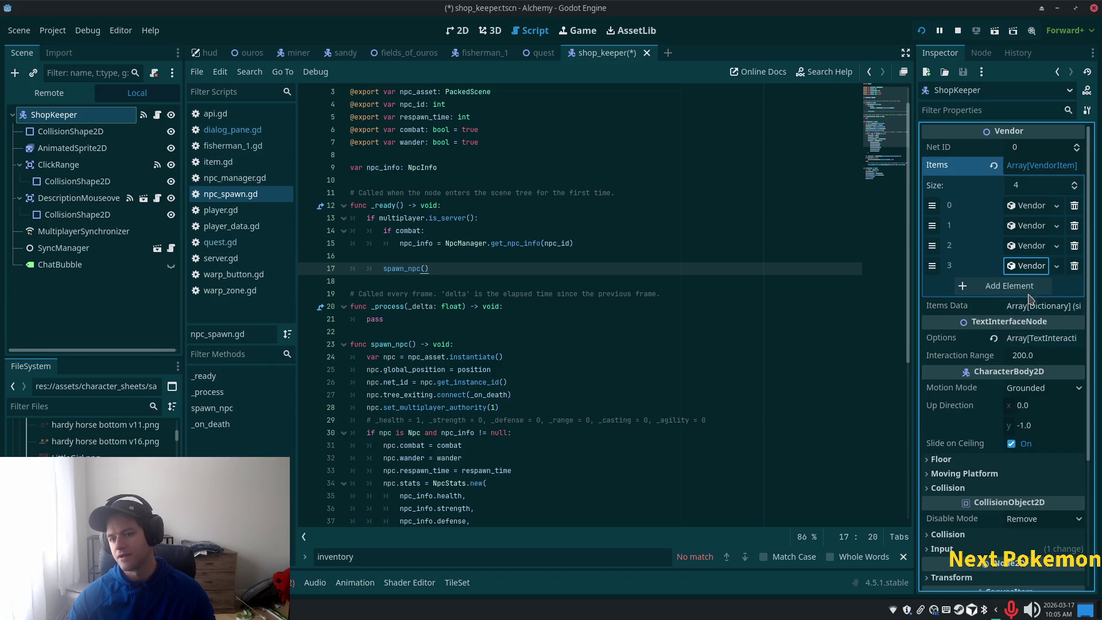
click(1032, 266)
click(1032, 286)
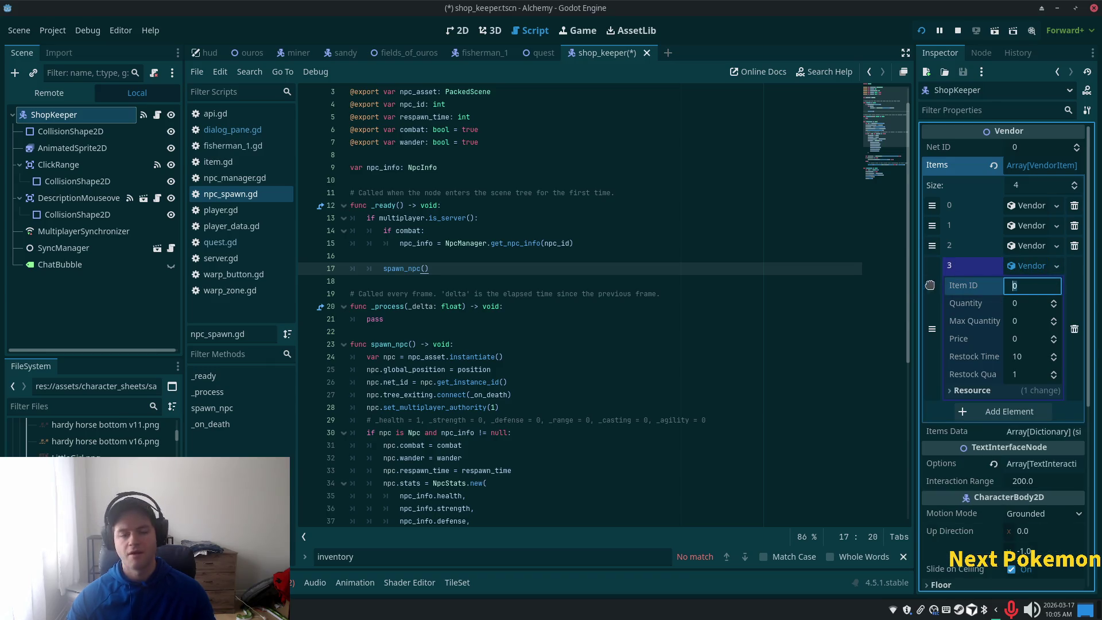
Search items.json in the code editor for the fishing rod's item ID.
key(alt+Tab)
key(super)
key(alt+Tab)
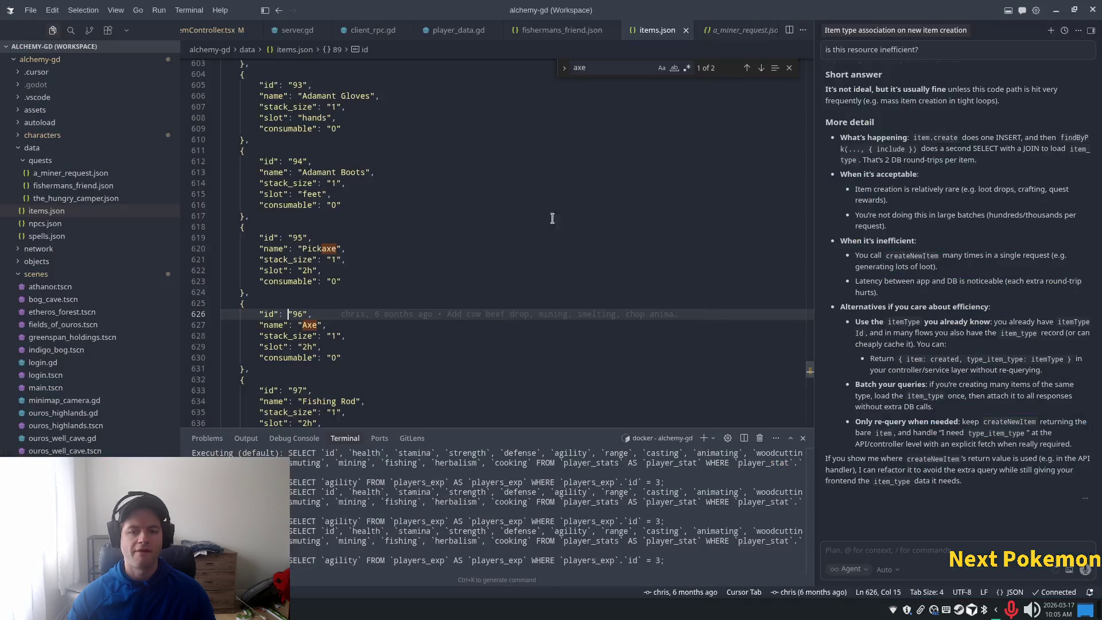
key(ctrl+p)
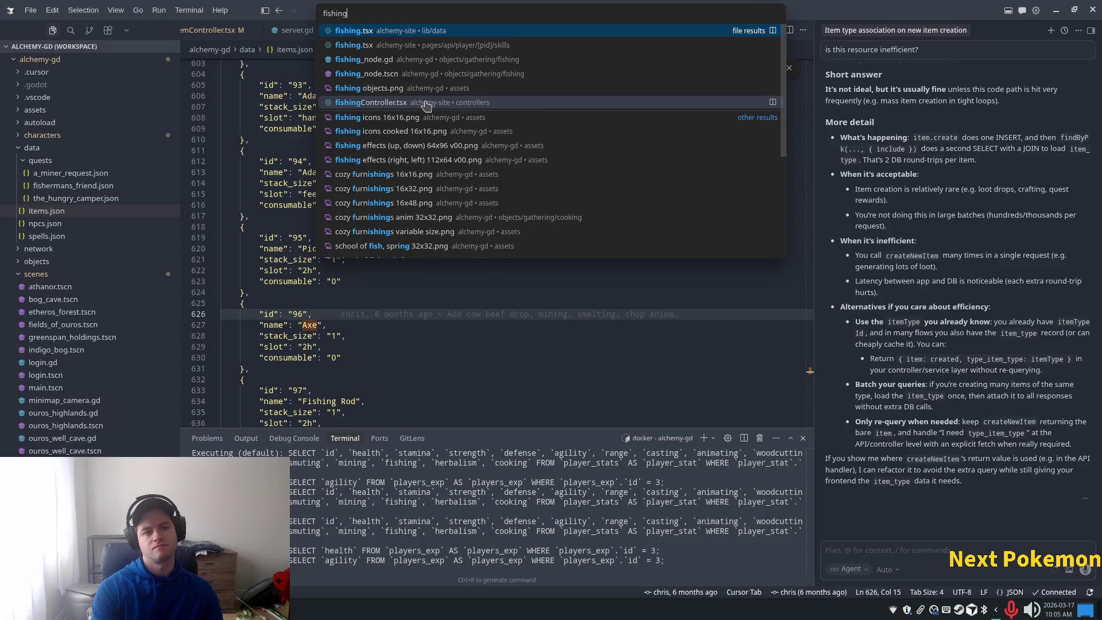
key(Escape)
key(ctrl+f)
text(fish)
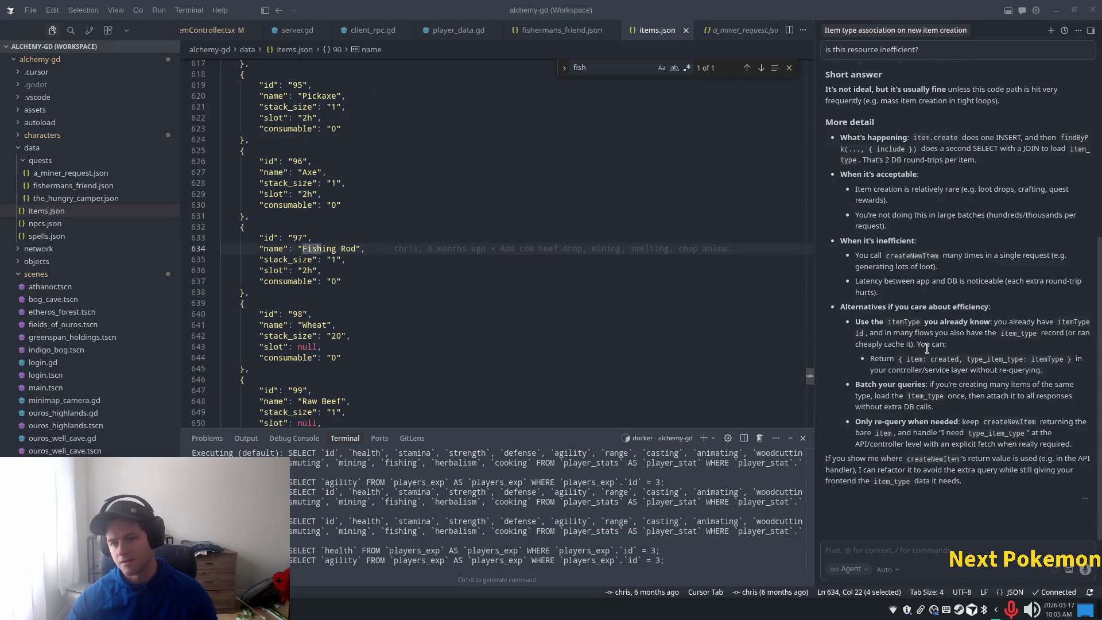
key(alt+Tab)
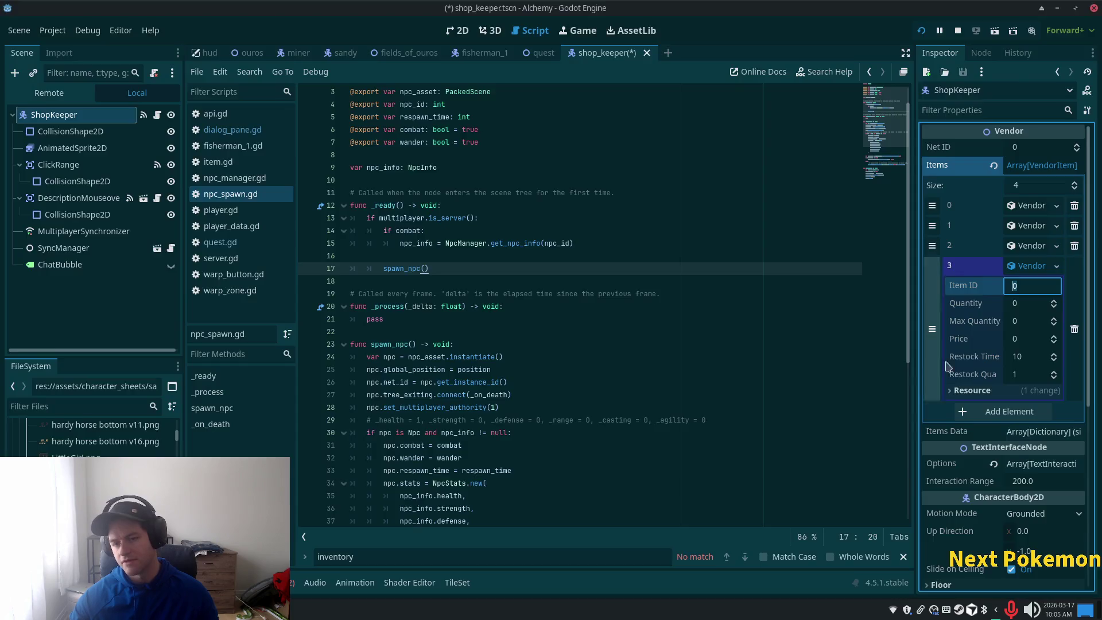
Set the fourth item to ID 97, quantity 5, max 5, price 100, then save and run.
text(97)
click(1038, 302)
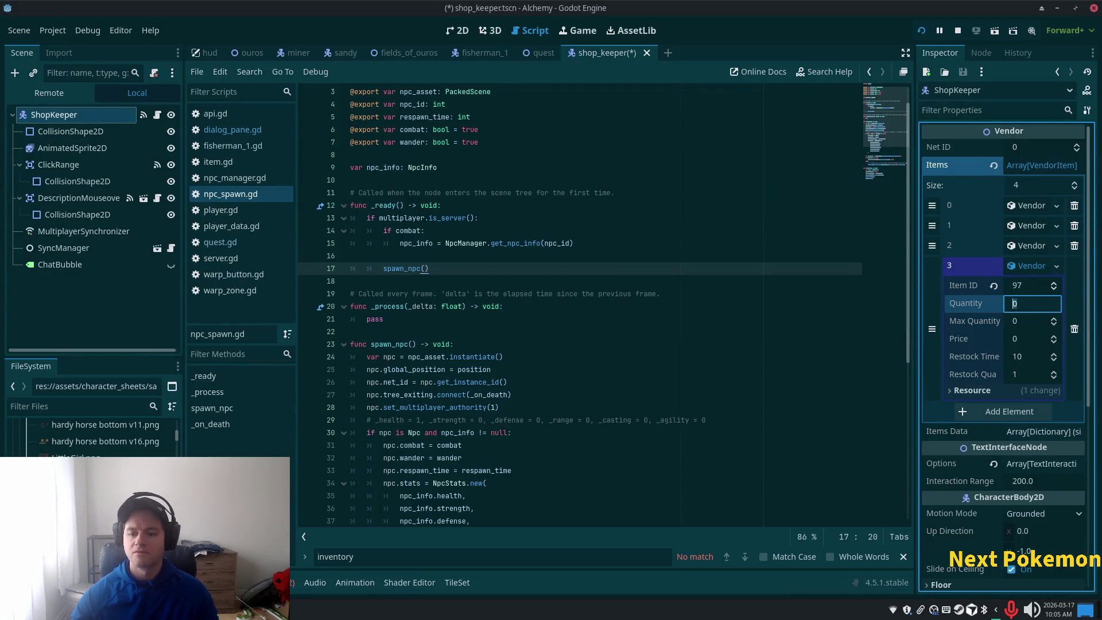
text(5)
key(Tab)
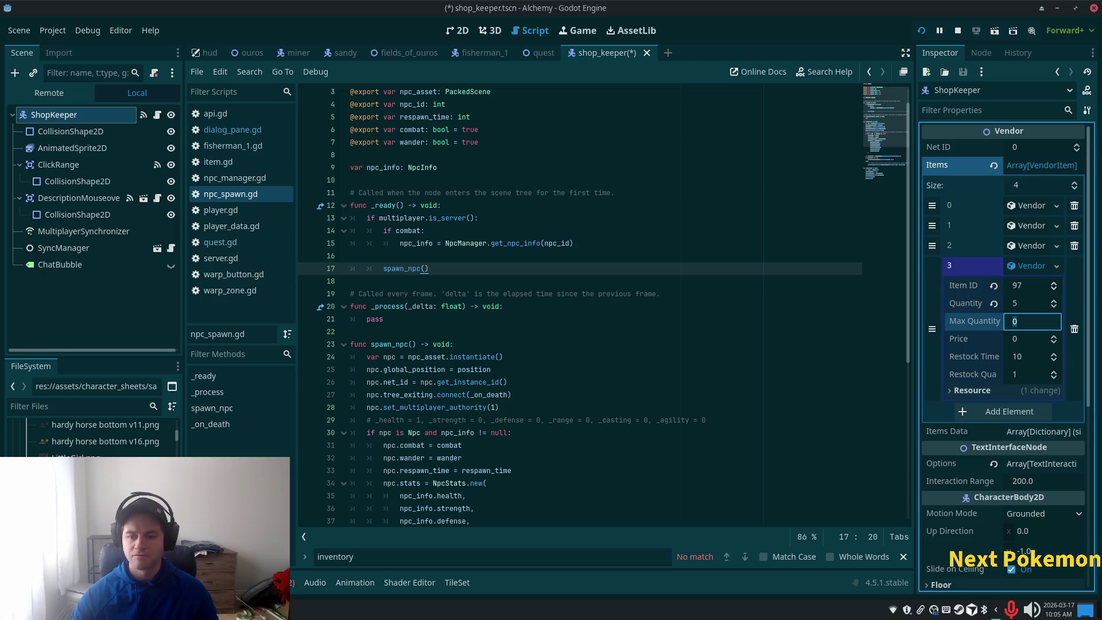
text(5)
key(Tab)
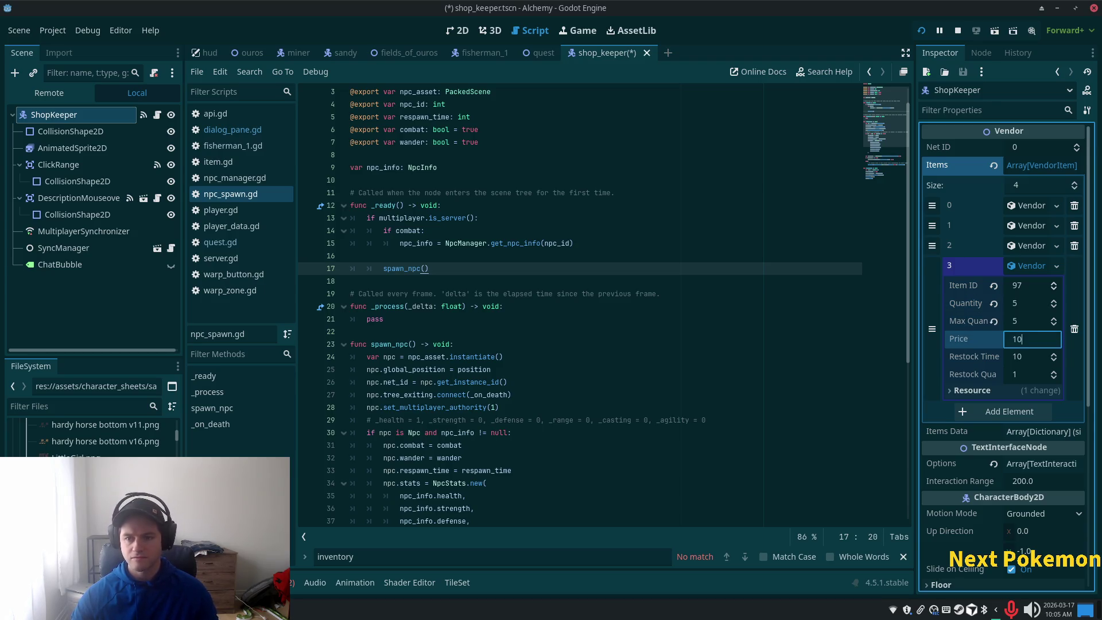
text(100)
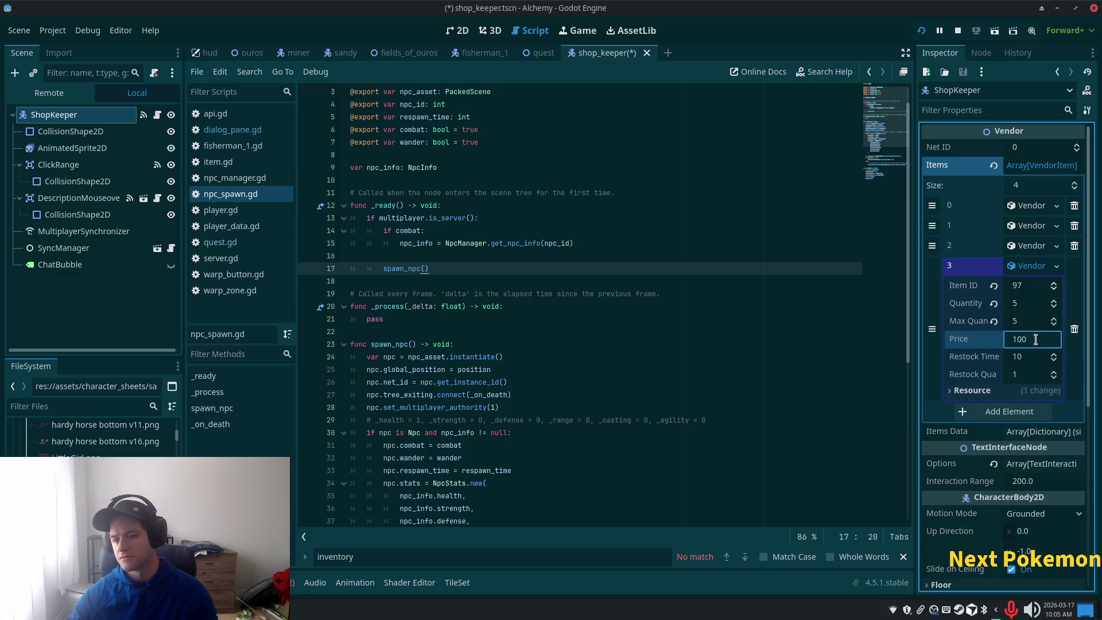
key(Tab)
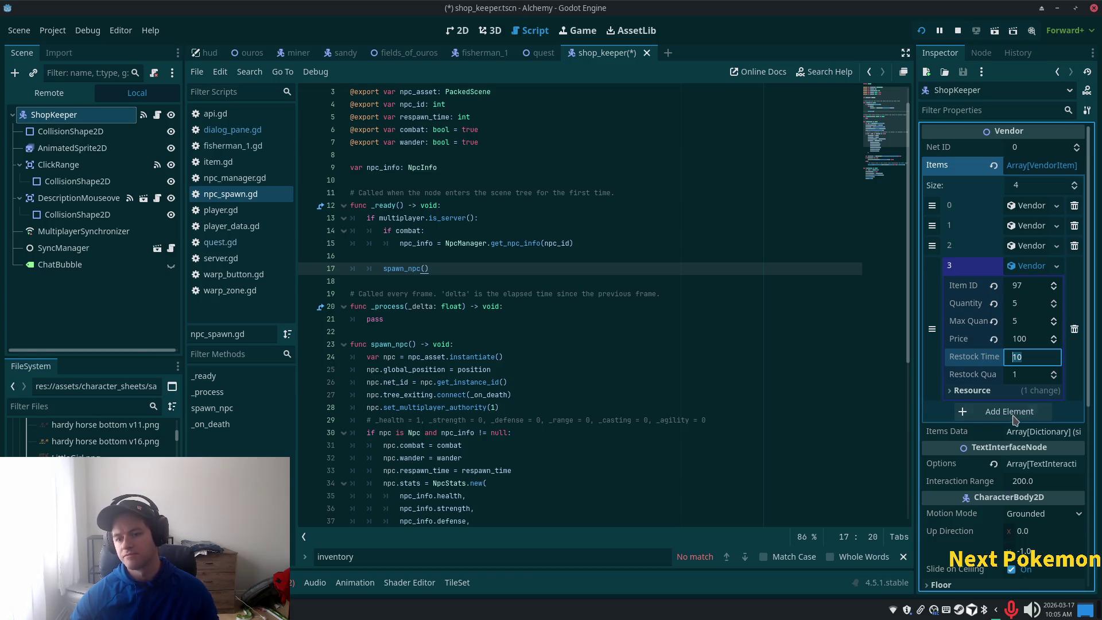
click(1037, 269)
key(ctrl+s)
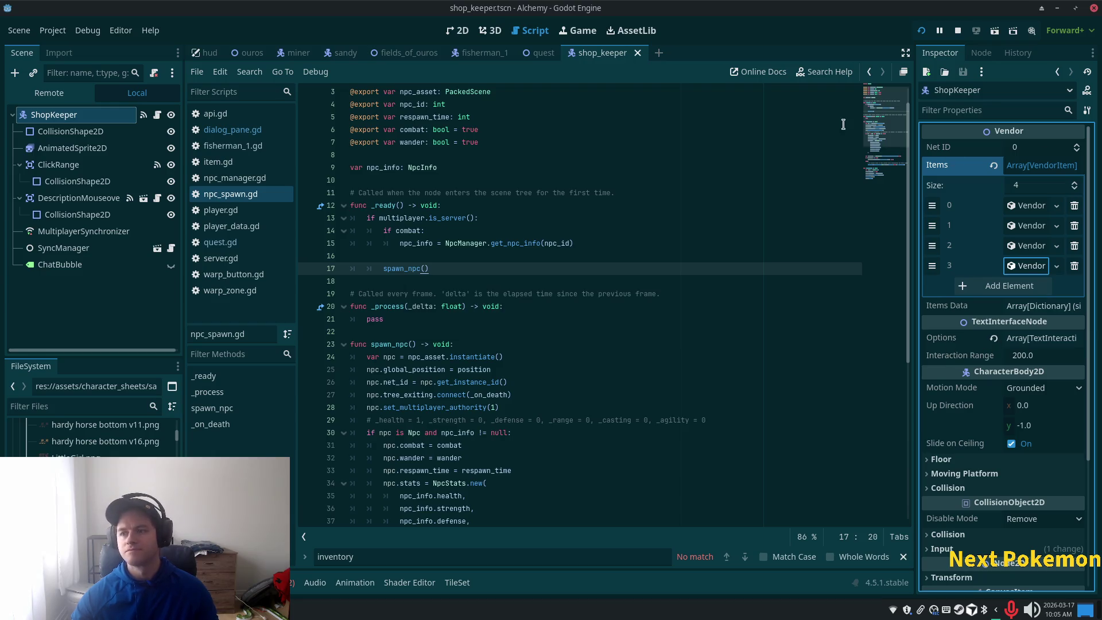
click(927, 30)
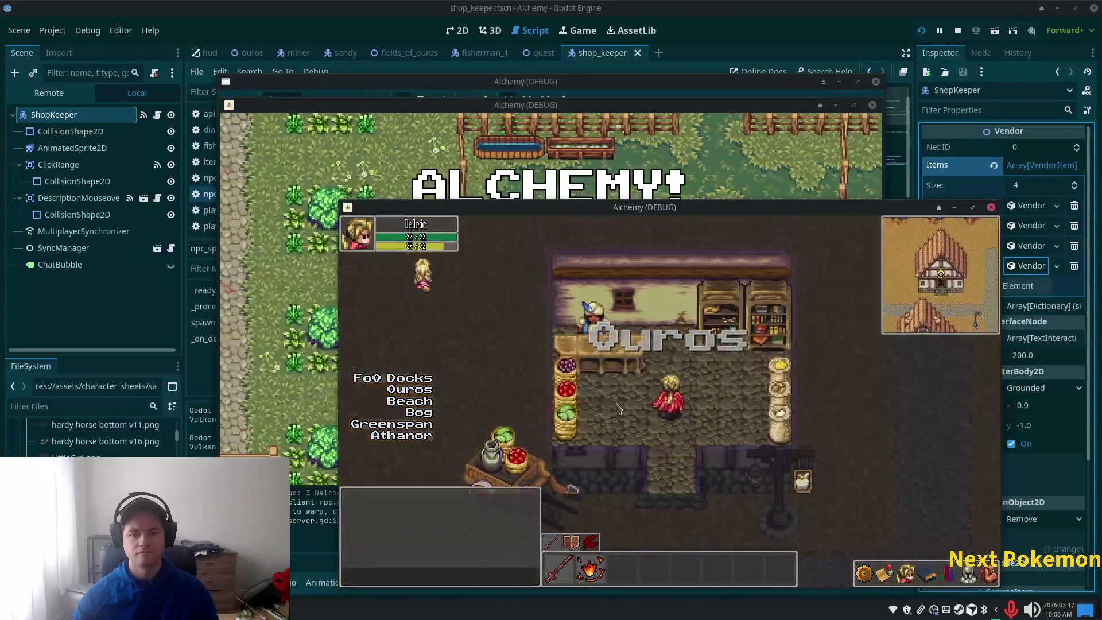
Open the in-game shop, check the Axe and Stone prices, then close the game with F8.
click(663, 381)
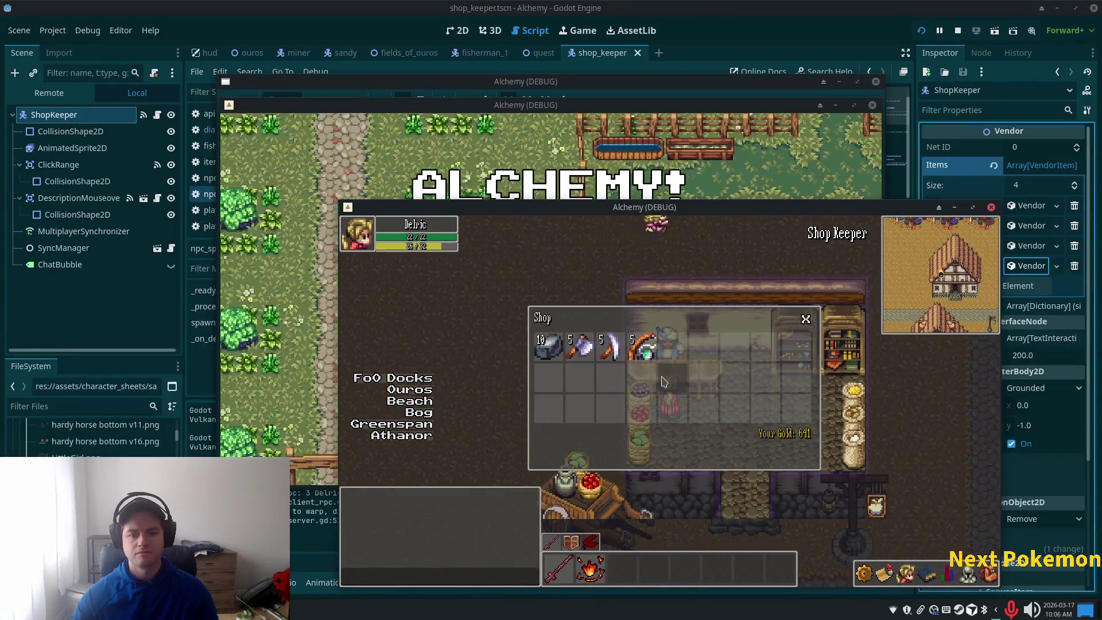
click(613, 354)
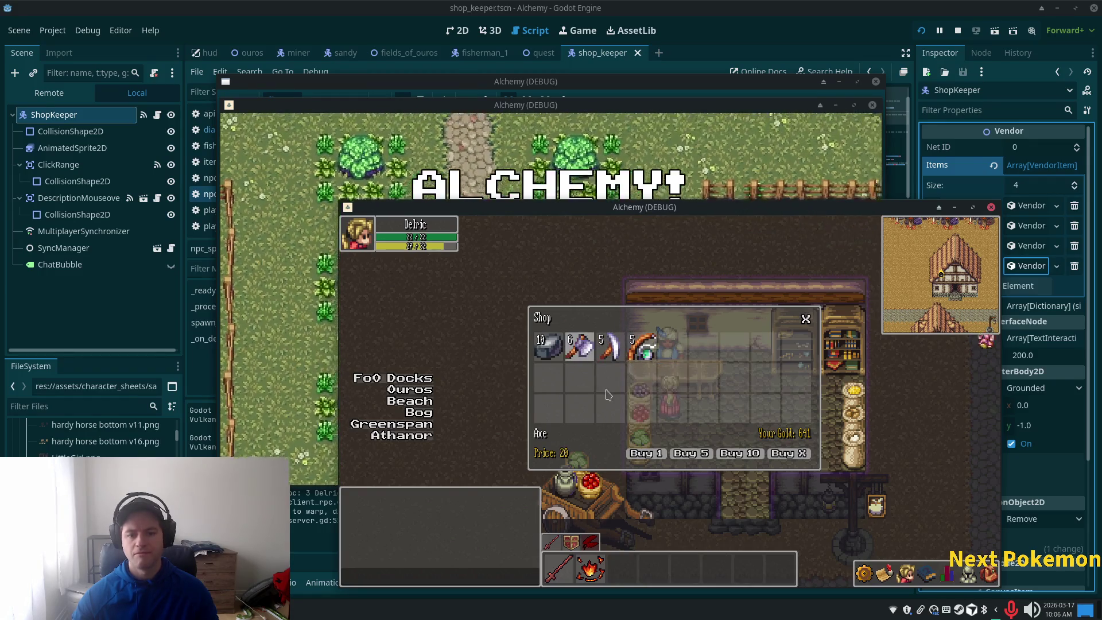
click(548, 347)
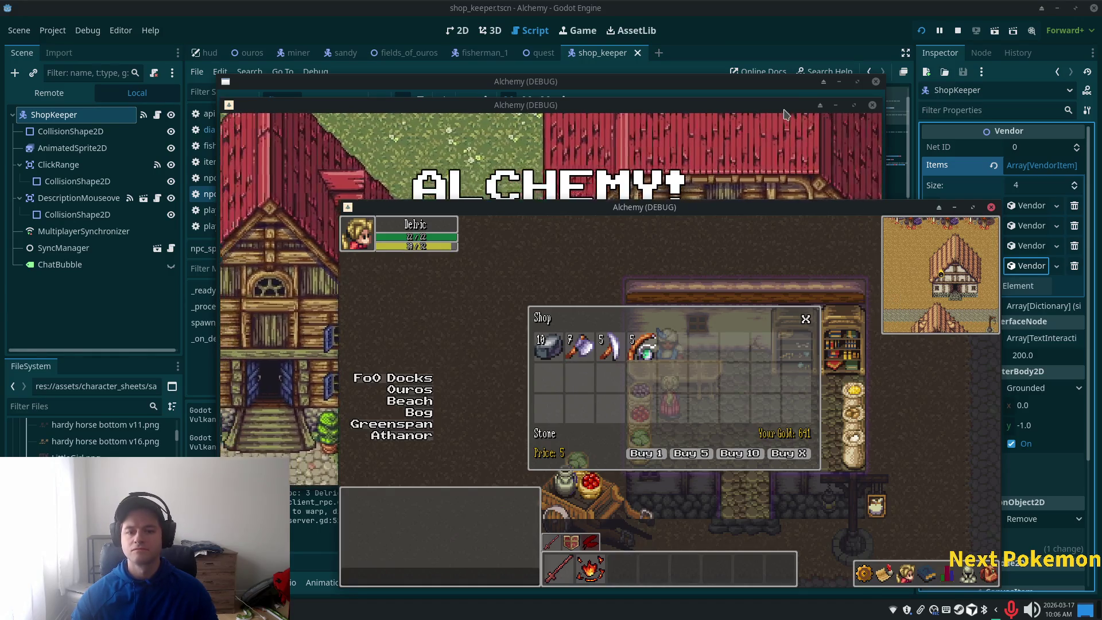
key(F8)
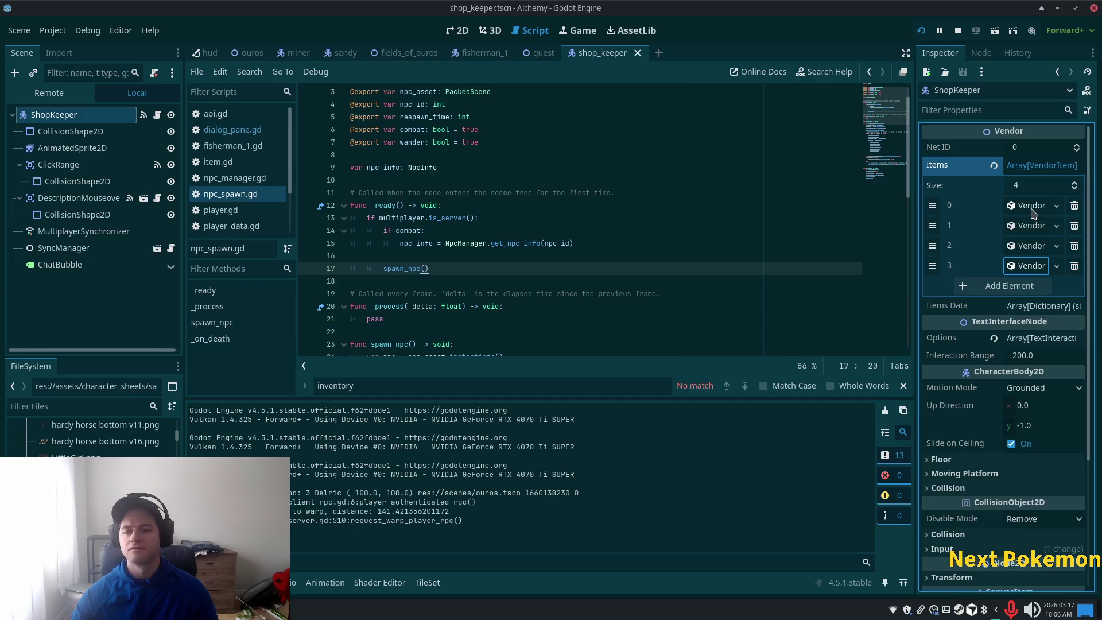
Add a fifth Items element and look up the wood item's ID in items.json.
click(1010, 286)
click(1018, 286)
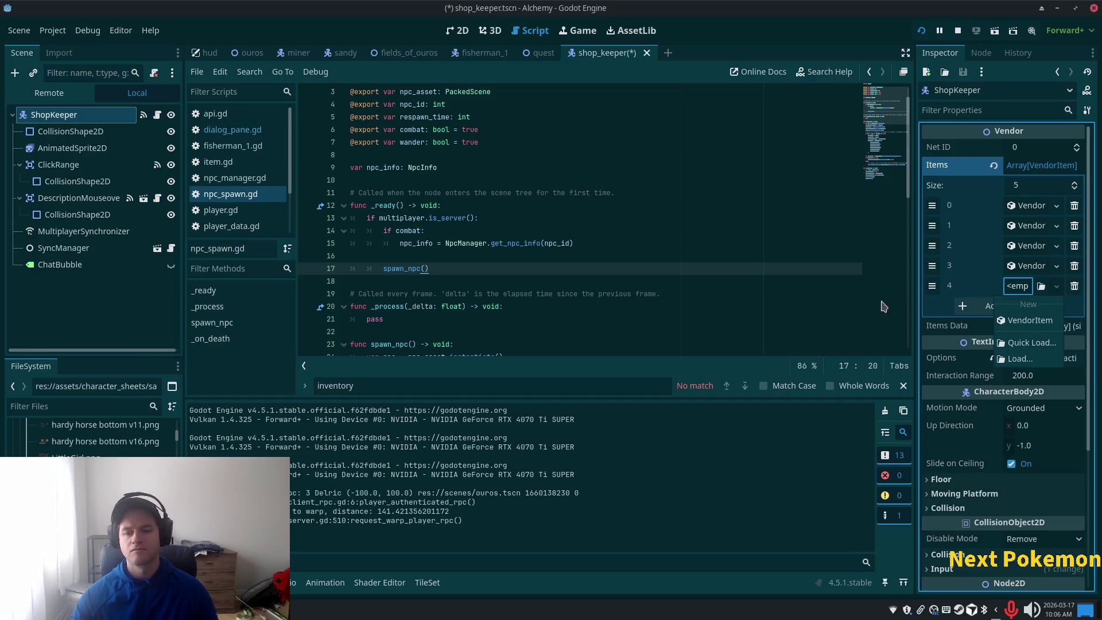
key(alt+Tab)
text(wood)
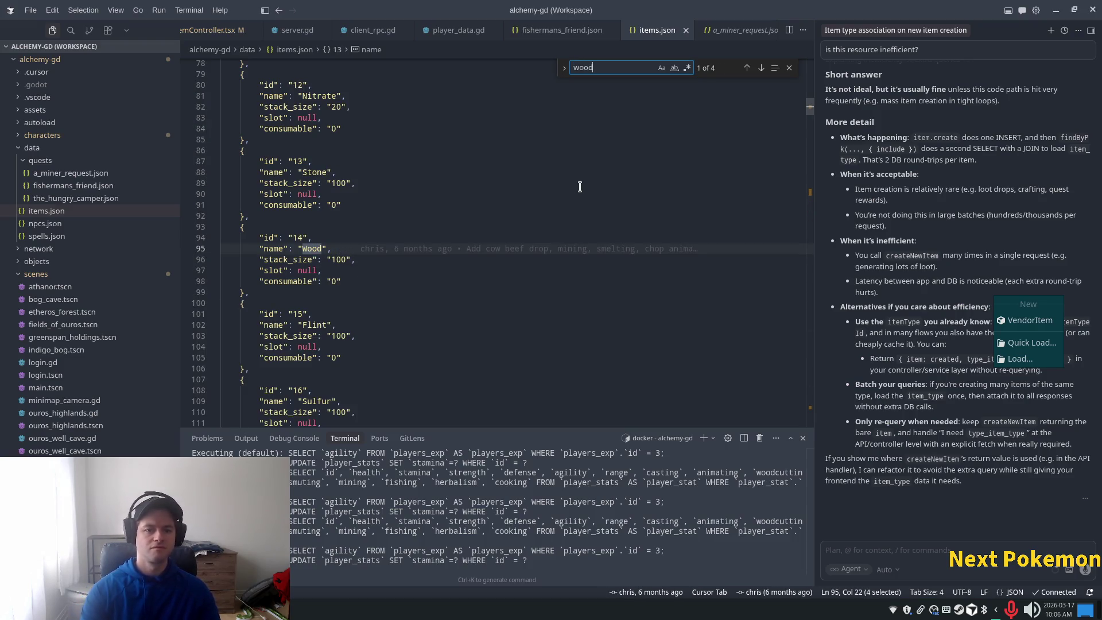
key(alt+Tab)
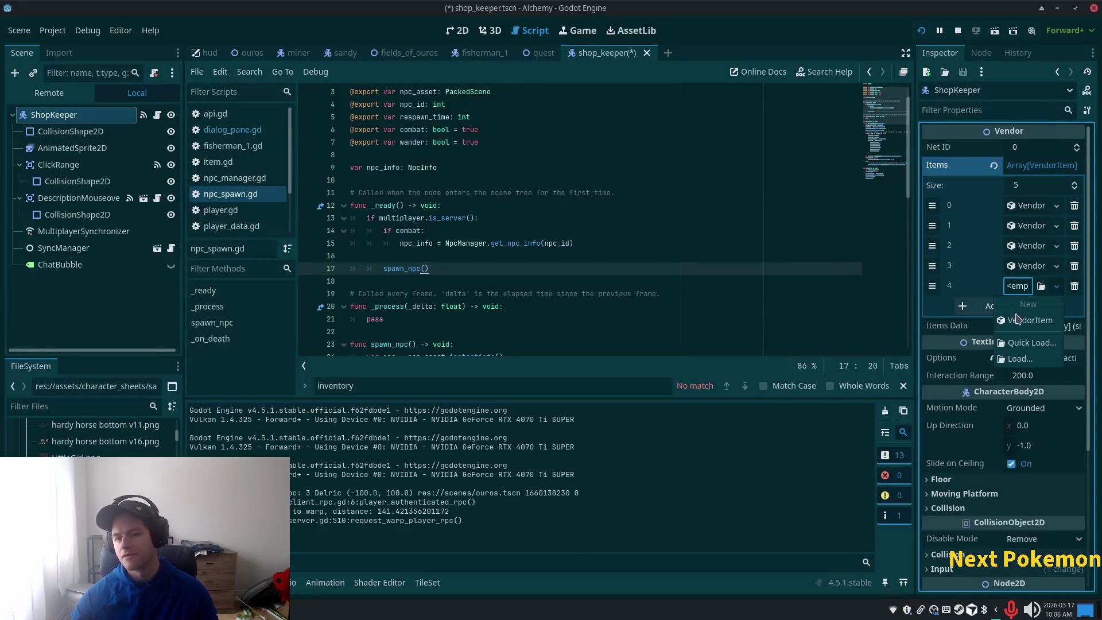
Create the wood VendorItem: ID 14, quantity 10, max 10, price 5; reorder it and add a sixth element.
click(1027, 316)
click(1028, 286)
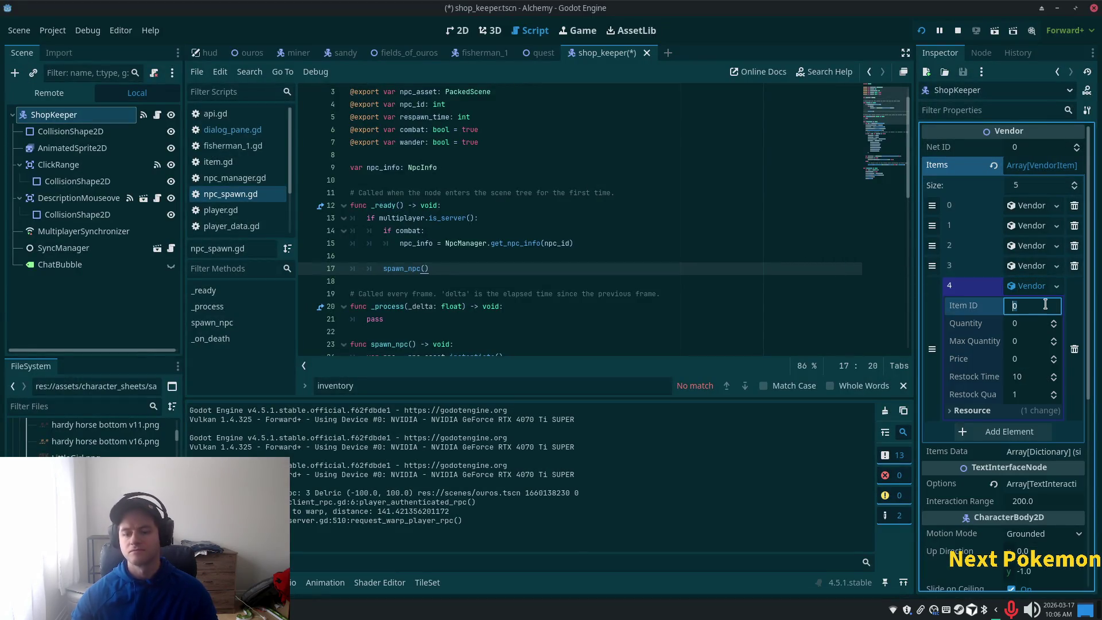
key(Tab)
text(10)
key(Tab)
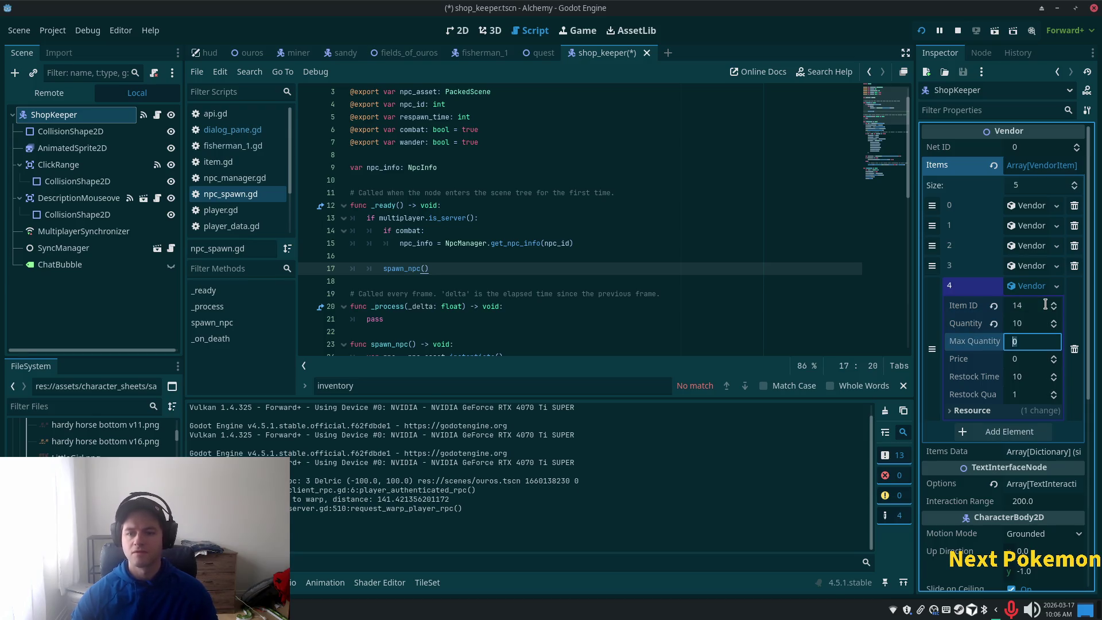
text(10)
key(Tab)
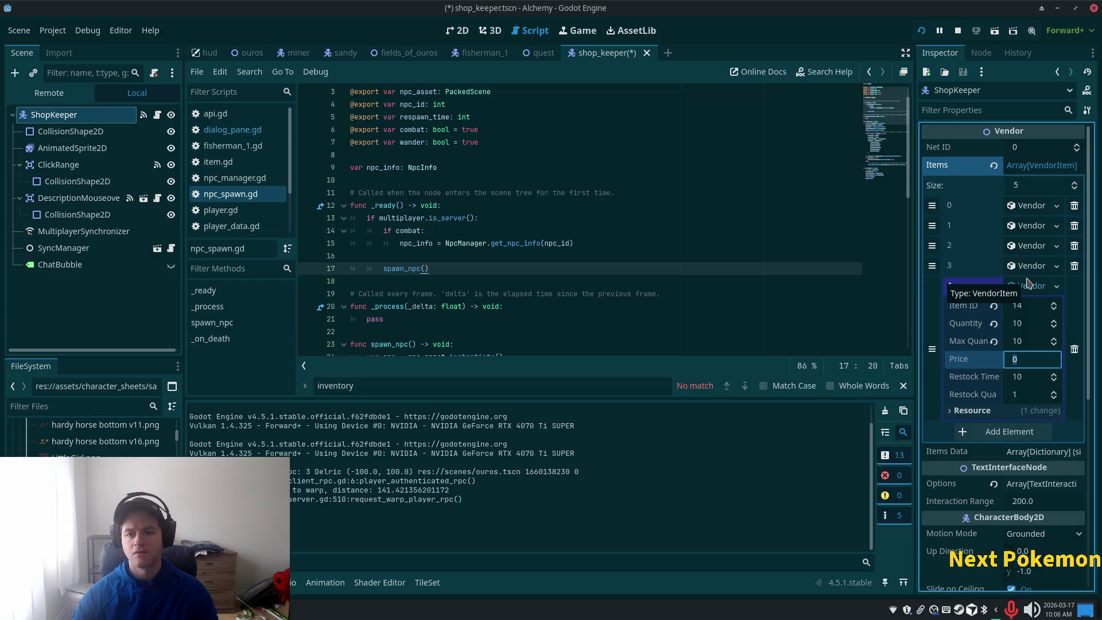
text(5)
key(Tab)
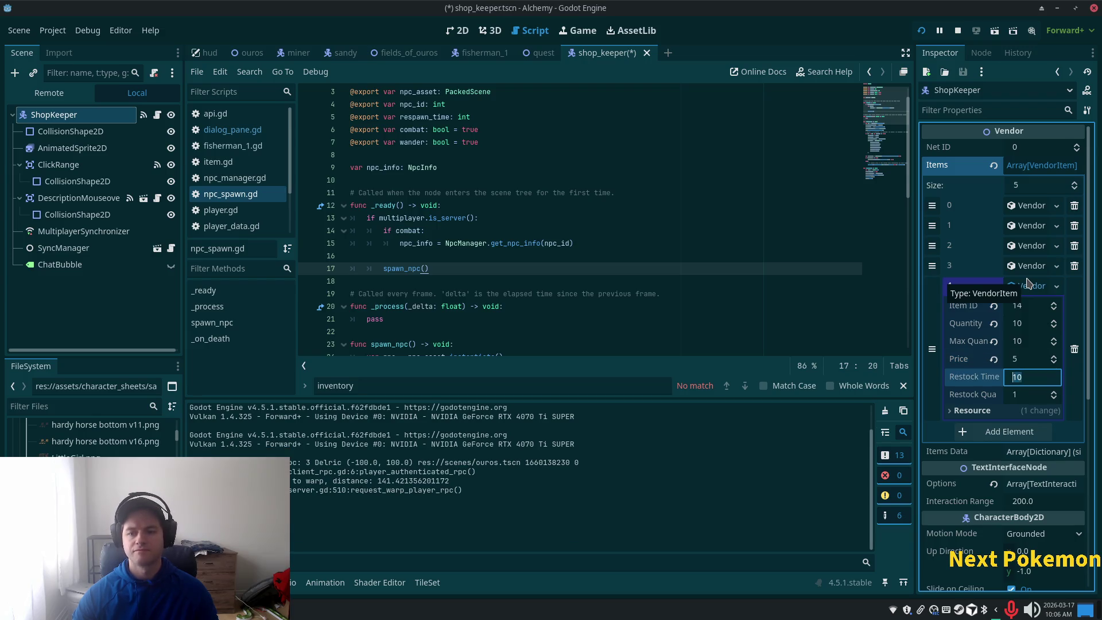
key(Tab)
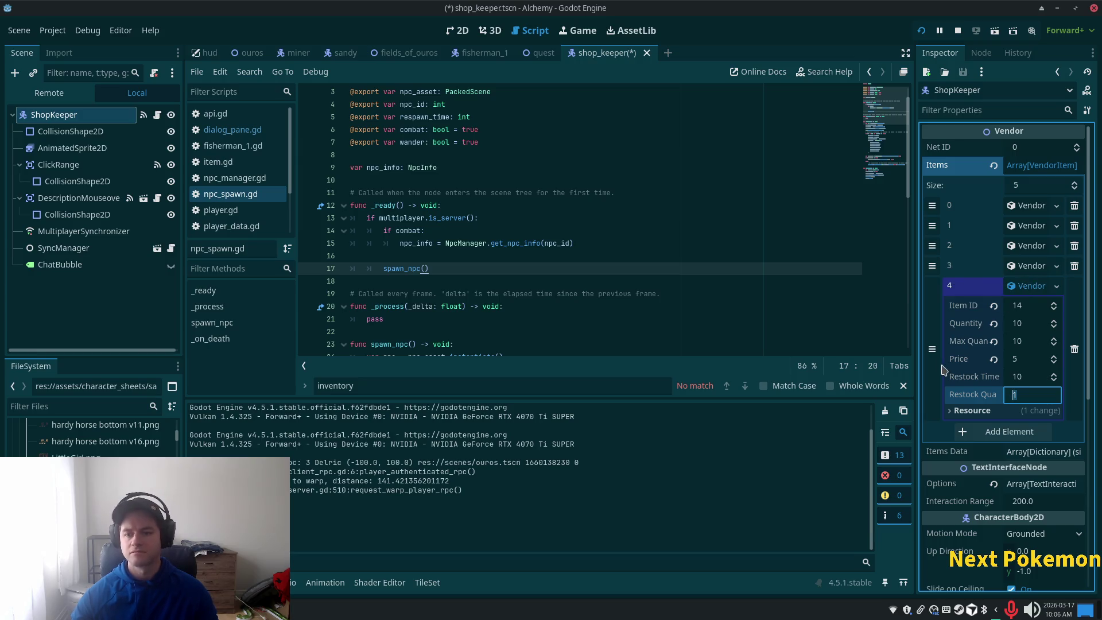
click(1027, 286)
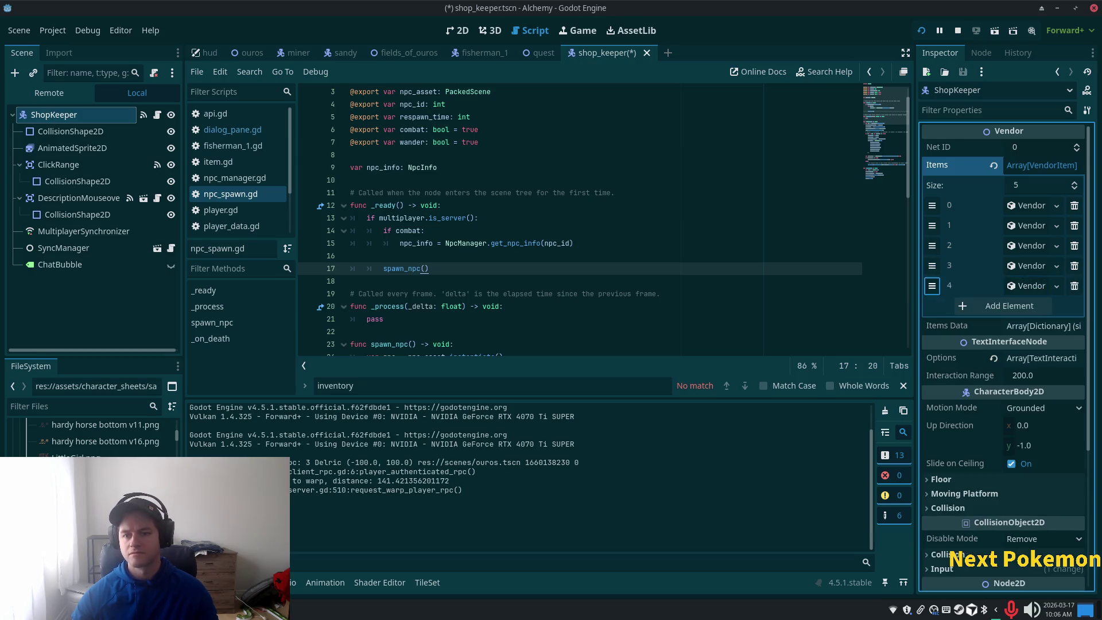
drag(932, 225, 932, 226)
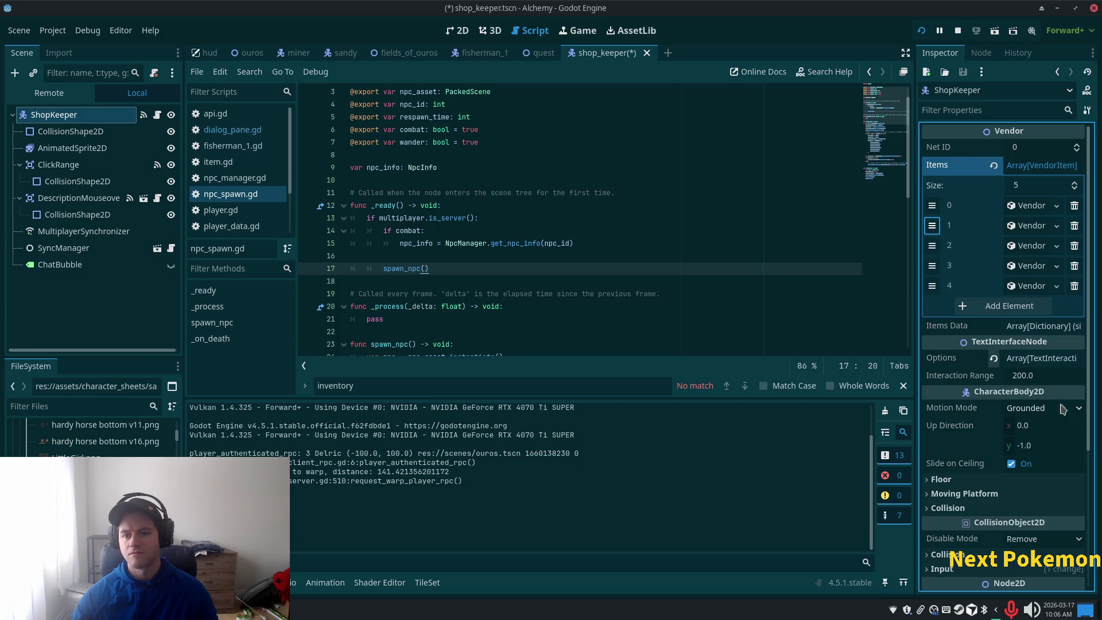
click(1025, 306)
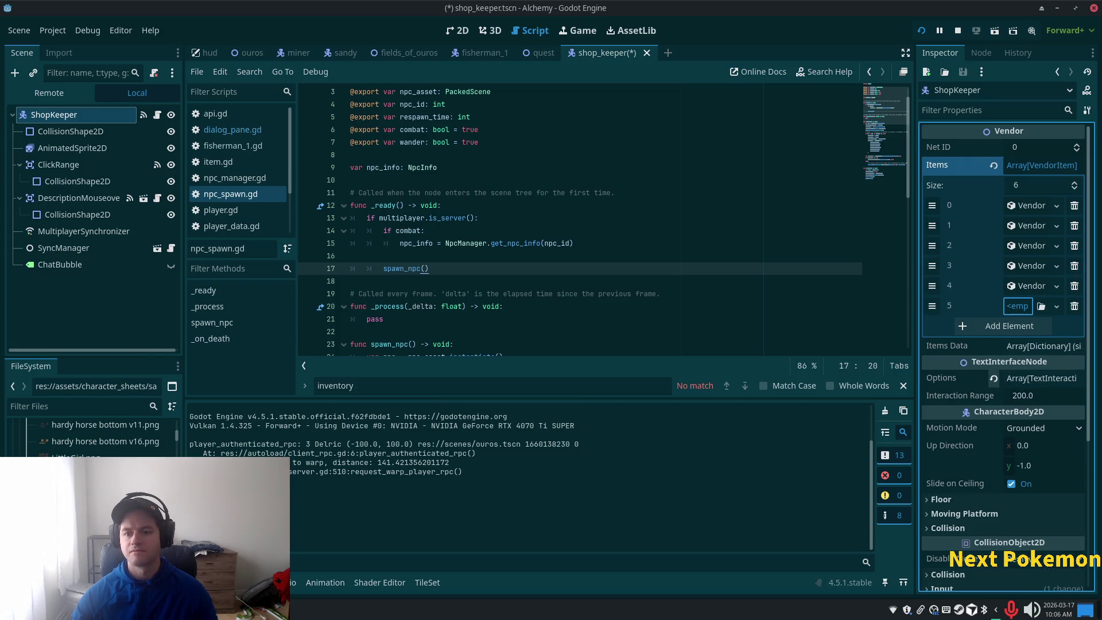
Create a new VendorItem in element 5 and look up the Sardines ID in items.json.
click(1018, 306)
click(1028, 343)
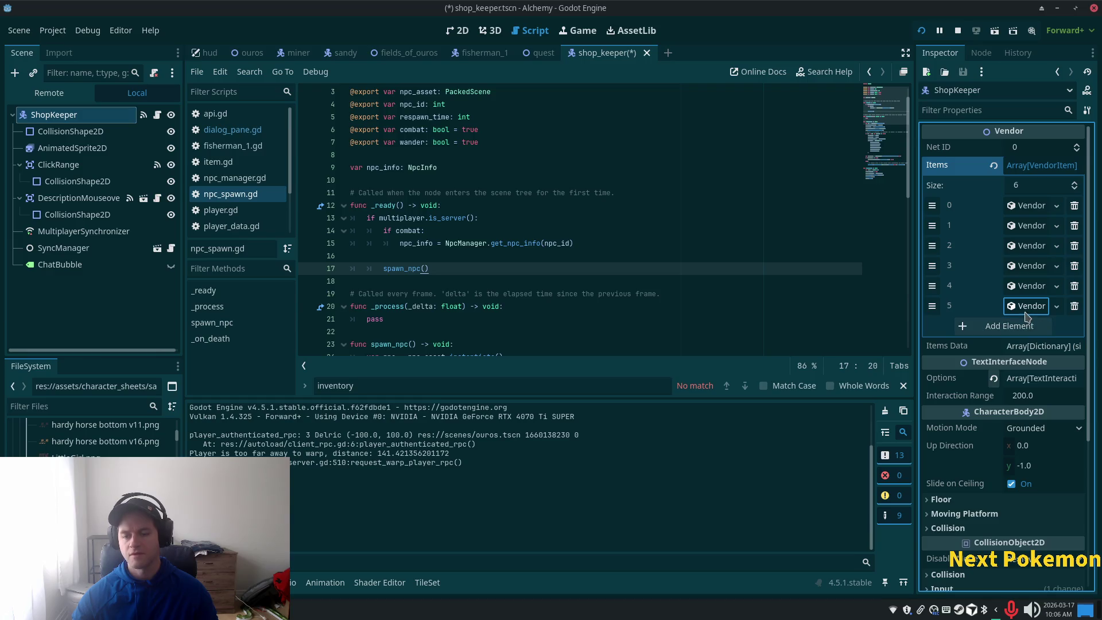
key(alt+Tab)
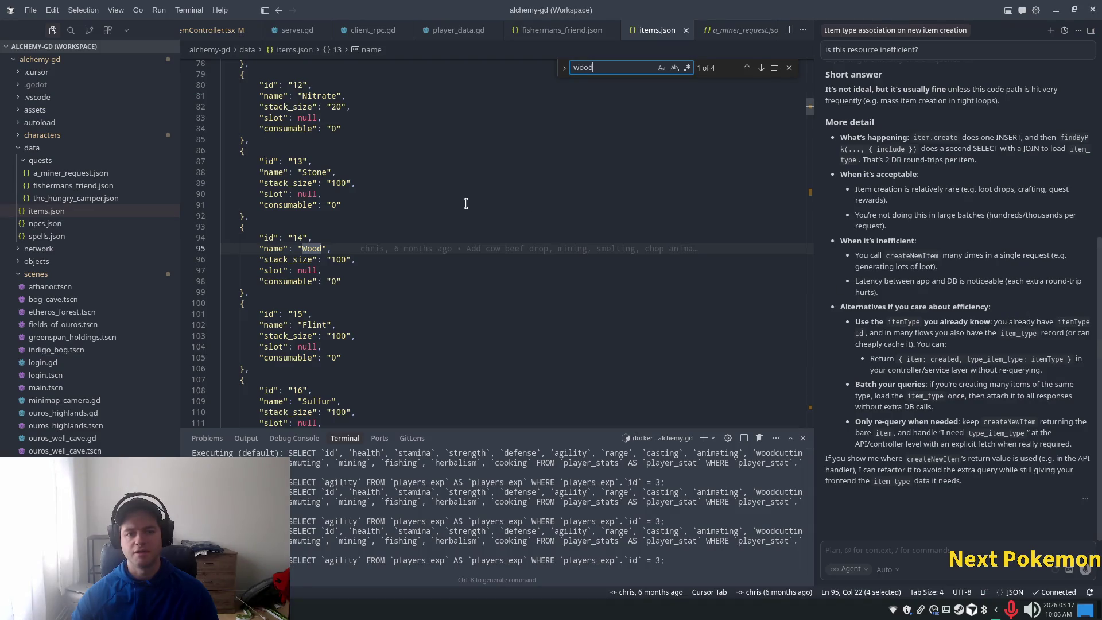
text(sardine)
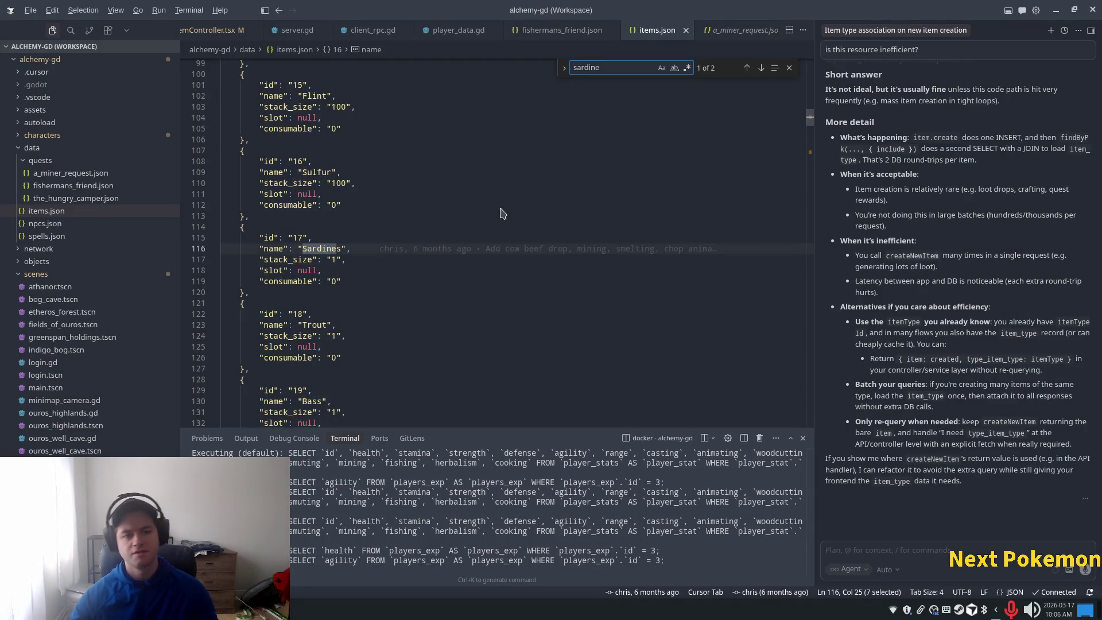
key(alt+Tab)
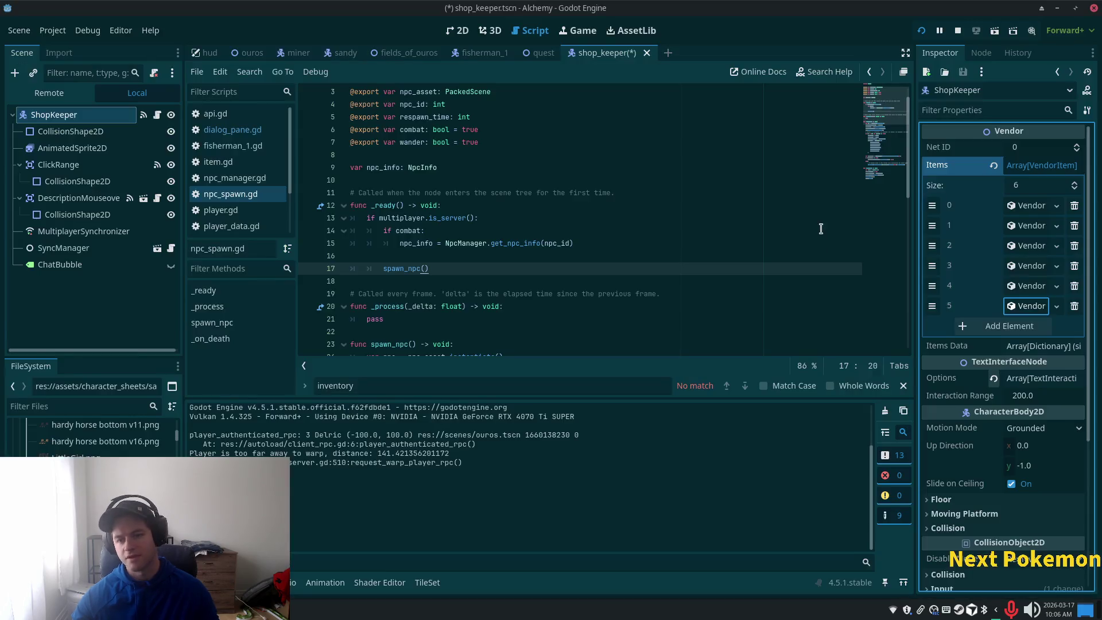
Set element 5 to ID 17, quantity 10, max 10, price 5, move it above element 4, and save.
click(1024, 309)
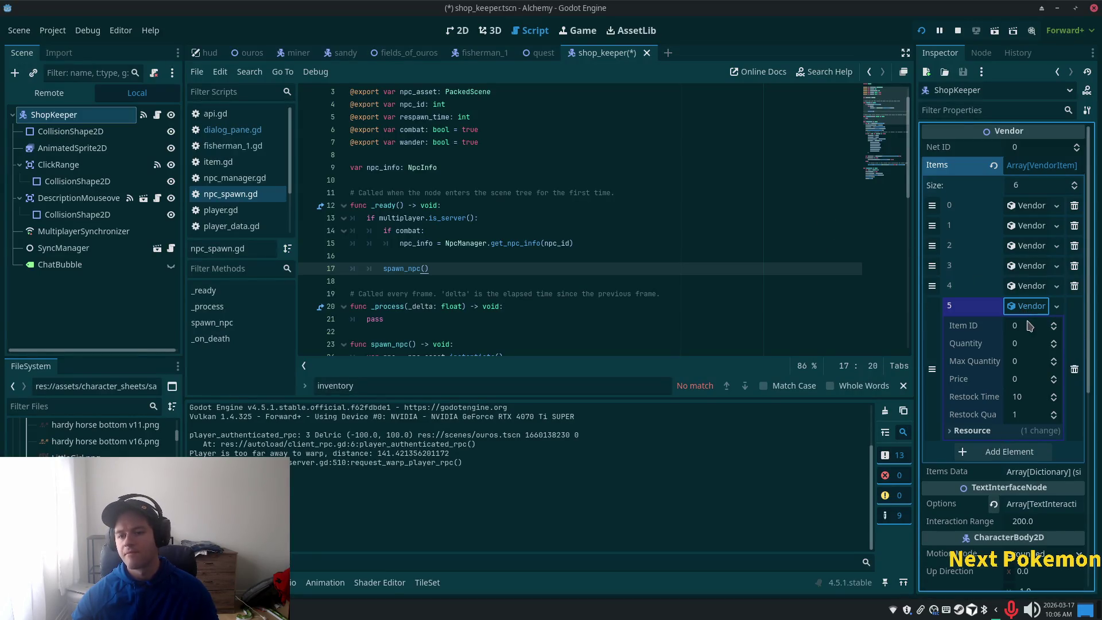
click(1020, 328)
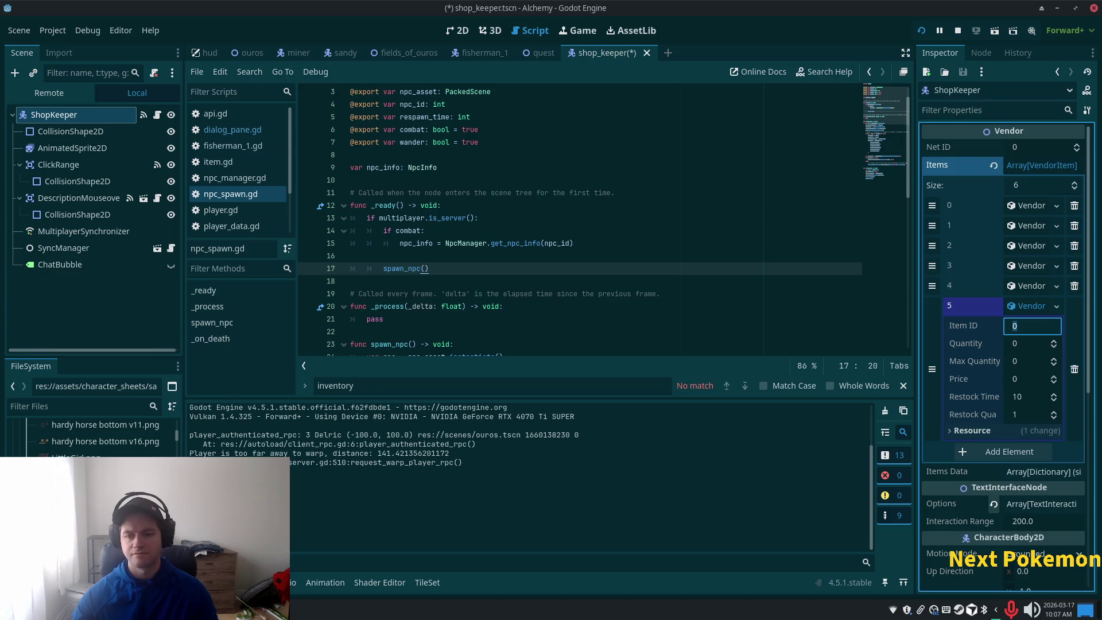
text(17)
key(Tab)
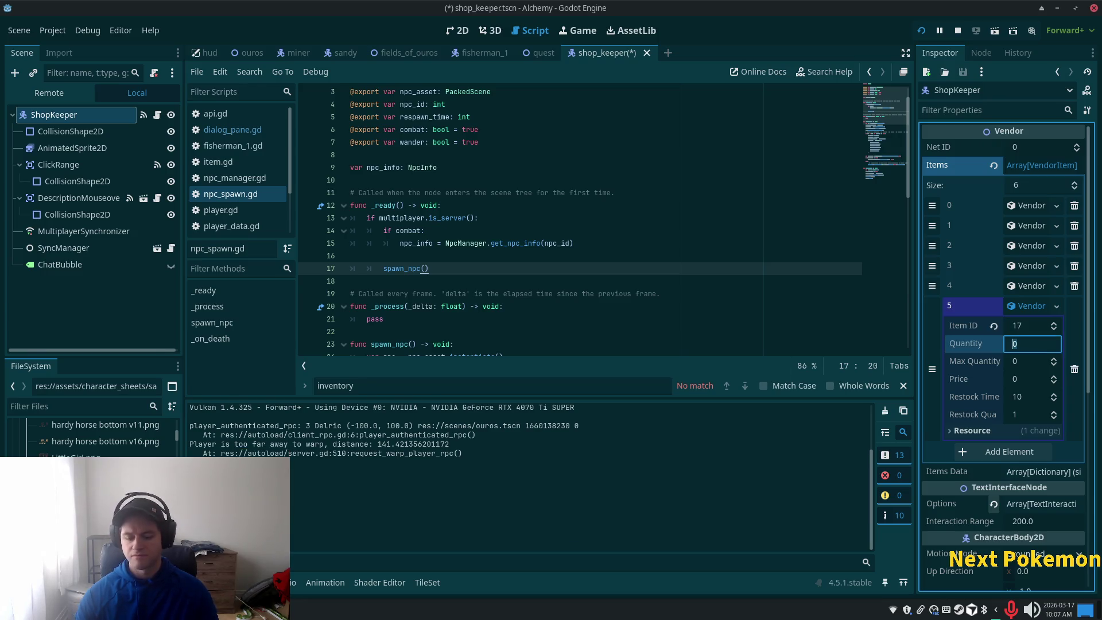
text(0)
key(Tab)
text(0)
key(Tab)
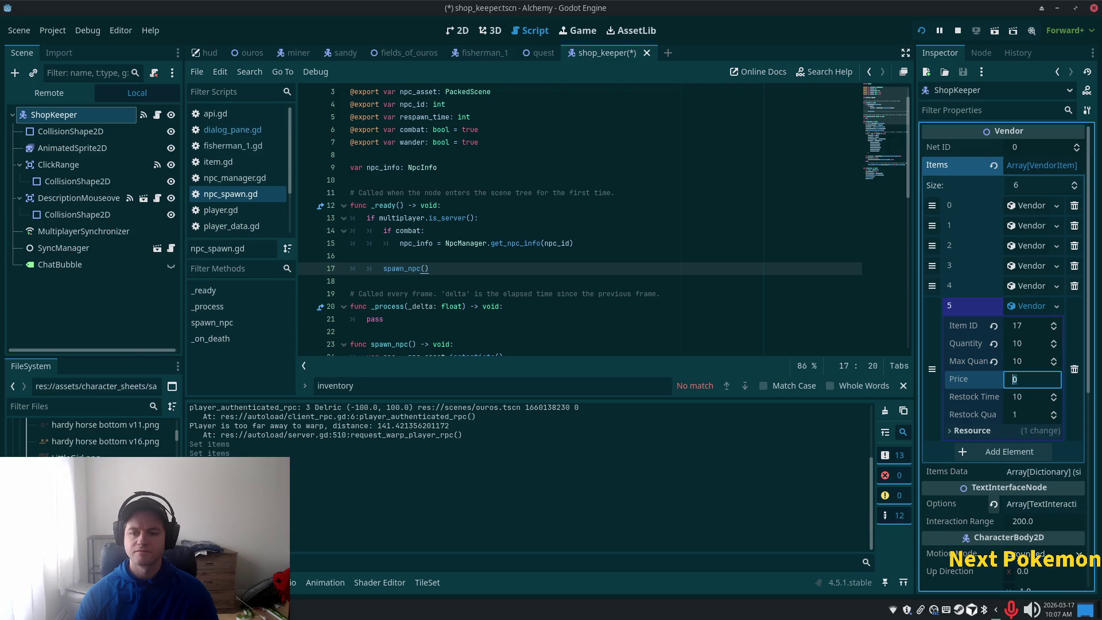
text(5)
key(Tab)
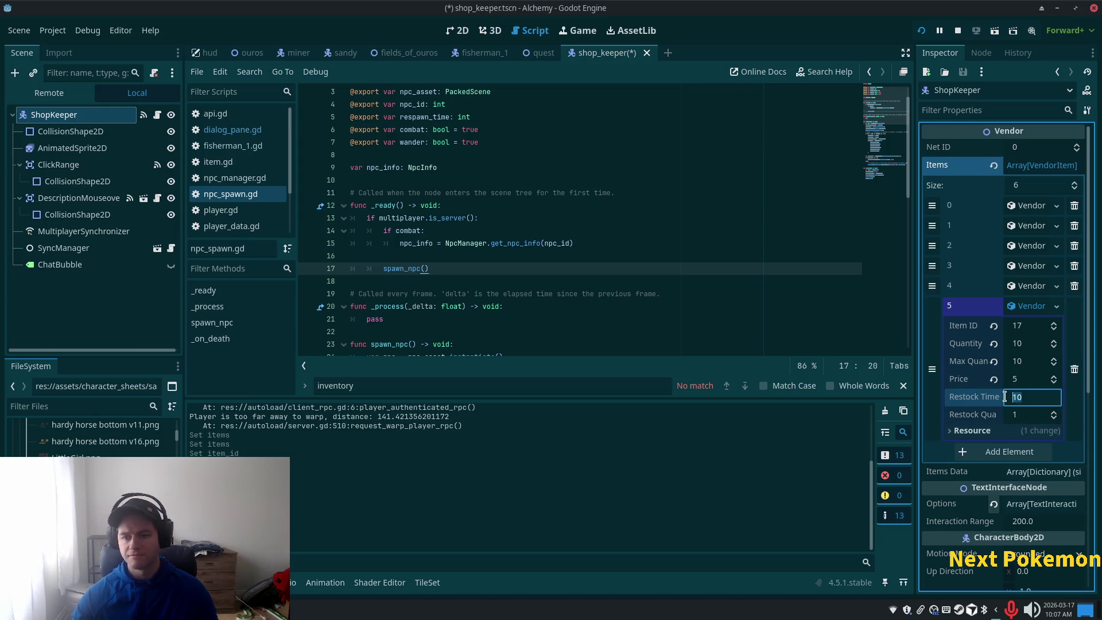
key(Tab)
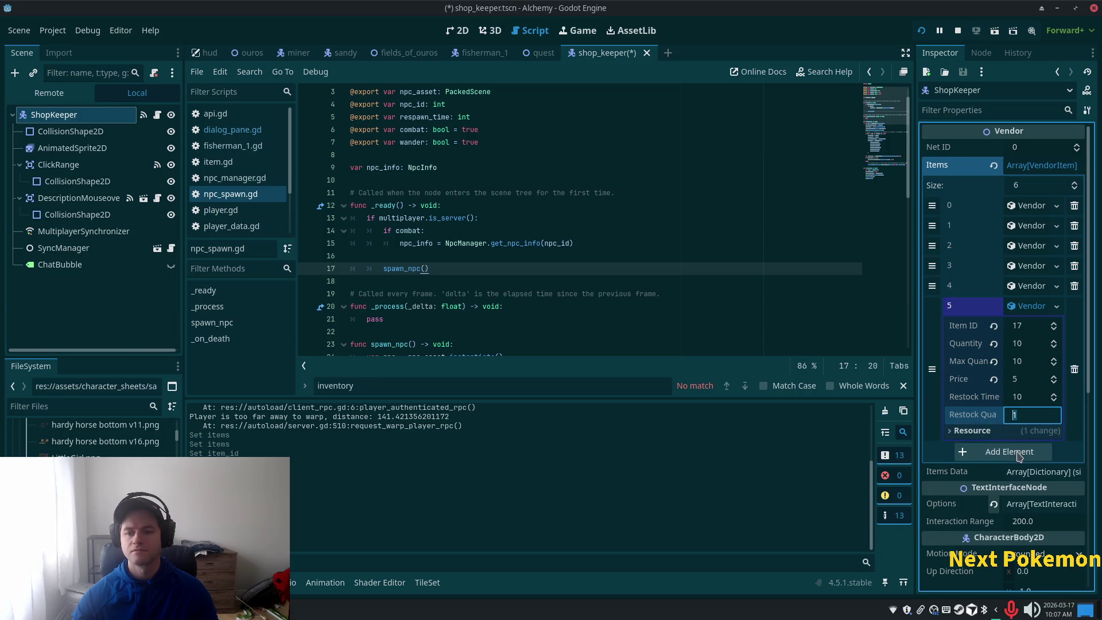
click(1006, 309)
drag(933, 307, 933, 286)
key(ctrl+s)
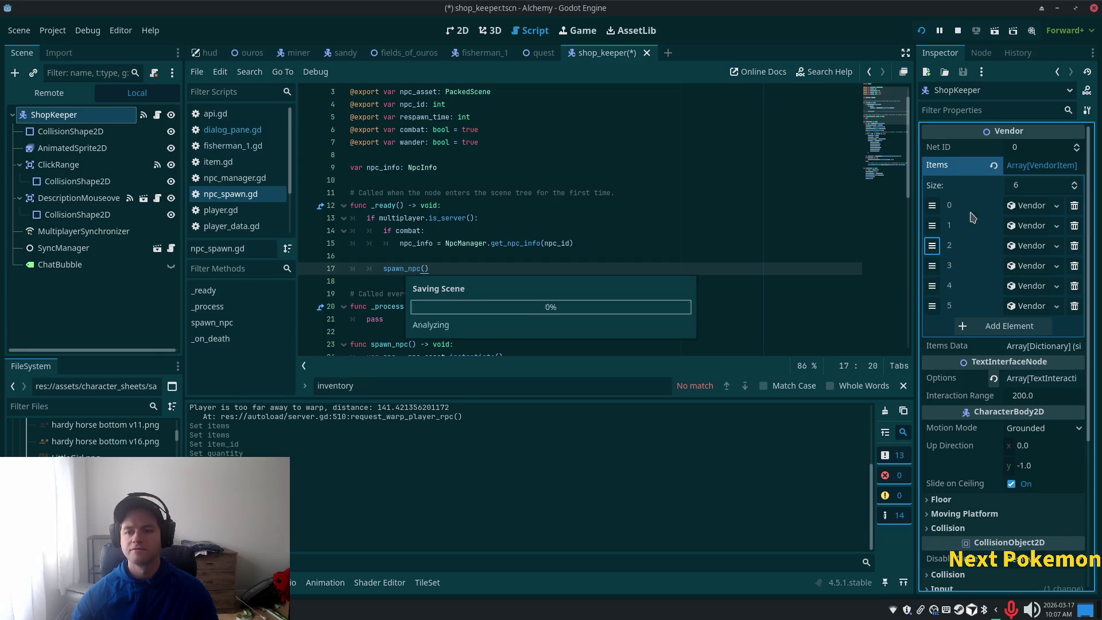
Run the Alchemy game, move its window aside, and collapse the Items array in the Inspector.
click(922, 31)
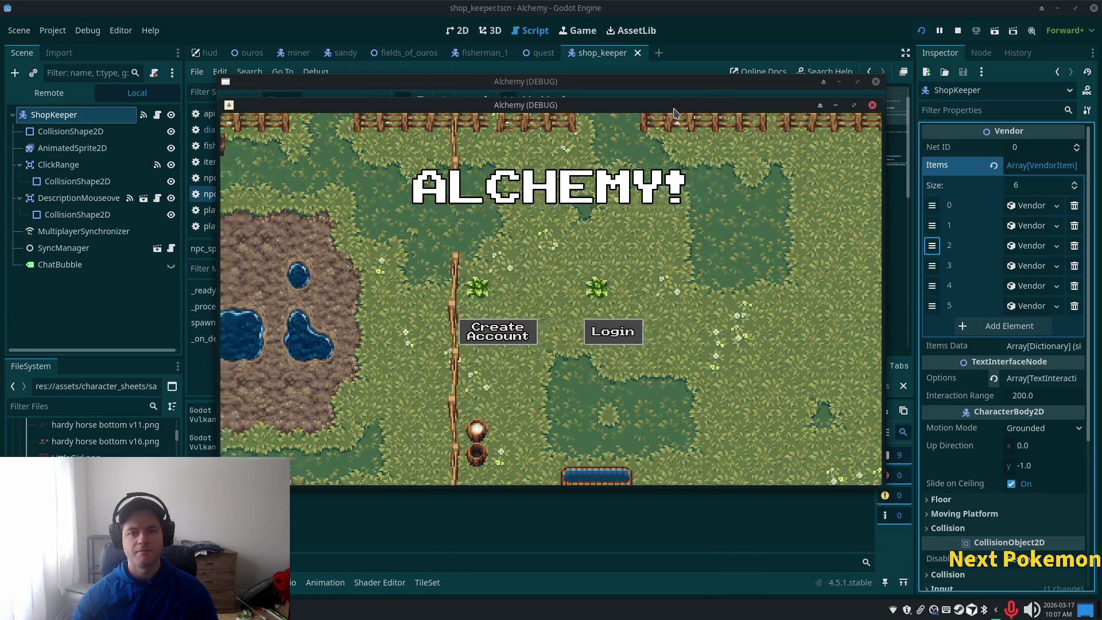
drag(667, 104, 803, 140)
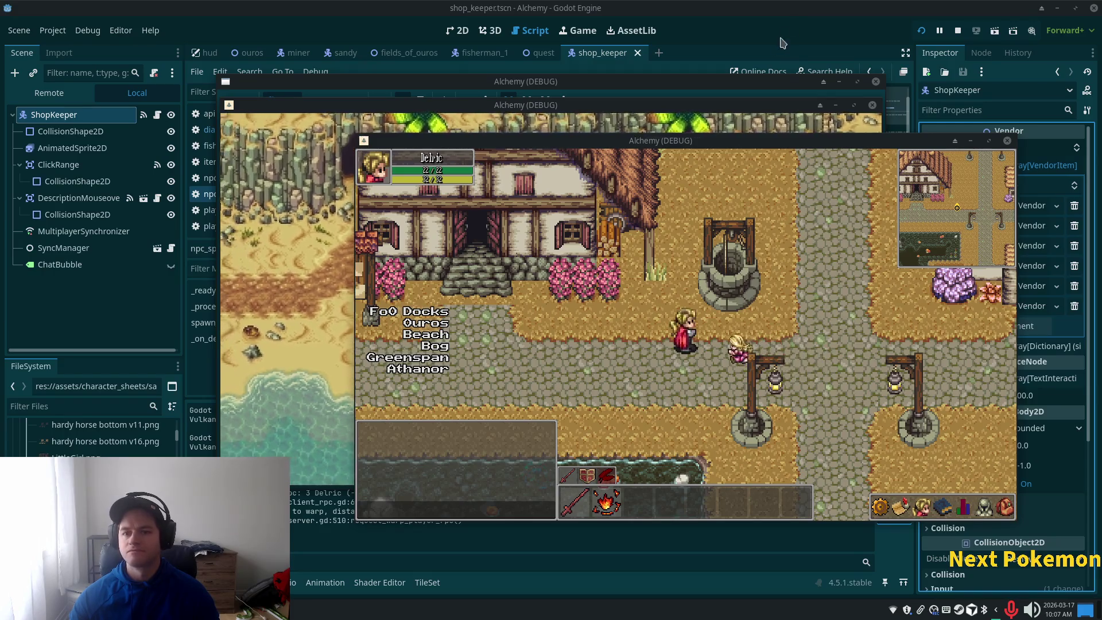
click(718, 13)
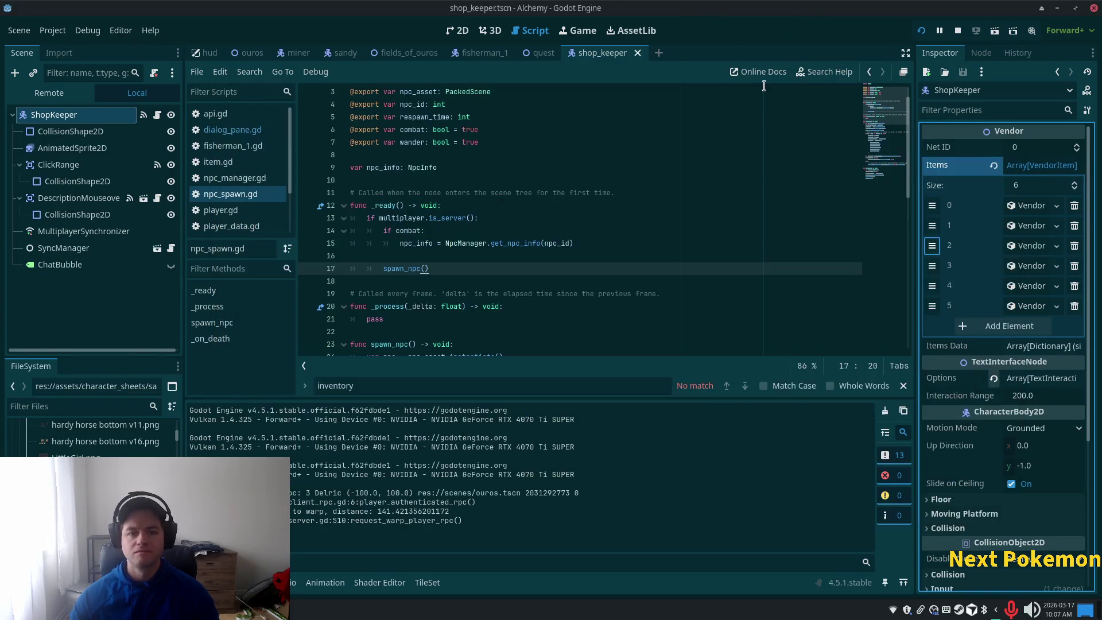
click(1040, 166)
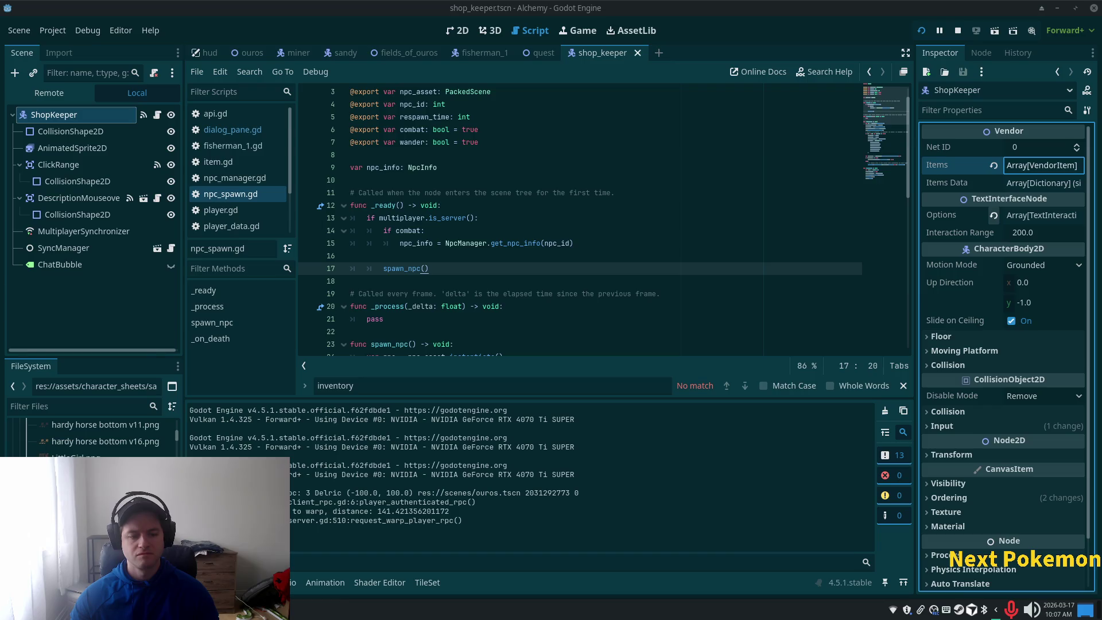
key(alt+Tab)
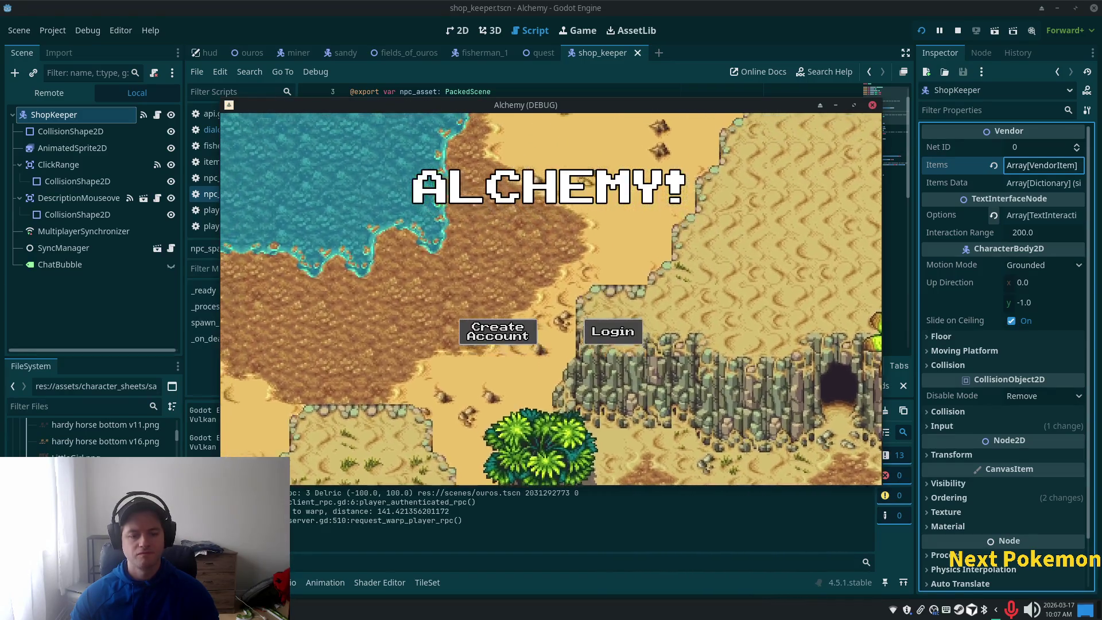
Walk the character into the shop and open the Shop Keeper's shop.
key(alt+Tab)
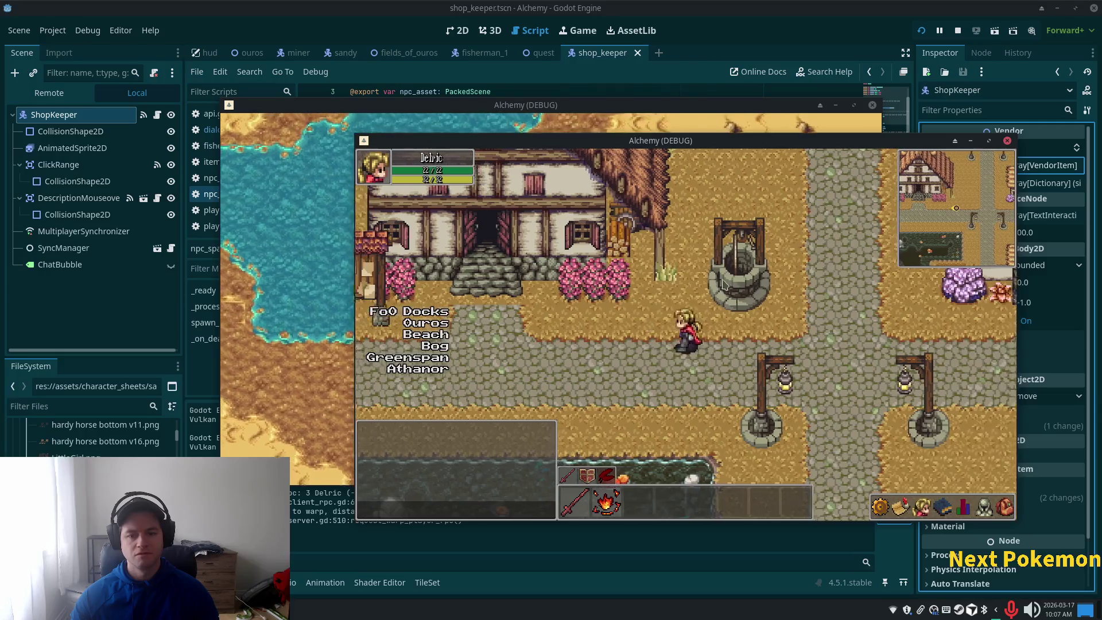
key(Up)
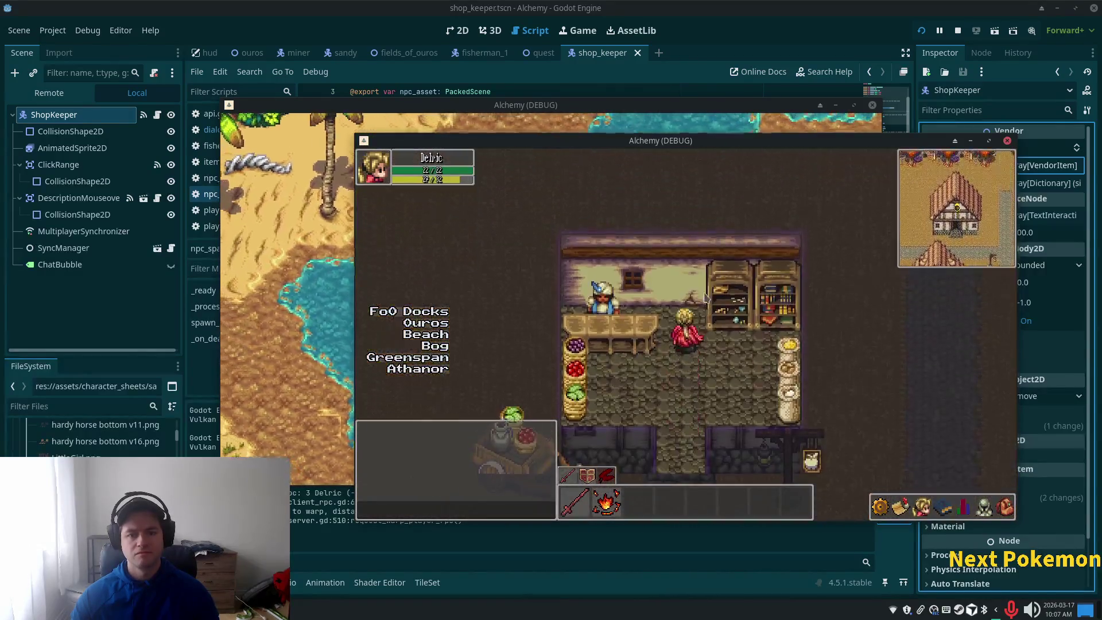
key(Up)
click(700, 296)
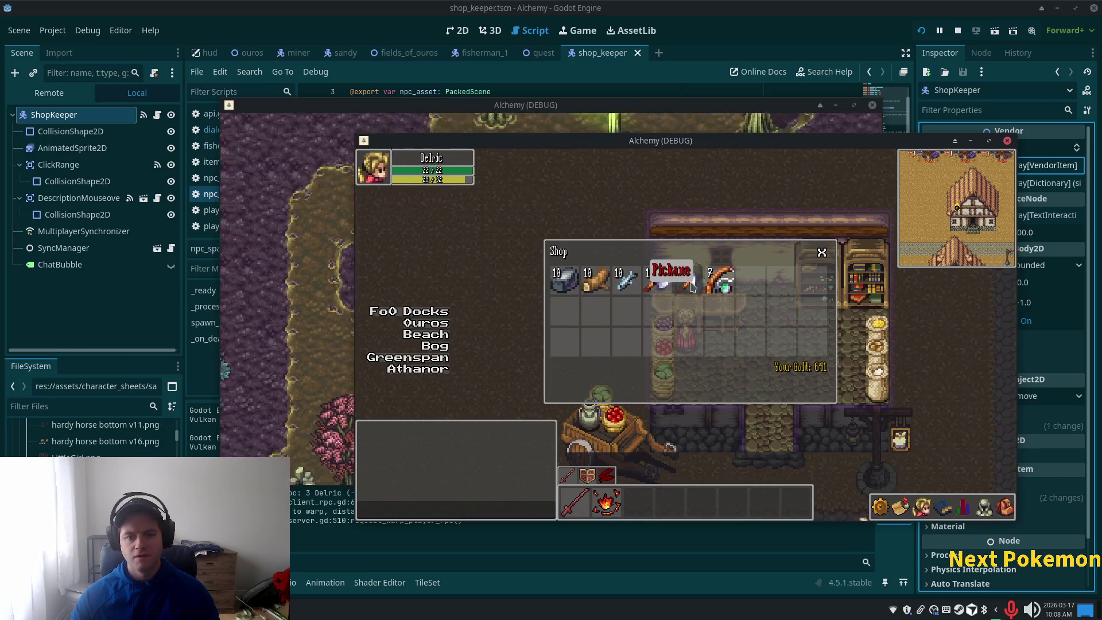
Check the Wood, Pickaxe, Fishing Rod and Axe items, then close the running game.
click(597, 284)
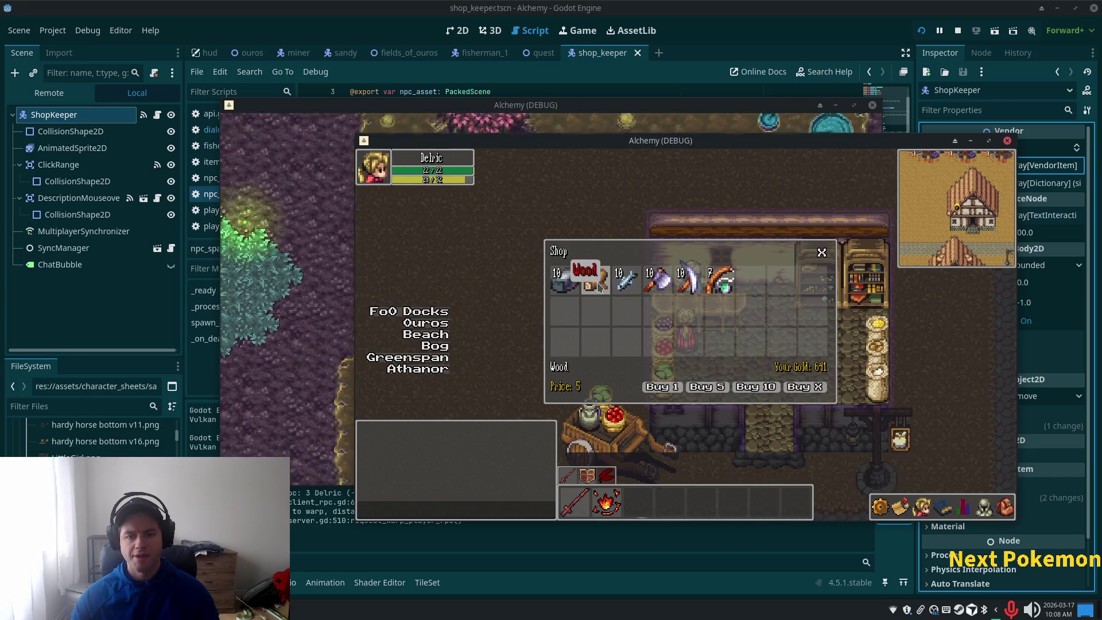
click(689, 284)
click(720, 284)
click(660, 282)
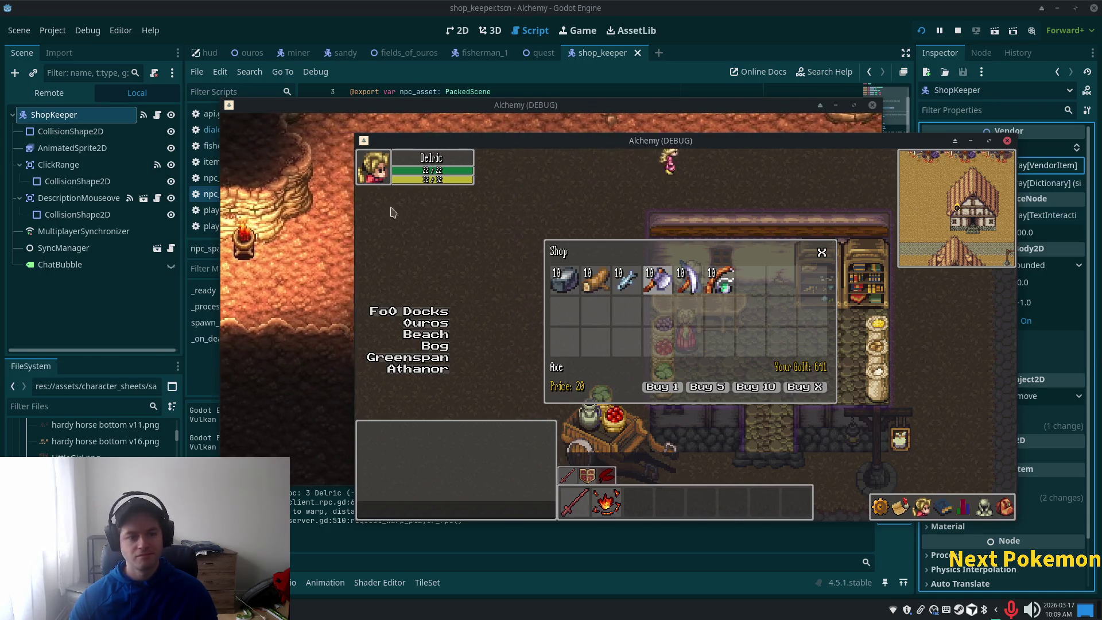
click(1008, 141)
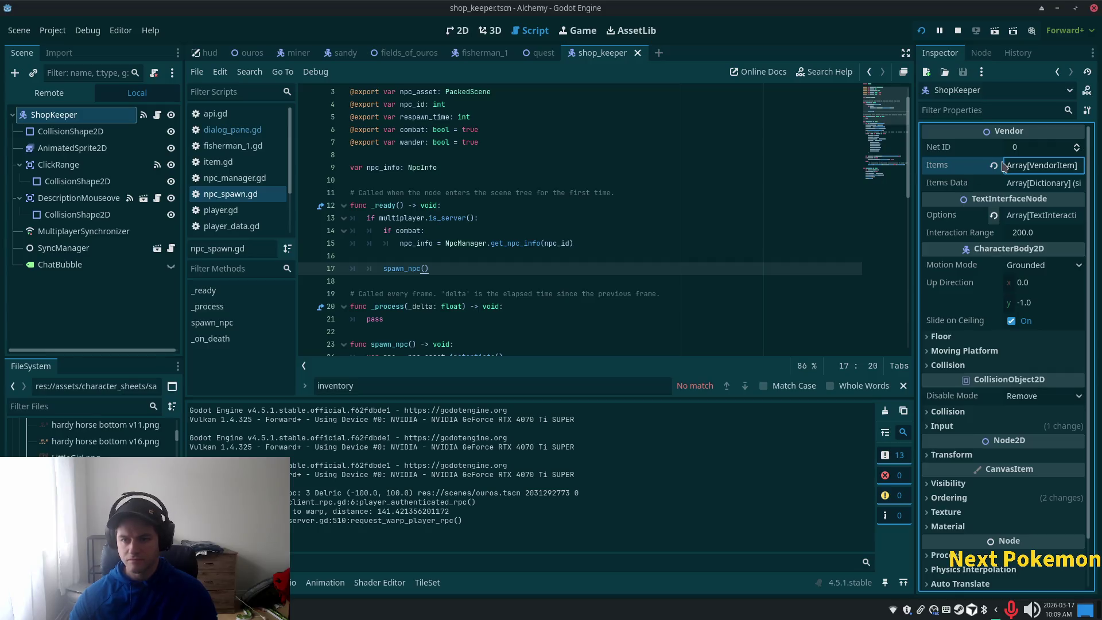
Expand and collapse the Items Data array in the Inspector.
click(1017, 189)
click(1017, 189)
click(1017, 188)
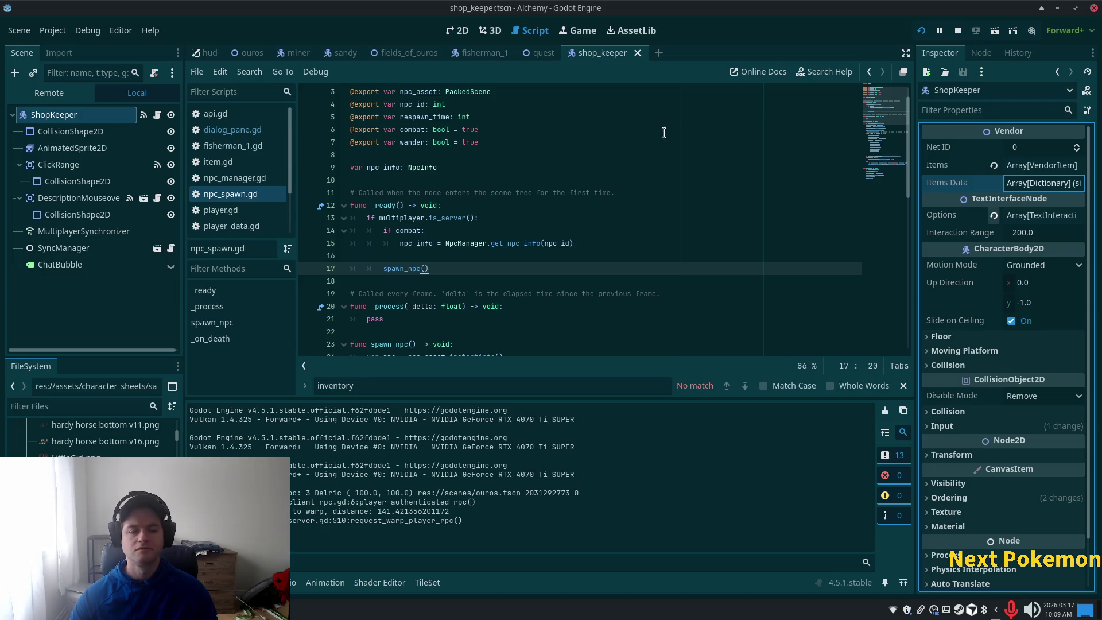
Show the shop_keeper scene in the 2D workspace and briefly glance at items.json.
click(460, 34)
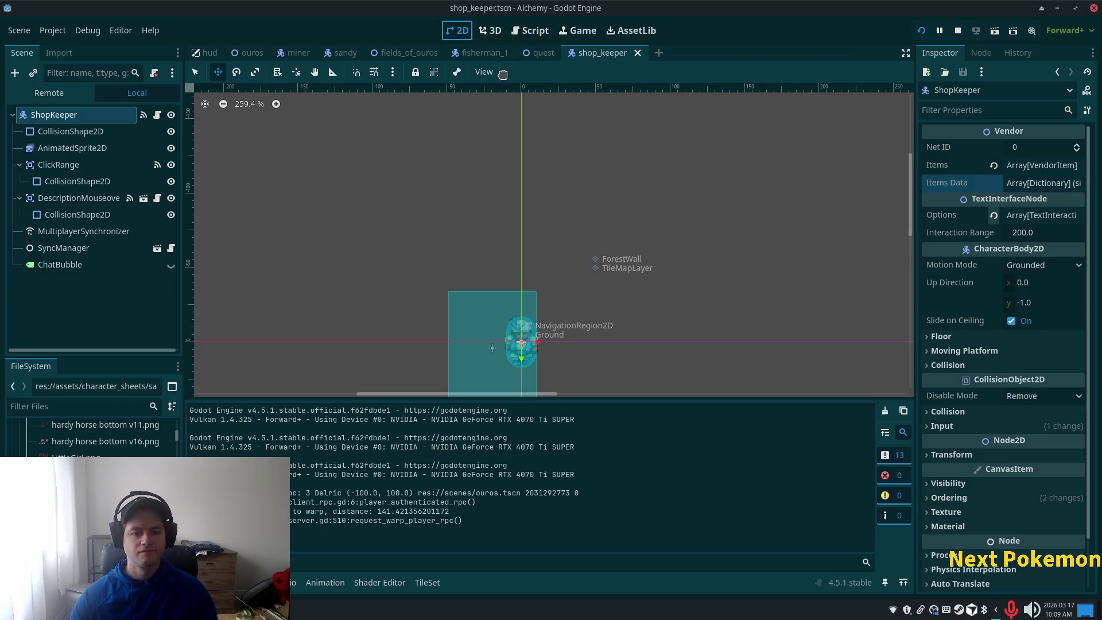
scroll(608, 260, down, 3)
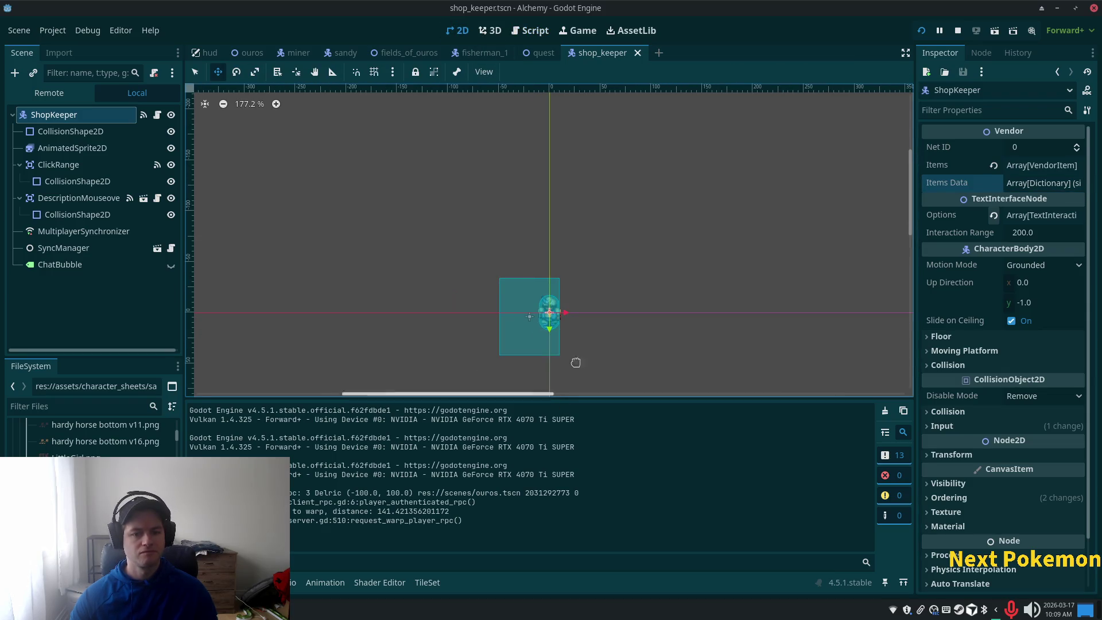
scroll(546, 323, up, 9)
scroll(546, 323, up, 1)
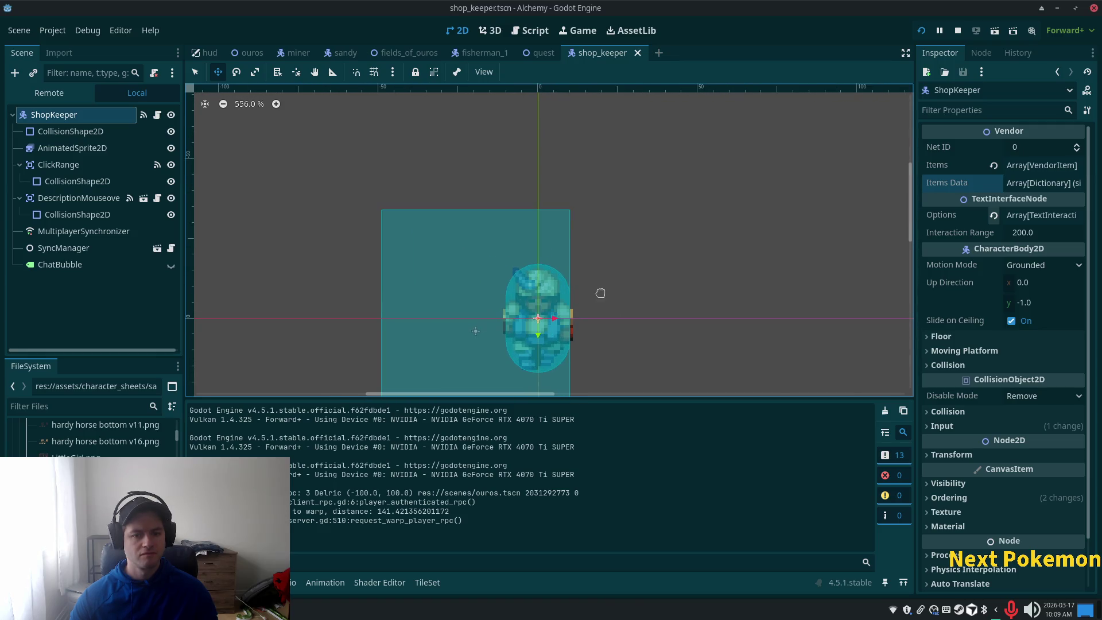
key(alt+Tab)
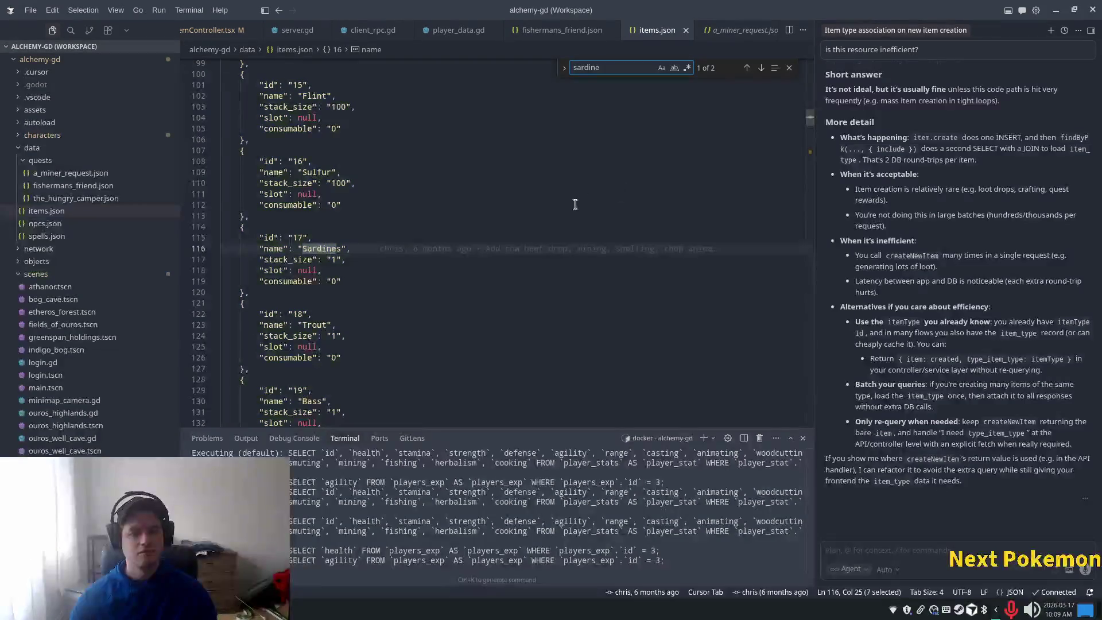
key(alt+Tab)
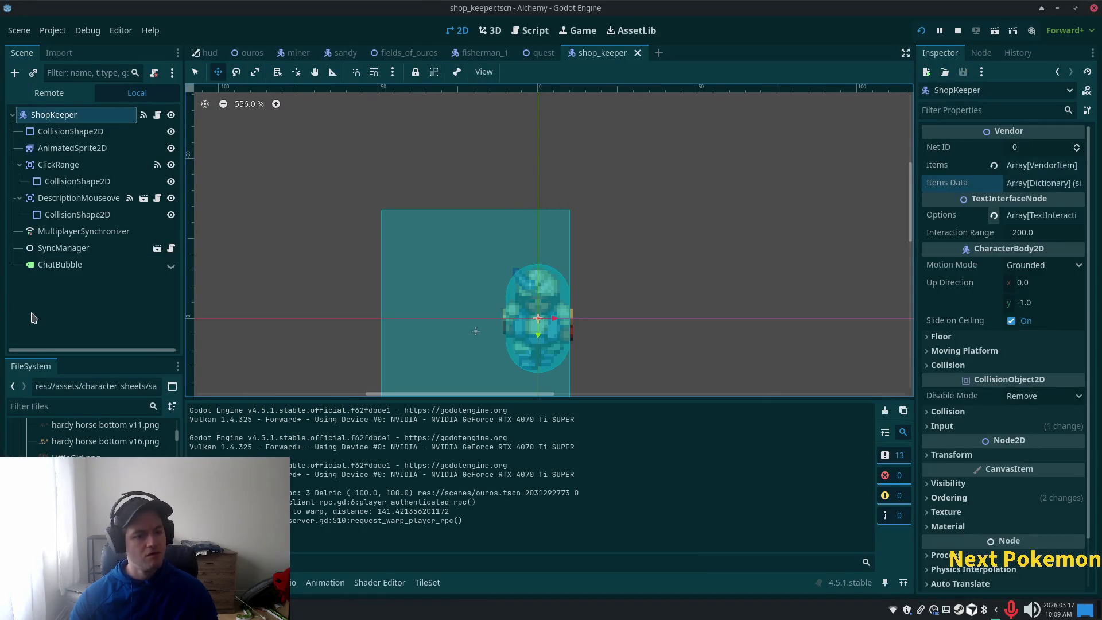
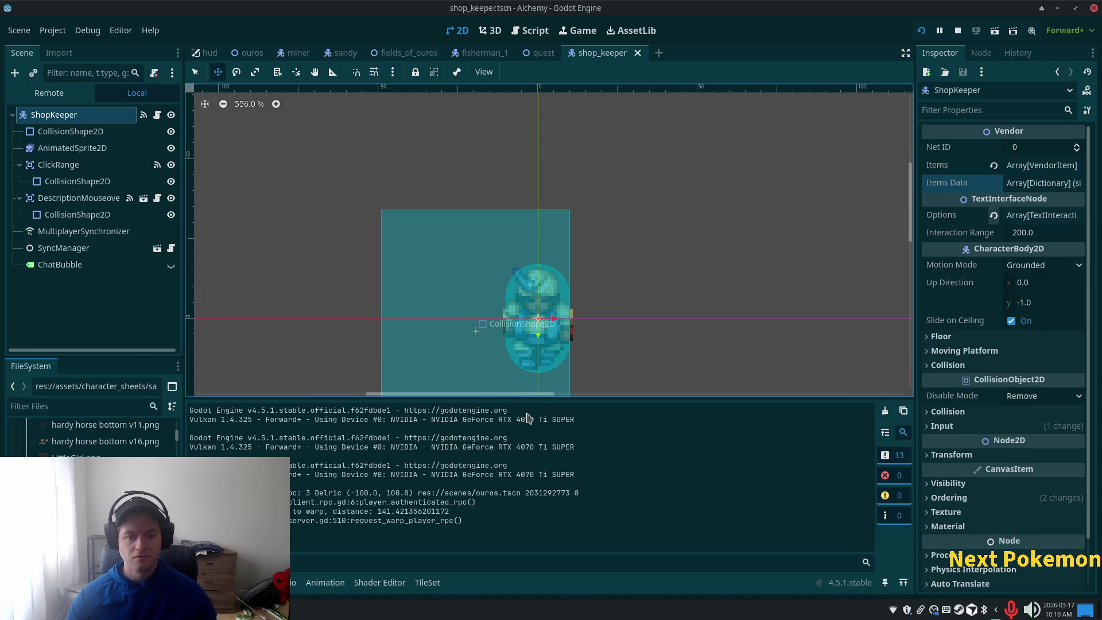
Bring the running Alchemy (DEBUG) game window to the front.
key(super)
key(Escape)
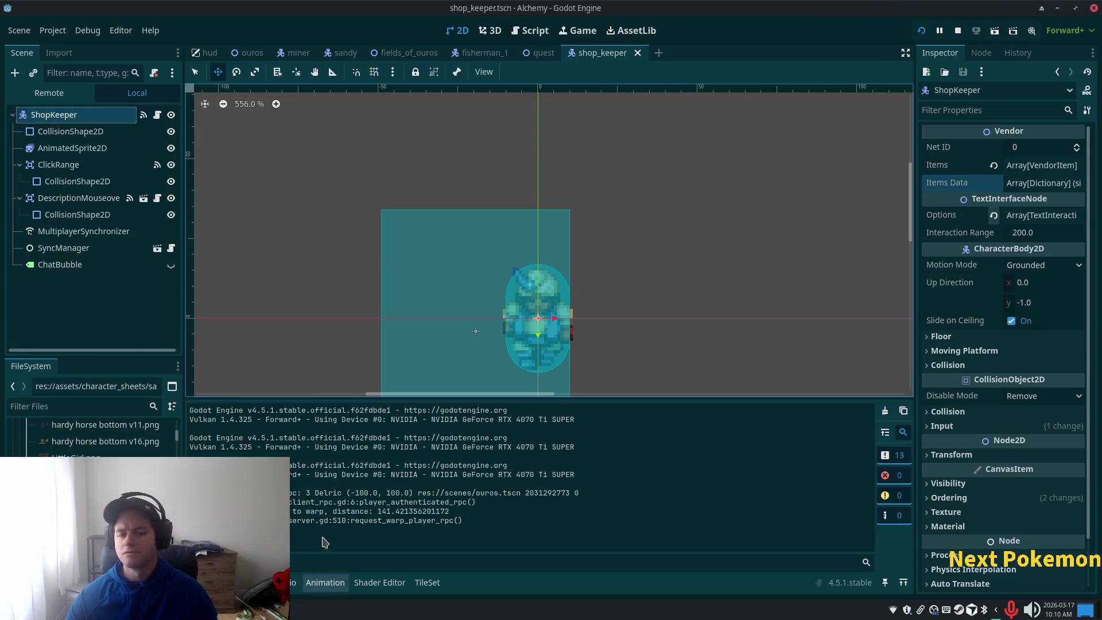
click(299, 565)
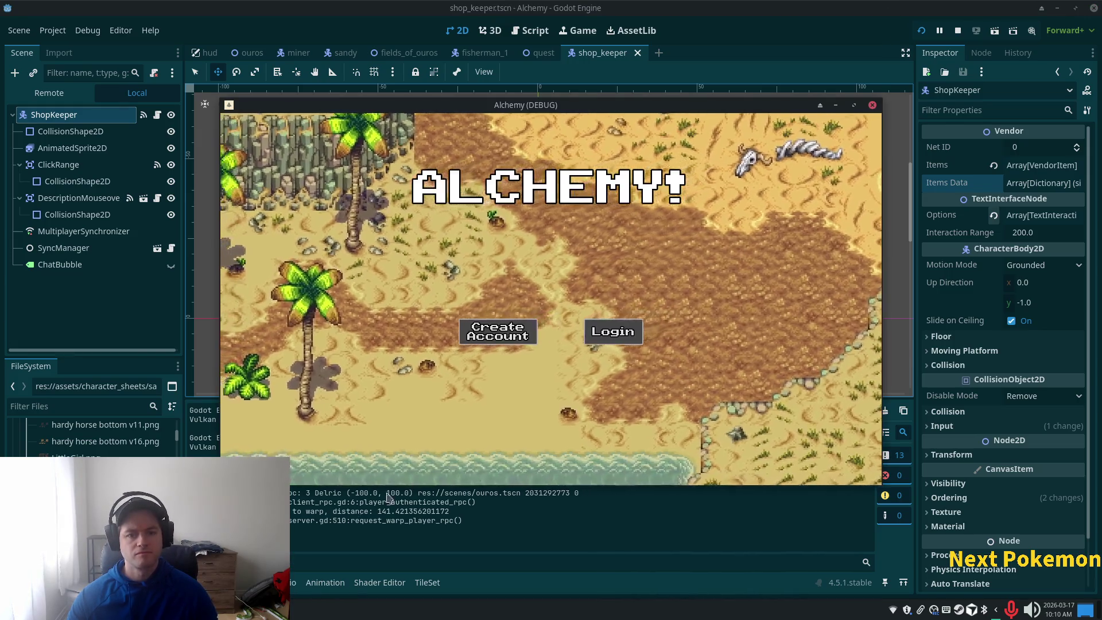
click(310, 540)
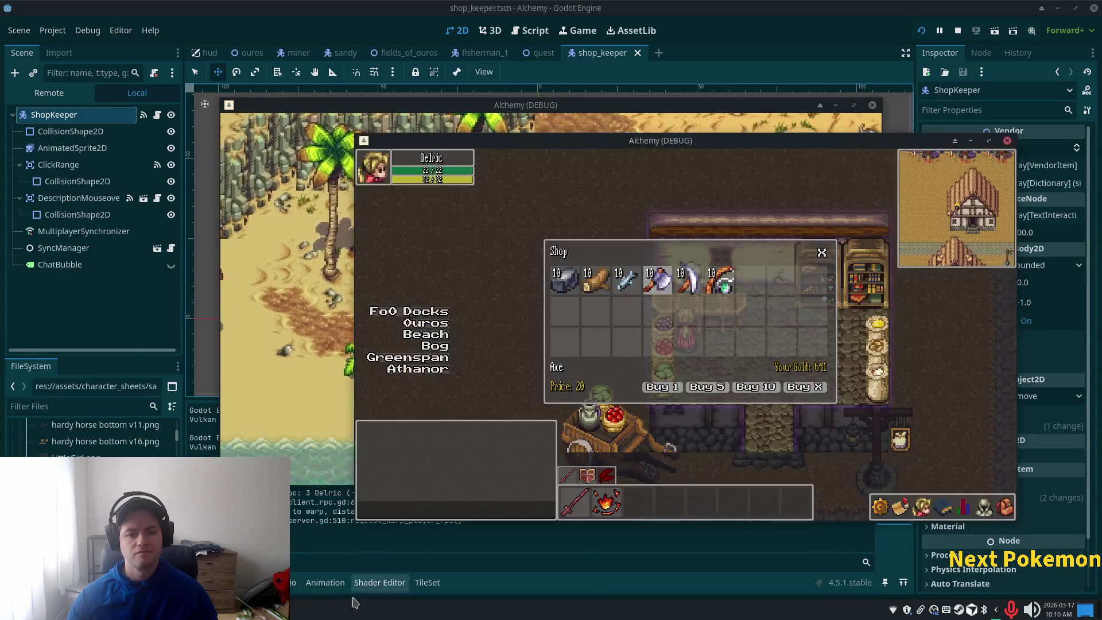
Walk the character out of the shop, down through town past the trees, then right.
click(647, 419)
click(945, 508)
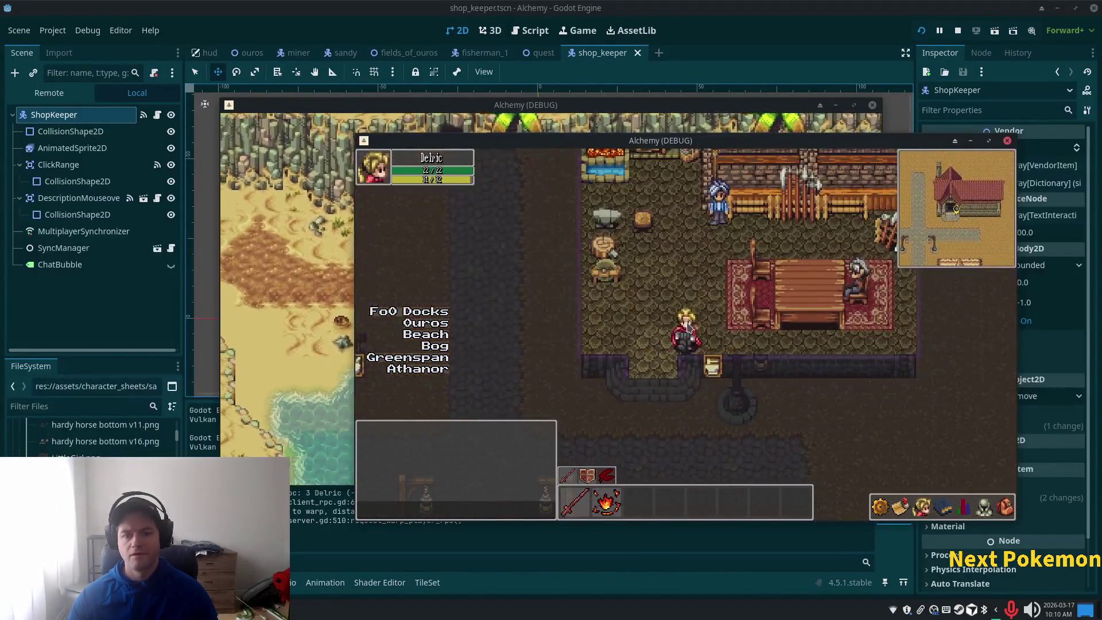
click(688, 328)
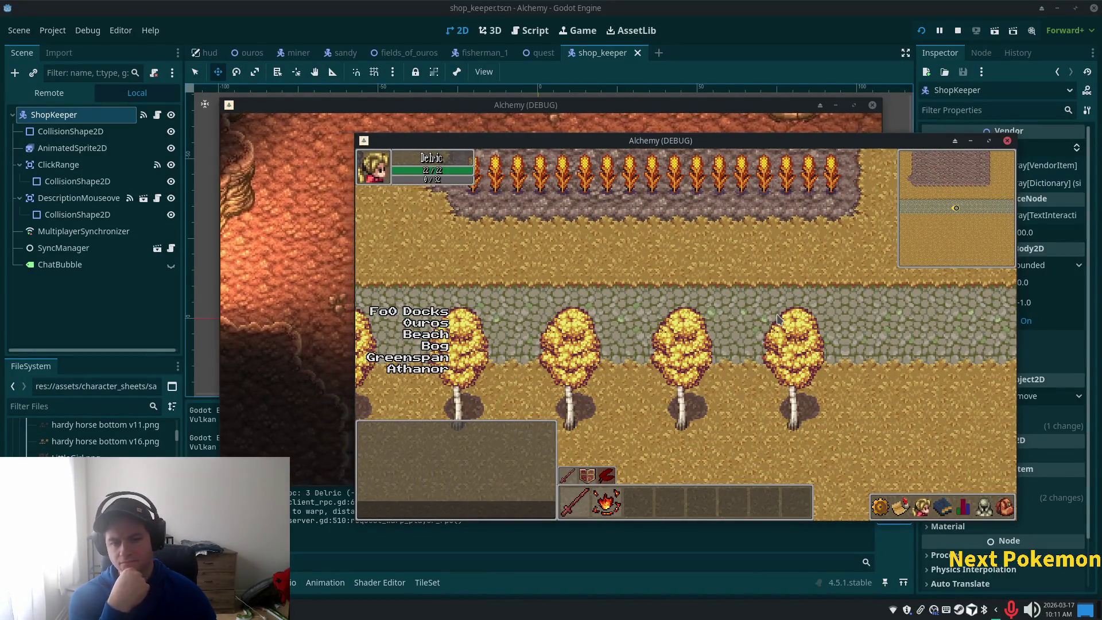
key(Down)
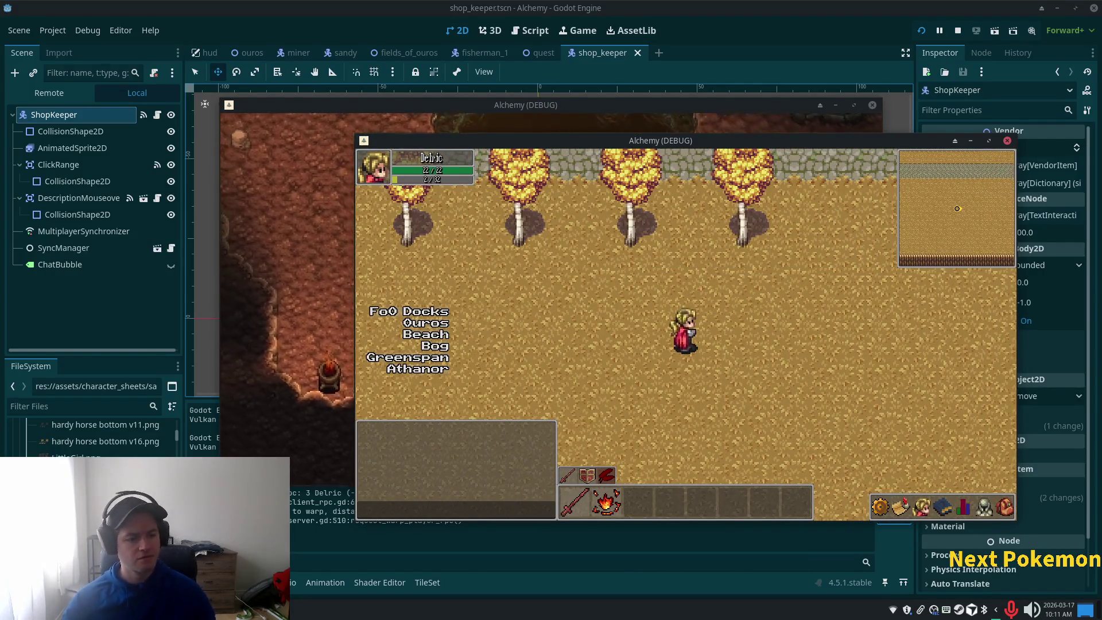
click(884, 313)
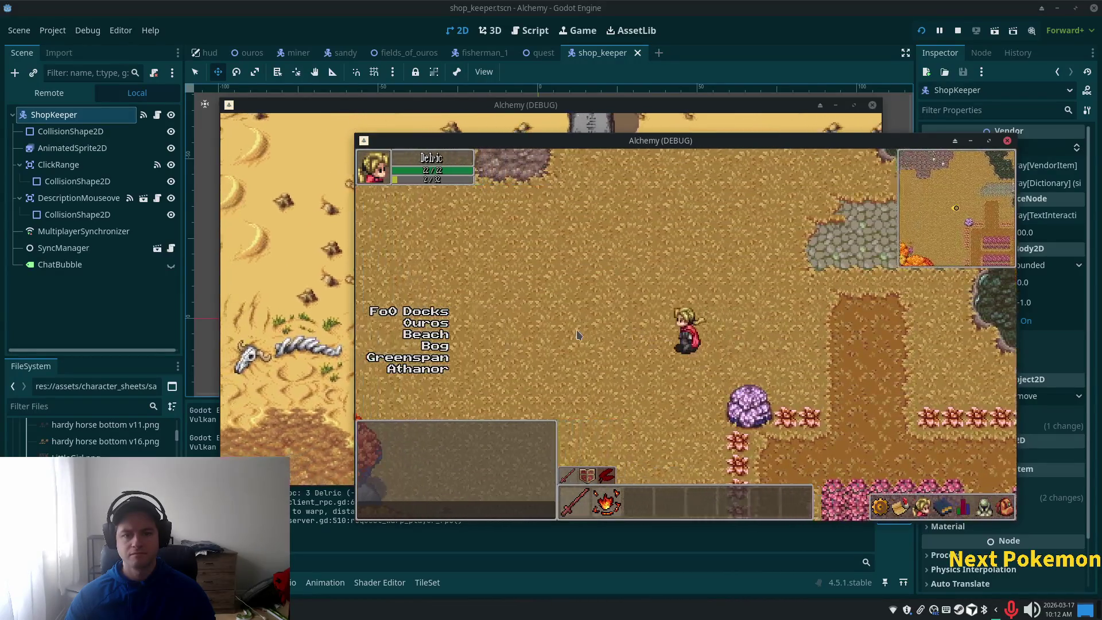
Walk the character left across the field toward the autumn forest, then close the game windows.
click(578, 335)
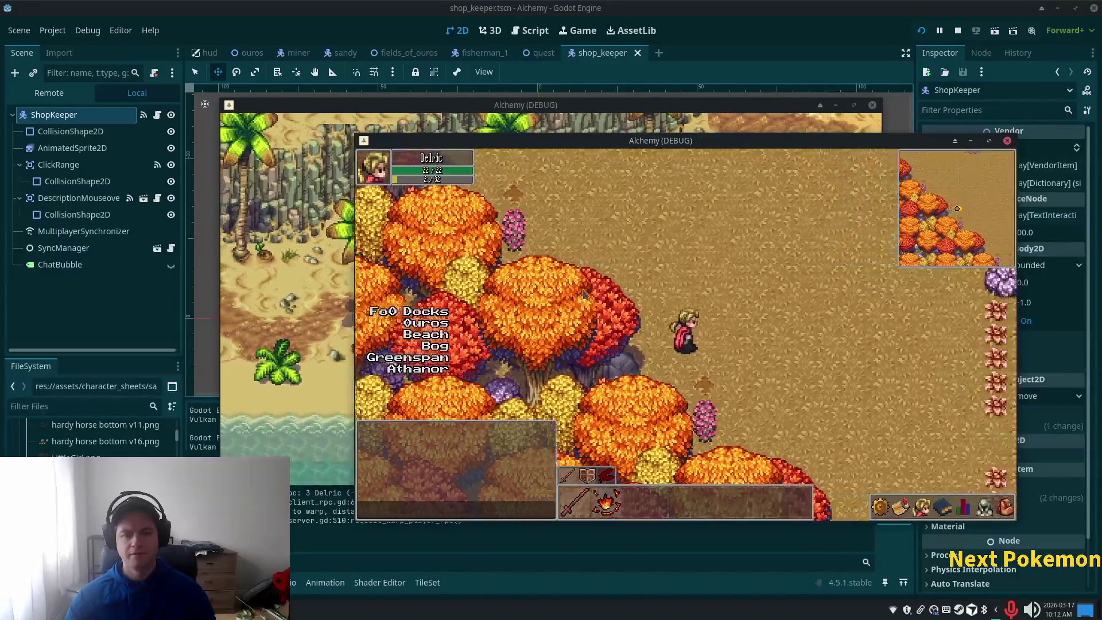
key(s)
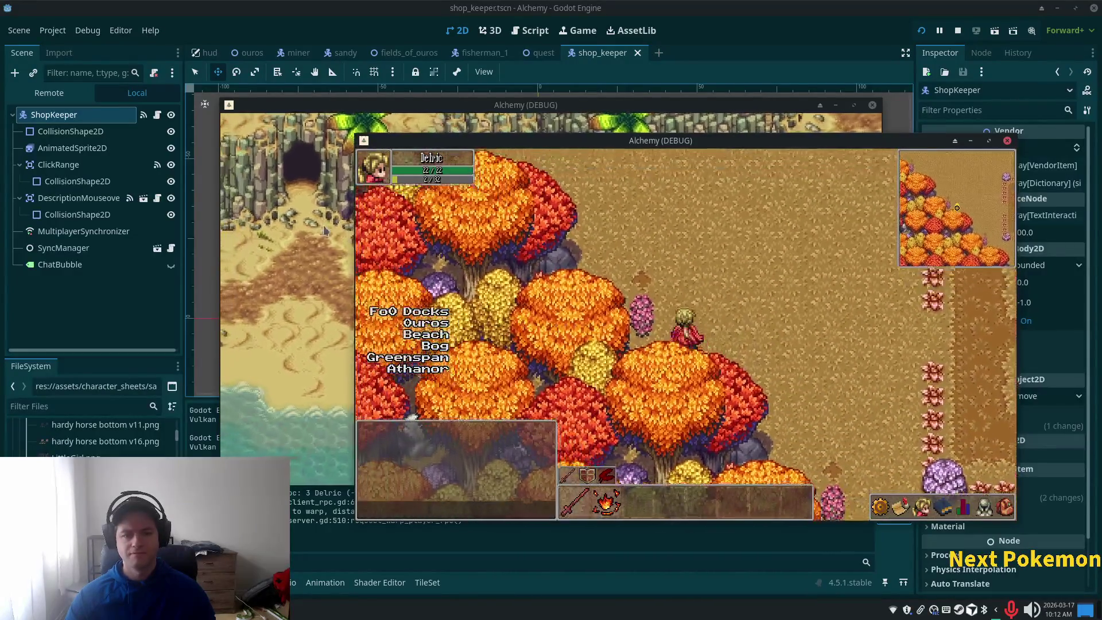
click(204, 92)
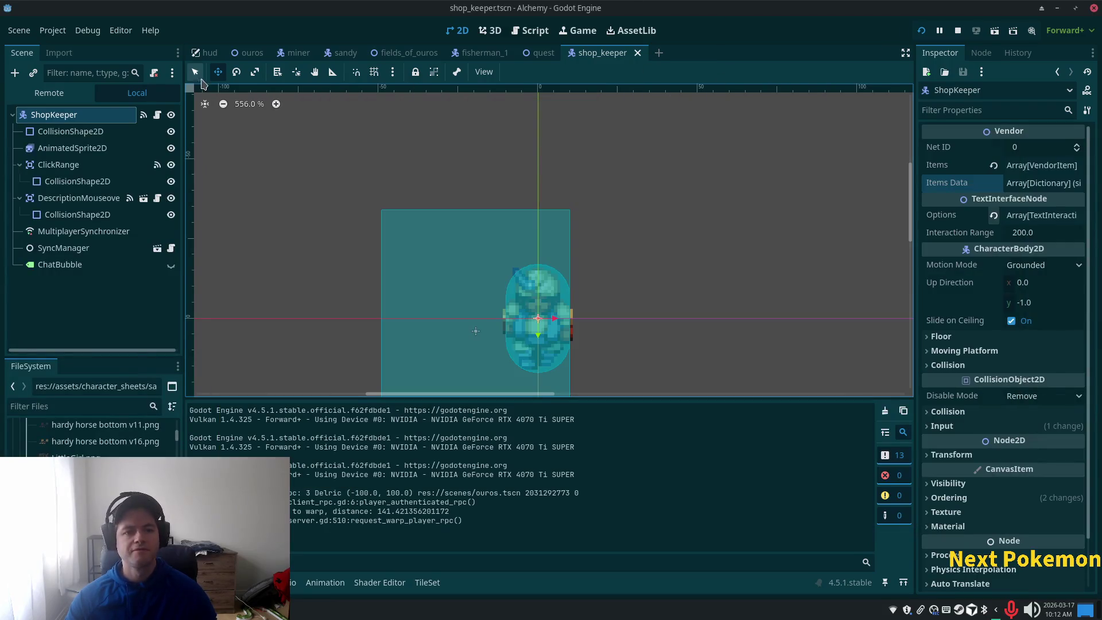
Switch to the ouros map scene and zoom in on the autumn forest edge.
click(248, 52)
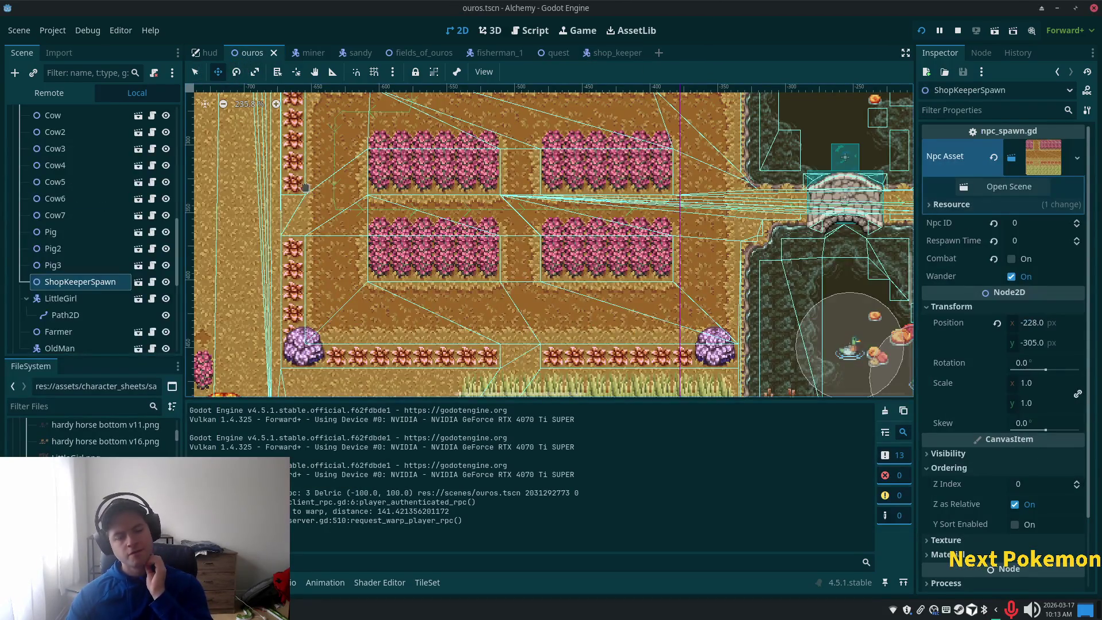
scroll(494, 267, down, 2)
scroll(494, 267, up, 5)
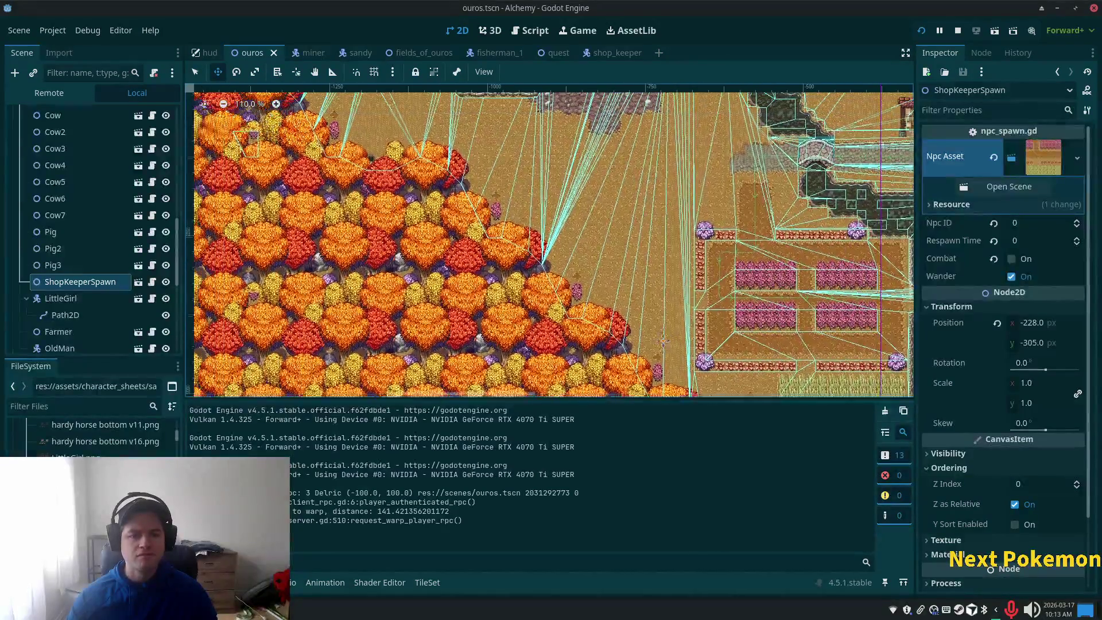
scroll(552, 241, up, 4)
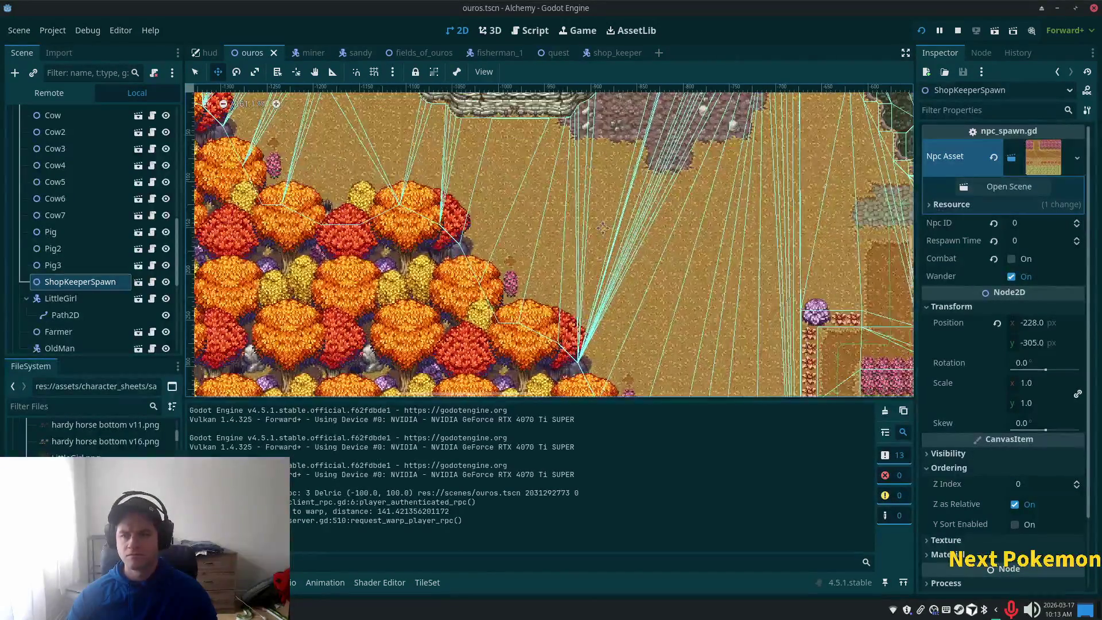
scroll(552, 242, up, 3)
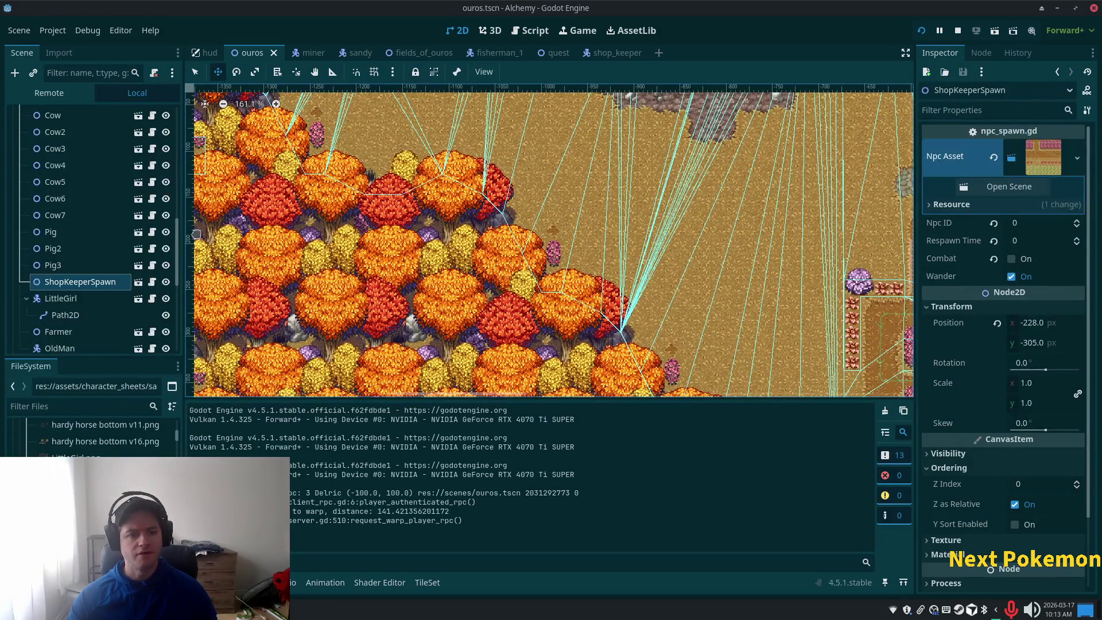
scroll(40, 261, down, 4)
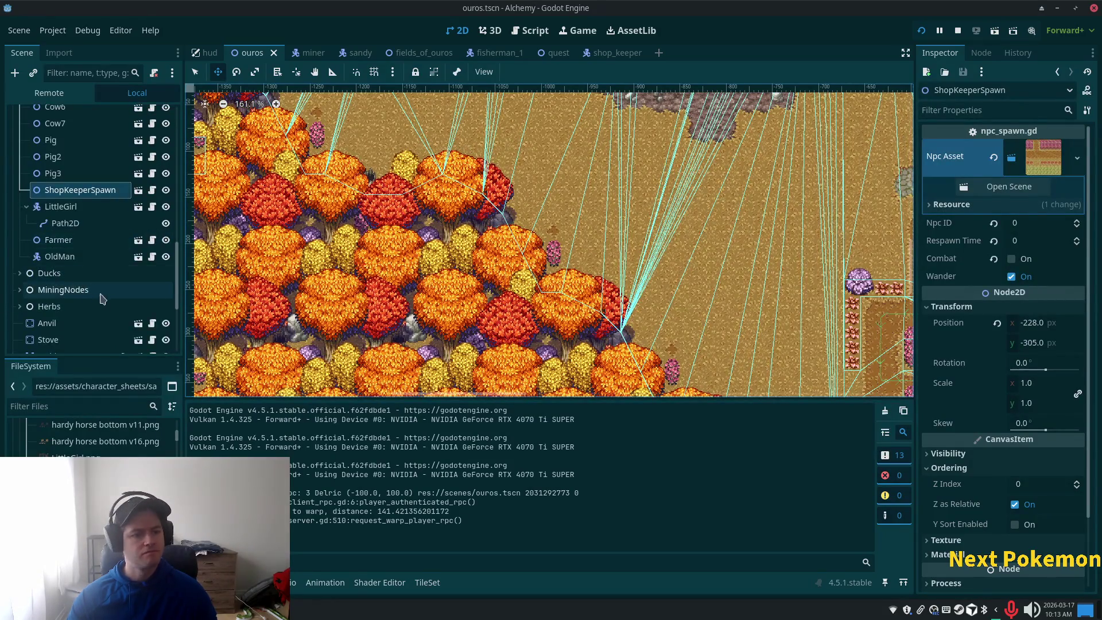
scroll(39, 263, up, 12)
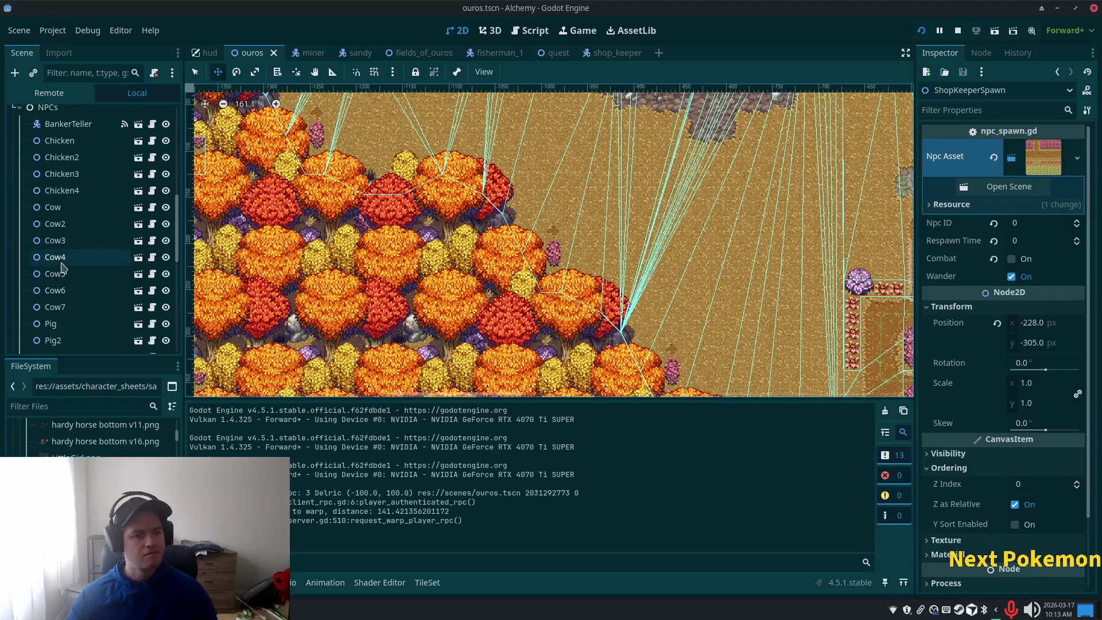
Collapse the NPCs group and select the ForestWall tile layer.
click(20, 199)
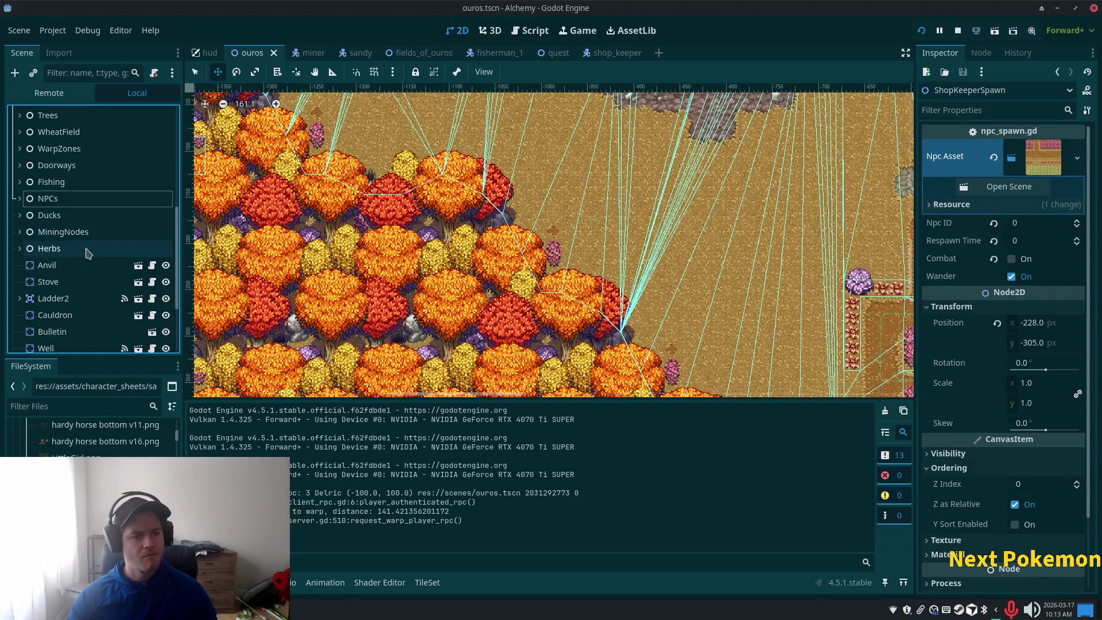
scroll(81, 250, up, 1)
scroll(86, 229, up, 9)
click(63, 173)
scroll(382, 297, down, 1)
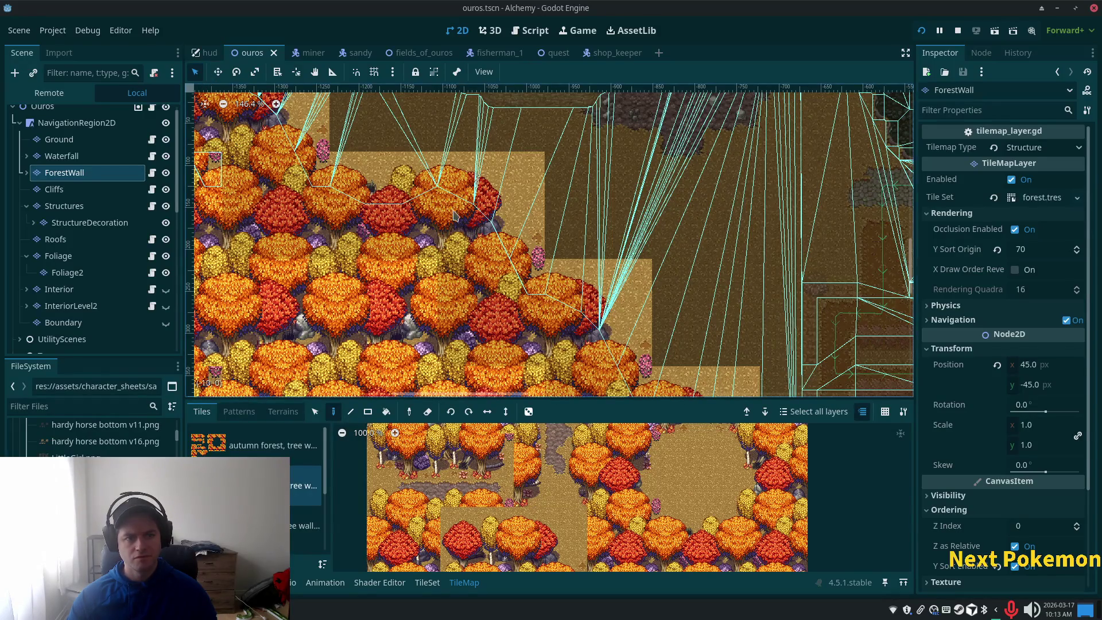
Try erasing tree blocks at the forest edge, then undo the erasures.
right_click(494, 231)
scroll(418, 228, down, 4)
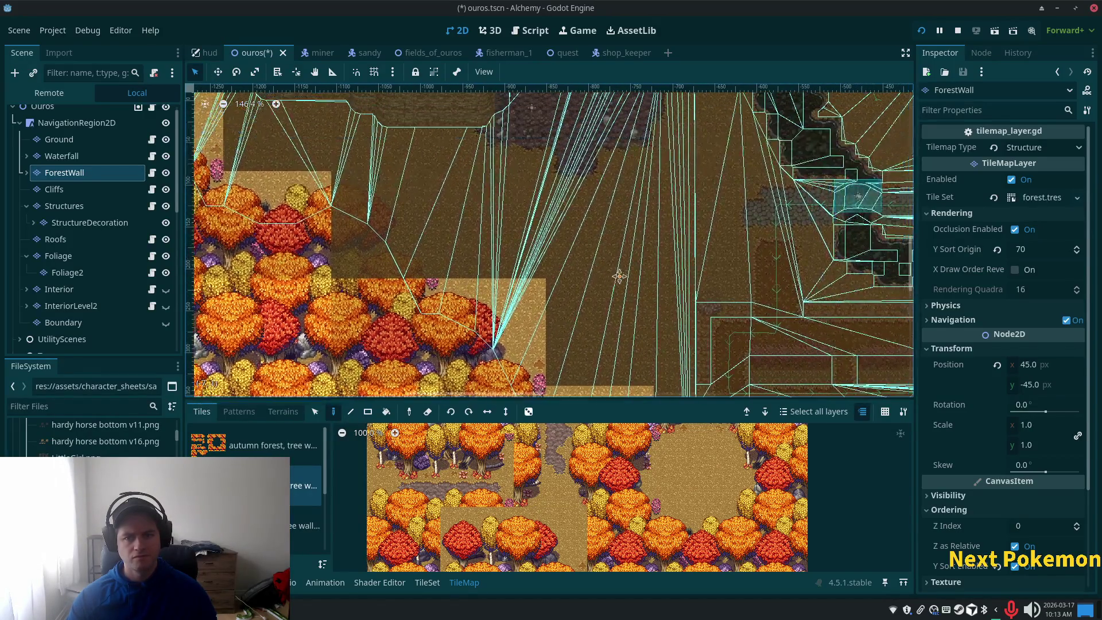
scroll(636, 251, up, 1)
right_click(498, 304)
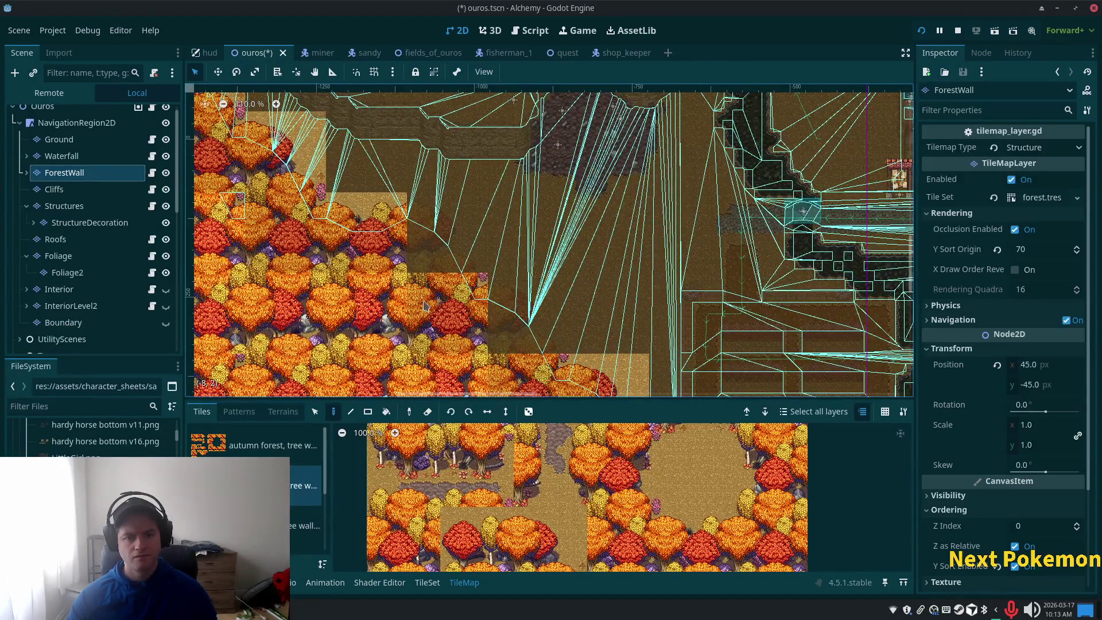
right_click(417, 298)
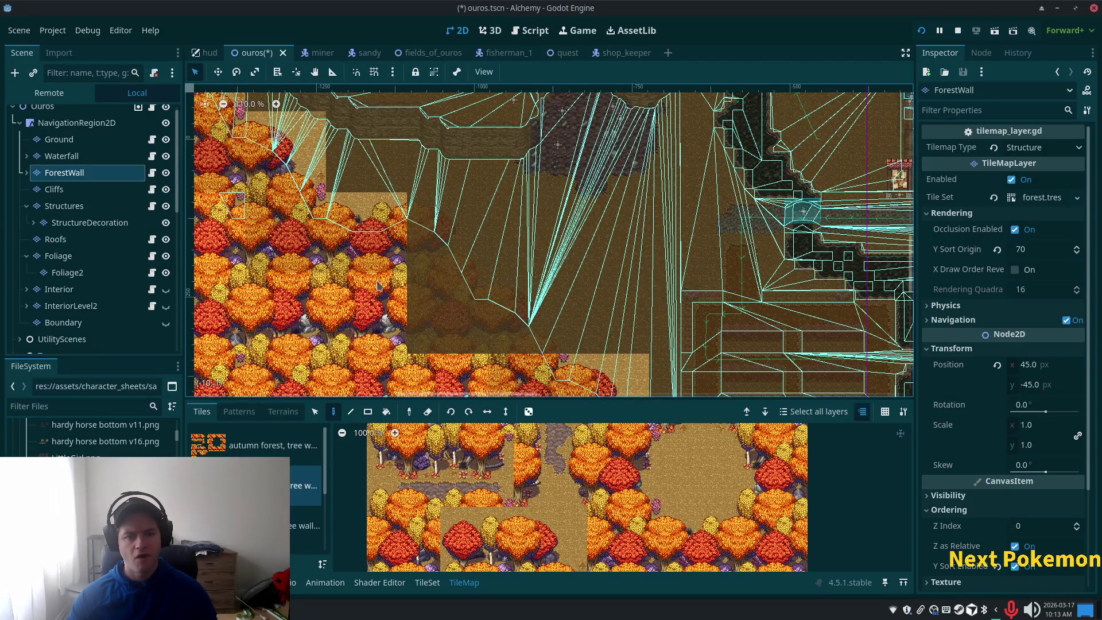
key(ctrl+z)
key(ctrl+z)
key(ctrl+z)
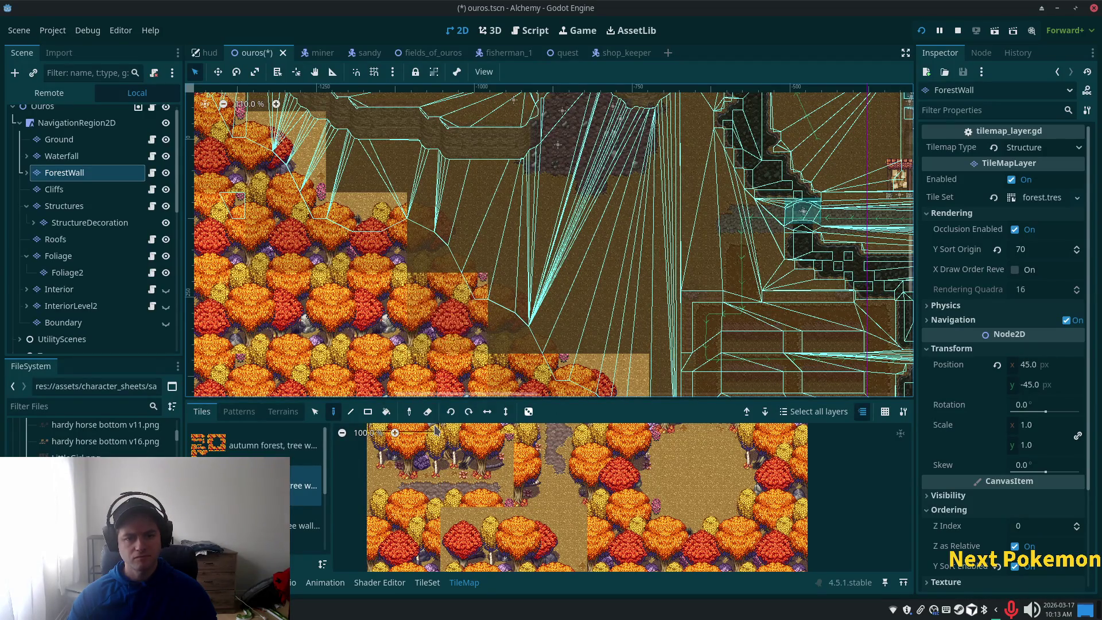
Select the L-shaped block of ForestWall tree tiles and move it one tile left.
click(315, 412)
mouse_move(411, 251)
mouse_down()
mouse_move(426, 347)
mouse_move(511, 337)
mouse_up()
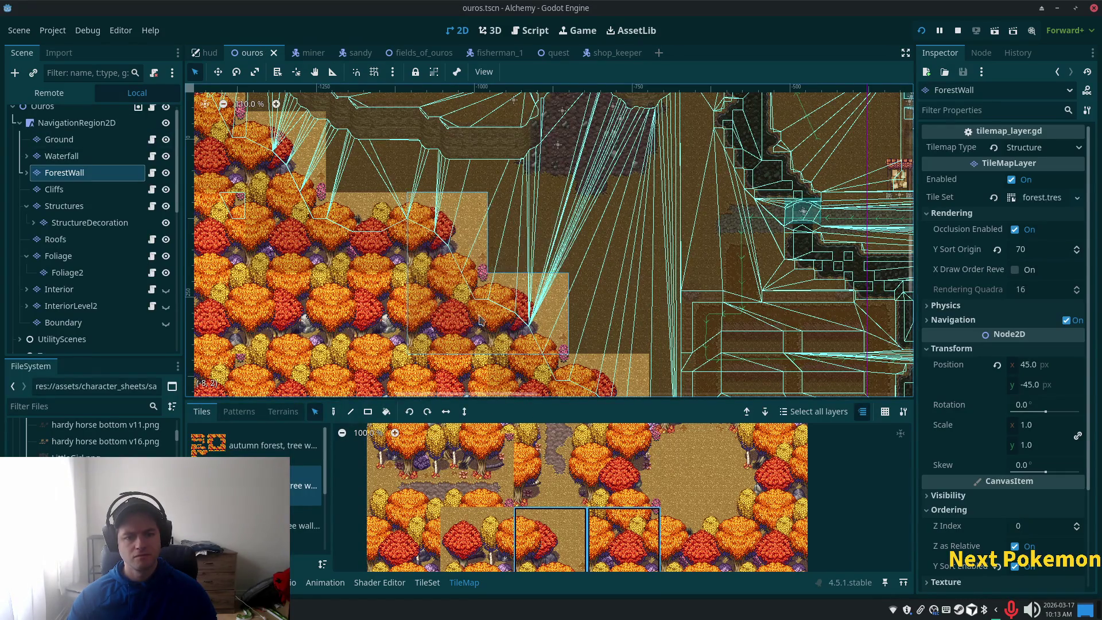
click(217, 72)
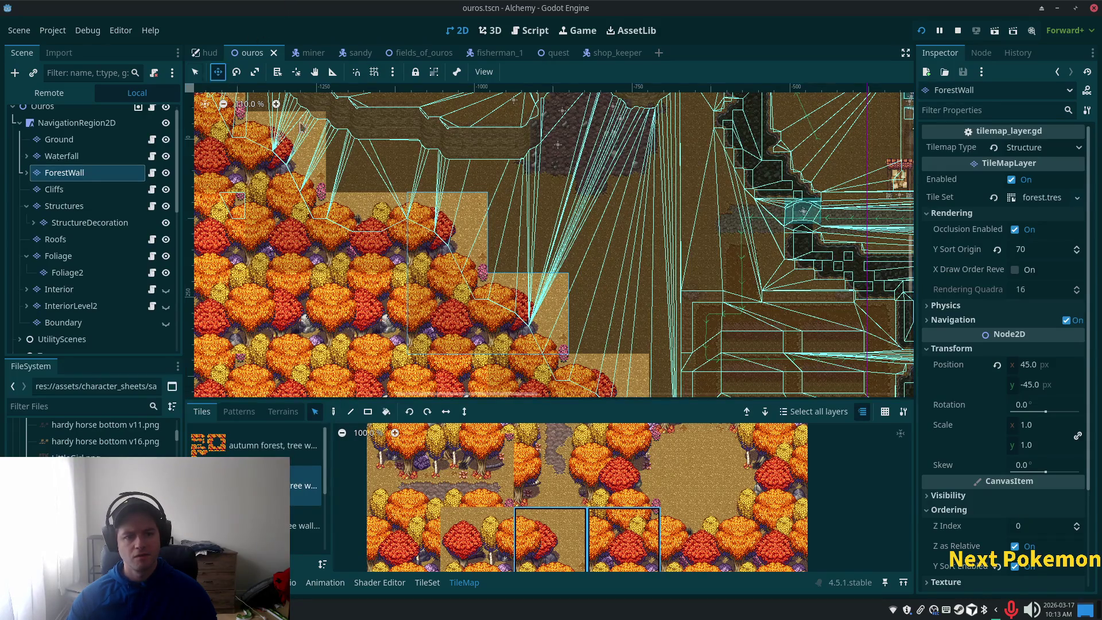
drag(488, 329, 475, 325)
key(ctrl+z)
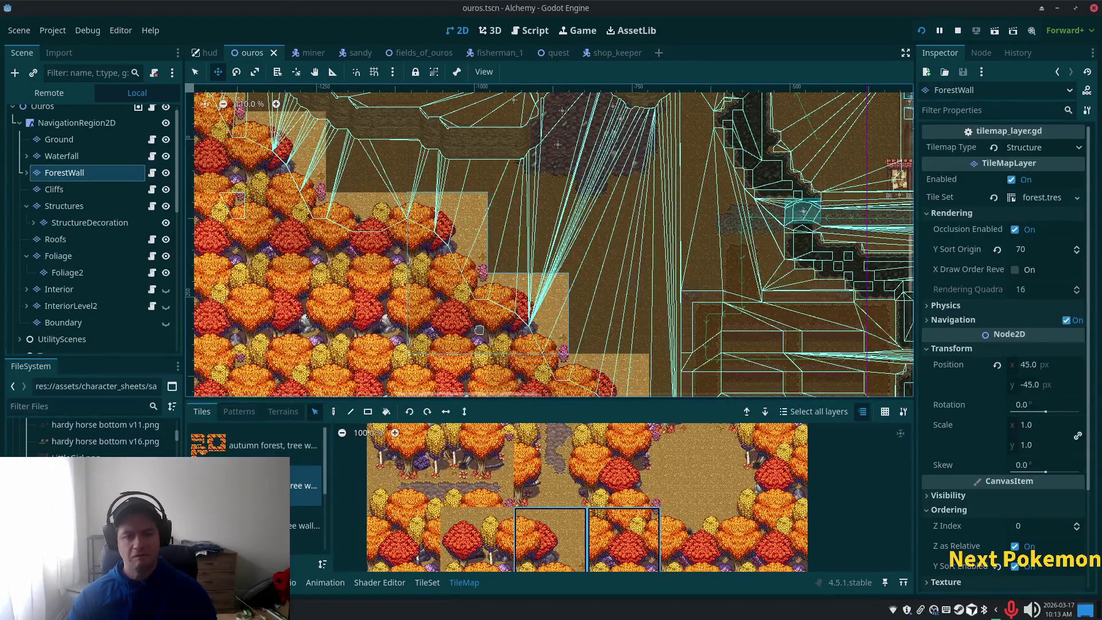
click(195, 72)
mouse_move(480, 325)
mouse_down()
mouse_move(390, 310)
mouse_move(402, 322)
mouse_up()
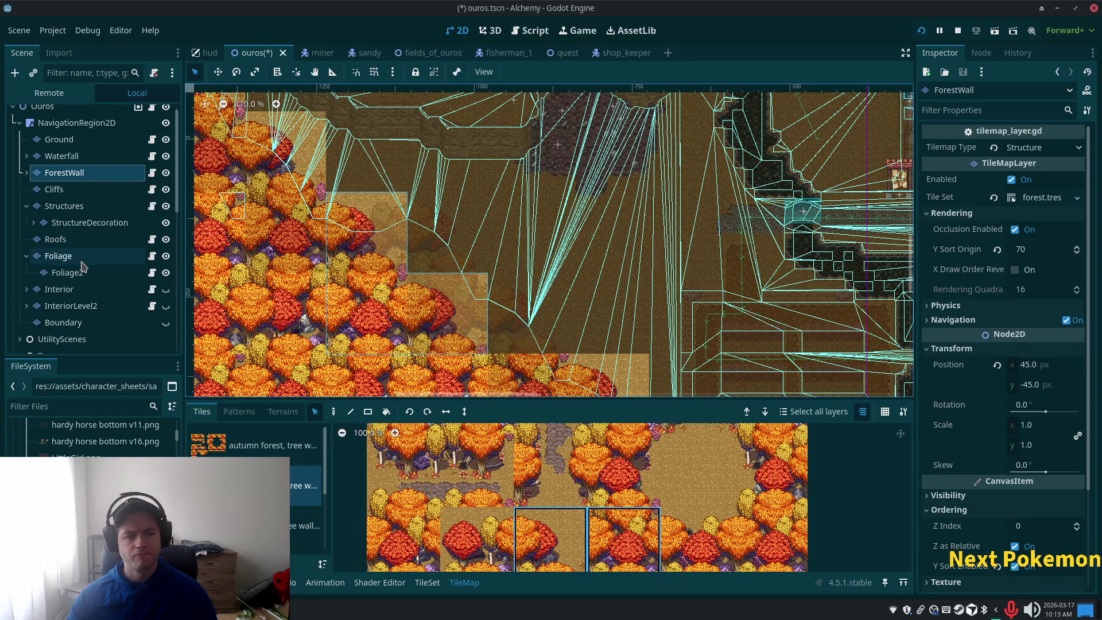
Expand ForestWall, select its child TileMapLayer, and erase foliage at the forest edge.
click(26, 173)
click(48, 191)
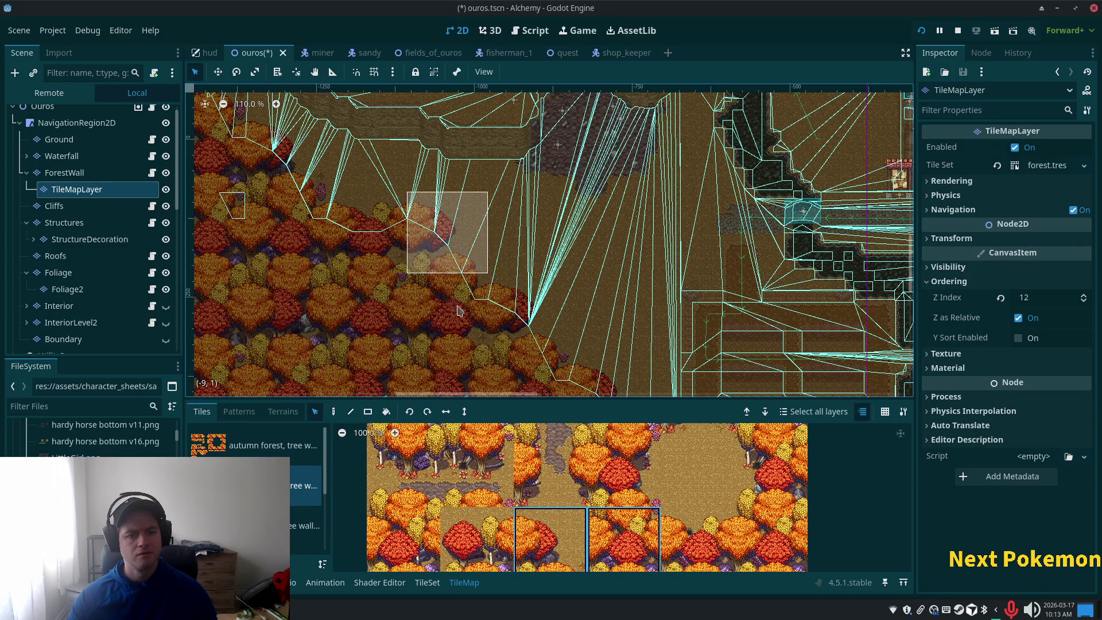
right_click(414, 270)
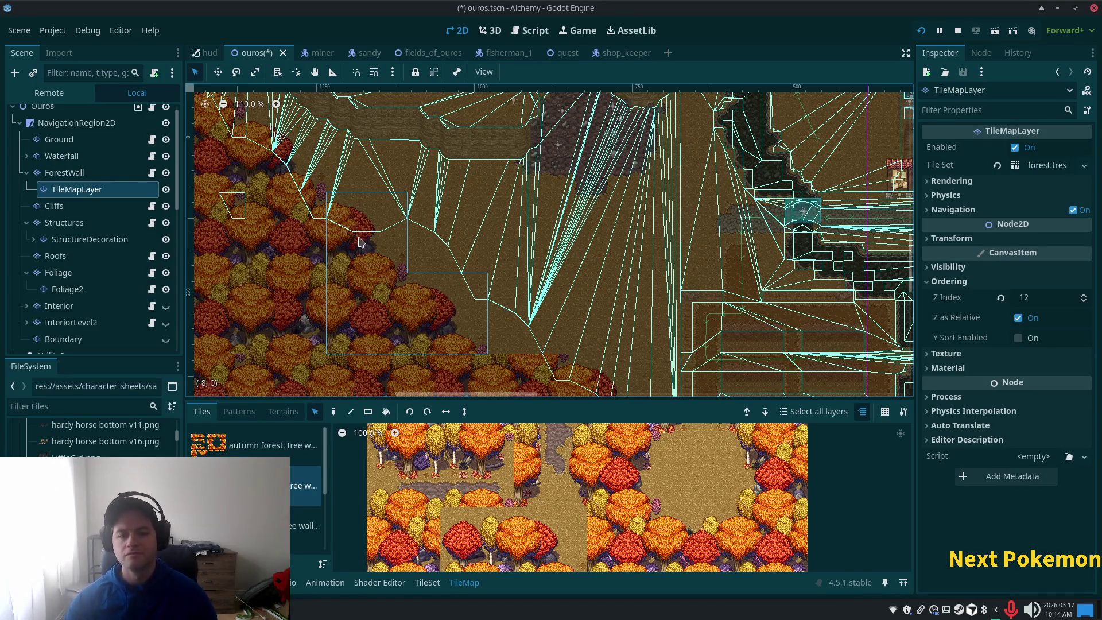
Switch to tile painting around the forest edge, then save ouros.tscn.
scroll(504, 311, down, 2)
drag(504, 312, 597, 86)
scroll(570, 339, up, 5)
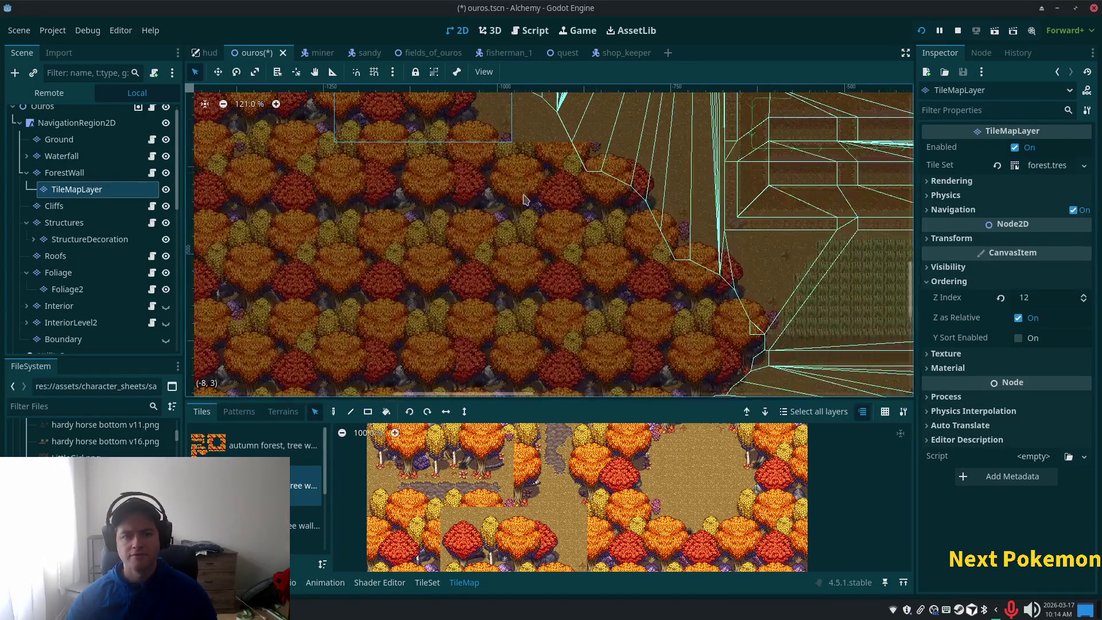
scroll(571, 339, up, 3)
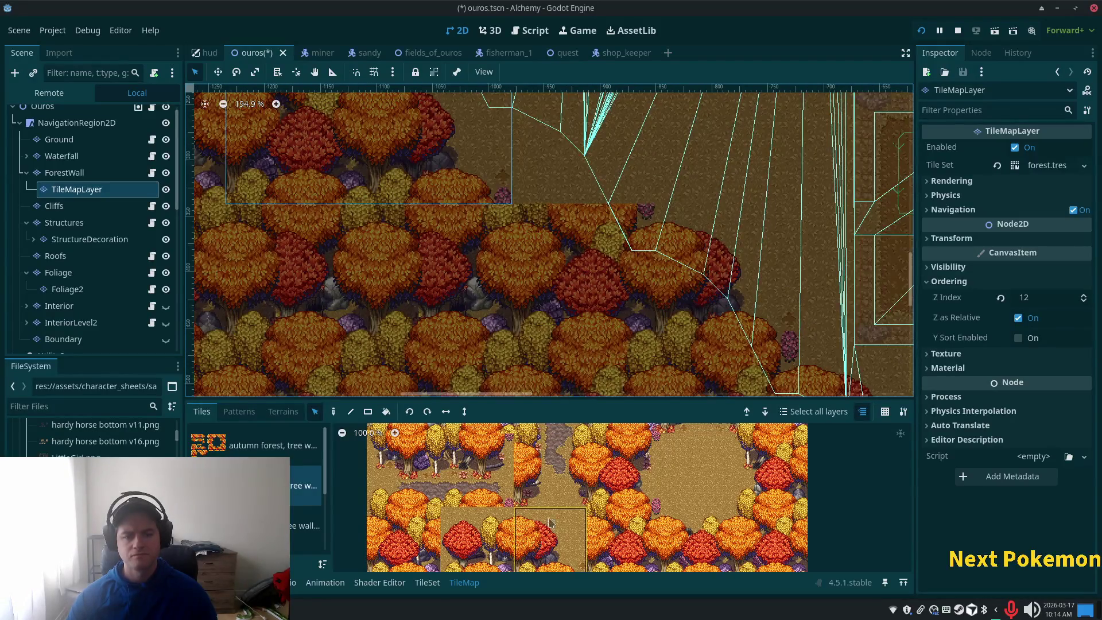
click(334, 411)
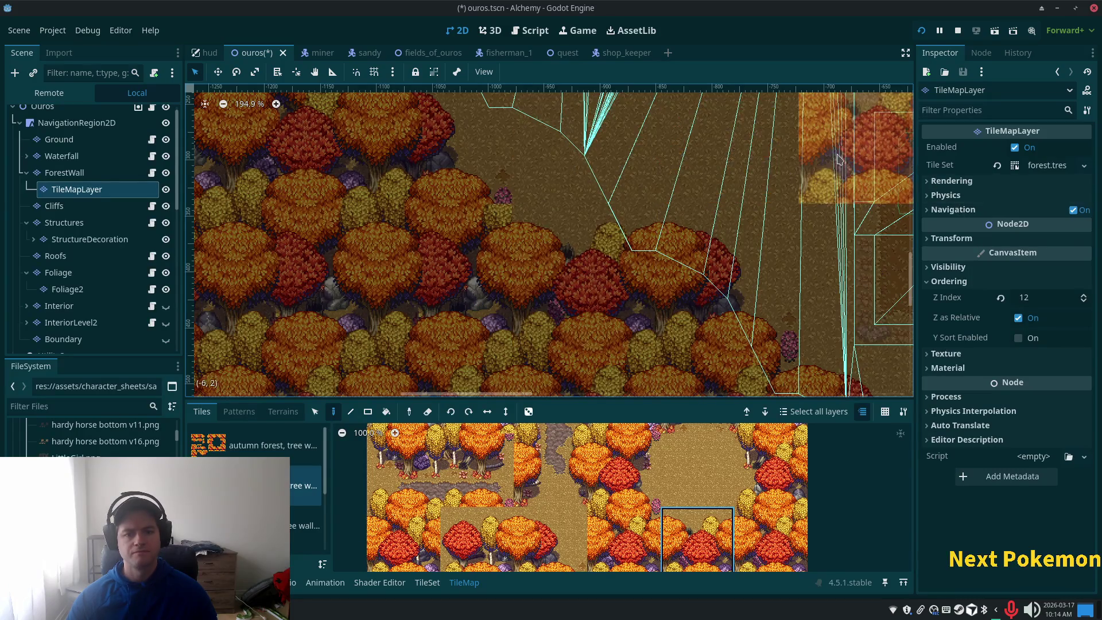
scroll(660, 356, up, 2)
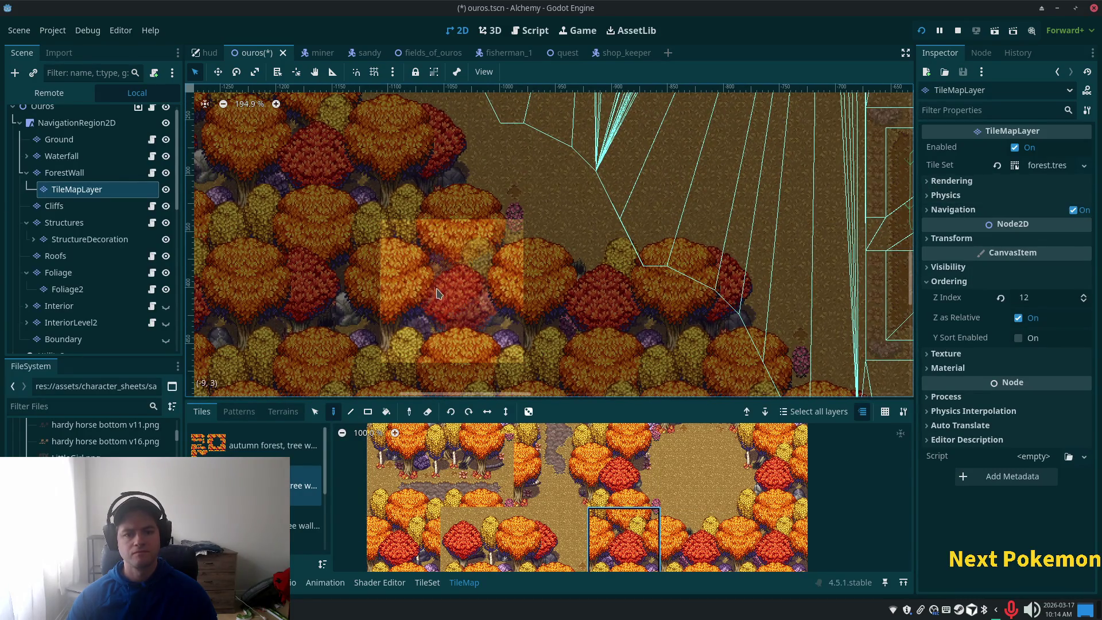
scroll(740, 158, down, 2)
mouse_move(741, 158)
mouse_down()
mouse_move(480, 391)
mouse_move(481, 375)
mouse_up()
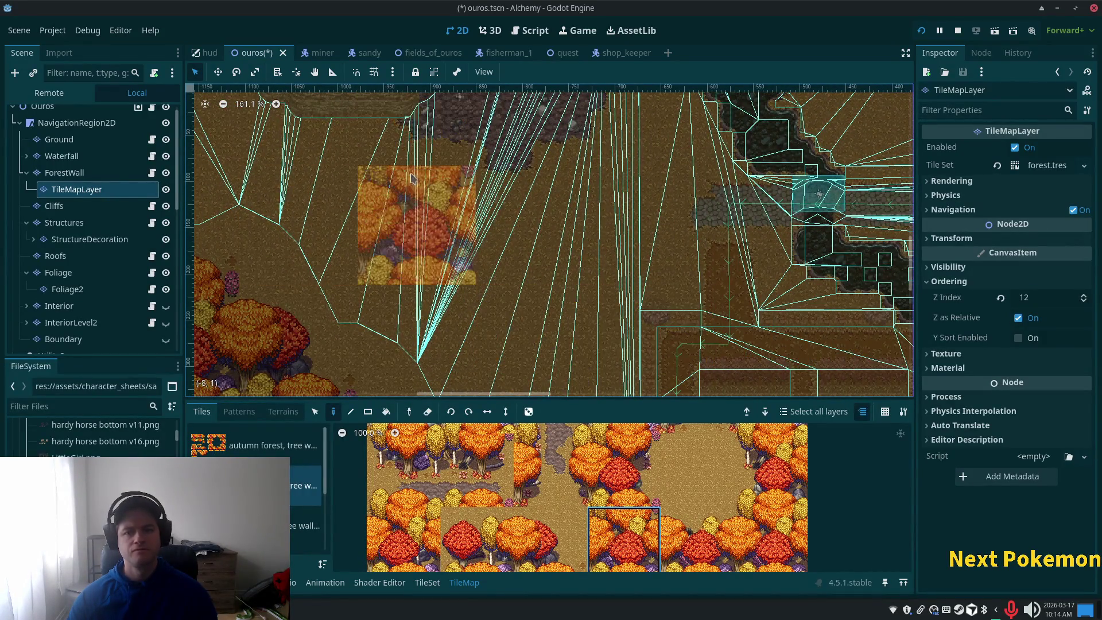
key(ctrl+s)
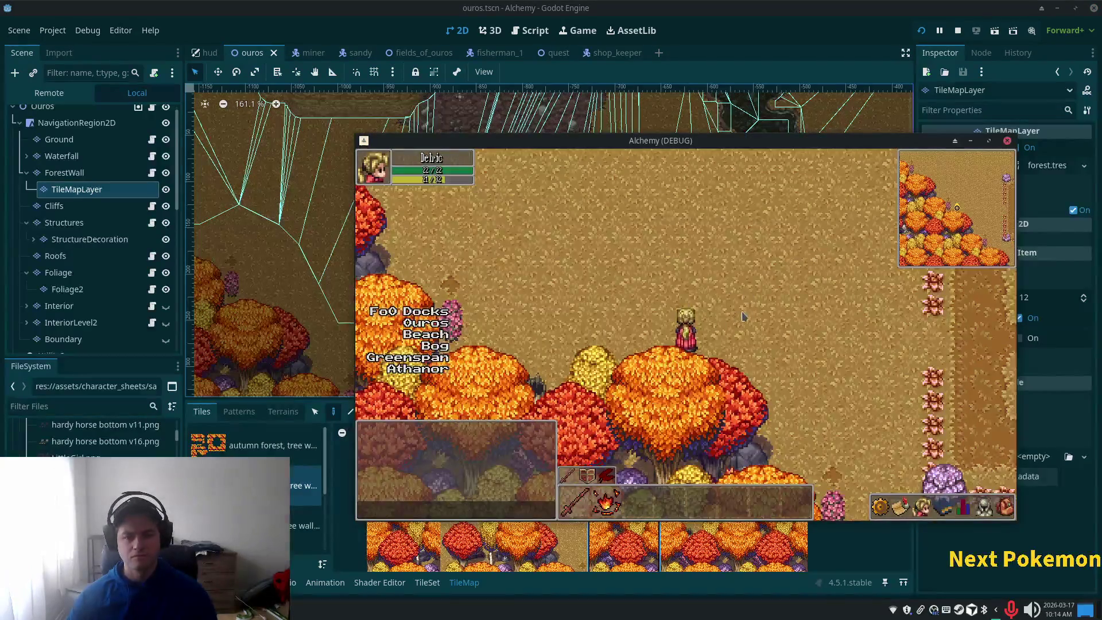
key(Up)
key(Up)
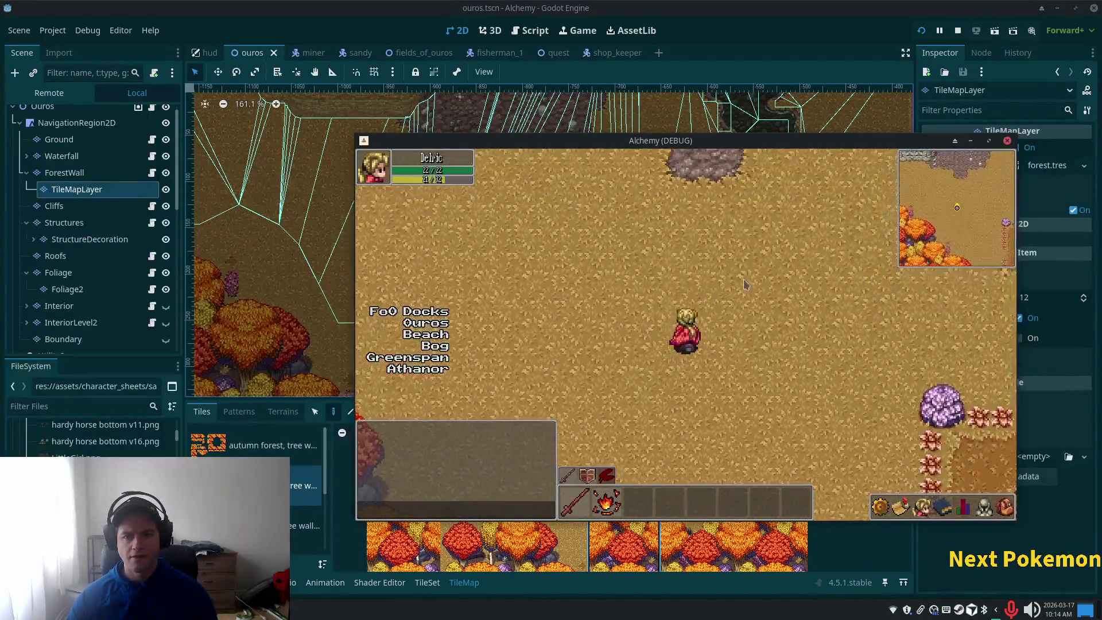
key(Down)
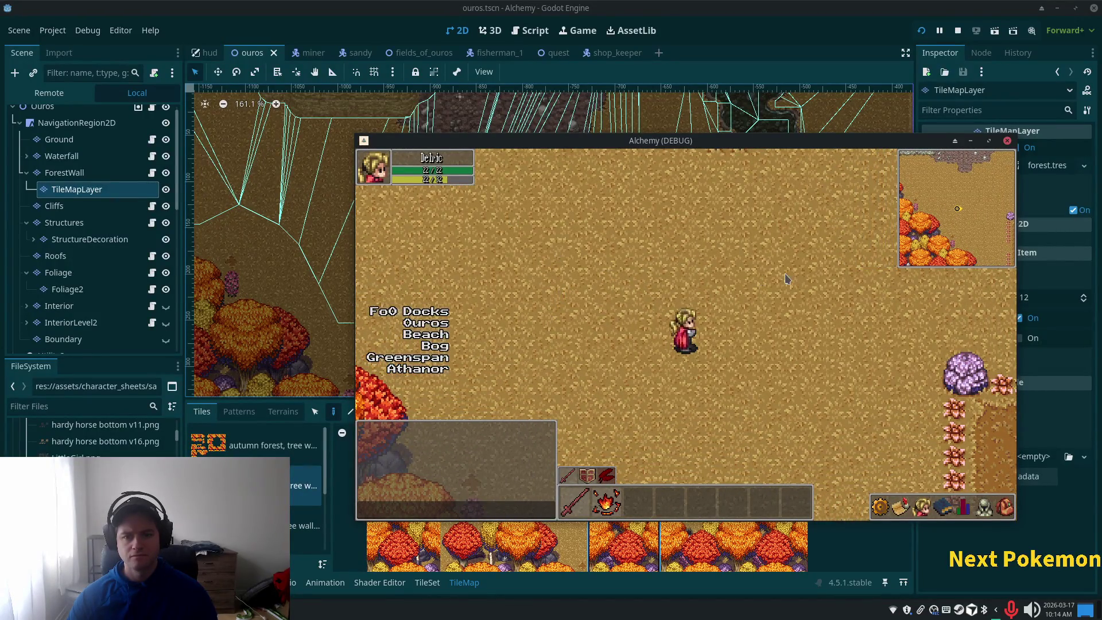
key(Right)
key(alt+Tab)
scroll(344, 265, up, 2)
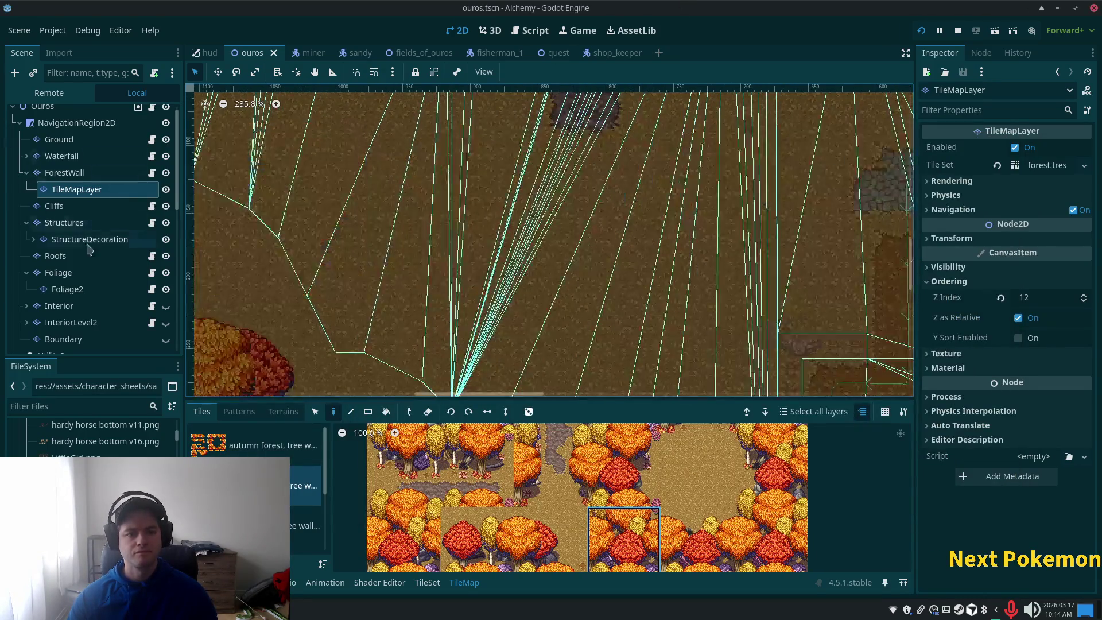
scroll(98, 247, down, 5)
scroll(112, 235, up, 3)
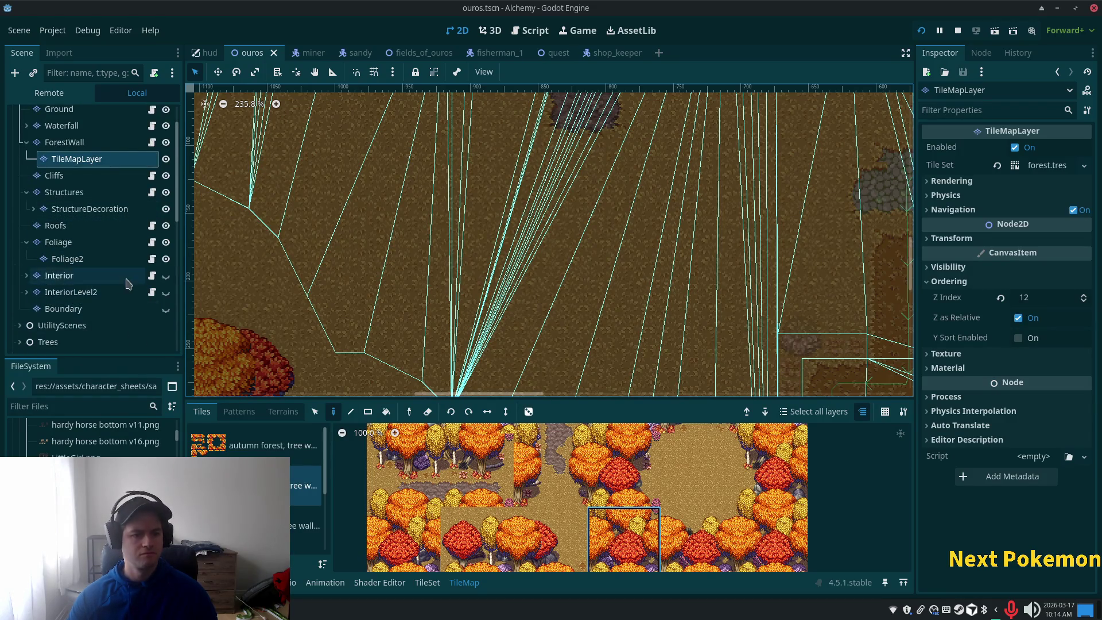
scroll(110, 233, up, 2)
scroll(830, 316, down, 6)
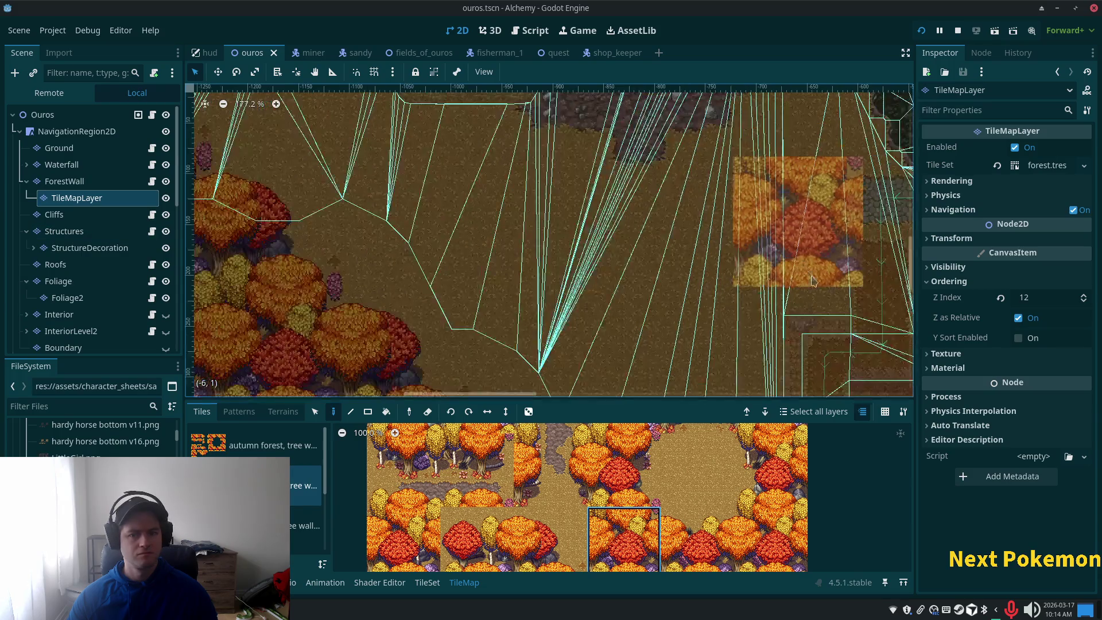
scroll(829, 315, down, 1)
mouse_move(829, 316)
mouse_down()
mouse_move(248, 196)
mouse_move(301, 259)
mouse_up()
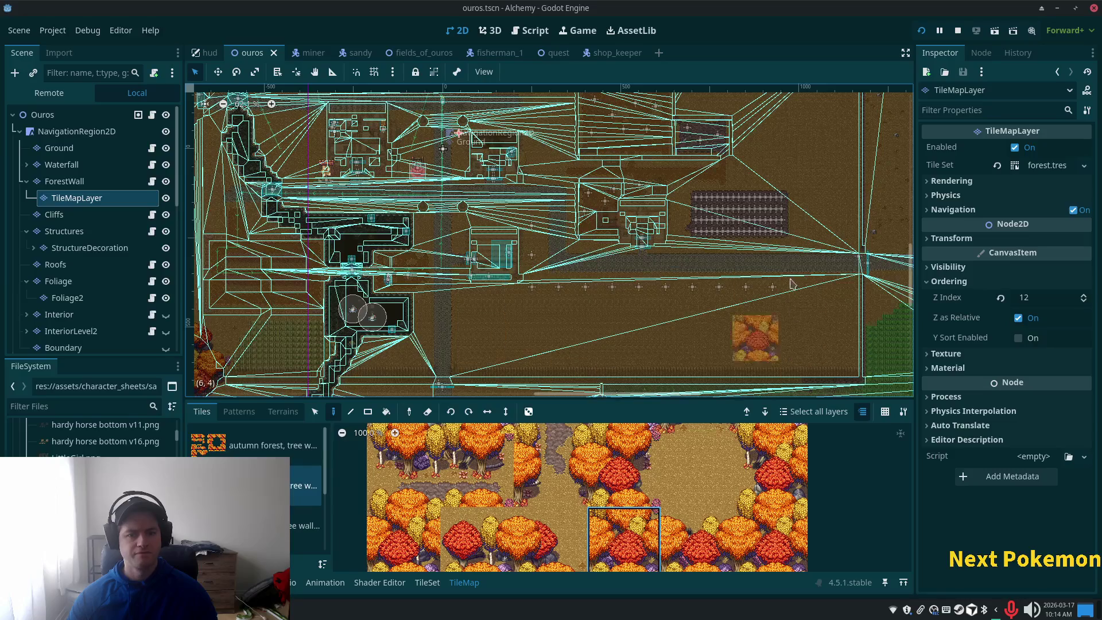
scroll(792, 370, down, 2)
drag(792, 370, 625, 224)
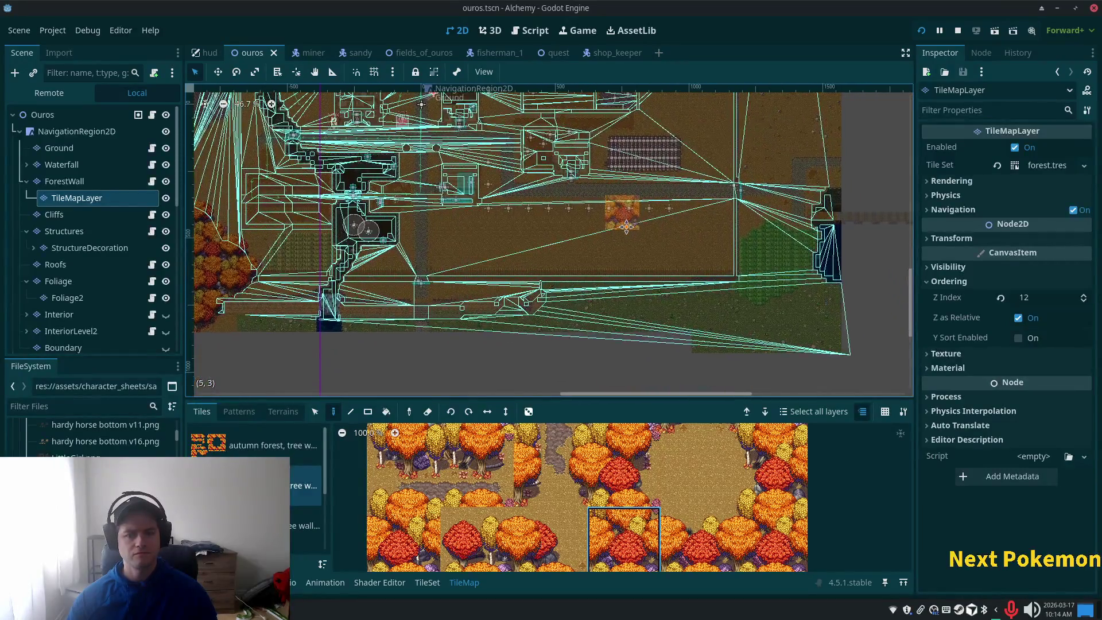
scroll(611, 244, down, 1)
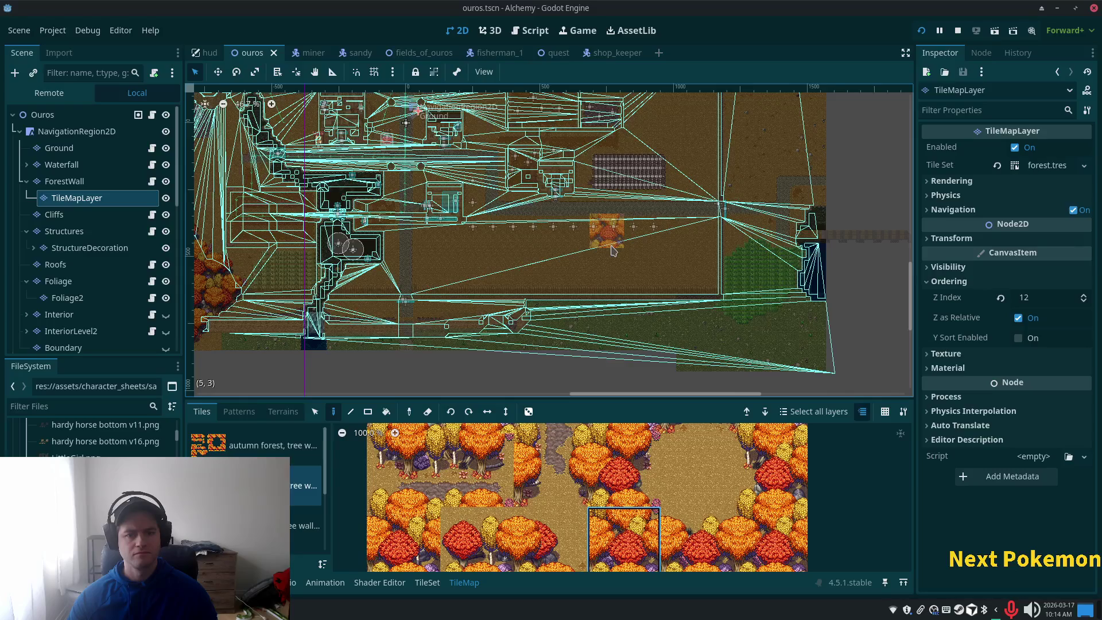
scroll(612, 246, down, 1)
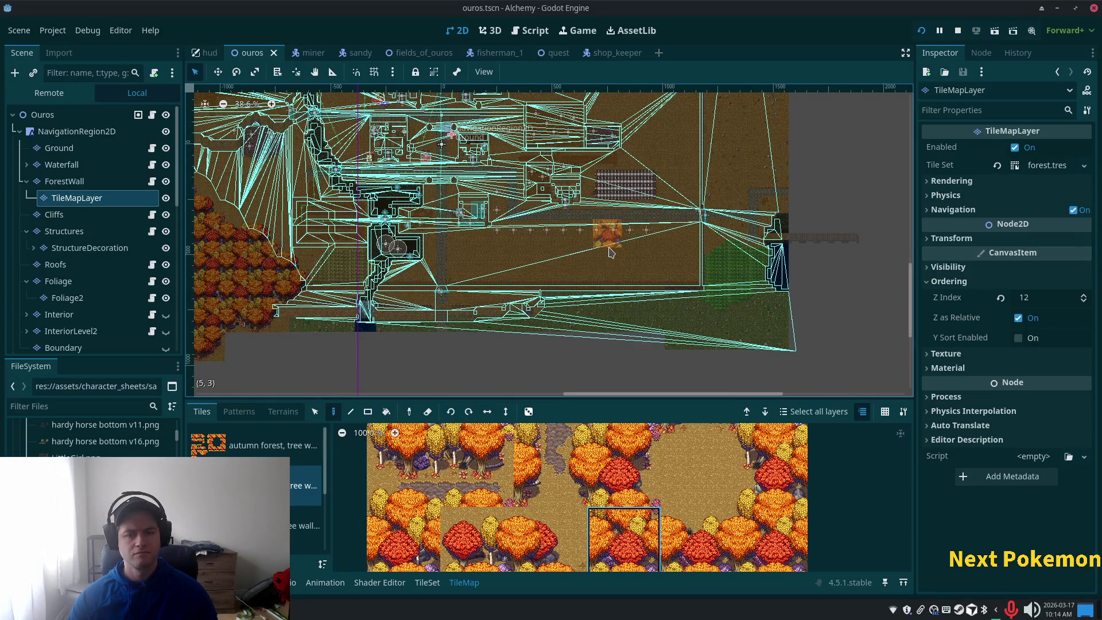
scroll(611, 253, up, 1)
drag(602, 258, 550, 326)
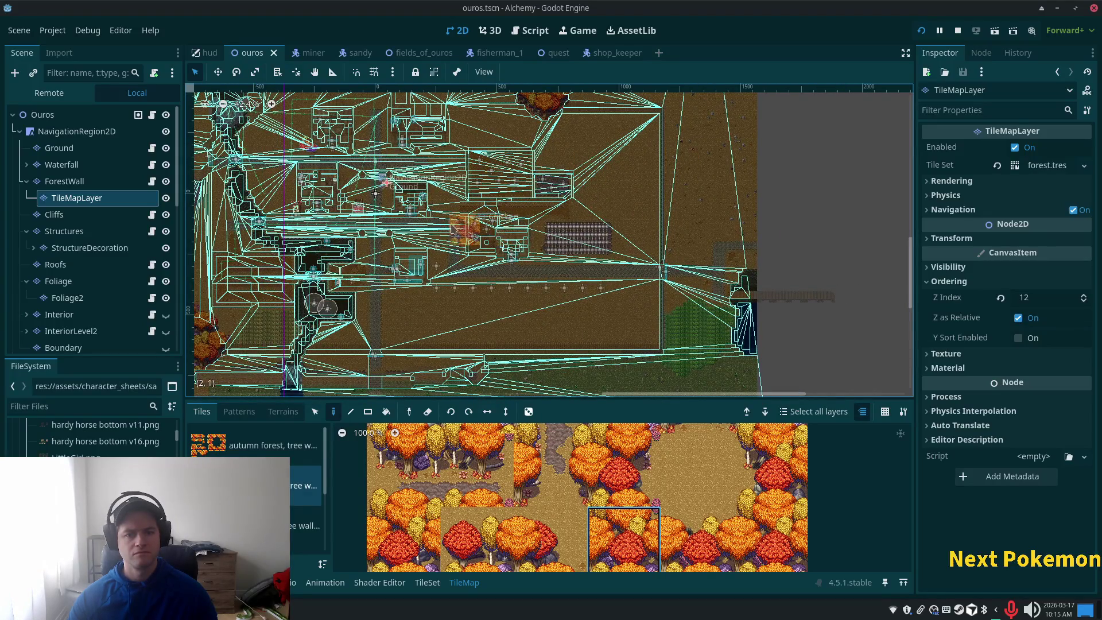
scroll(454, 230, down, 1)
scroll(439, 223, up, 10)
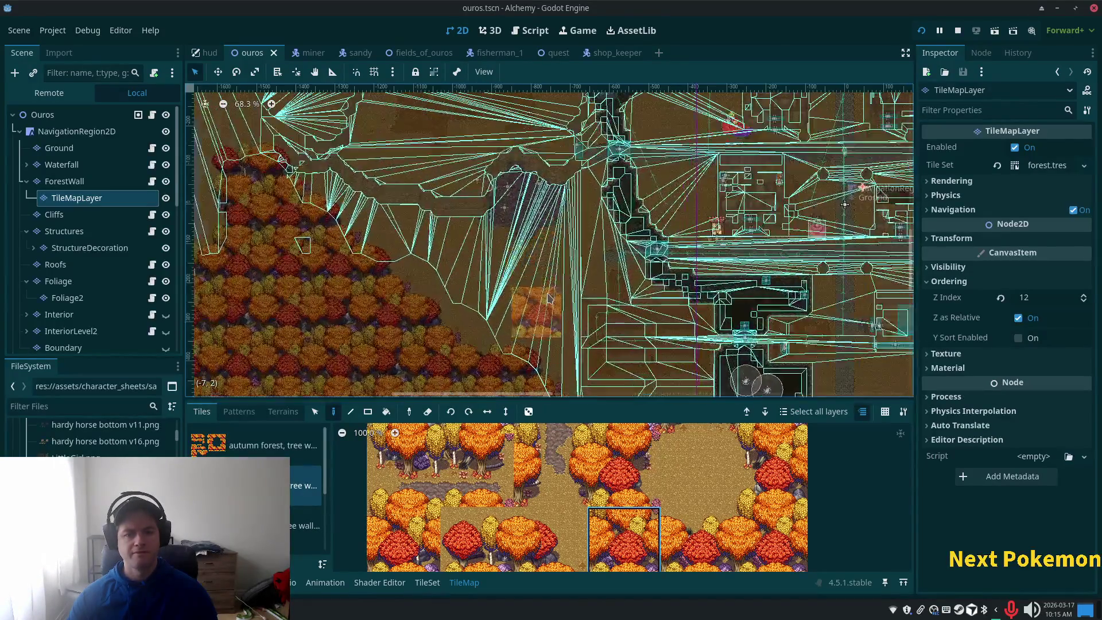
scroll(545, 297, up, 5)
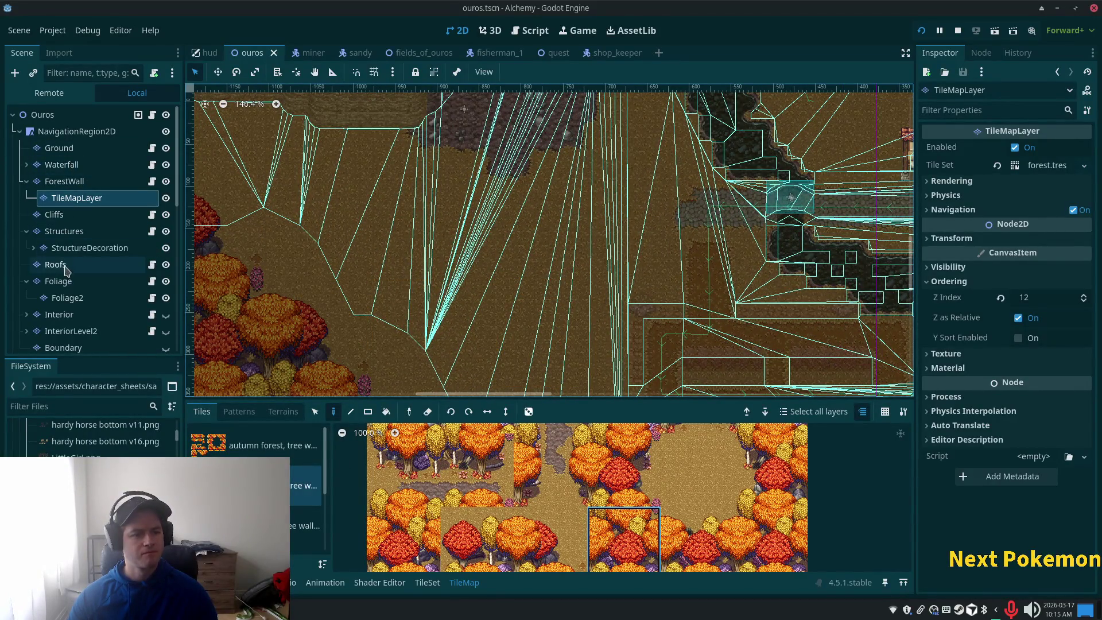
click(64, 231)
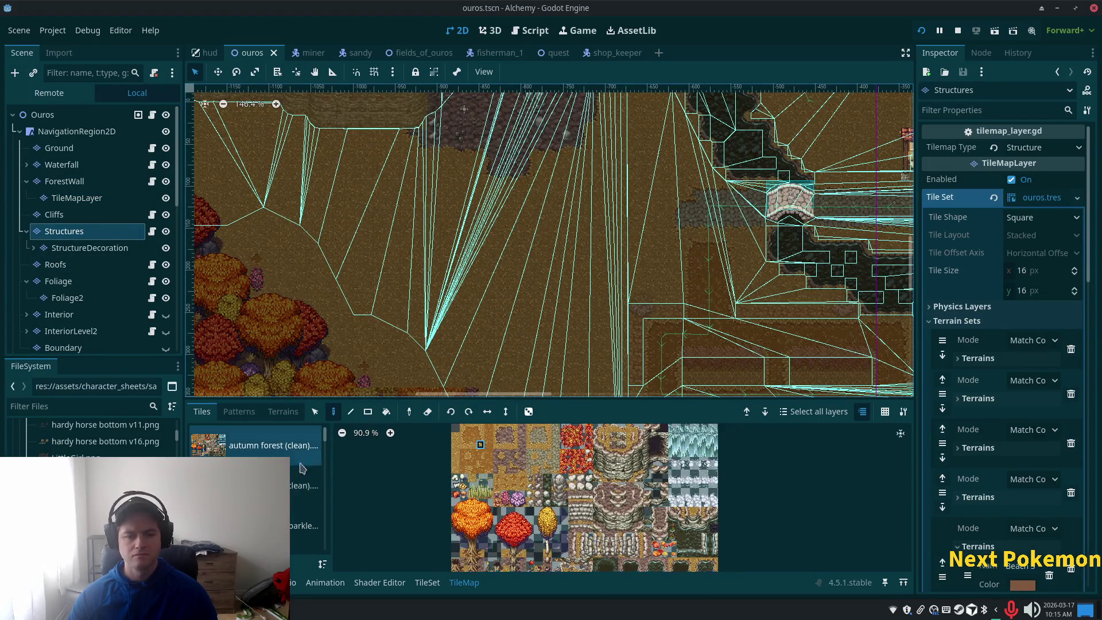
Browse the thatch and stone tile sources in the Tiles panel.
scroll(307, 458, down, 5)
scroll(326, 462, down, 5)
scroll(329, 472, down, 3)
click(258, 532)
scroll(258, 488, up, 1)
click(304, 501)
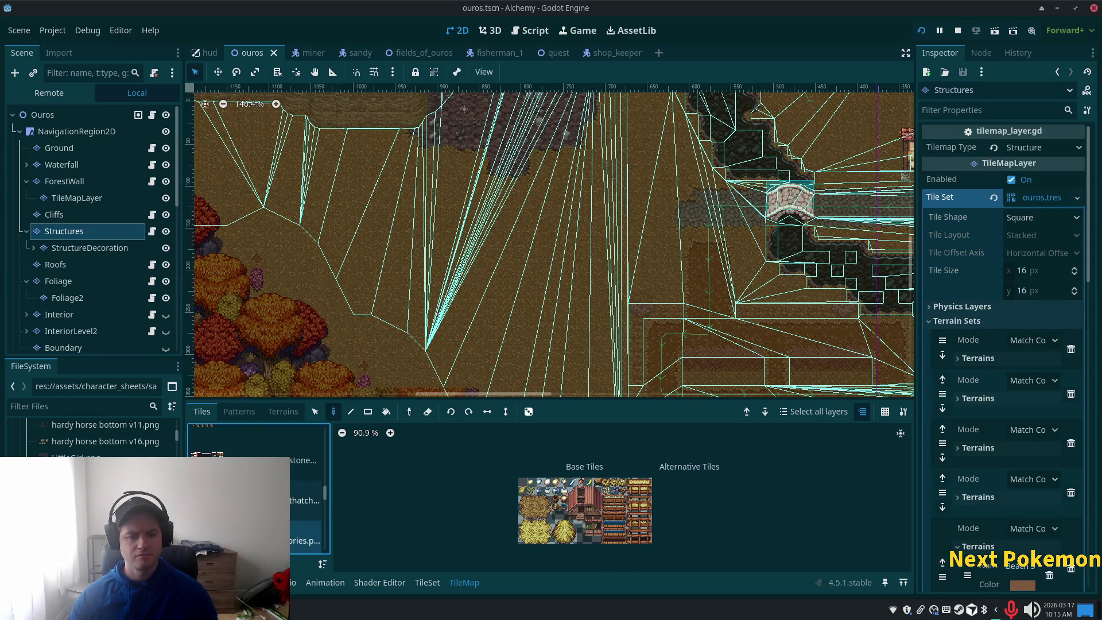
click(304, 461)
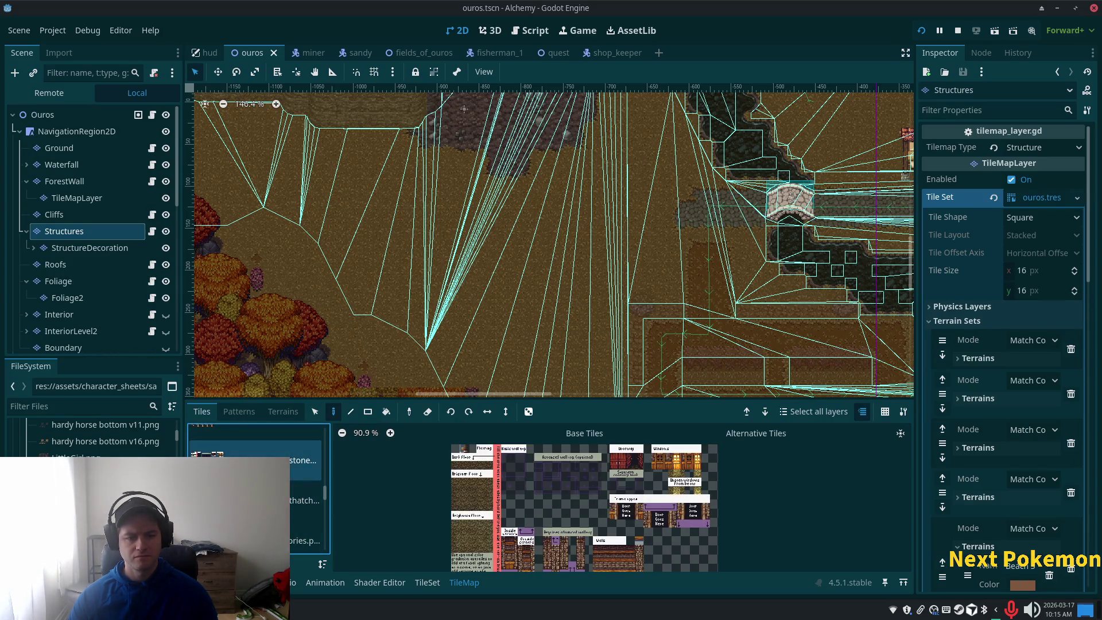
click(304, 501)
click(305, 461)
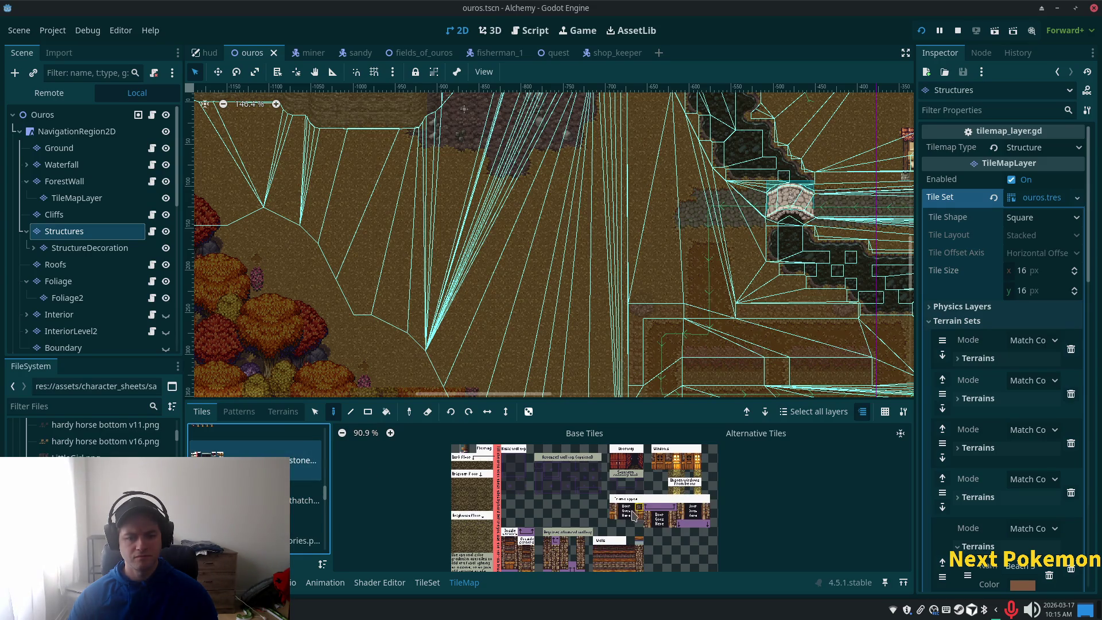
key(Down)
key(Up)
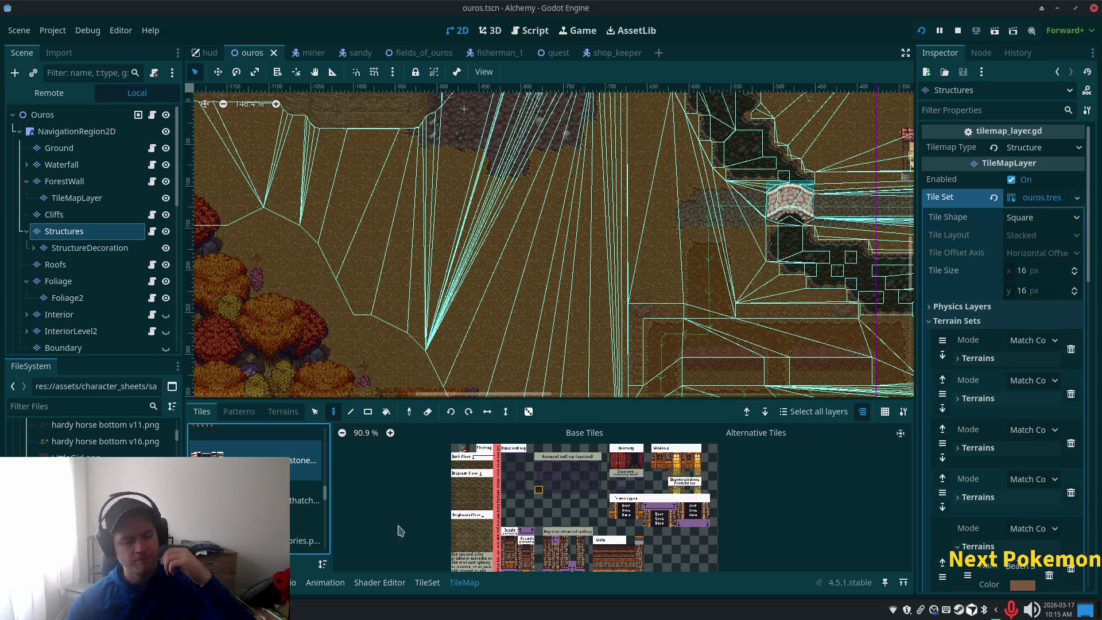
scroll(308, 505, up, 1)
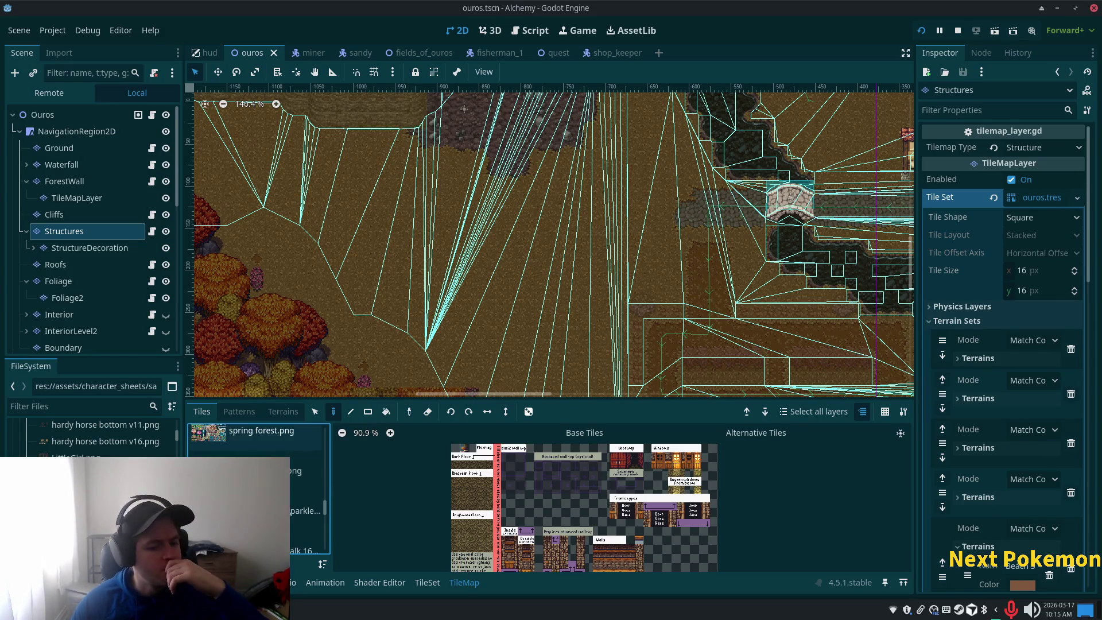
scroll(332, 502, up, 1)
scroll(331, 502, up, 1)
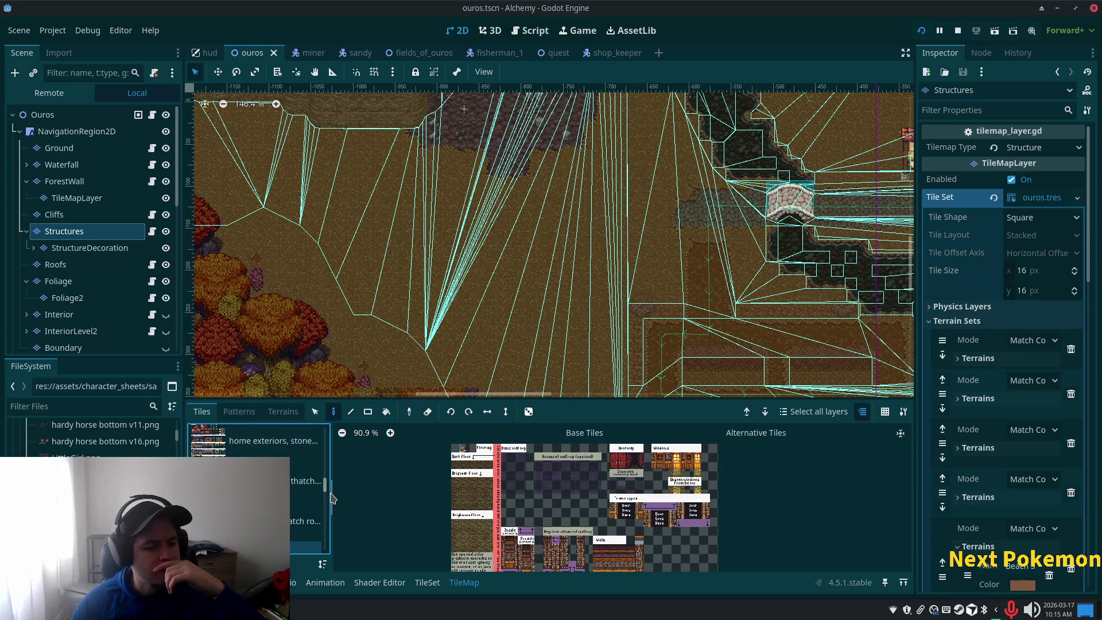
Pick the home exteriors atlas and select a 7×3 block of red roof tiles.
click(276, 481)
click(244, 446)
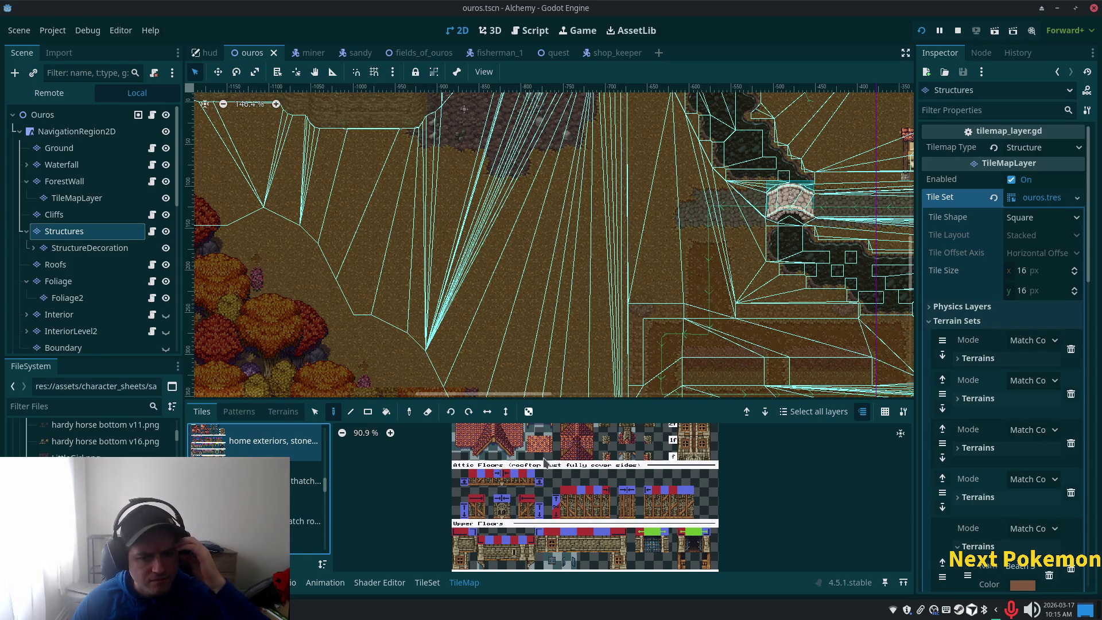
scroll(536, 468, up, 4)
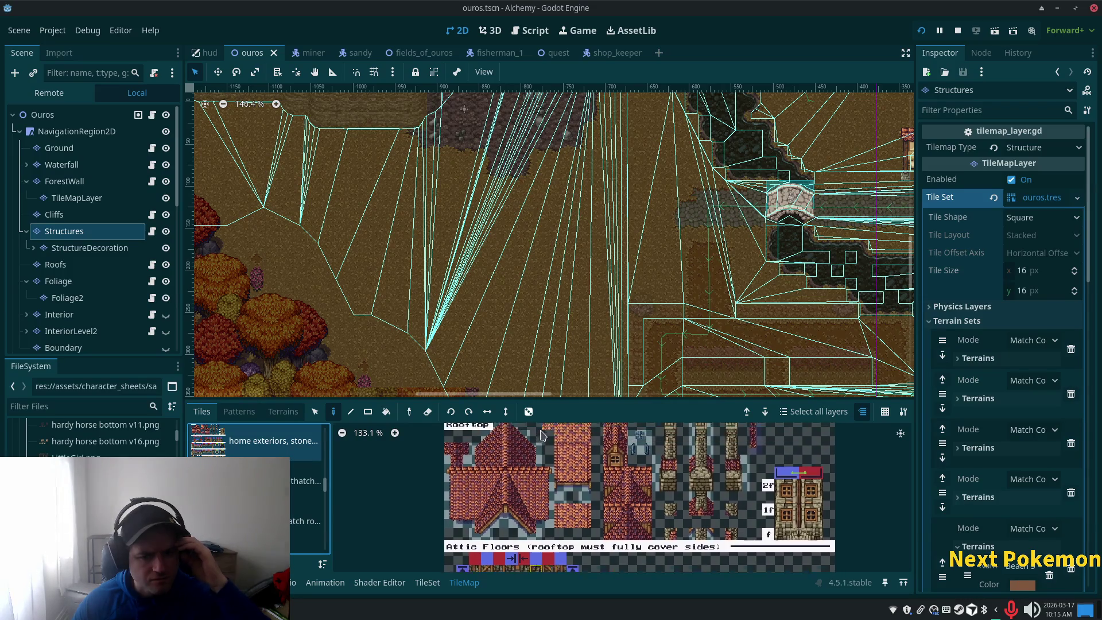
drag(542, 574, 523, 564)
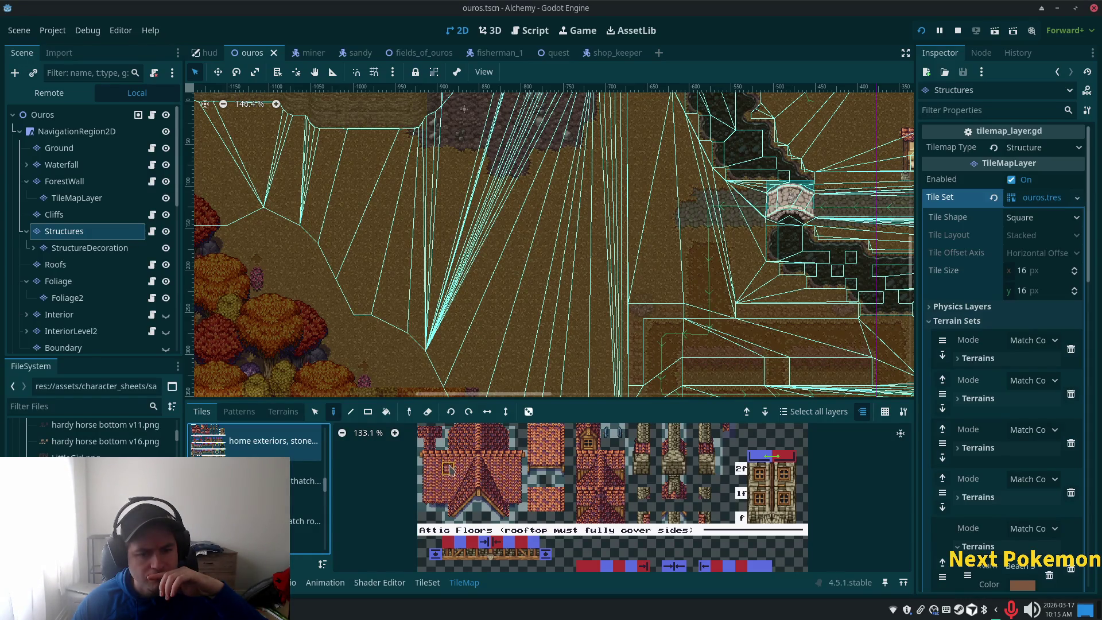
drag(427, 456, 522, 508)
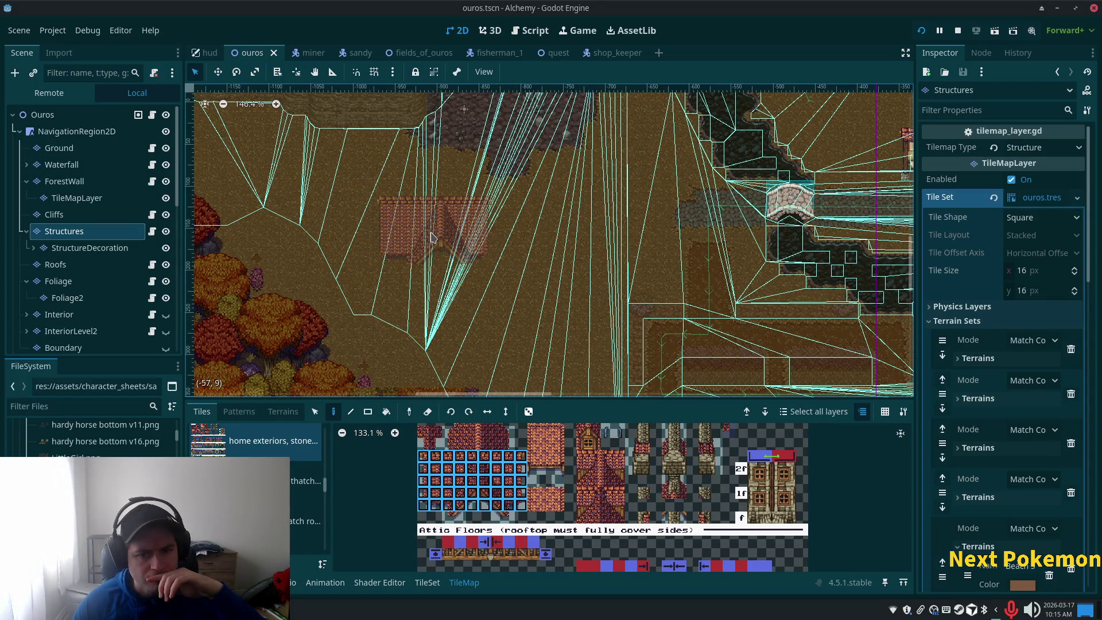
Stamp the red roof onto the map and select the column along its left edge.
click(431, 236)
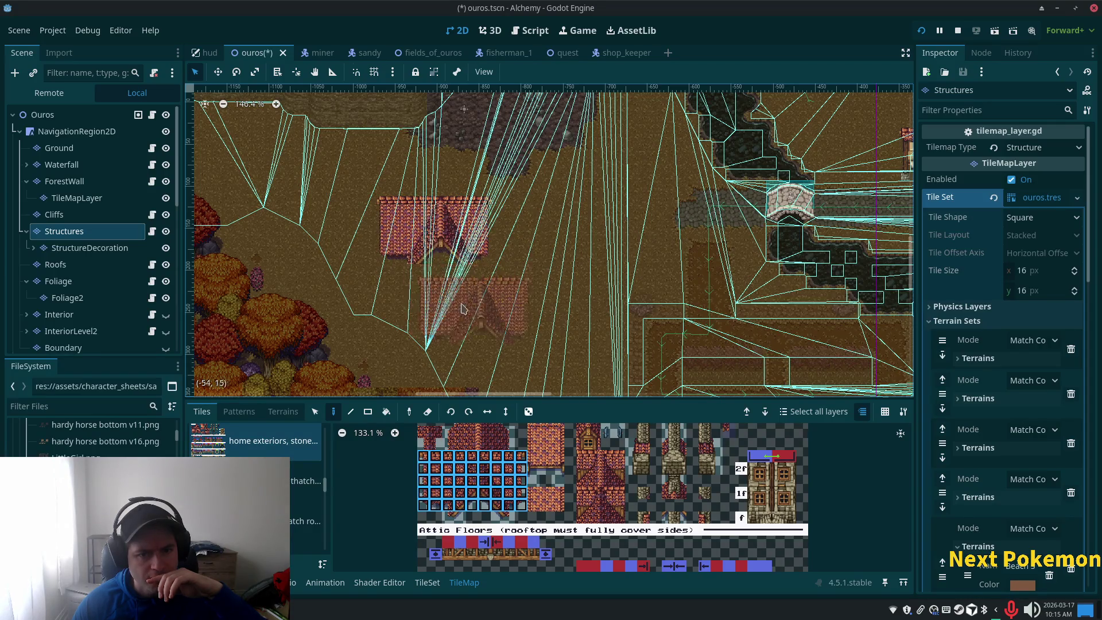
scroll(462, 295, up, 3)
key(s)
drag(435, 296, 425, 374)
mouse_move(298, 182)
mouse_down()
mouse_move(302, 294)
mouse_move(321, 246)
mouse_up()
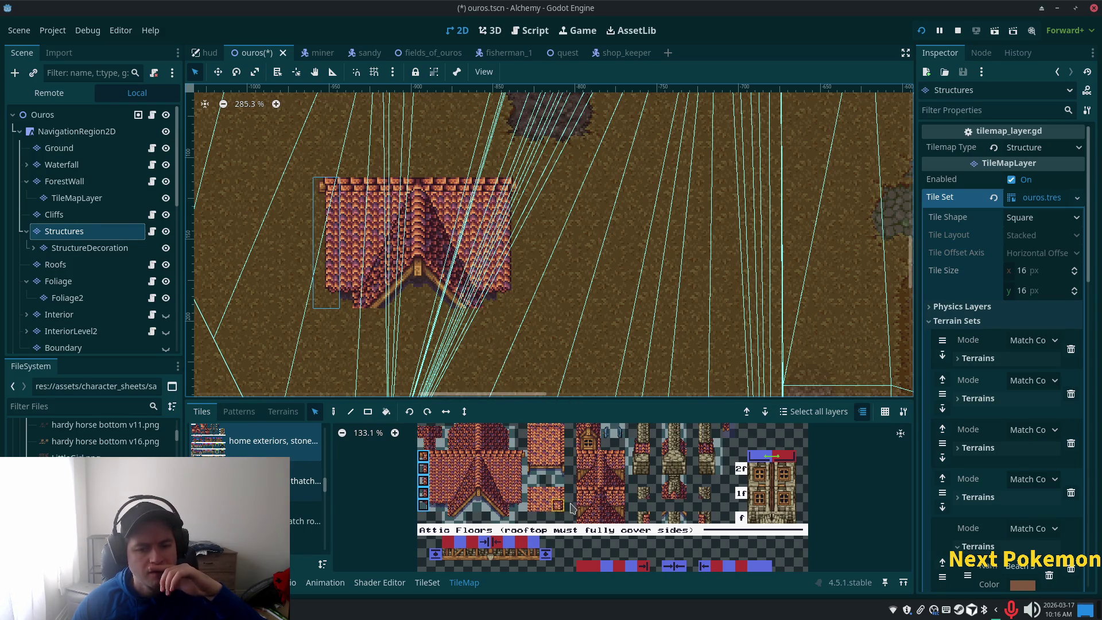
Leave Godot for the code editor showing items.json.
scroll(572, 504, down, 3)
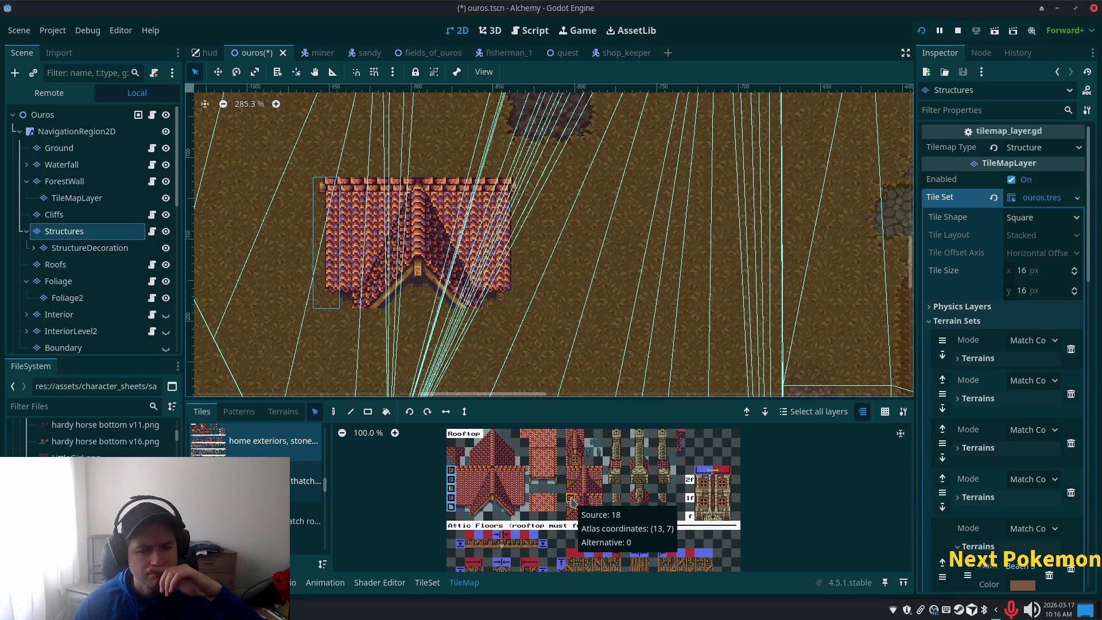
scroll(572, 501, up, 4)
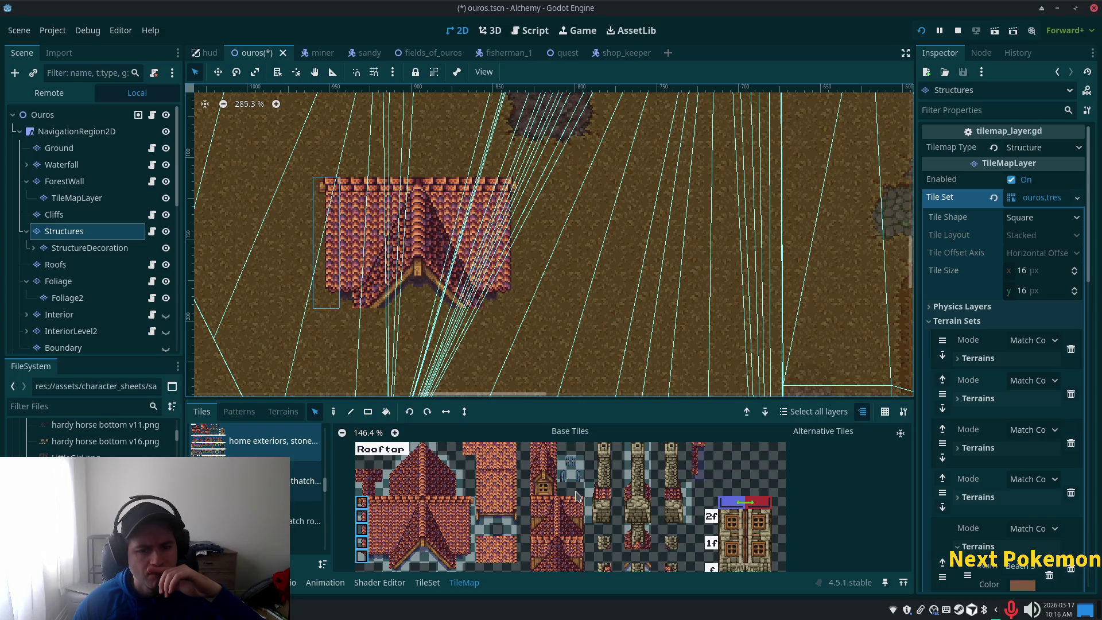
scroll(575, 491, down, 1)
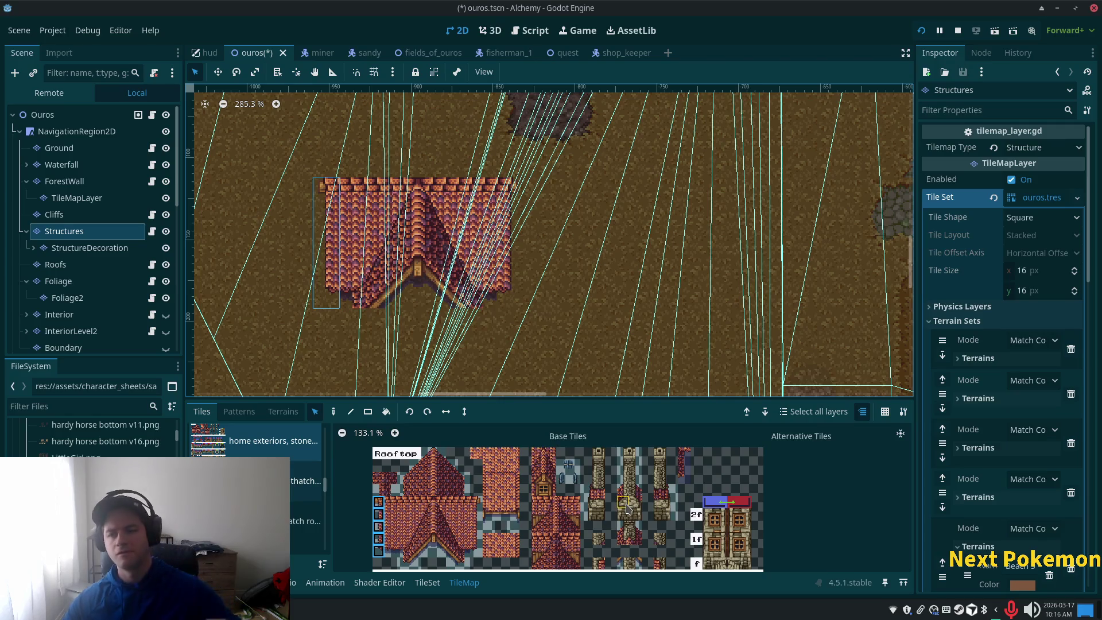
key(alt+Tab)
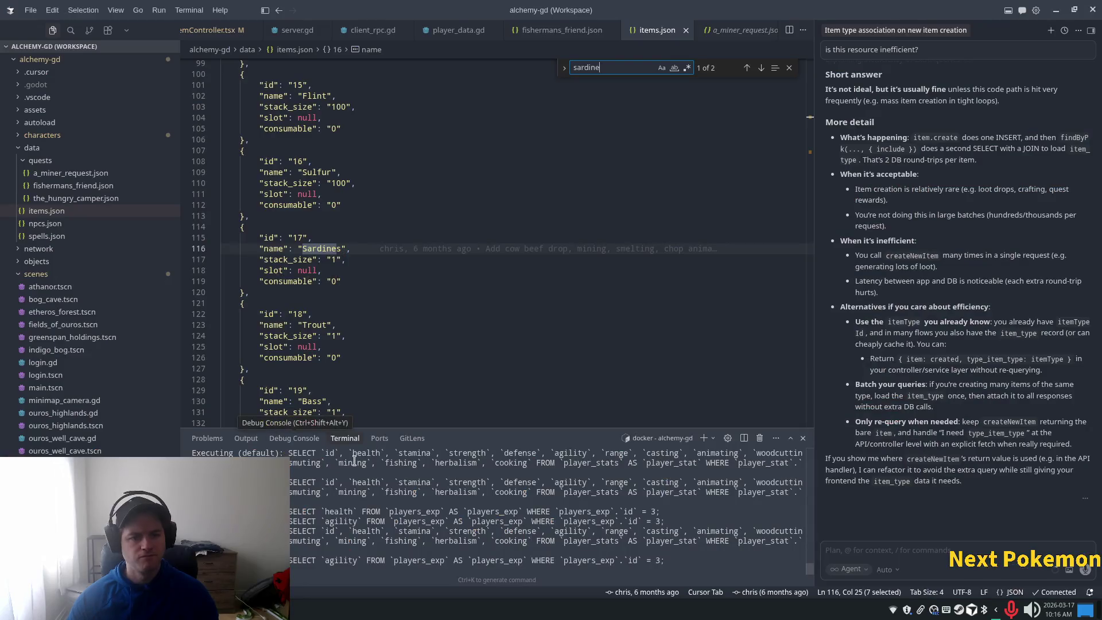
In Thunar, go up to Cozy Furnishings 2.2 and preview the cozy furnishings anim 32x32 sheet.
key(alt+Tab)
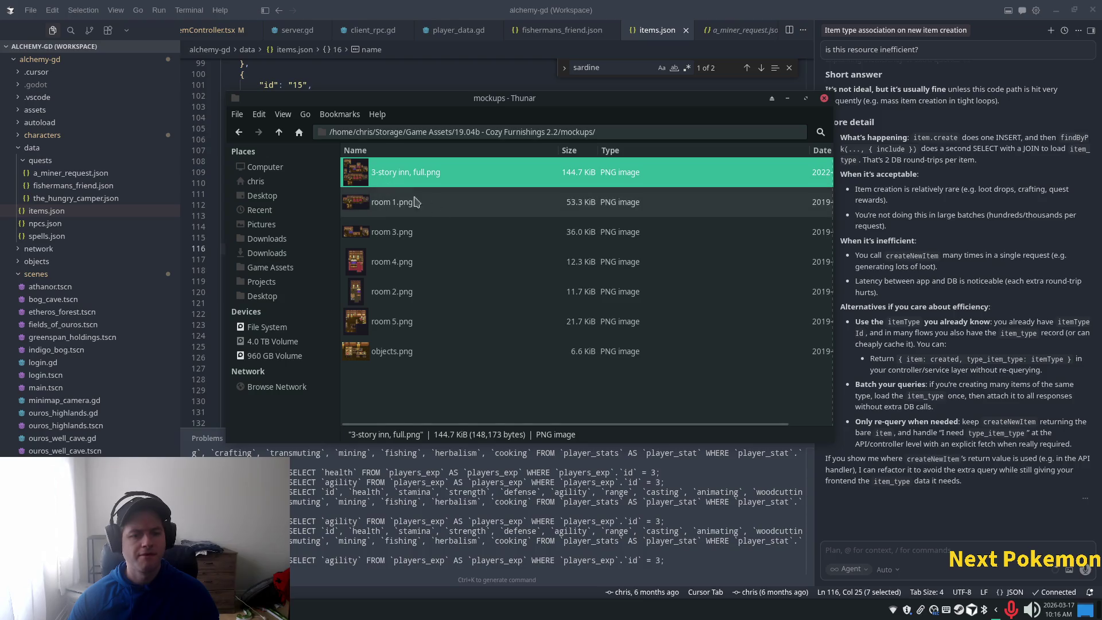
click(281, 136)
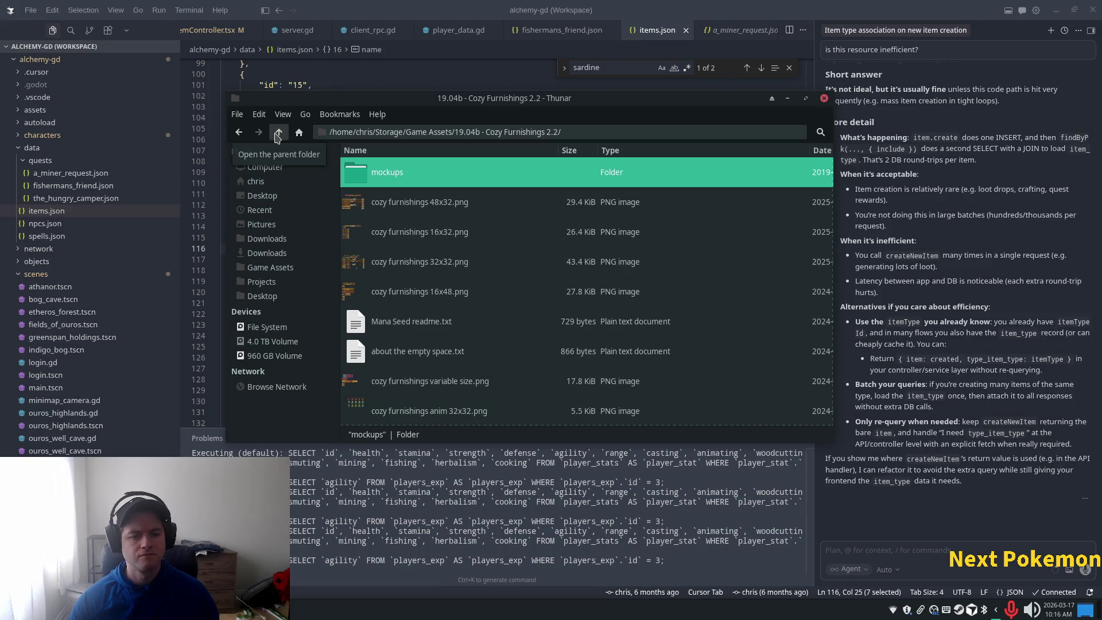
scroll(443, 339, down, 4)
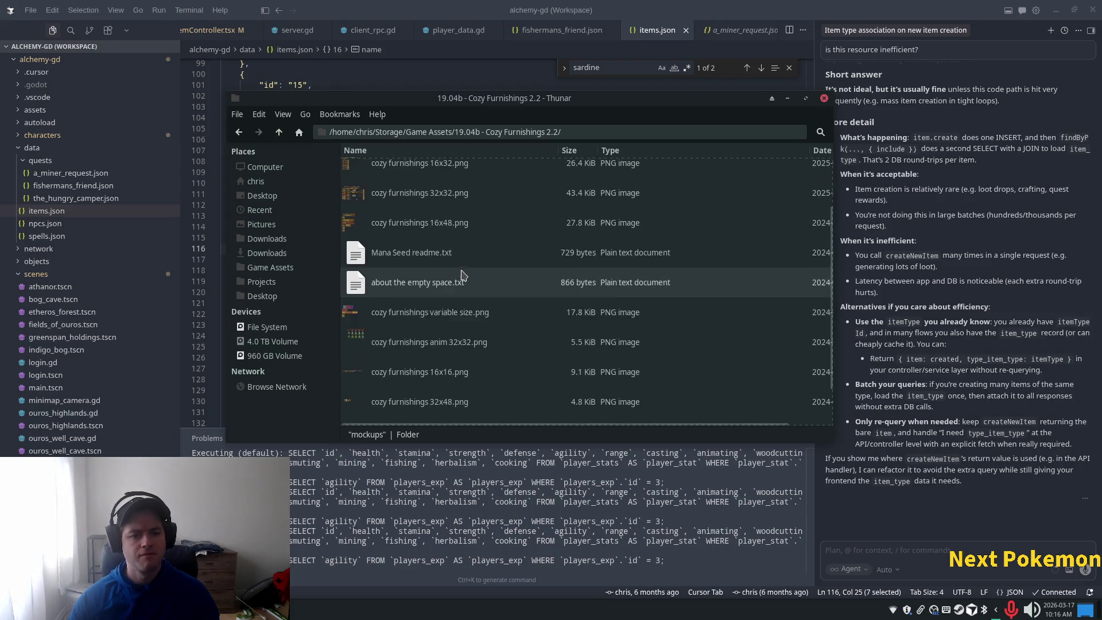
double_click(398, 296)
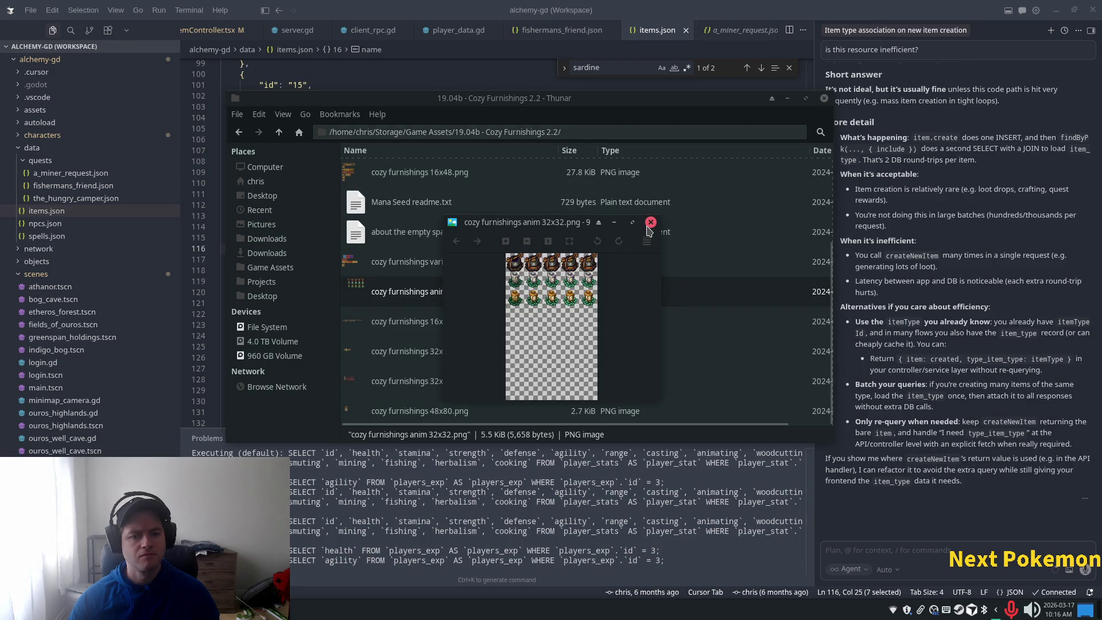
click(650, 224)
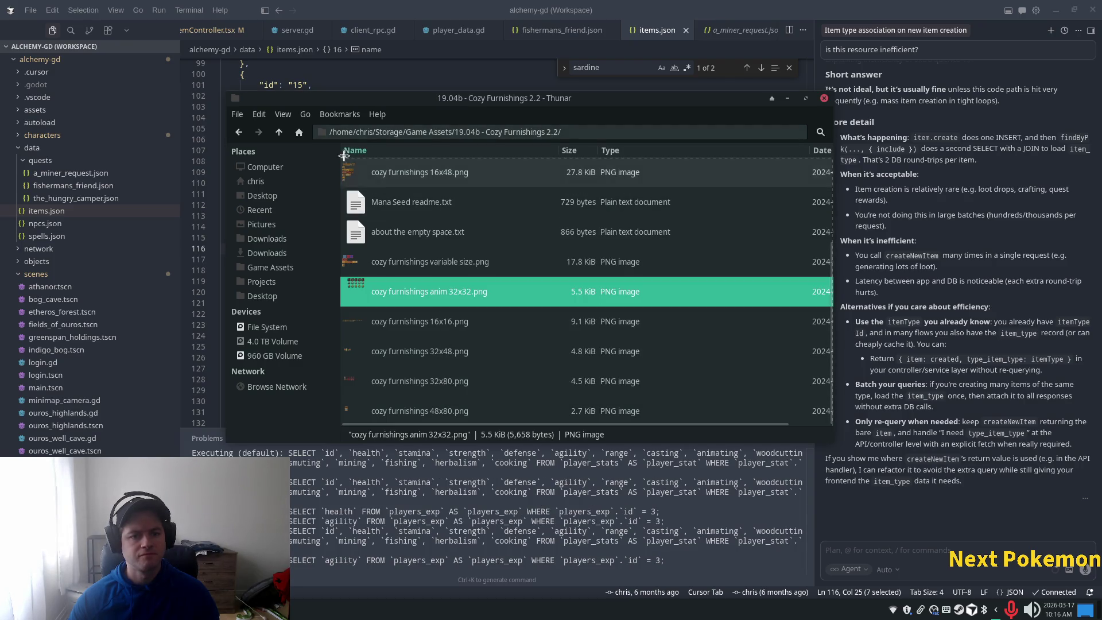
Go up to Game Assets, open 23.08a - Alchemy Gear 2.0, and preview the alchemy potions 16x16 sheet.
click(279, 133)
scroll(500, 322, down, 5)
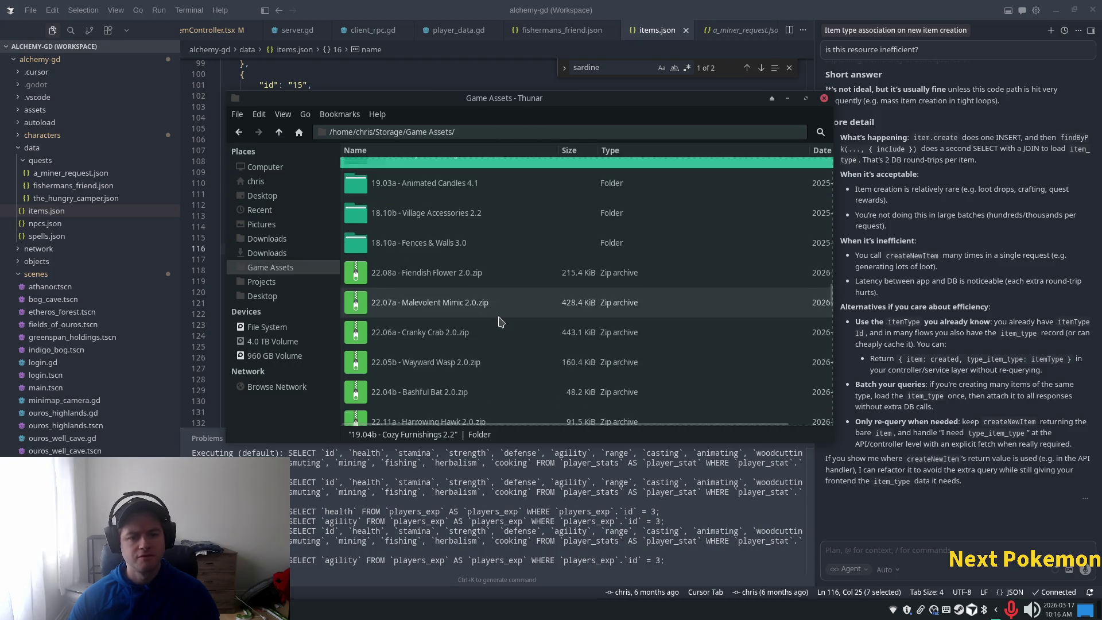
scroll(500, 322, up, 5)
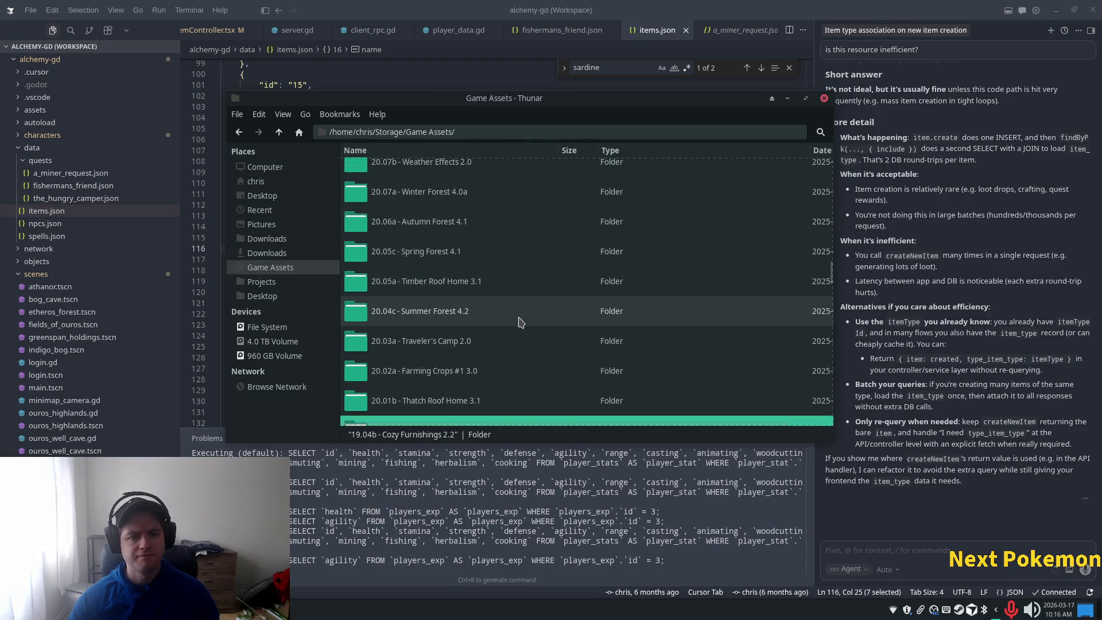
scroll(519, 322, up, 5)
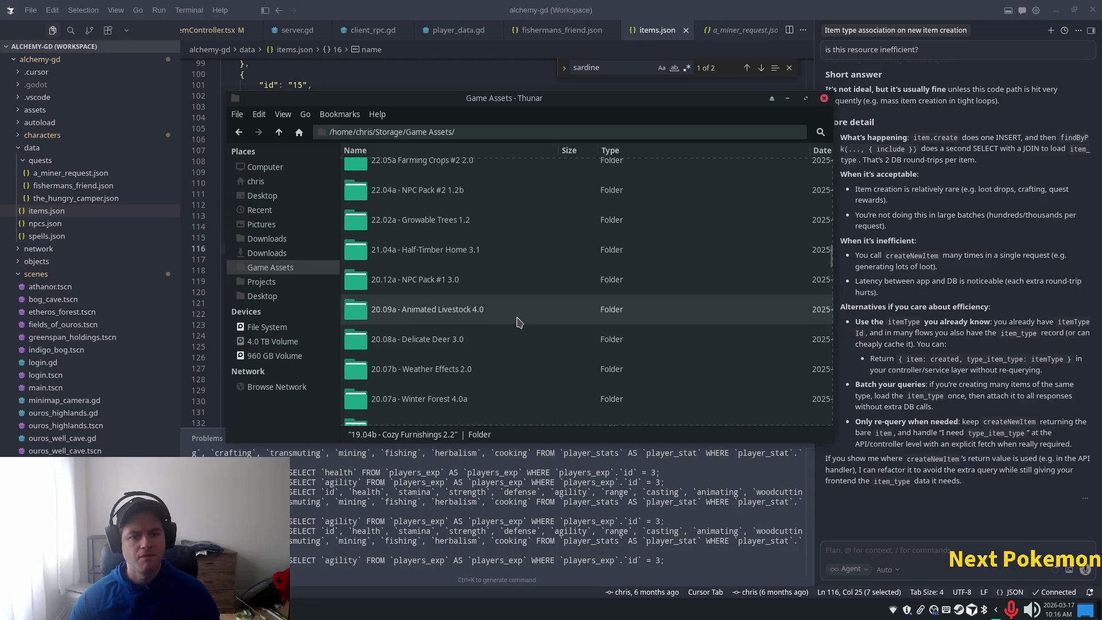
scroll(516, 324, up, 5)
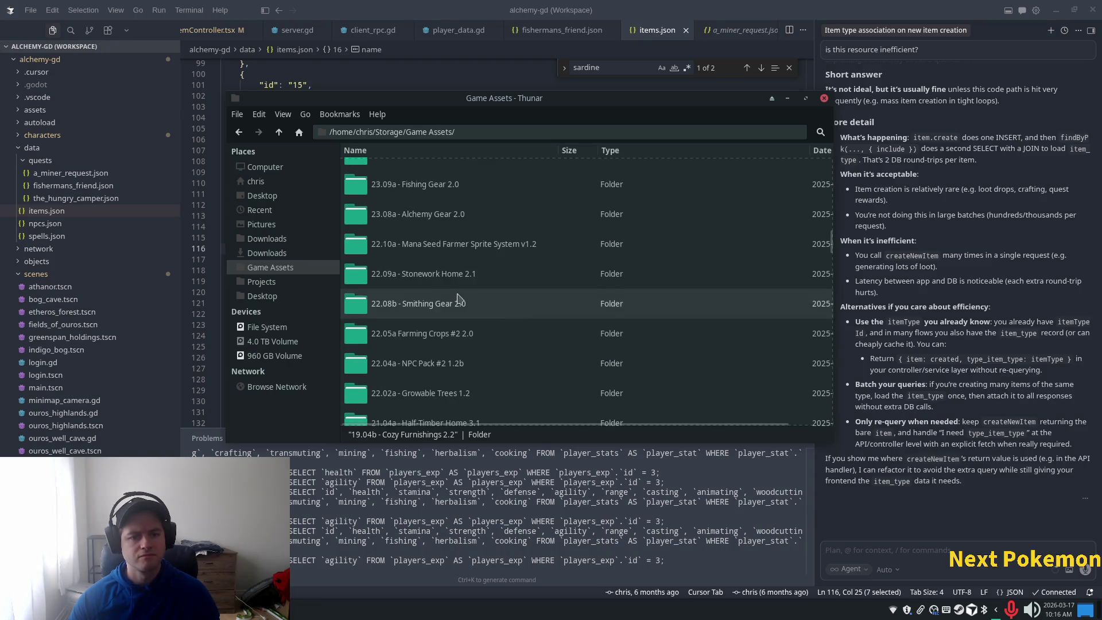
scroll(462, 281, up, 1)
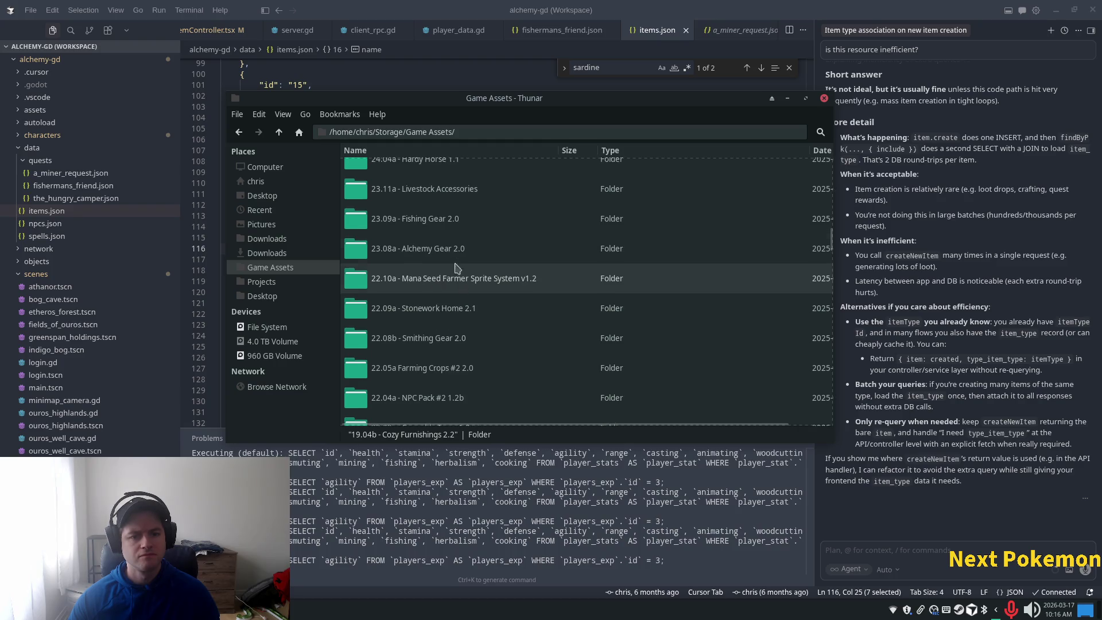
double_click(459, 245)
double_click(406, 202)
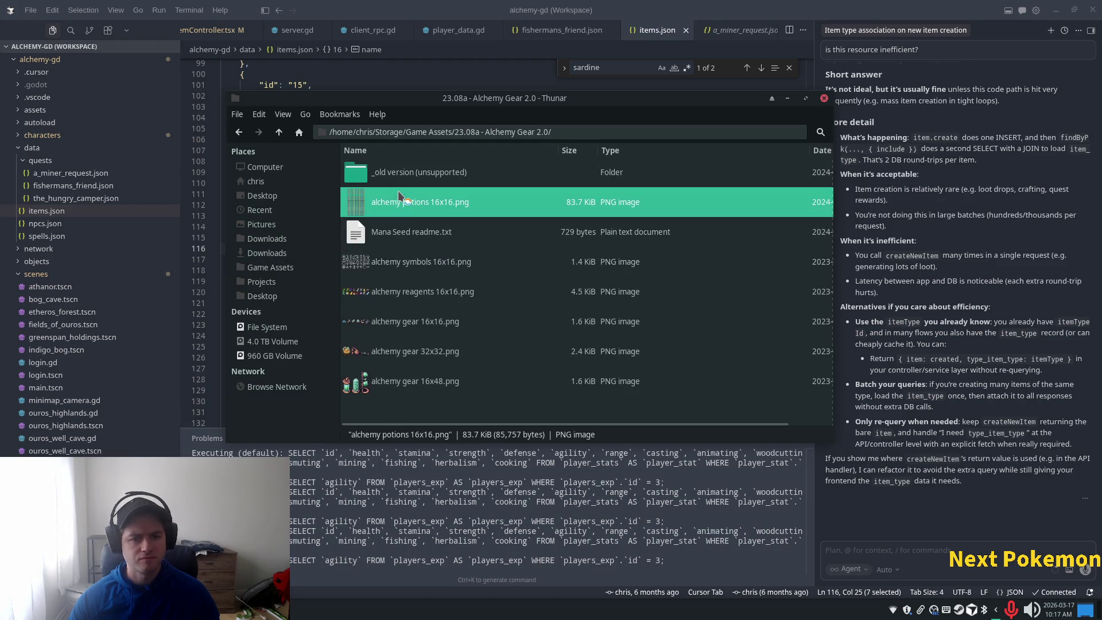
scroll(603, 260, up, 3)
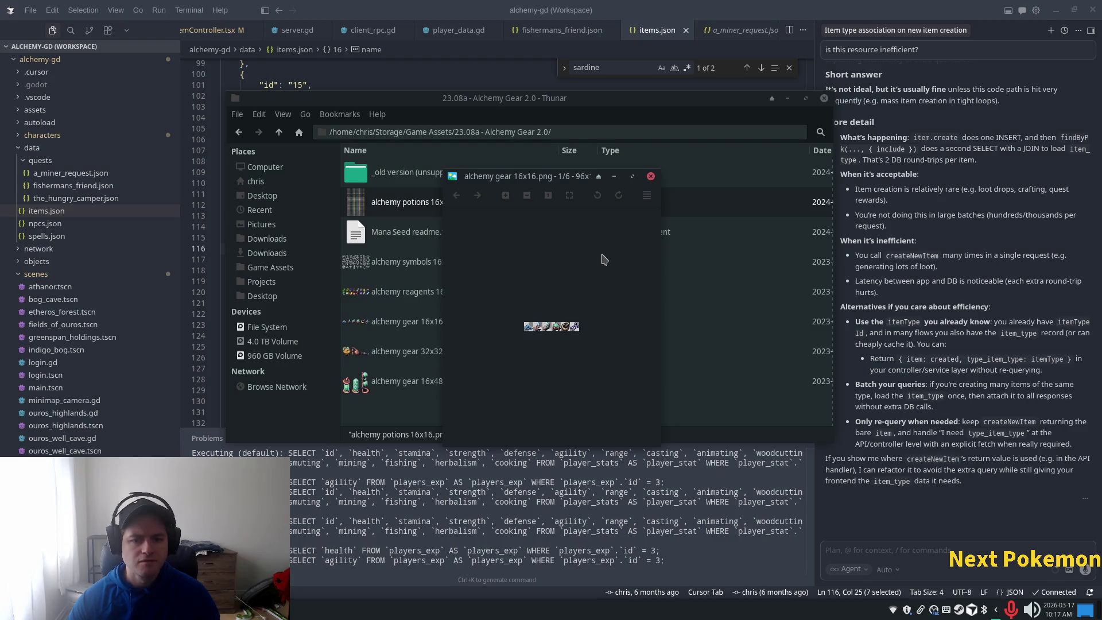
scroll(603, 260, down, 1)
scroll(603, 260, down, 1)
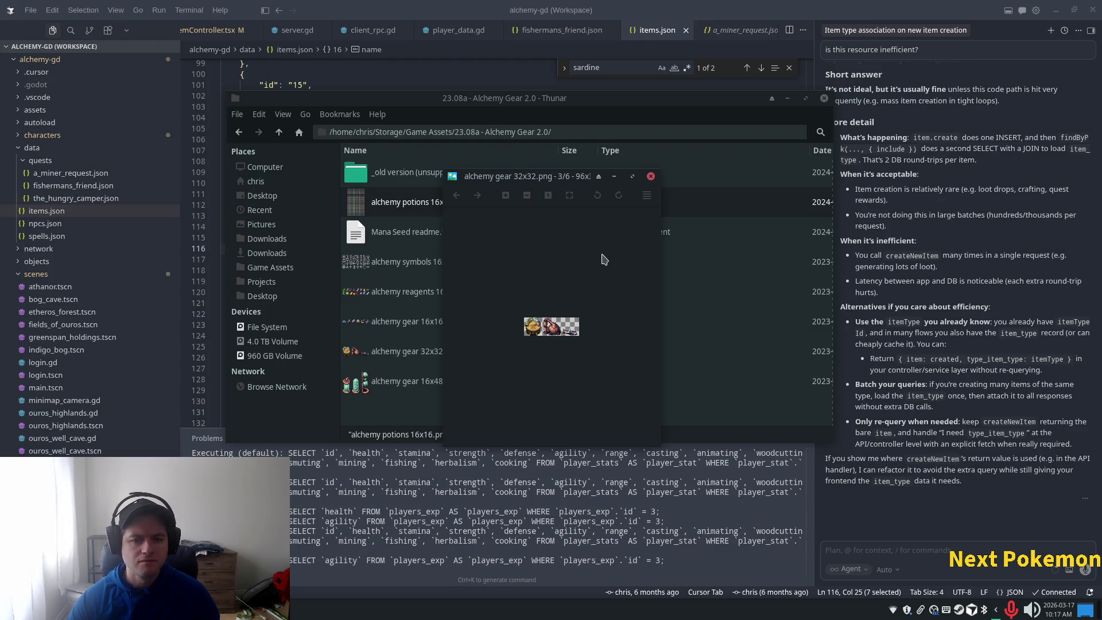
scroll(603, 259, down, 3)
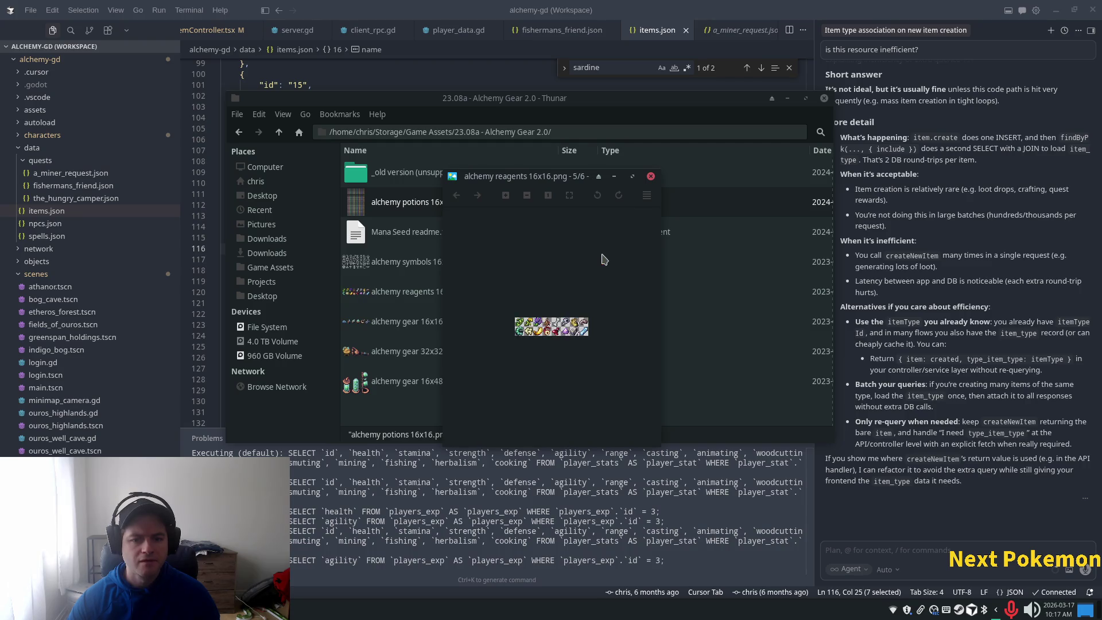
scroll(603, 260, up, 1)
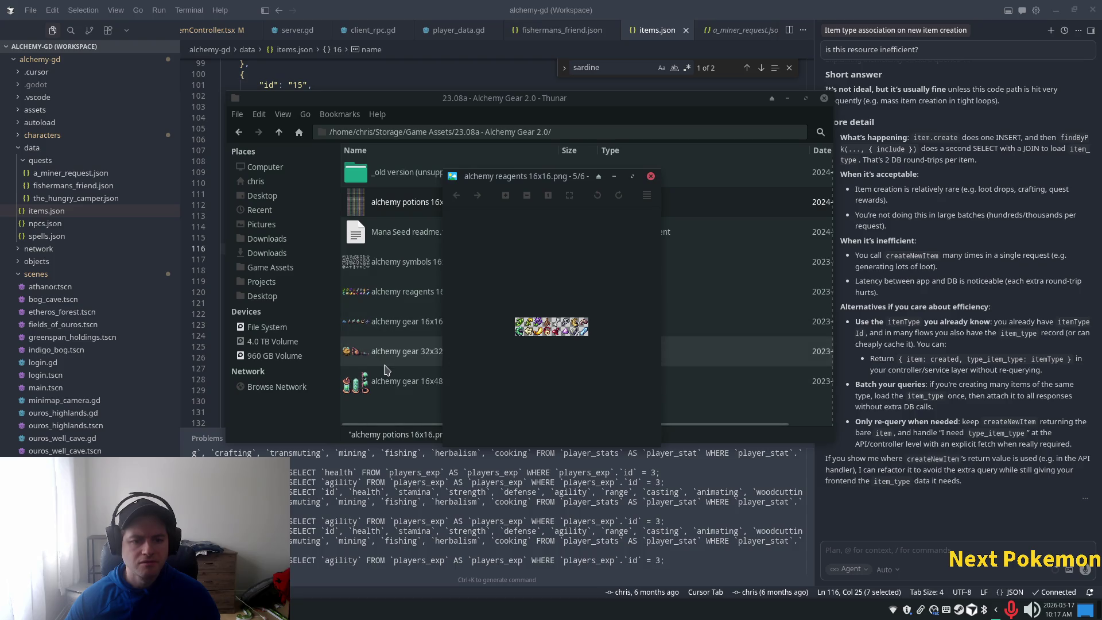
double_click(408, 351)
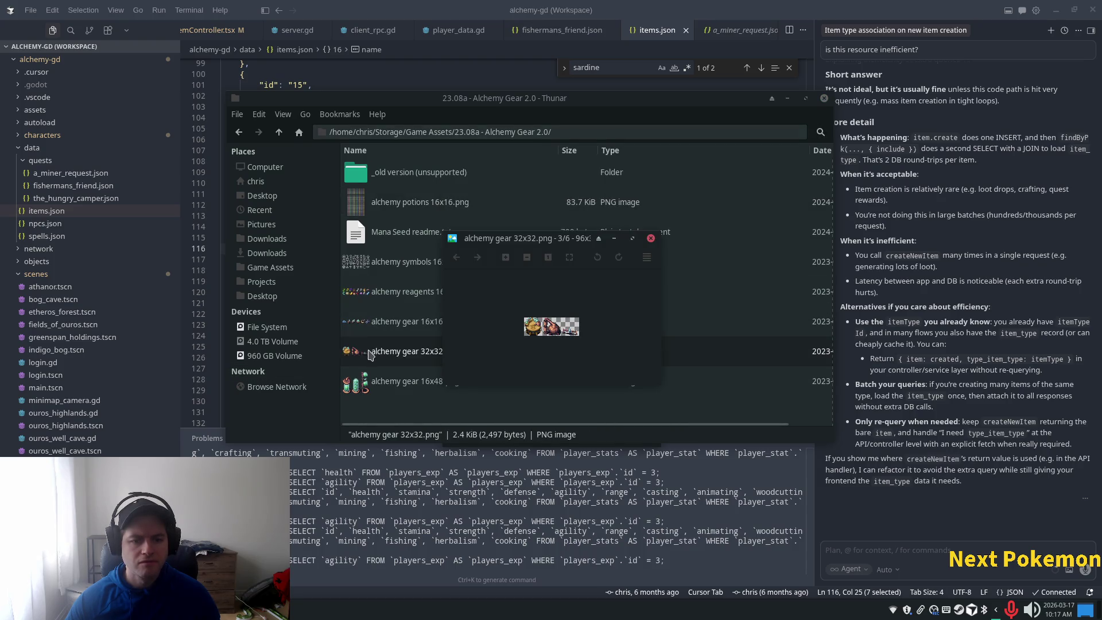
click(650, 237)
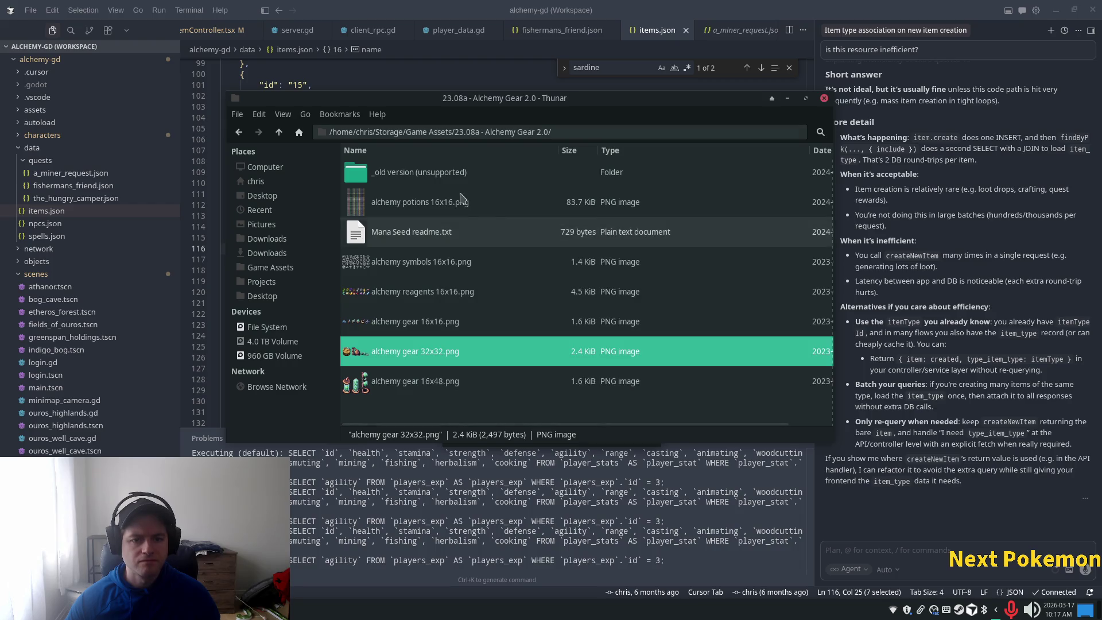
double_click(405, 182)
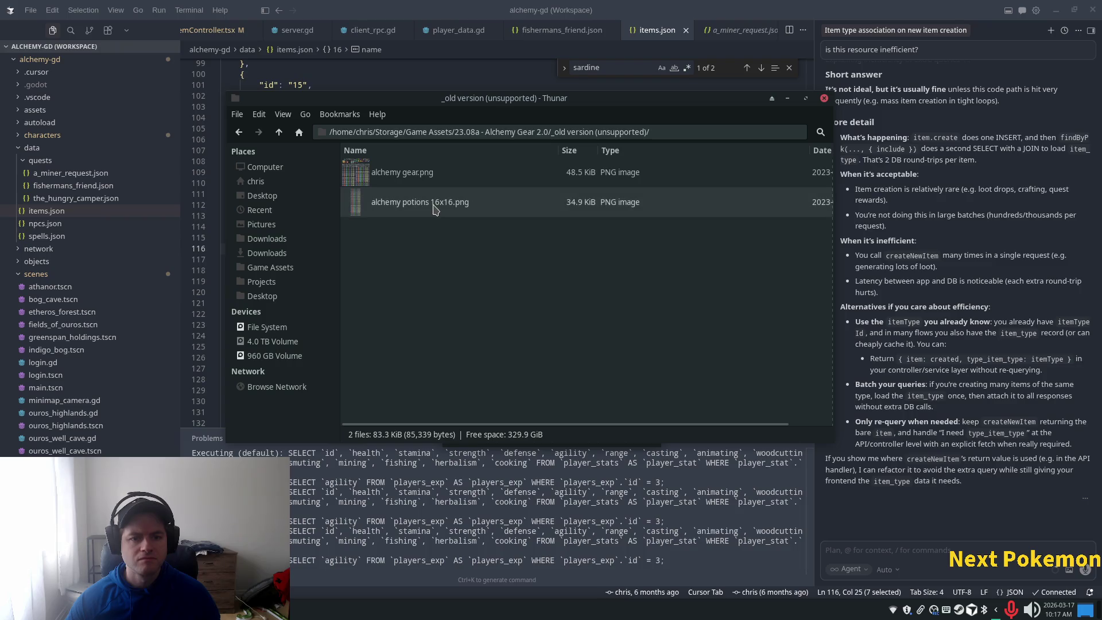
click(239, 132)
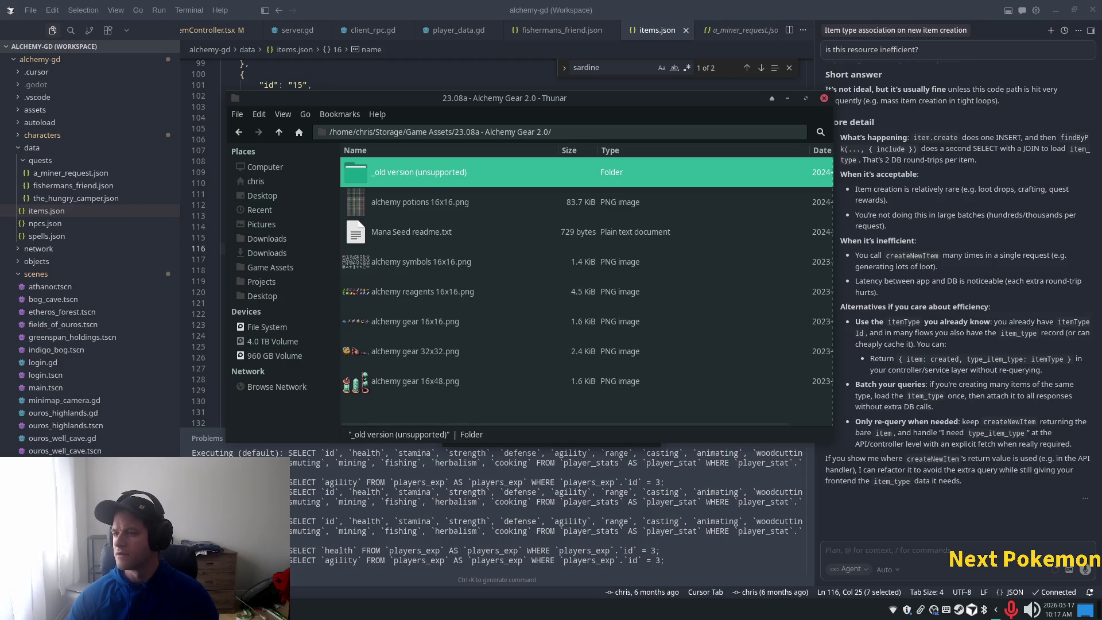
click(136, 36)
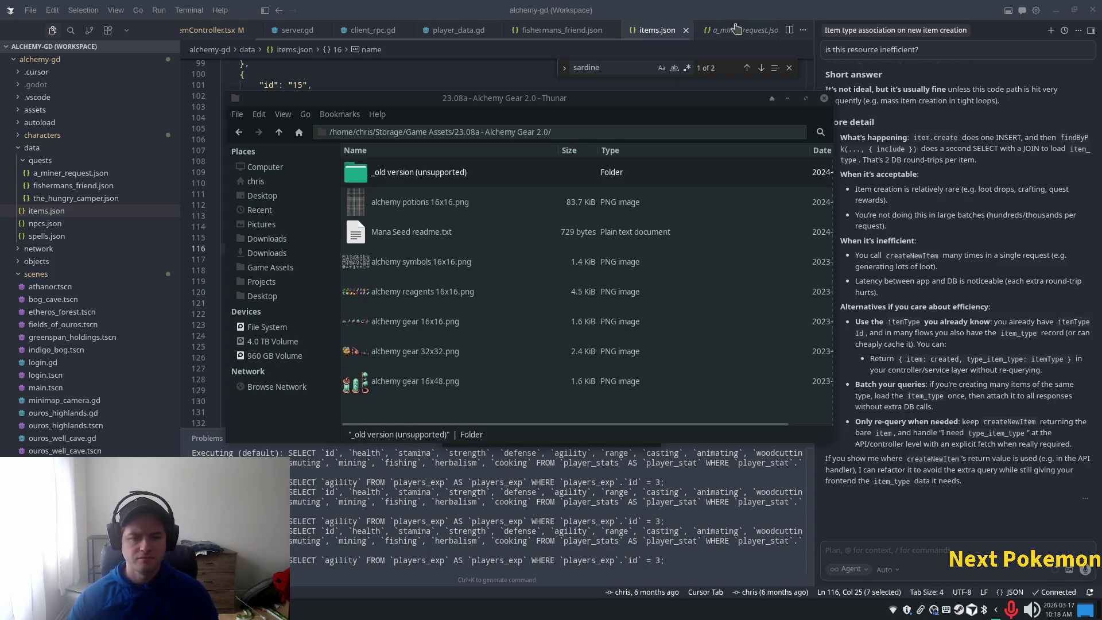
Bring the items.json code editor back in front of the file manager.
click(725, 5)
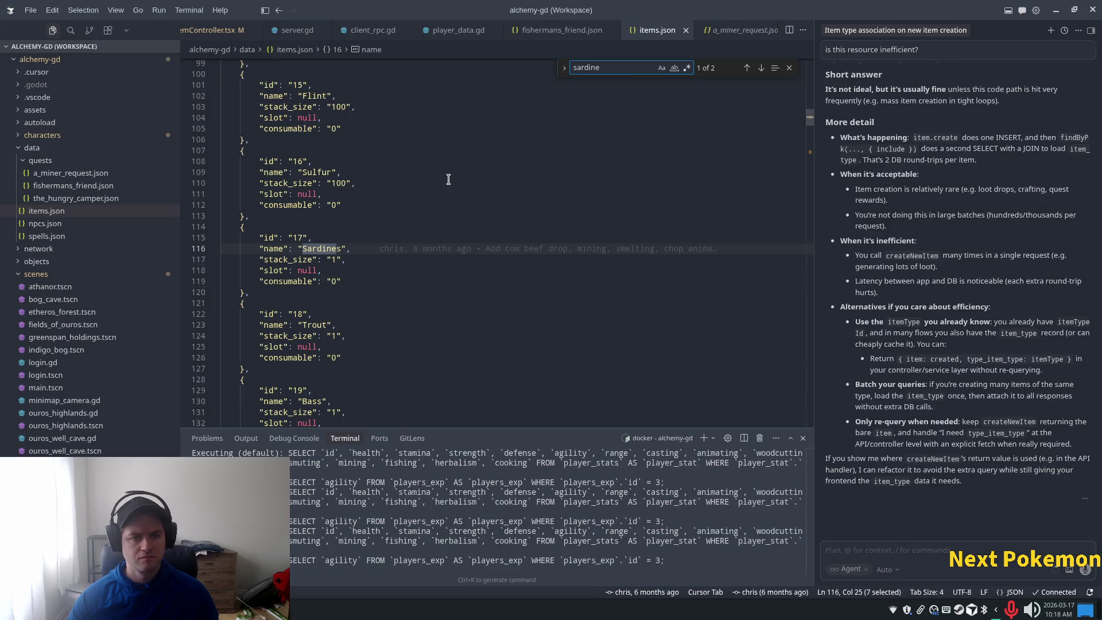
Back in Godot, pick a five-tile roof column and paint it left of the roof.
key(alt+Tab)
scroll(476, 362, up, 4)
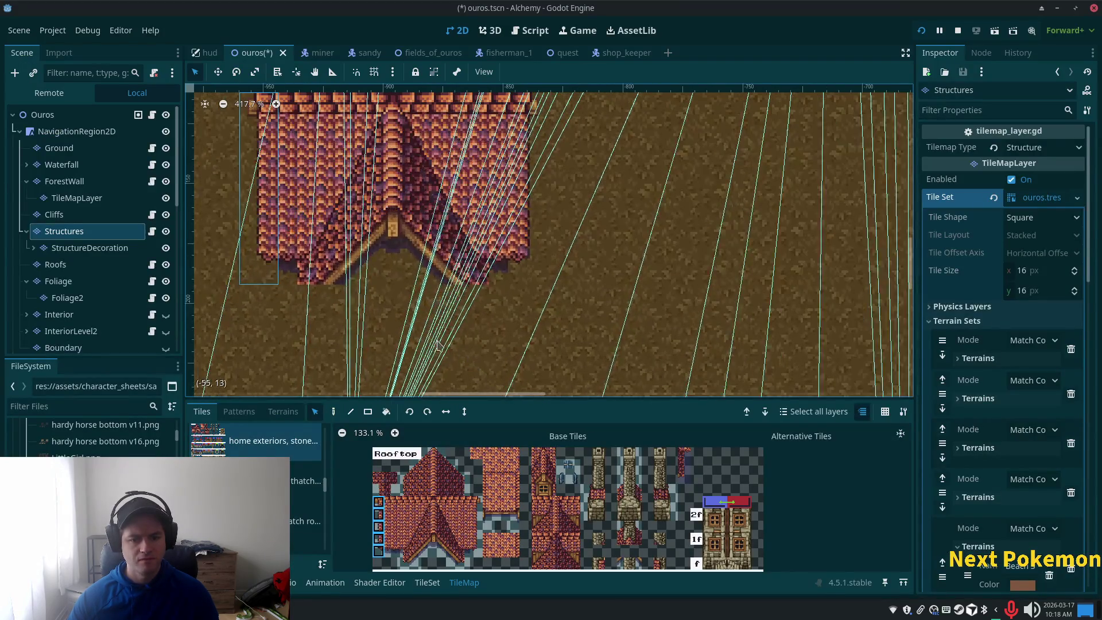
scroll(438, 344, down, 4)
scroll(505, 347, left, 5)
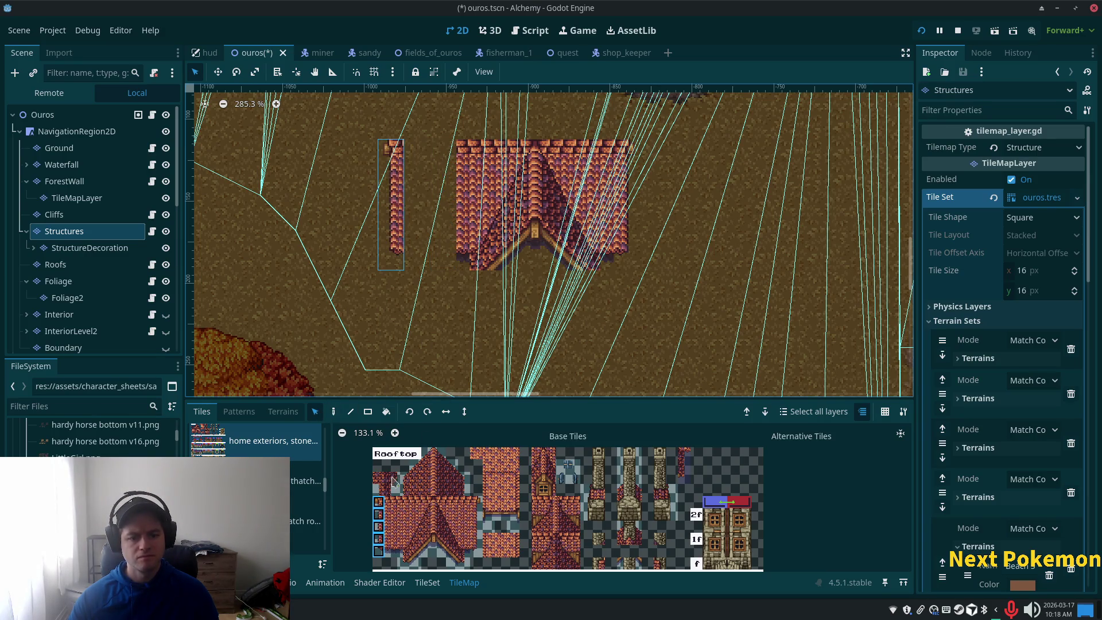
drag(388, 509, 398, 553)
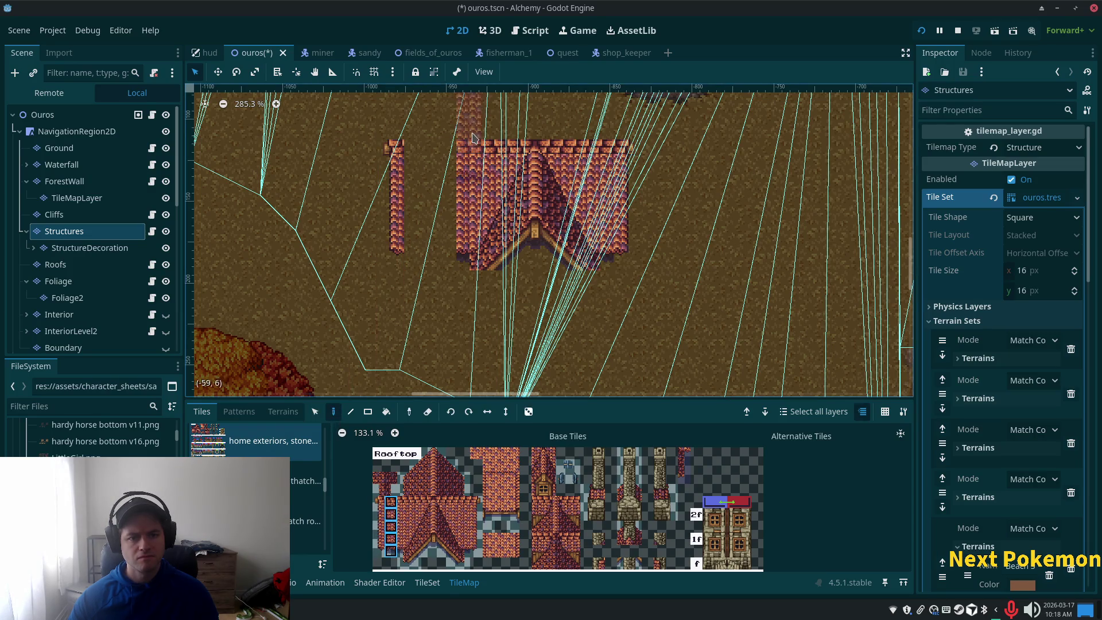
click(443, 198)
click(603, 327)
Pick two bottom roof-edge tiles from the home exteriors atlas.
scroll(610, 321, up, 3)
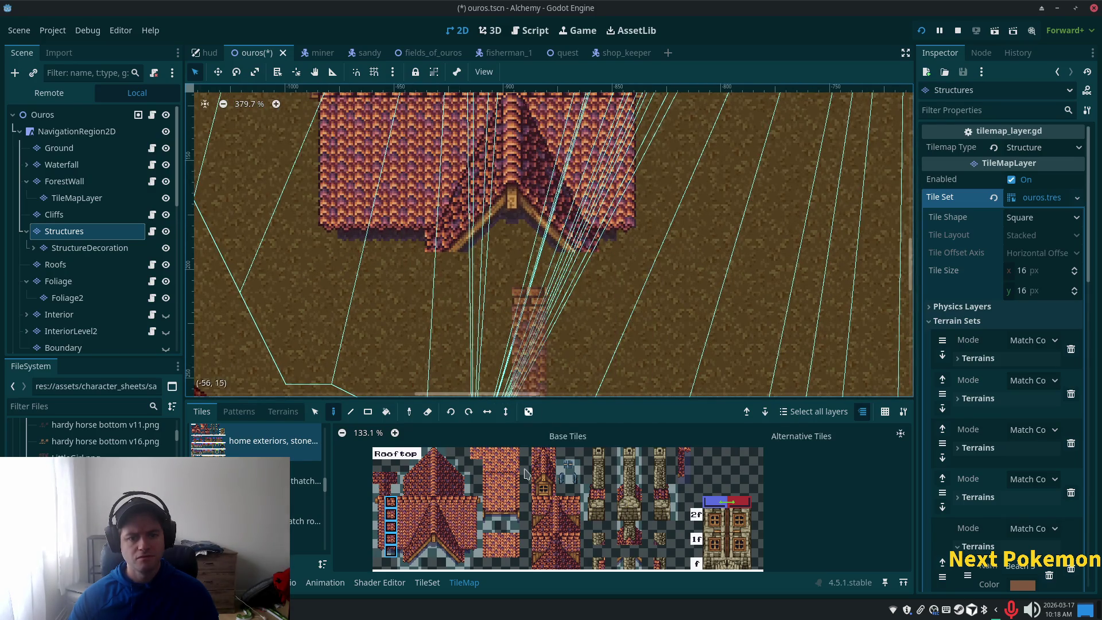
scroll(416, 560, down, 2)
drag(426, 548, 431, 552)
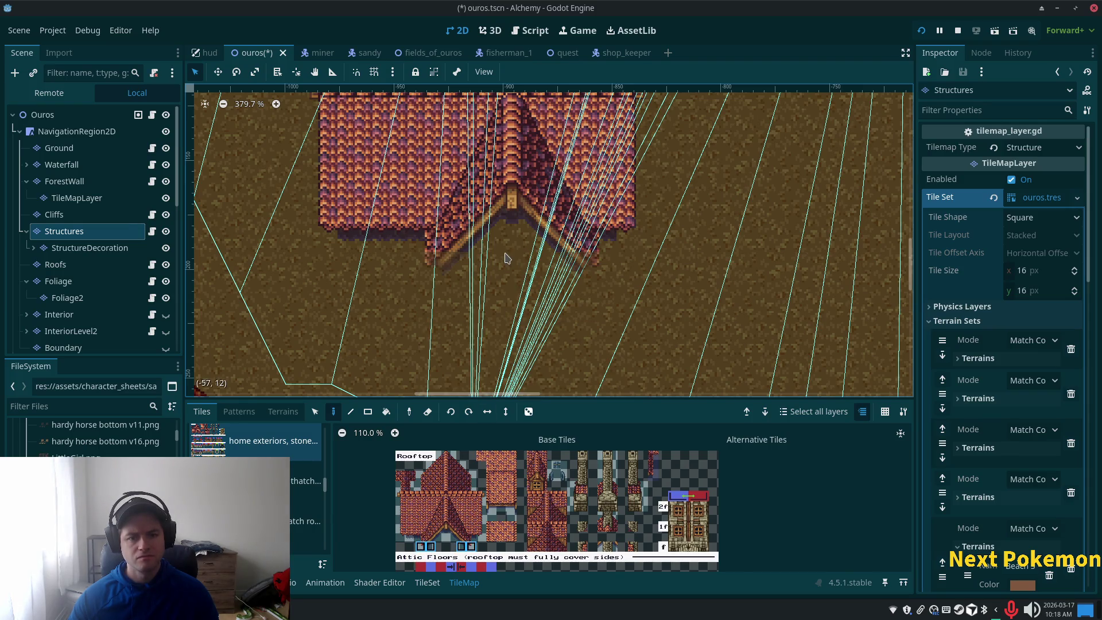
scroll(457, 293, up, 2)
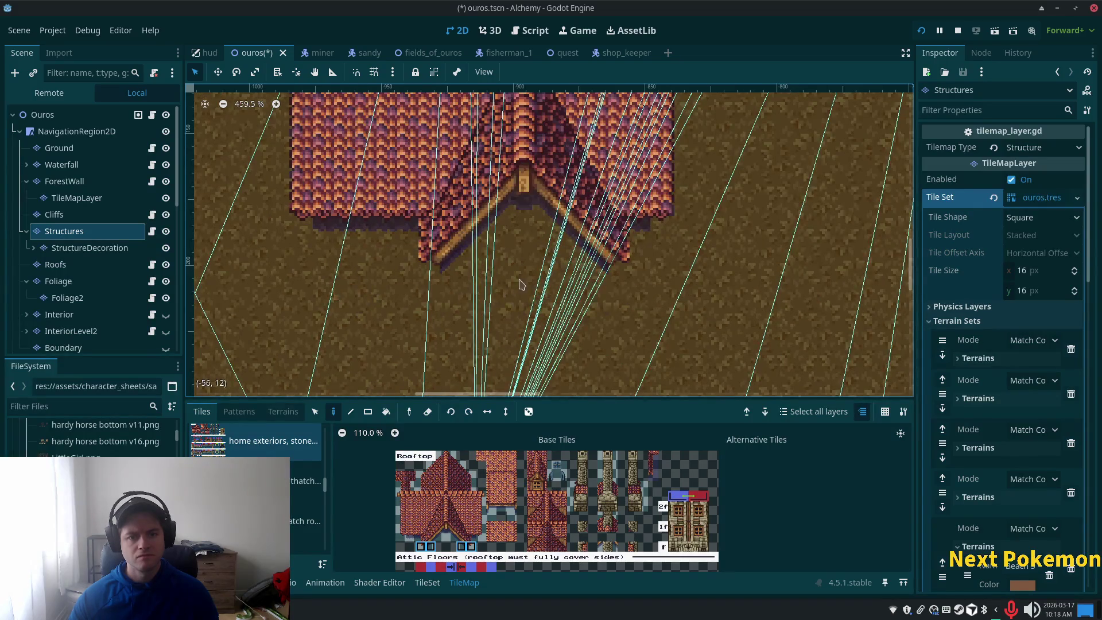
scroll(495, 315, down, 5)
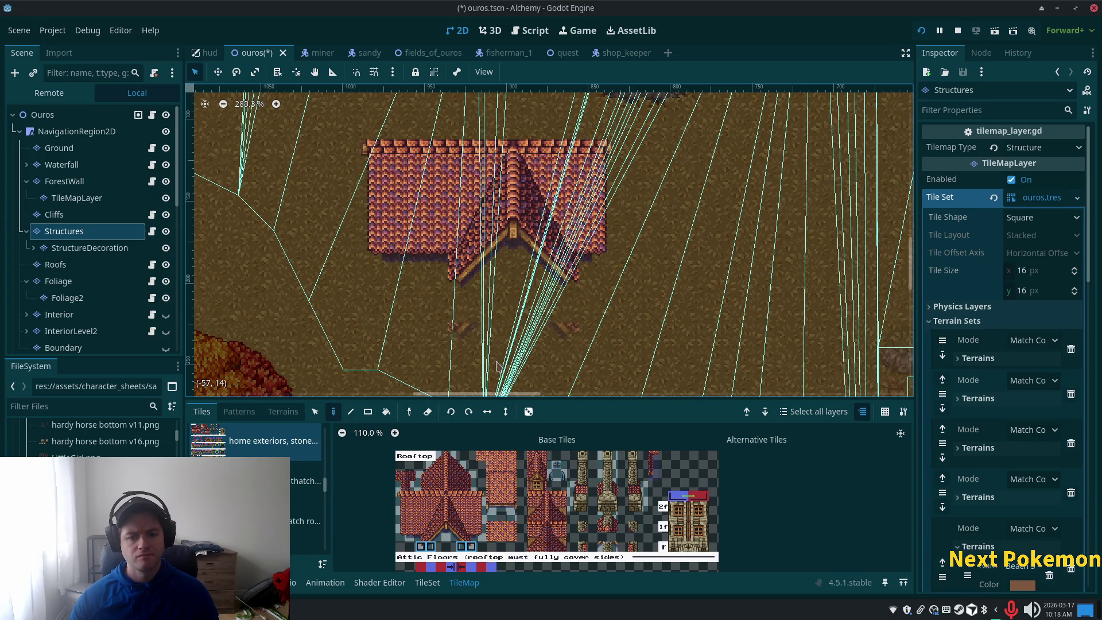
scroll(498, 387, down, 1)
scroll(545, 448, down, 3)
Pick the stair tiles from the TileSet atlas.
scroll(544, 448, down, 2)
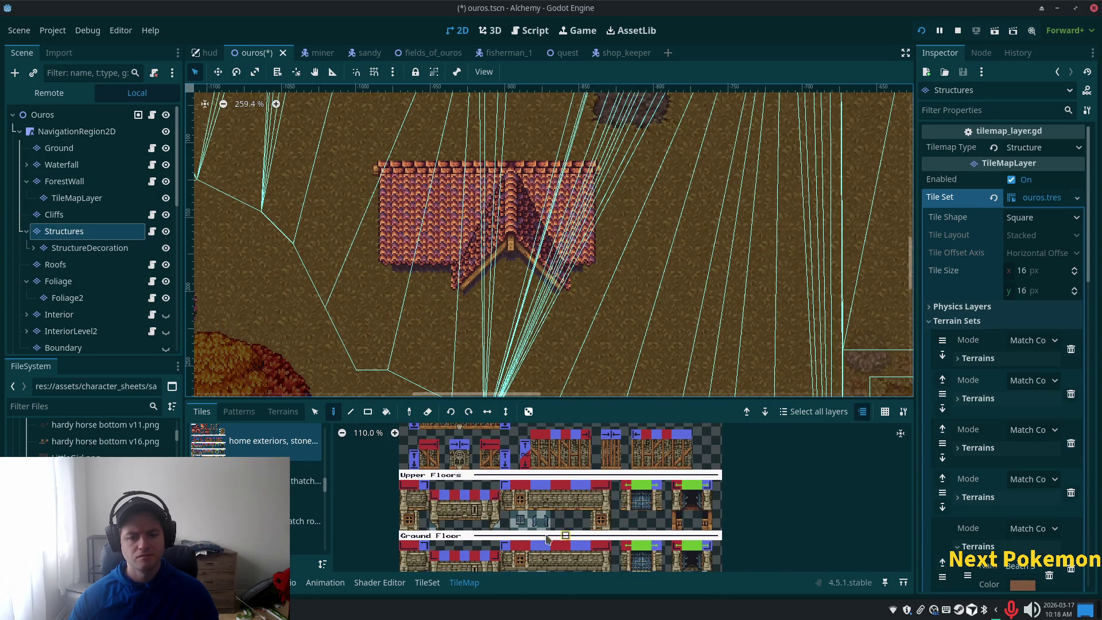
scroll(524, 508, down, 3)
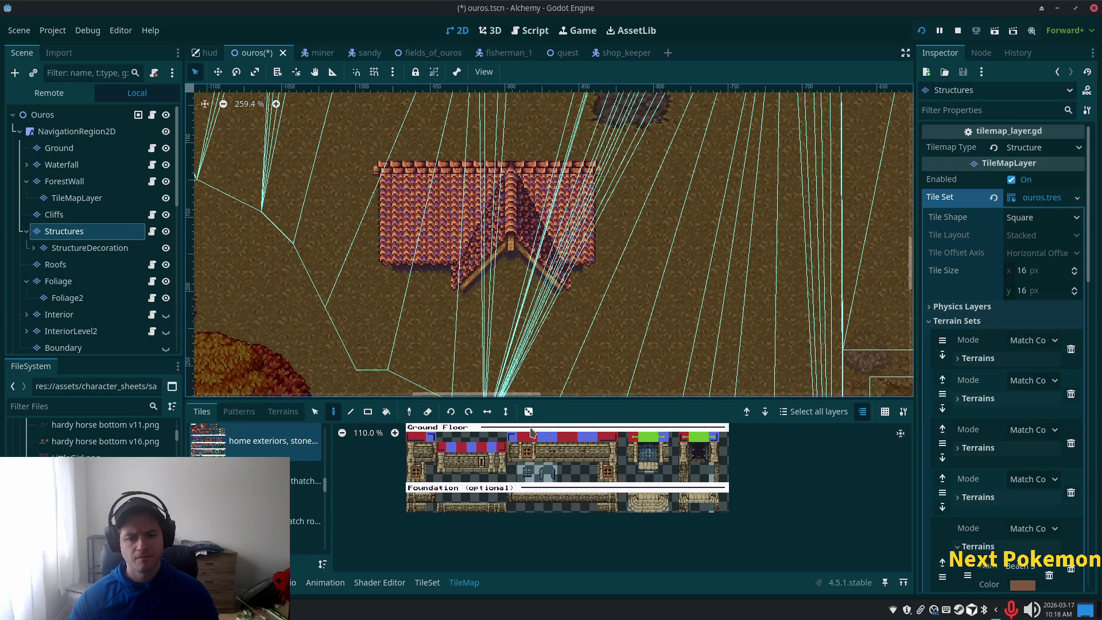
scroll(505, 478, up, 3)
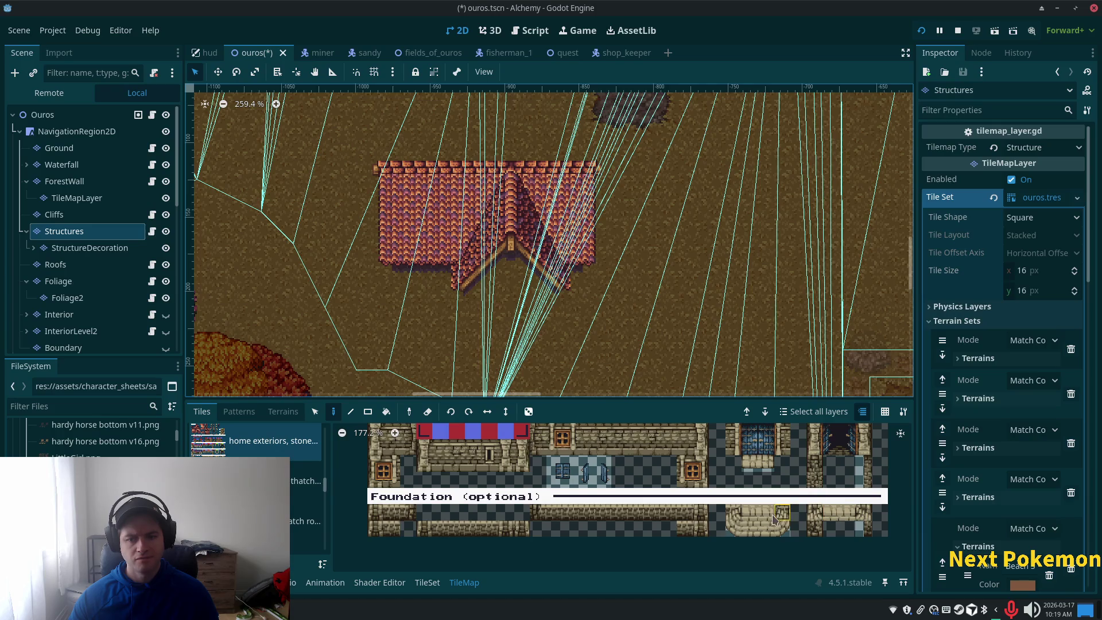
click(770, 530)
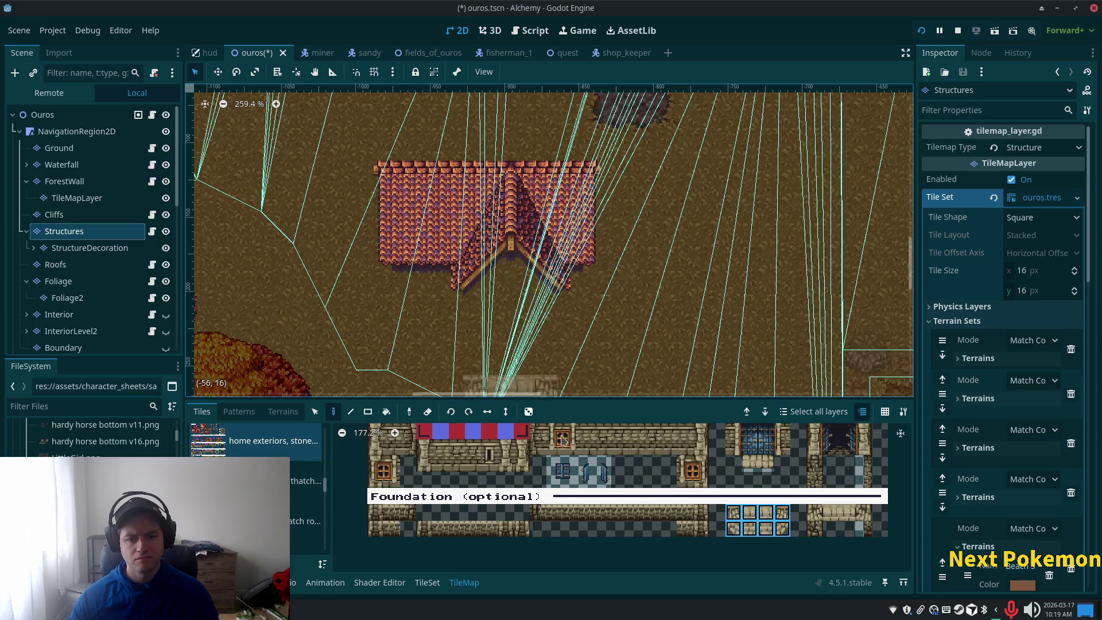
Copy the existing house tiles and paste its roof onto the Roofs layer.
scroll(625, 511, up, 1)
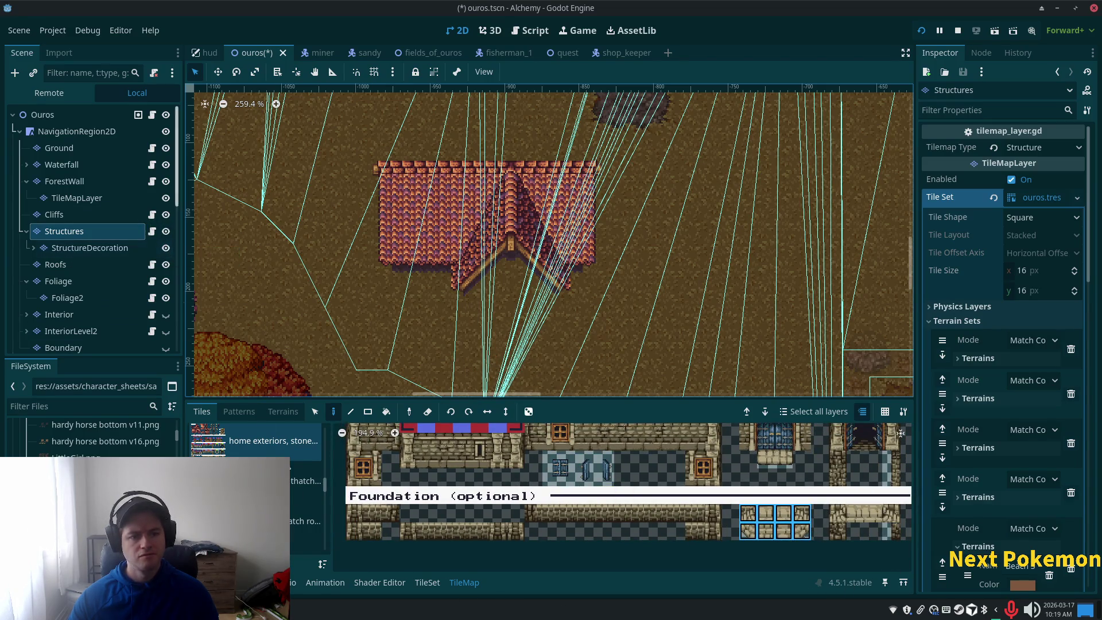
click(315, 412)
mouse_move(356, 165)
mouse_down()
mouse_move(646, 304)
mouse_move(646, 321)
mouse_up()
key(ctrl+c)
key(ctrl+v)
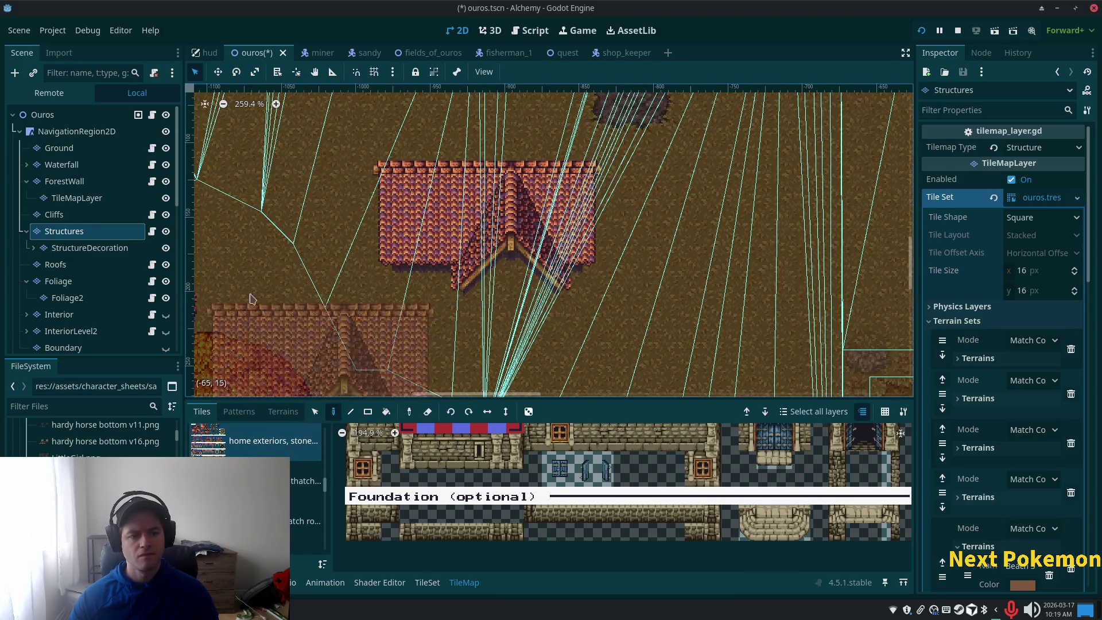
click(56, 264)
click(497, 239)
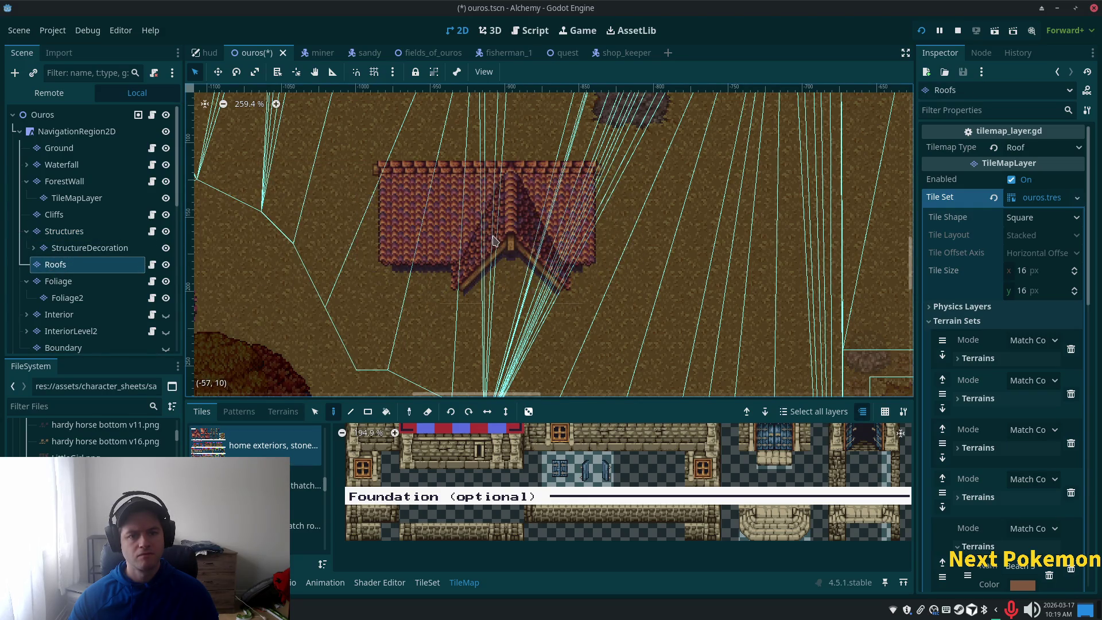
click(497, 240)
On Structures, cover the old house area with a 15x6 filled rectangle, then pick six wall tiles.
click(86, 231)
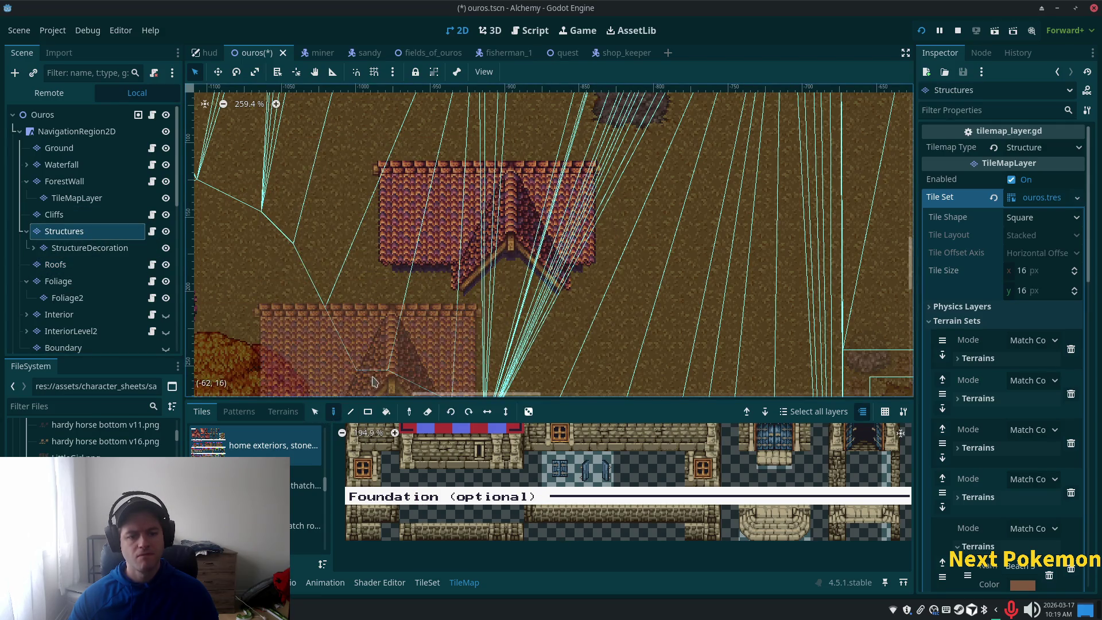
click(550, 513)
mouse_move(385, 173)
mouse_down()
mouse_move(594, 178)
mouse_move(569, 236)
mouse_up()
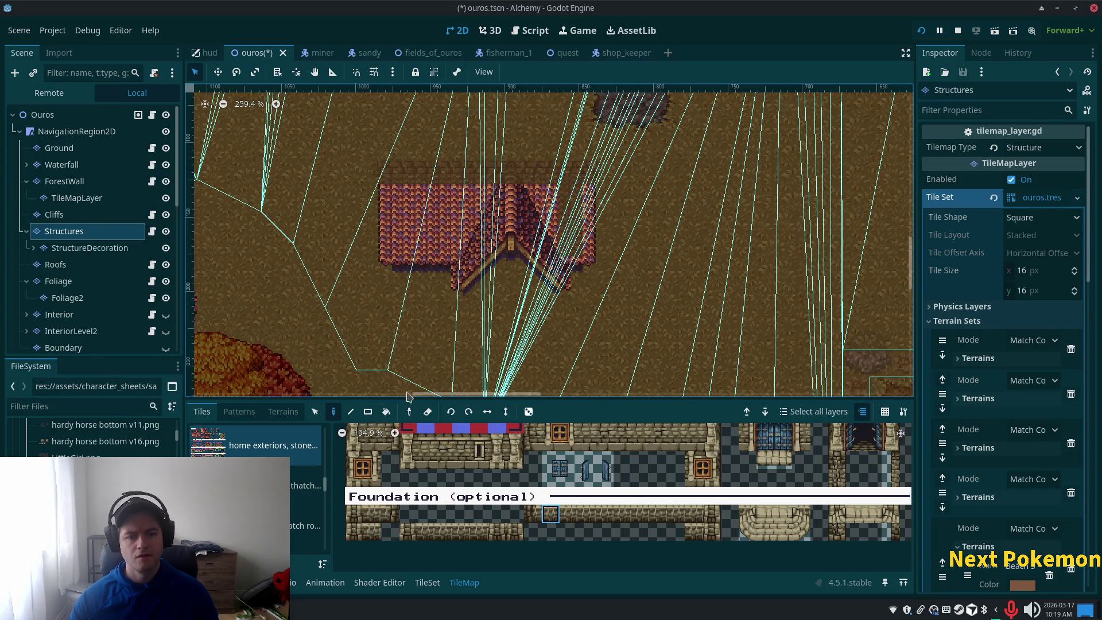
click(368, 411)
drag(617, 172, 280, 303)
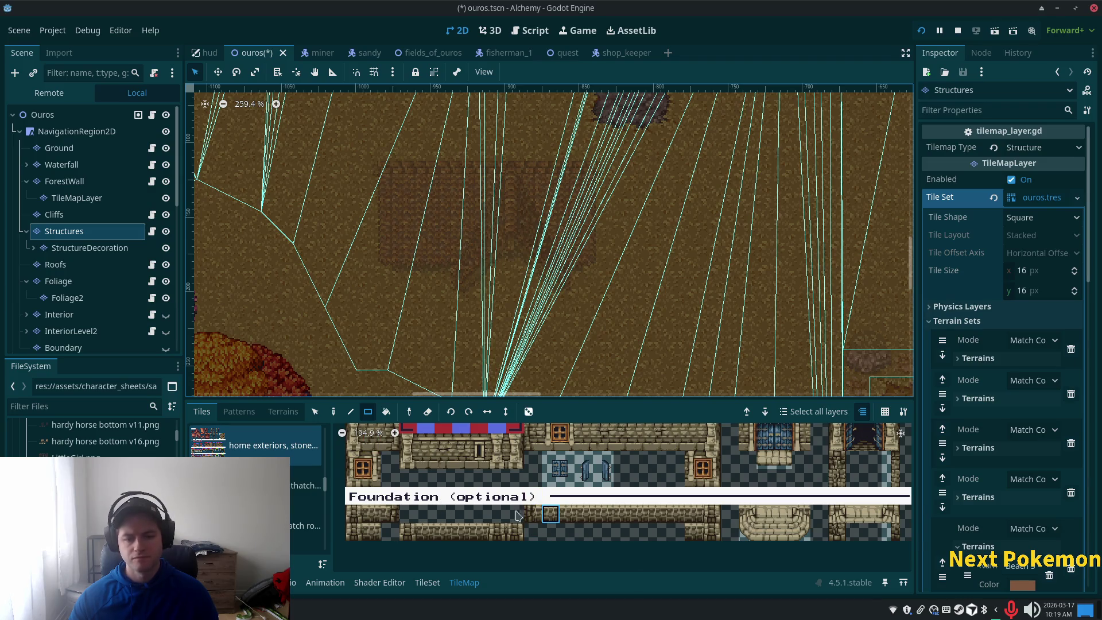
scroll(510, 296, down, 5)
scroll(549, 241, up, 2)
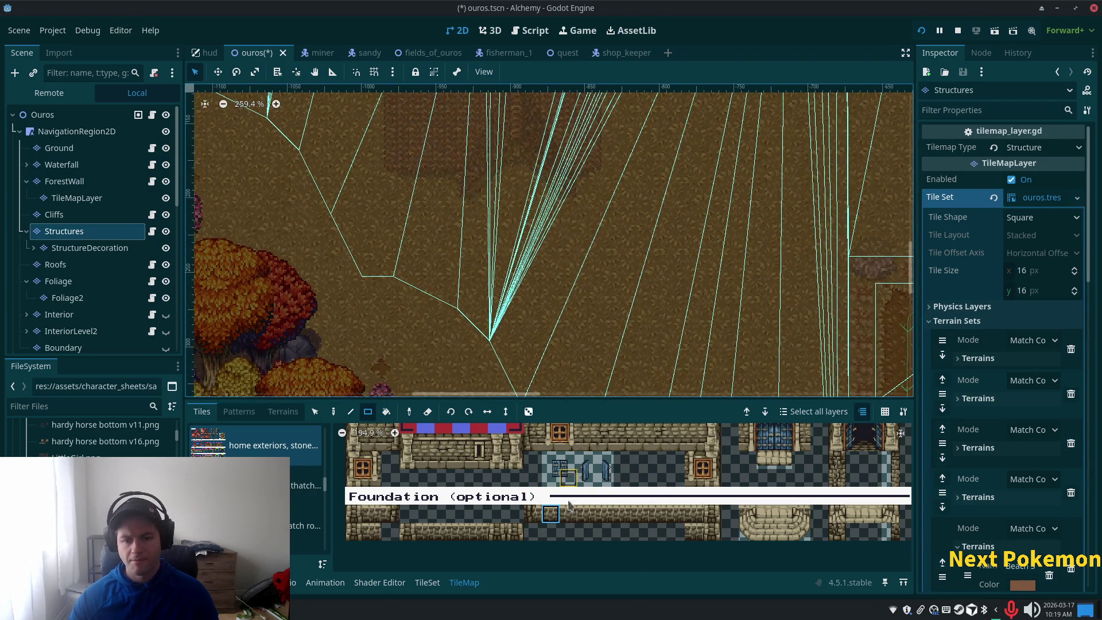
drag(694, 517, 603, 519)
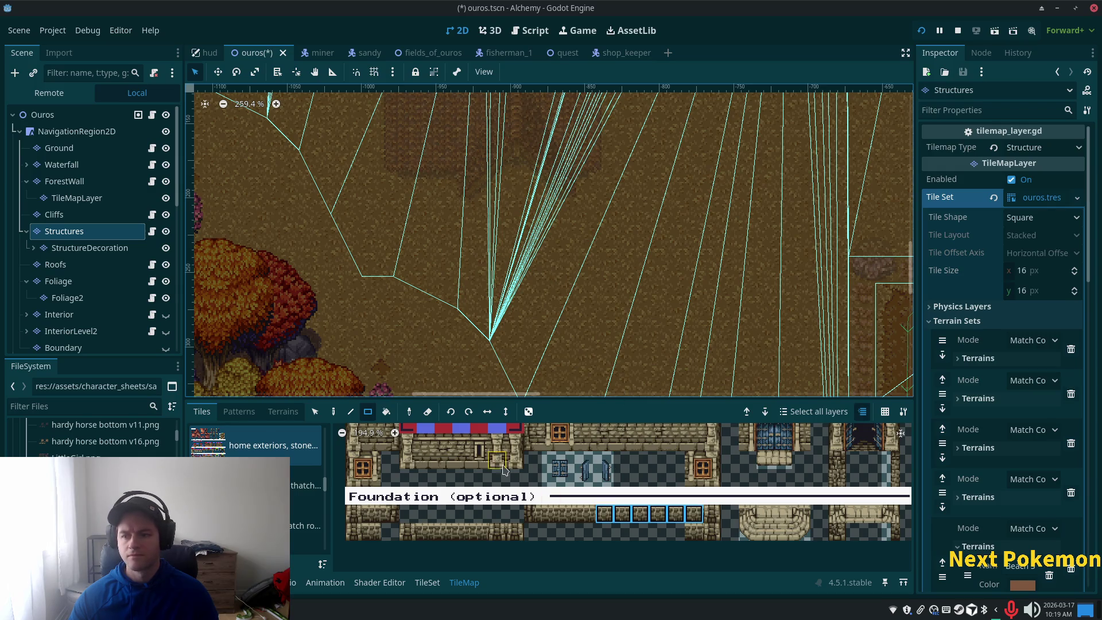
Stamp a six-tile stone wall, extend it left with four tiles, and add two light stones.
click(332, 413)
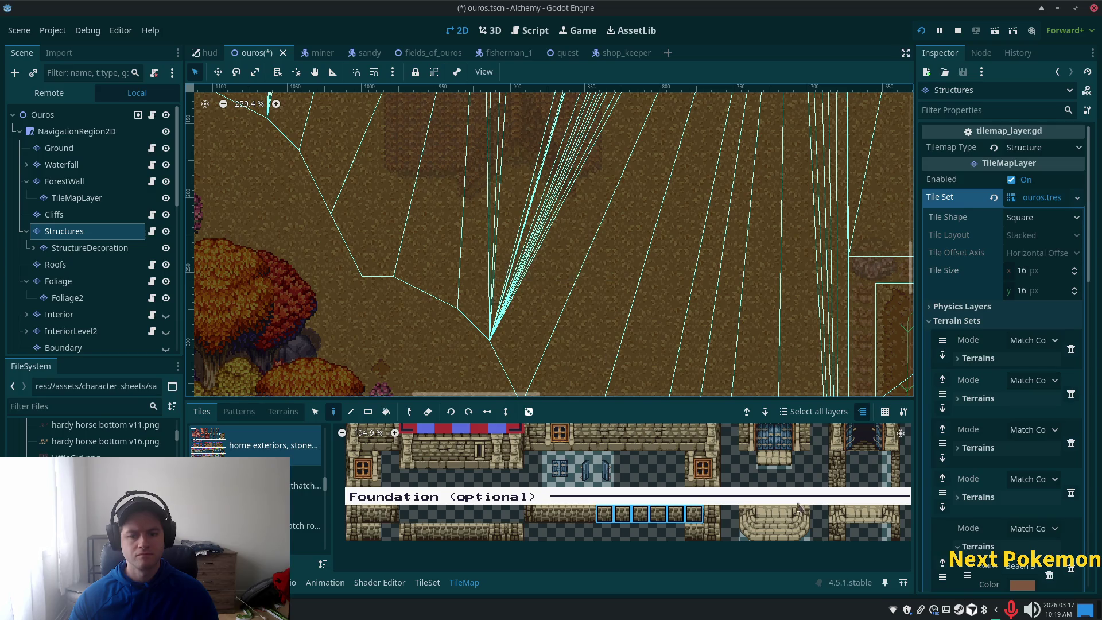
drag(714, 517, 621, 516)
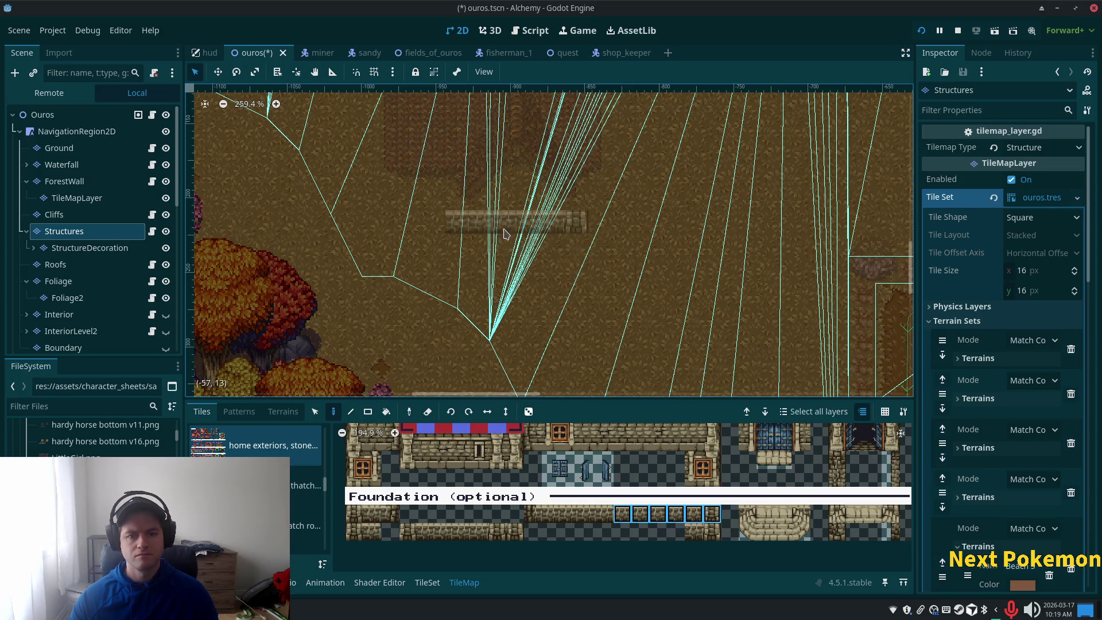
click(530, 282)
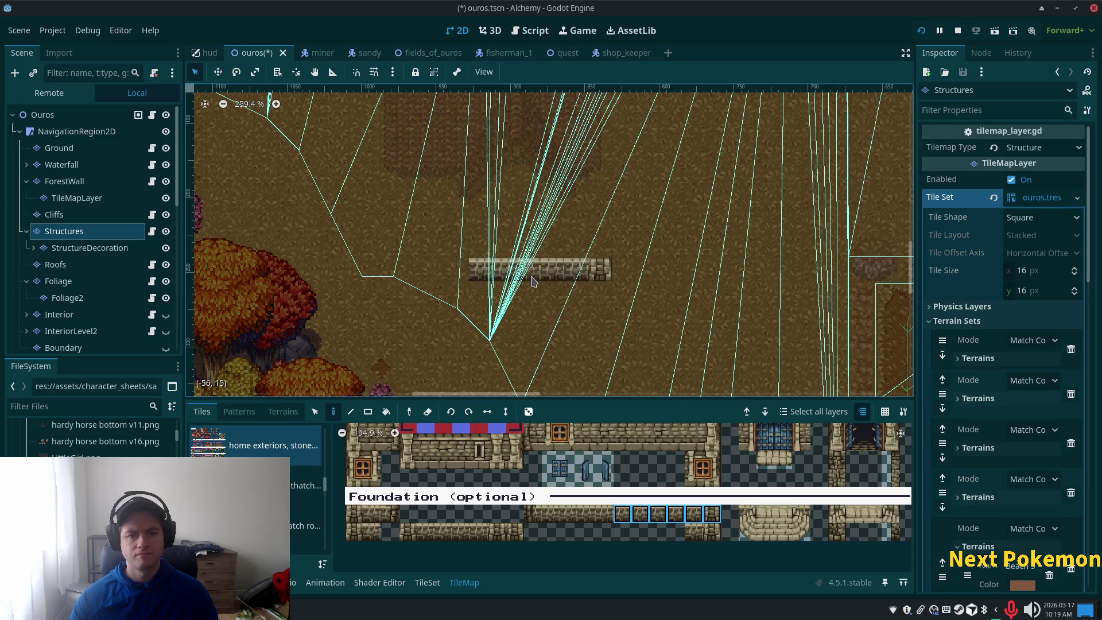
drag(532, 516, 587, 515)
click(447, 281)
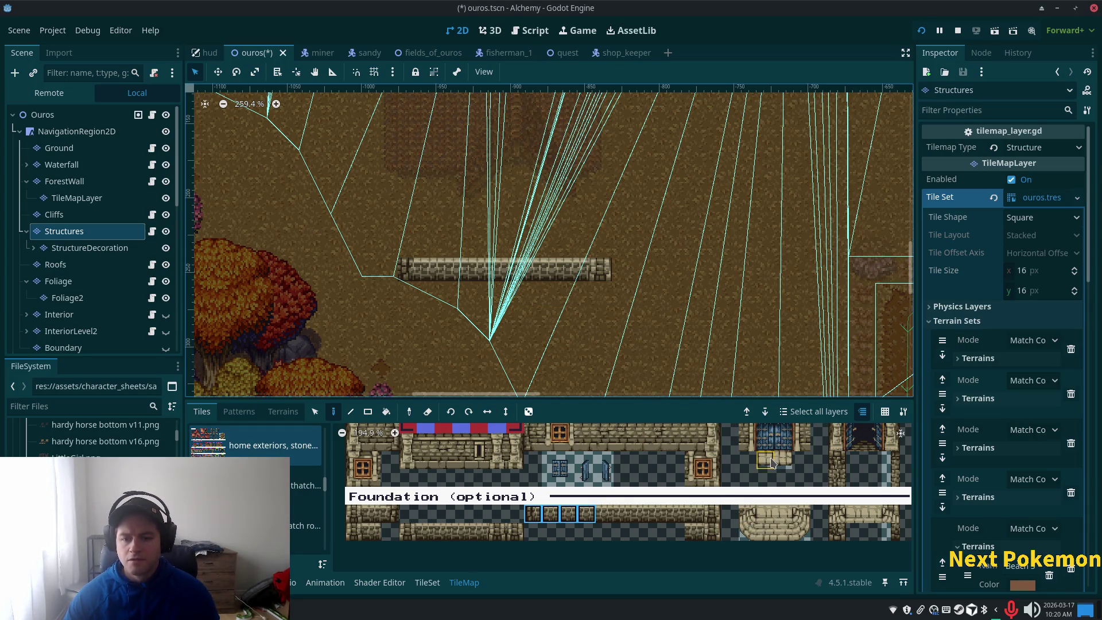
drag(767, 462, 784, 462)
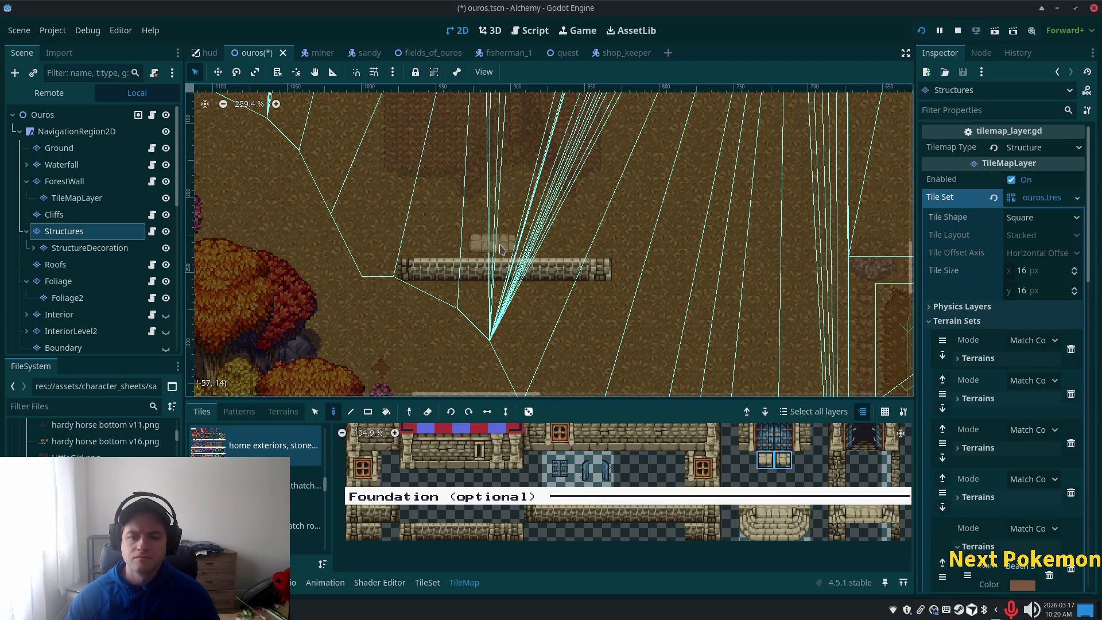
click(515, 270)
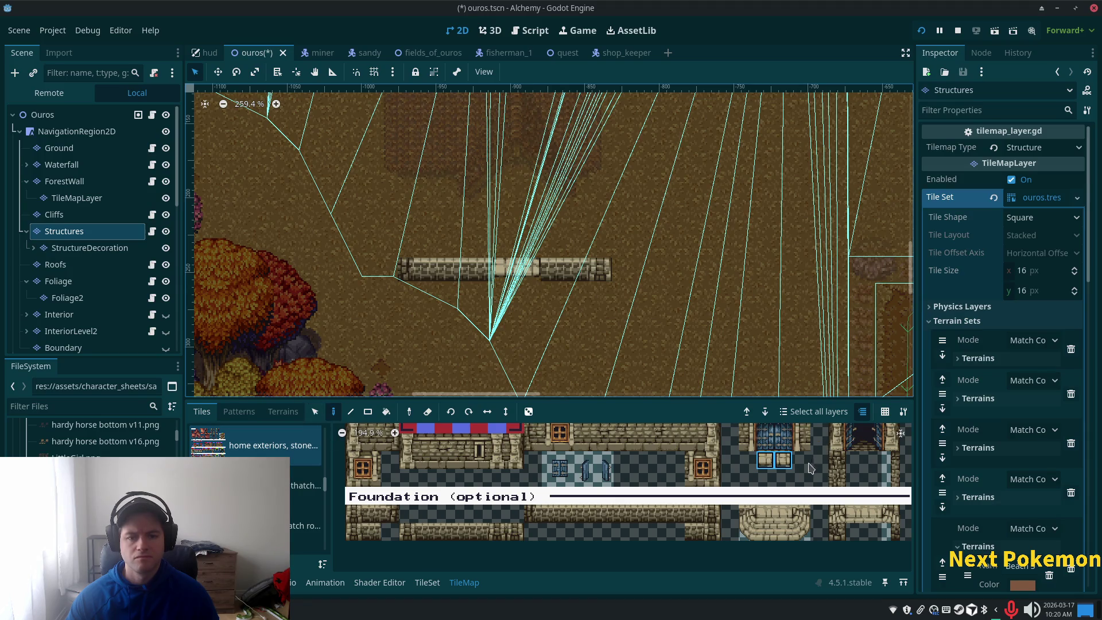
scroll(812, 465, up, 2)
drag(844, 439, 863, 463)
Paint a dark doorway above the wall and move the wall's left part up one tile.
click(506, 224)
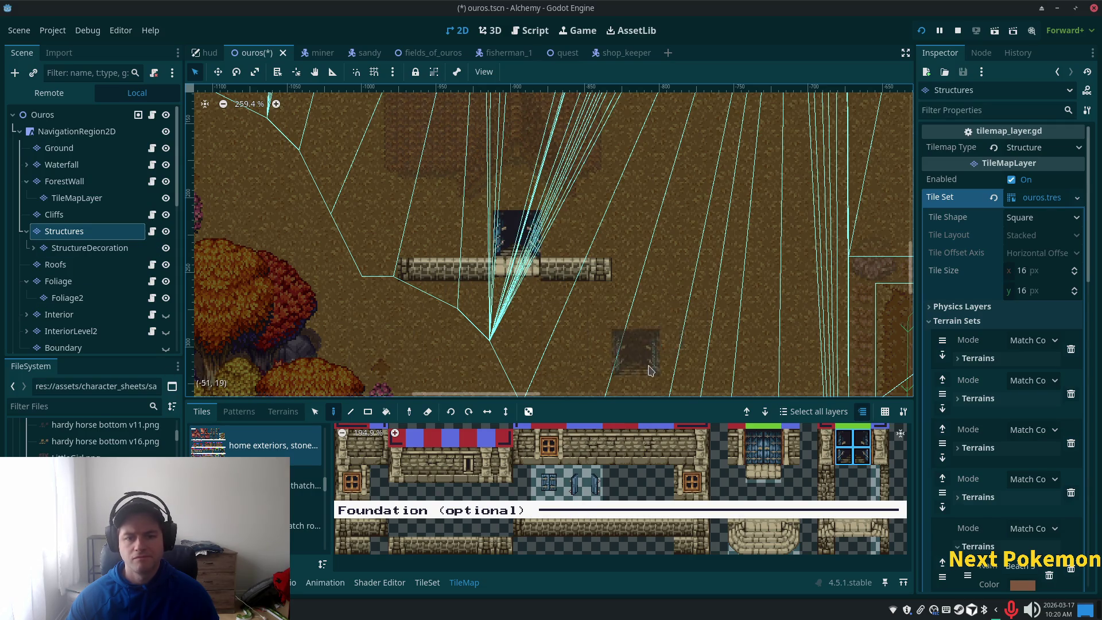
click(315, 411)
drag(487, 269, 419, 275)
mouse_move(546, 279)
mouse_down()
mouse_move(600, 281)
mouse_move(591, 257)
mouse_up()
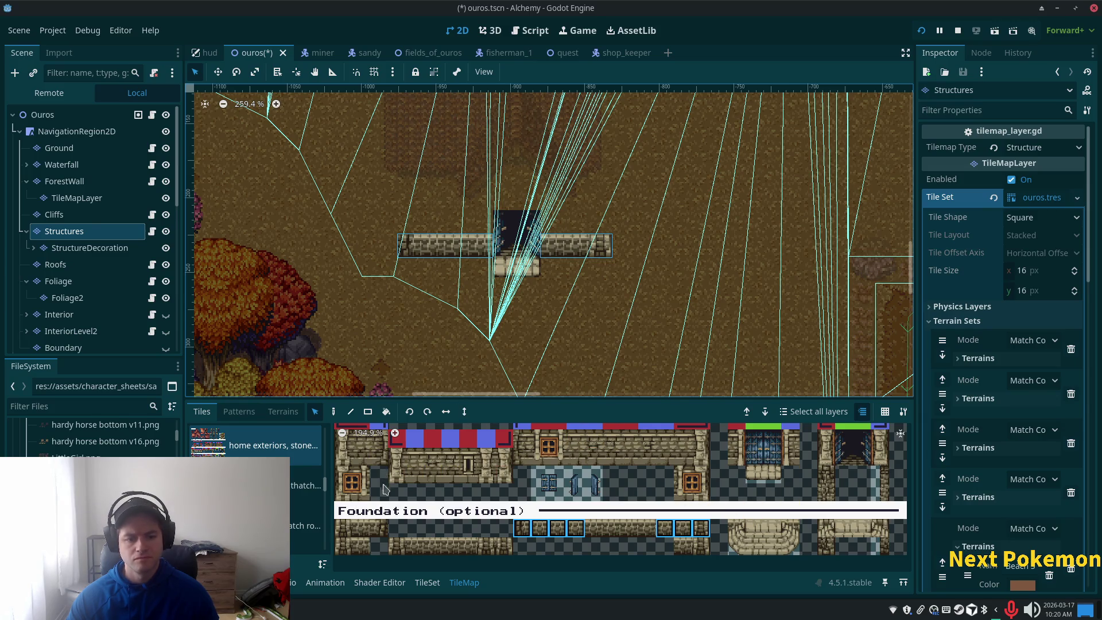
Stack a 2x2 stone wall block on the wall's left end.
click(343, 452)
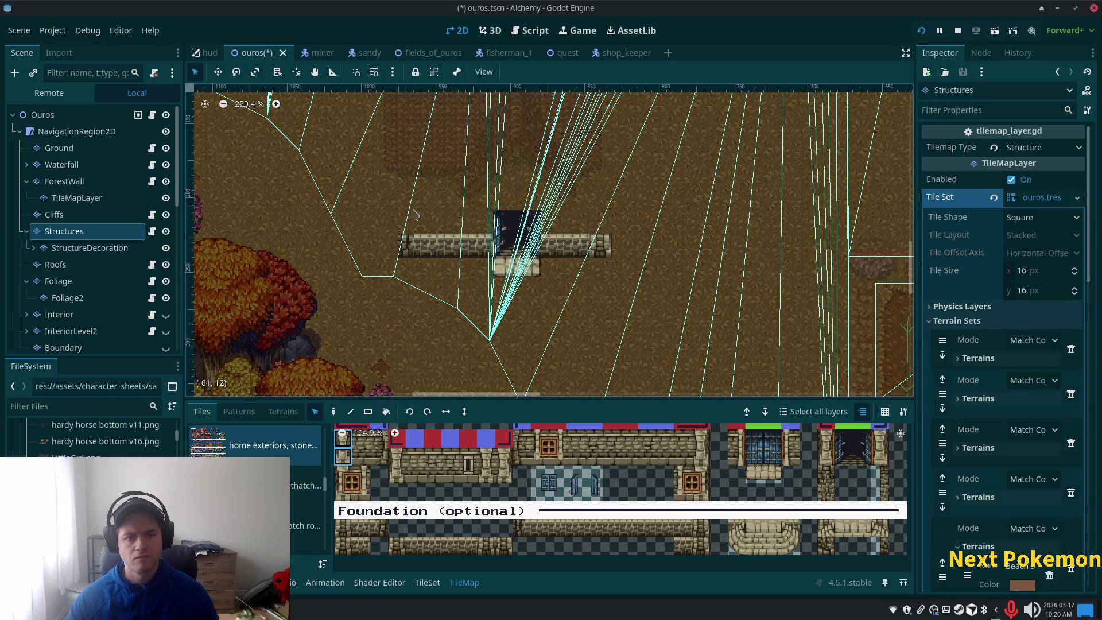
scroll(360, 457, up, 2)
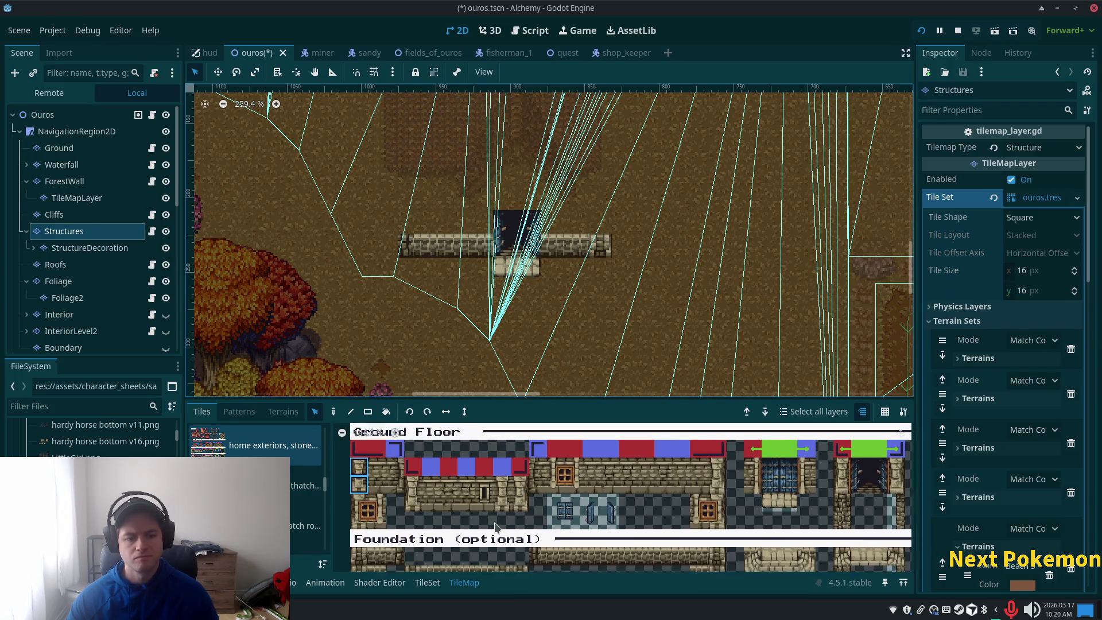
drag(358, 474, 382, 495)
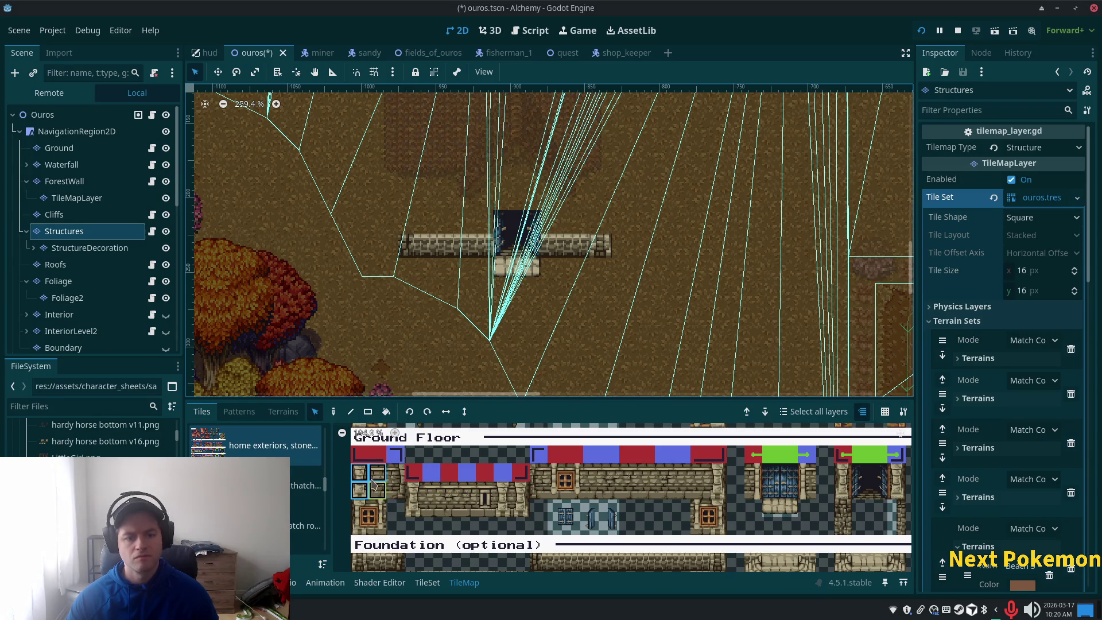
click(333, 413)
click(432, 201)
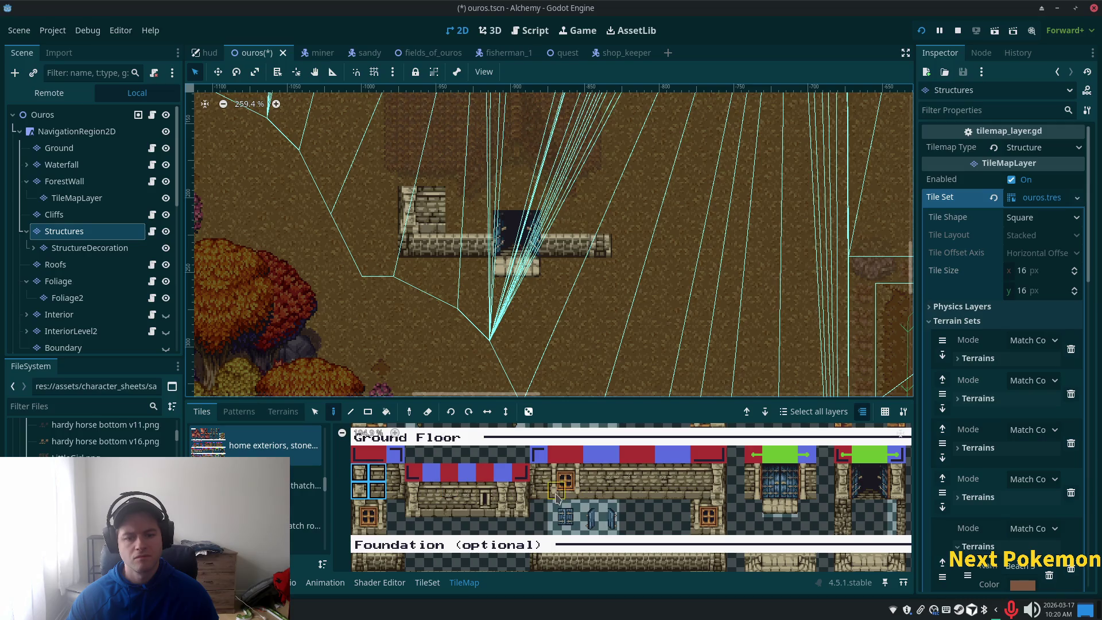
Stamp the 2x2 window tiles onto the left stone wall.
scroll(435, 491, up, 3)
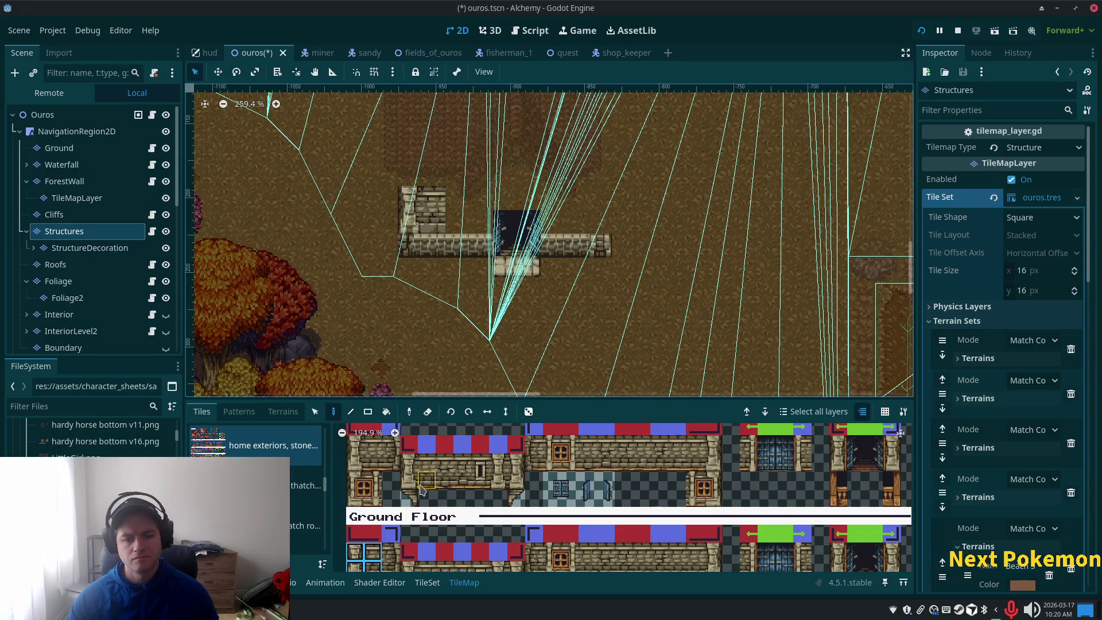
scroll(408, 510, up, 3)
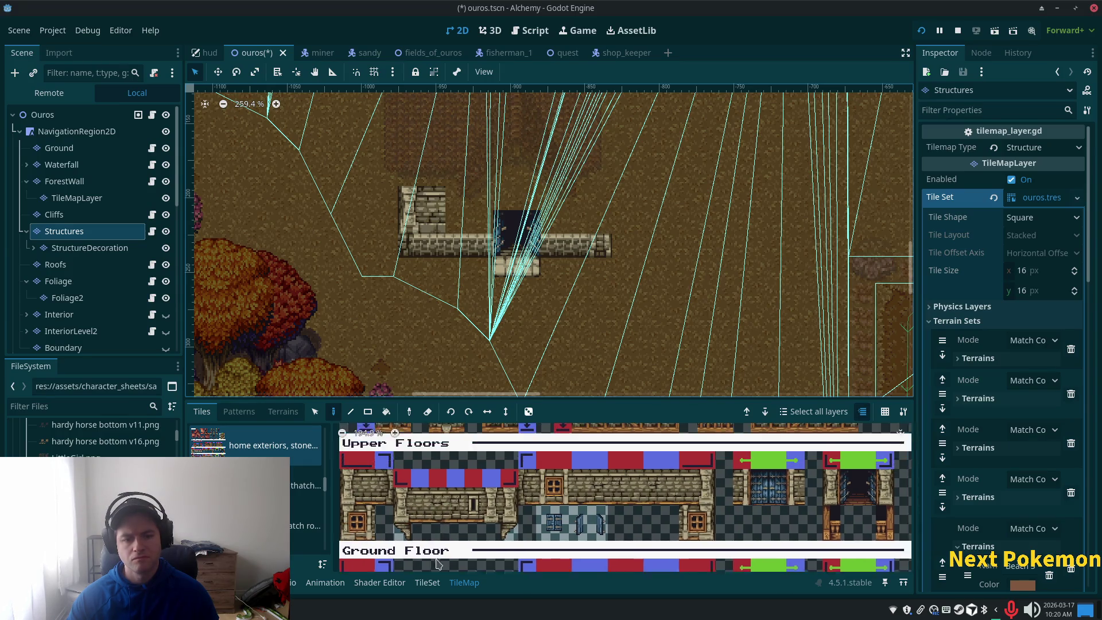
scroll(457, 549, down, 6)
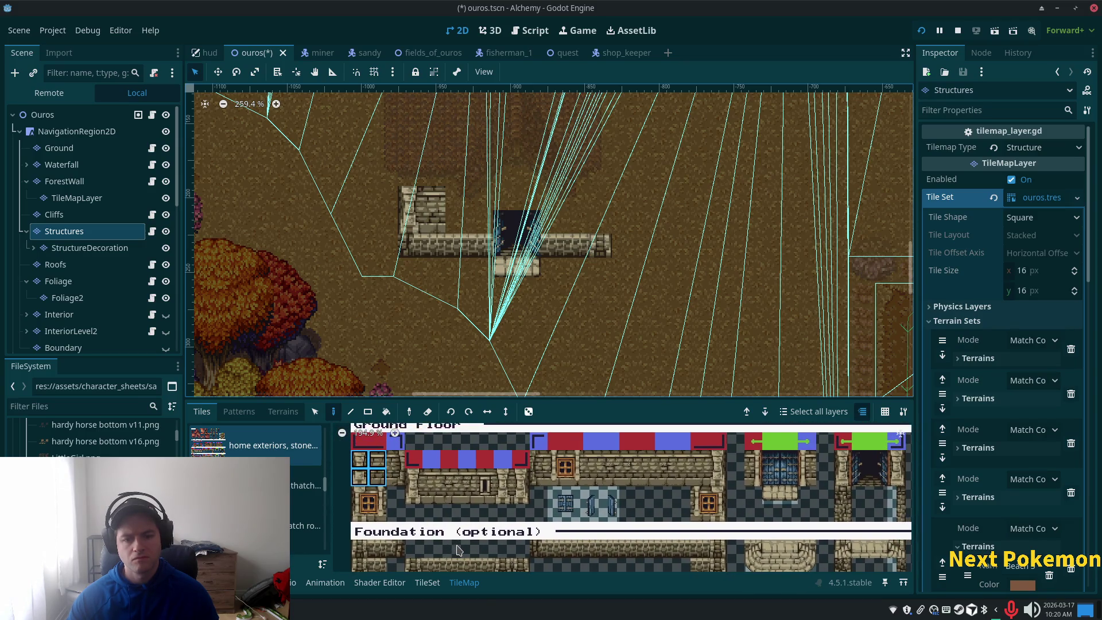
scroll(458, 550, up, 2)
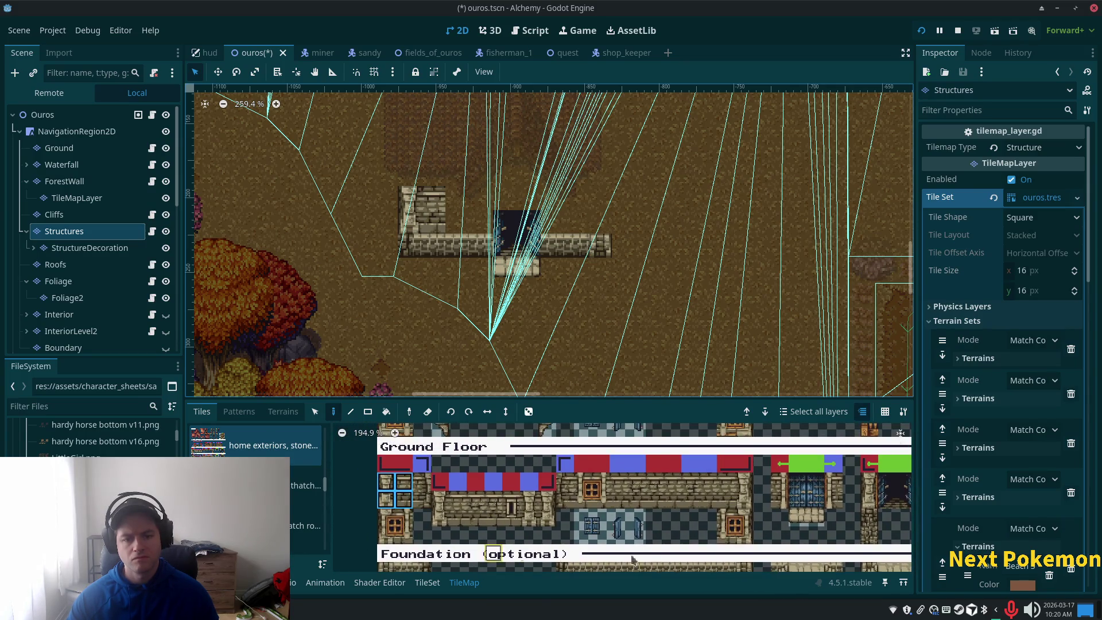
drag(589, 482, 601, 500)
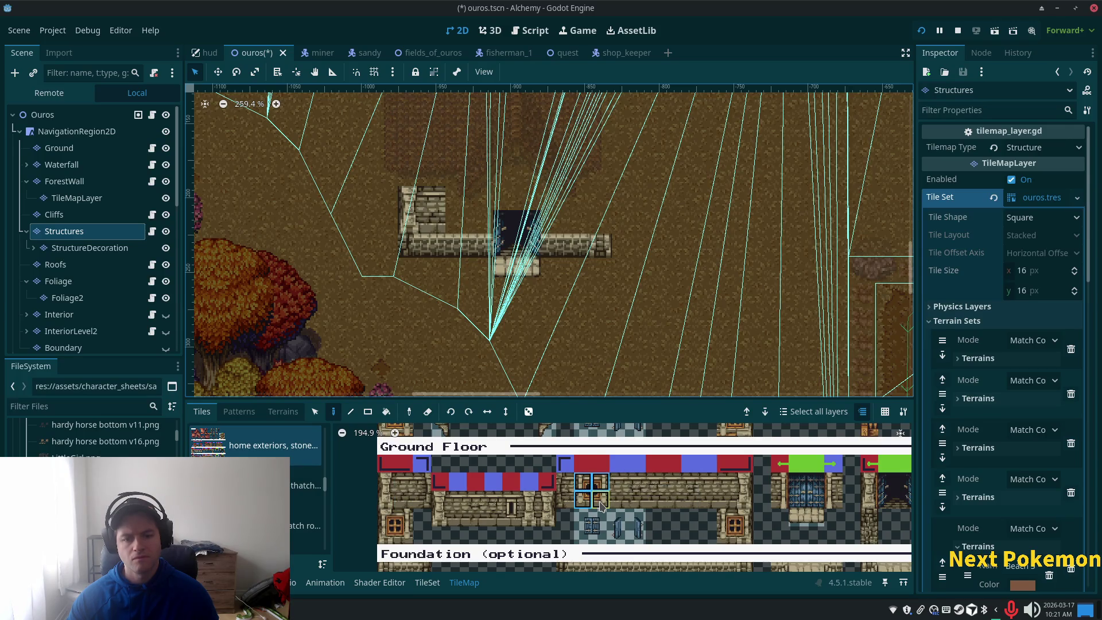
click(471, 213)
click(447, 213)
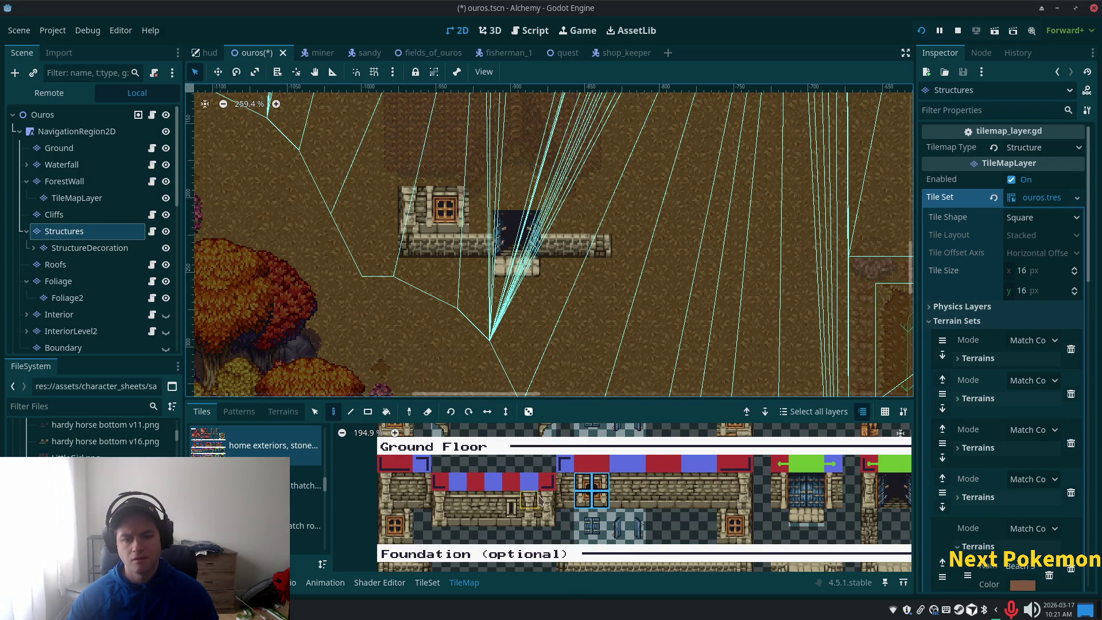
Paint a two-tile wall column at the building's right end and a single wall tile.
scroll(566, 505, down, 3)
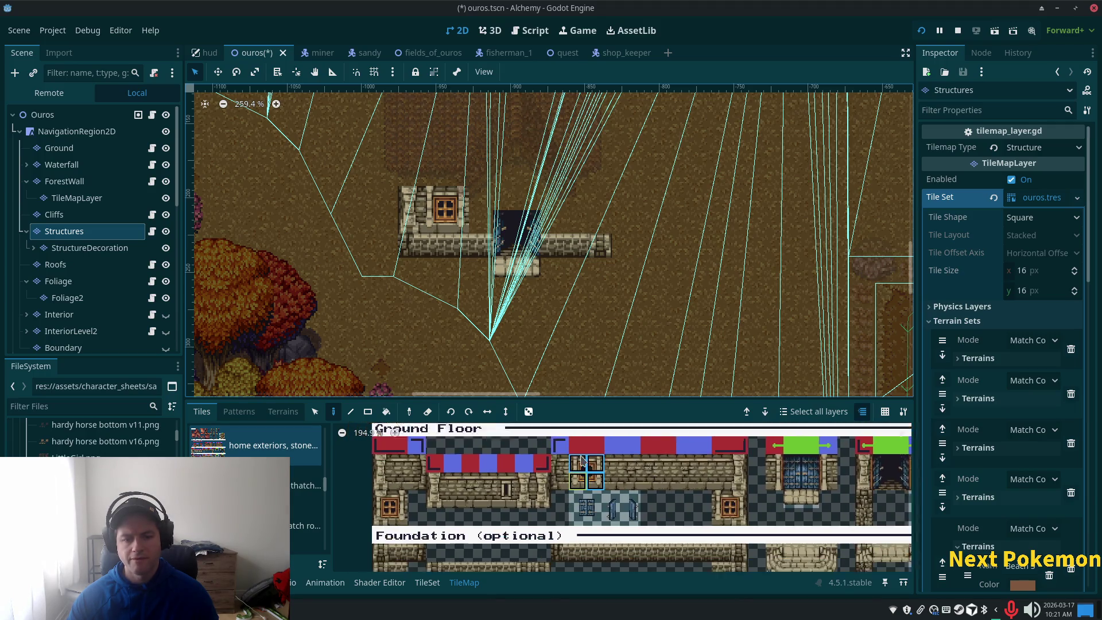
scroll(583, 465, up, 1)
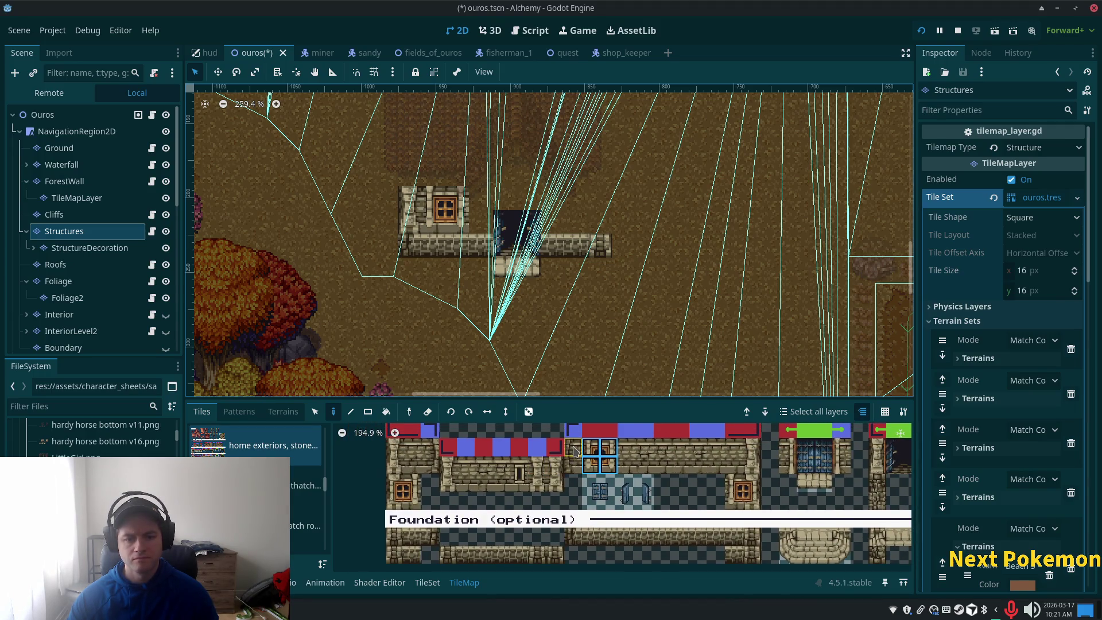
drag(430, 447, 430, 464)
click(482, 210)
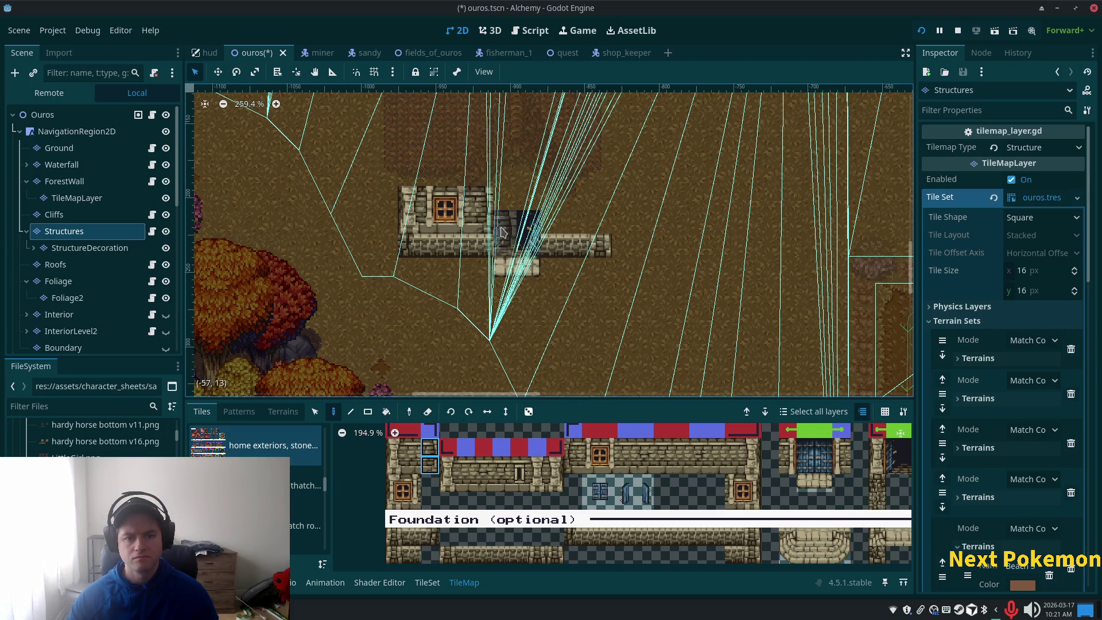
click(449, 465)
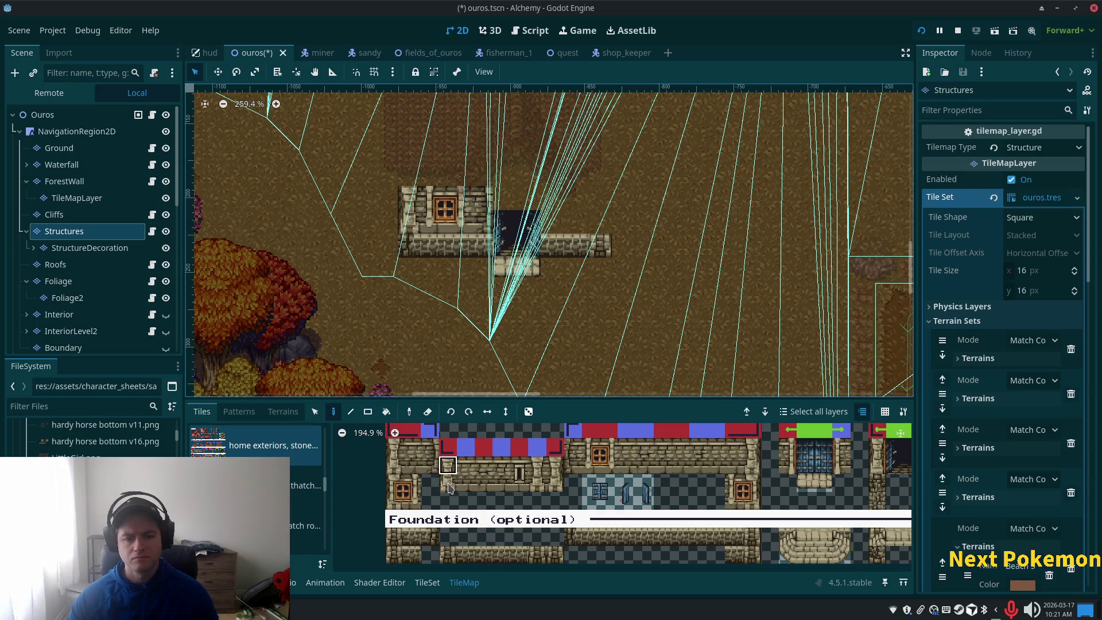
click(477, 248)
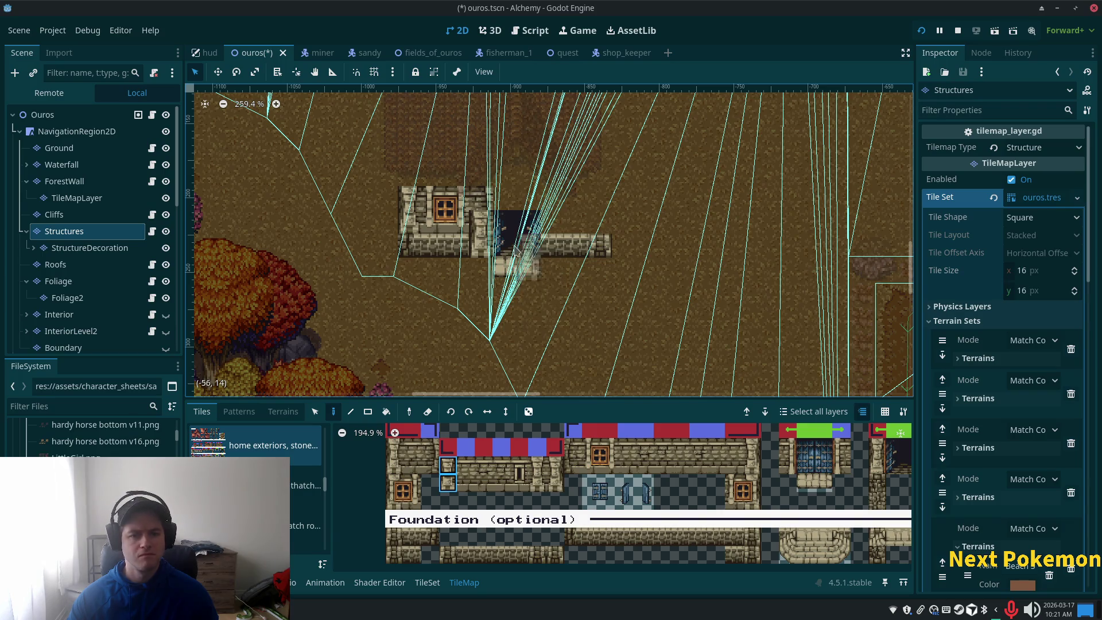
Add a pillar tile at the right edge and raise the left windowed section one tile.
click(81, 117)
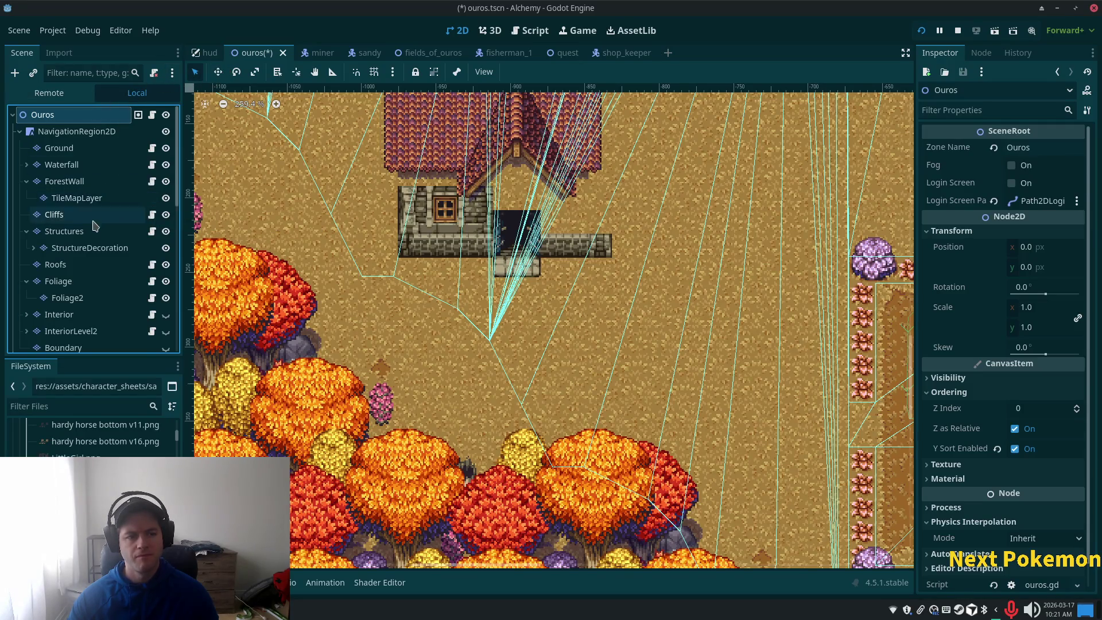
click(106, 234)
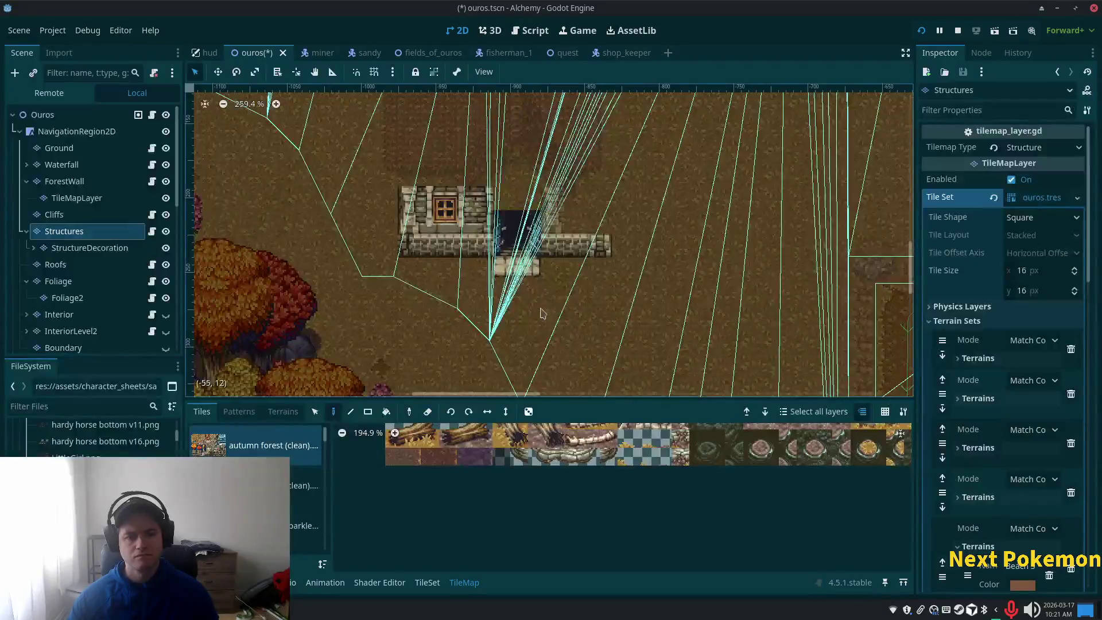
click(481, 223)
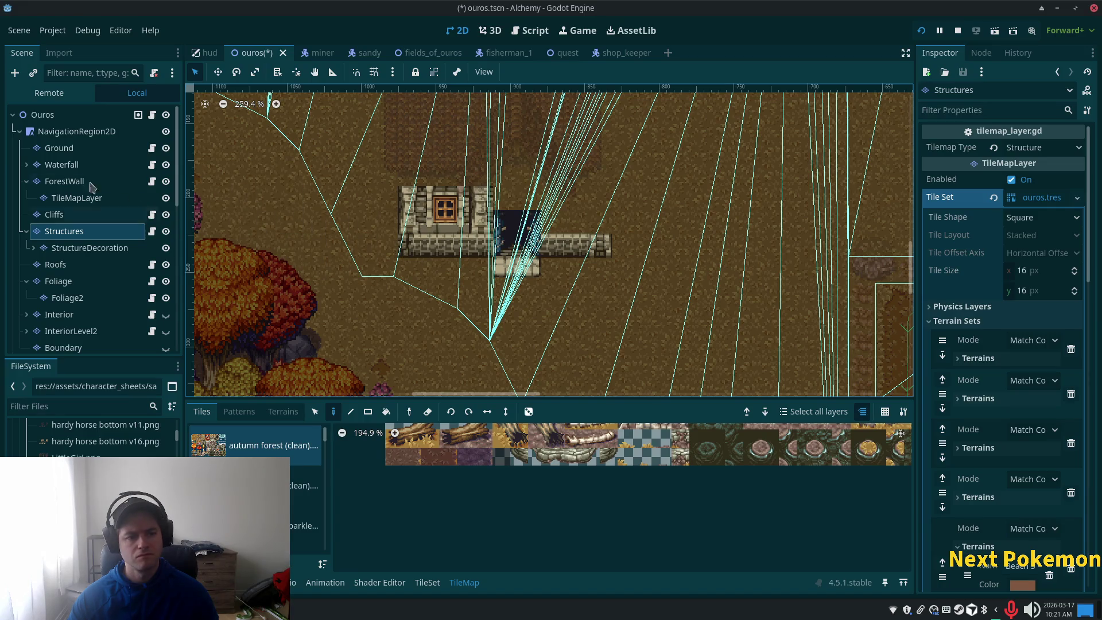
click(315, 412)
mouse_move(402, 201)
mouse_down()
mouse_move(443, 253)
mouse_move(466, 254)
mouse_up()
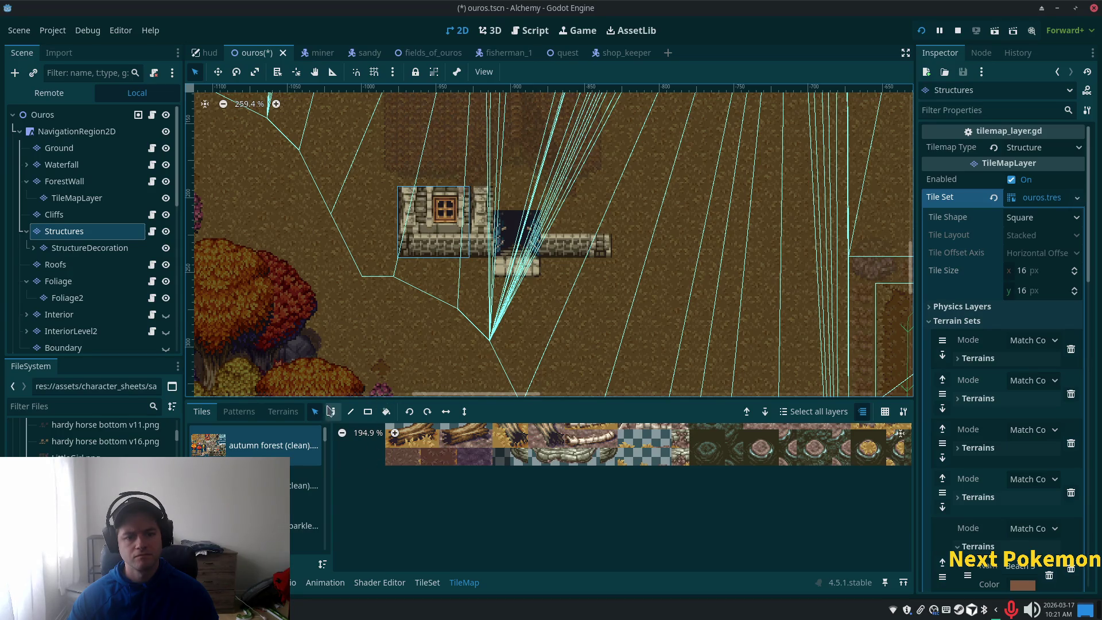
drag(428, 221, 430, 198)
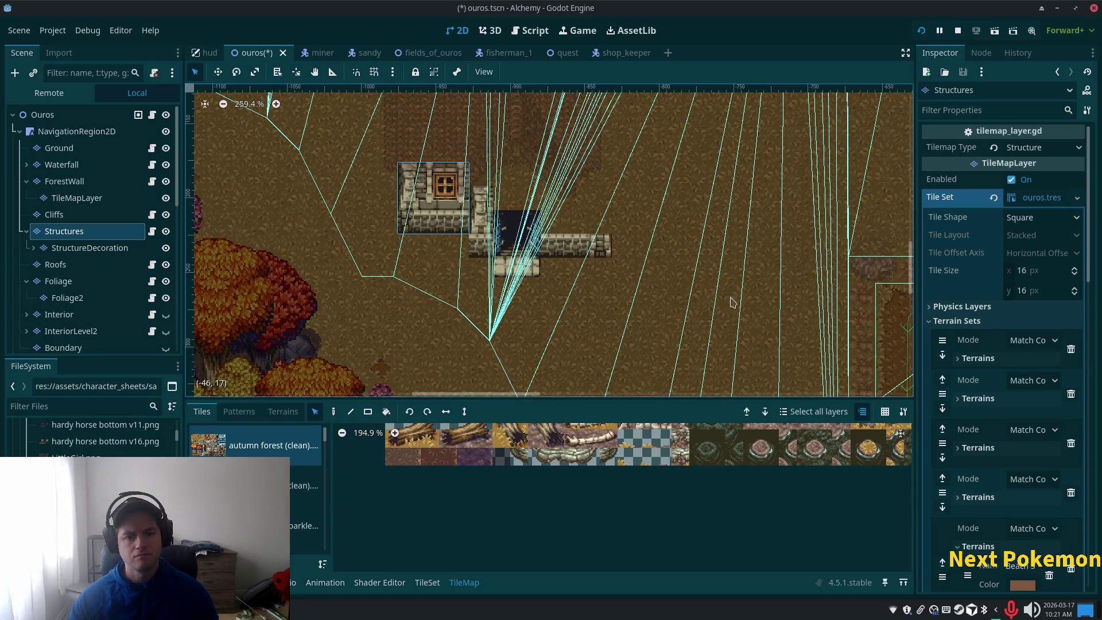
Browse the red-beige architecture tile source in the atlas.
scroll(566, 315, up, 3)
scroll(566, 314, right, 3)
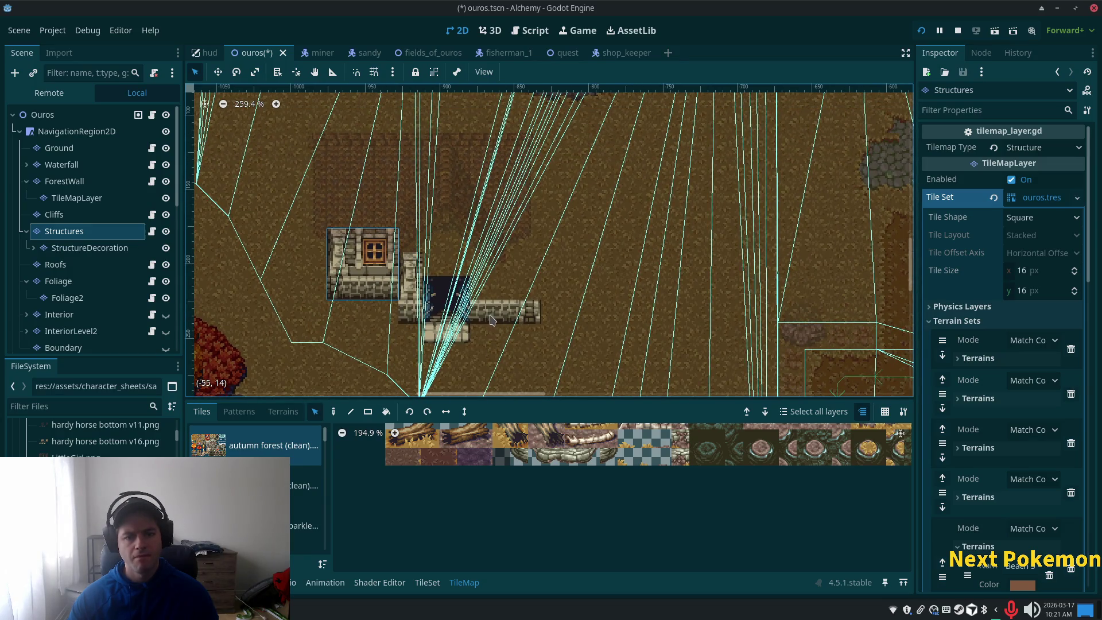
scroll(258, 476, up, 1)
scroll(259, 494, up, 2)
scroll(259, 493, down, 4)
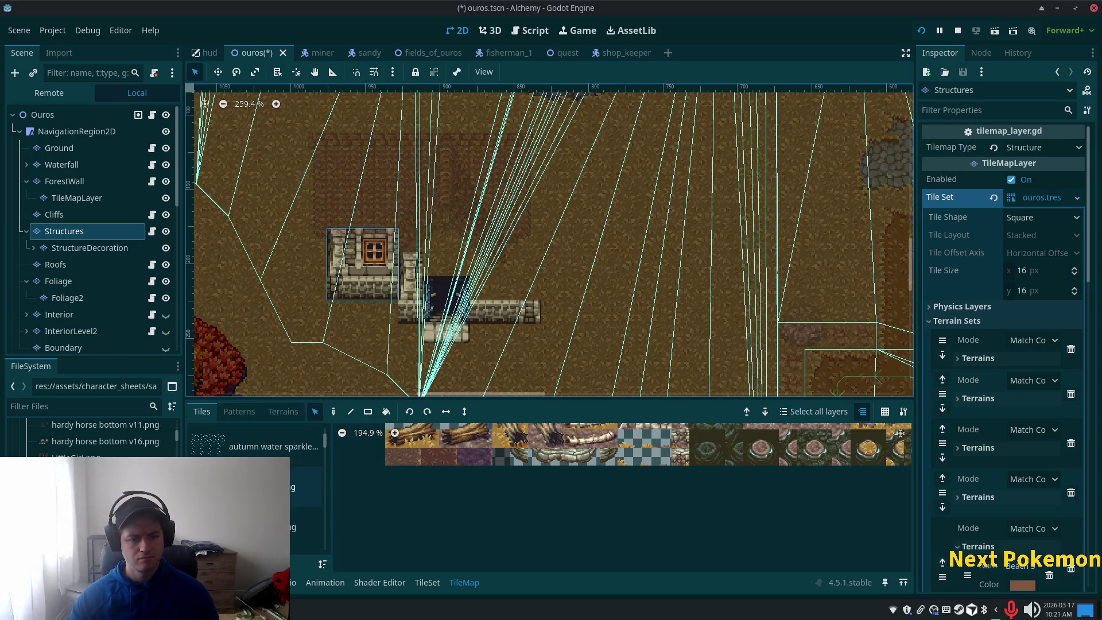
scroll(258, 488, down, 3)
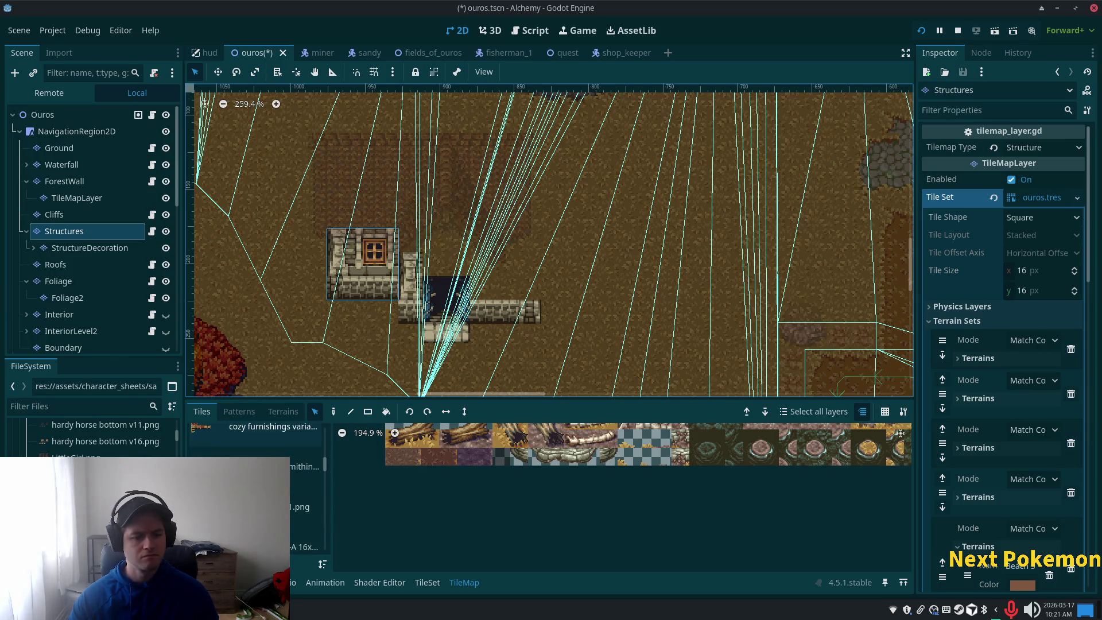
scroll(258, 499, down, 1)
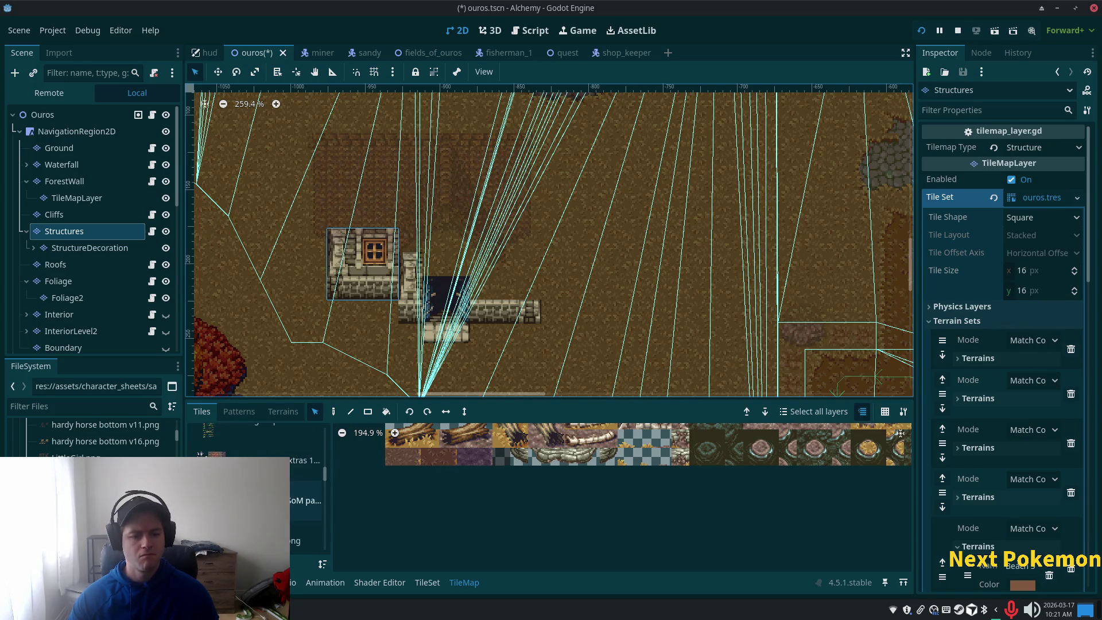
click(304, 500)
scroll(326, 477, up, 4)
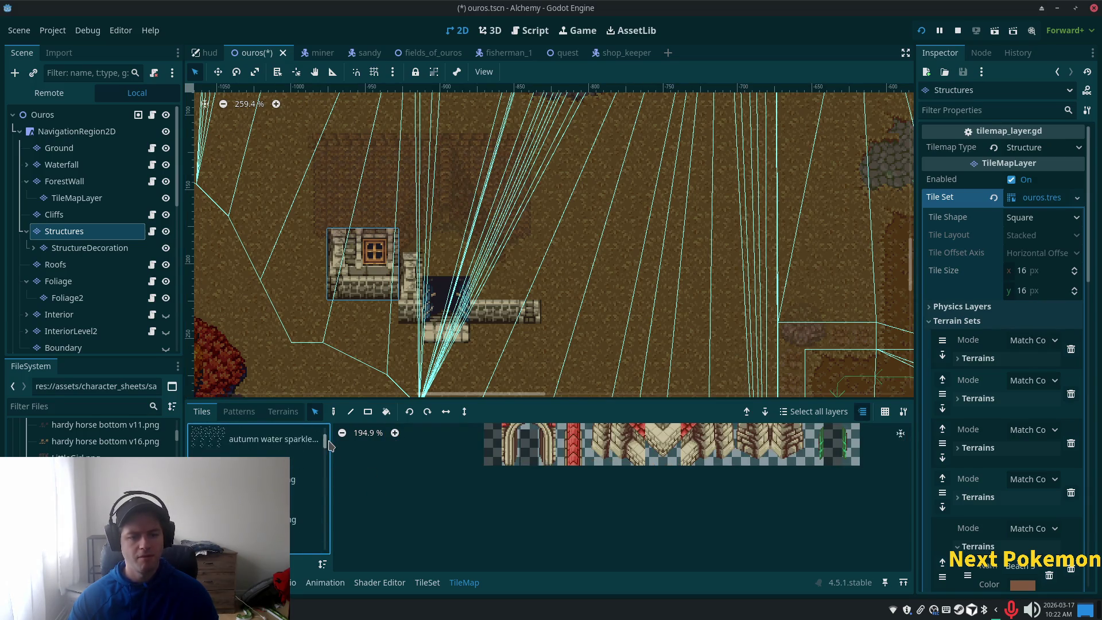
drag(331, 473, 332, 483)
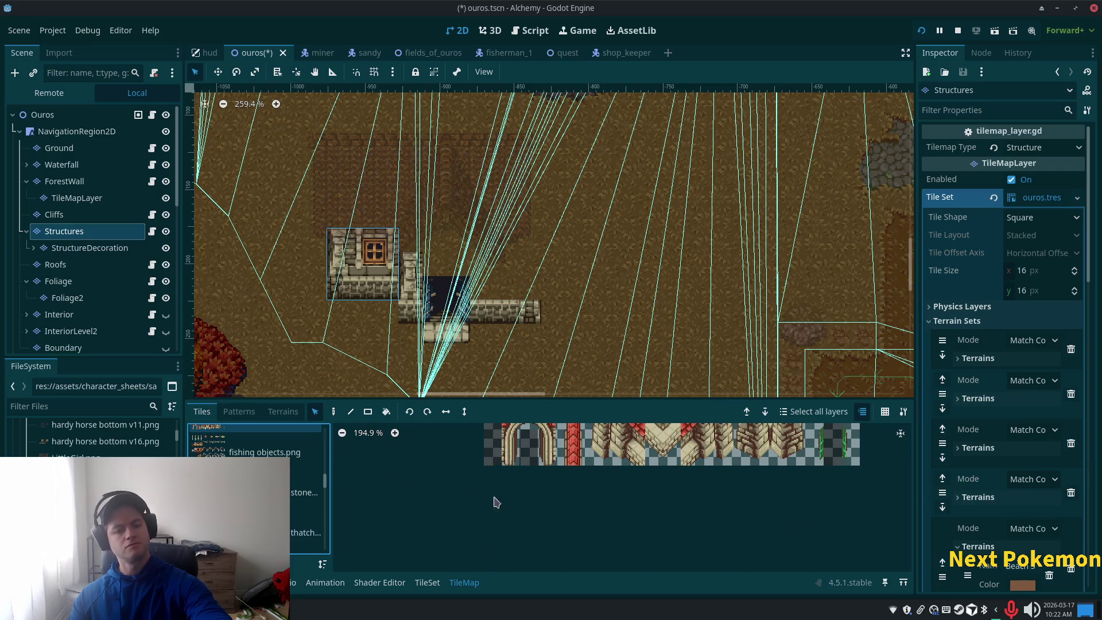
Load the stone building tileset and paint a two-tile wall column right of the doorway.
click(304, 493)
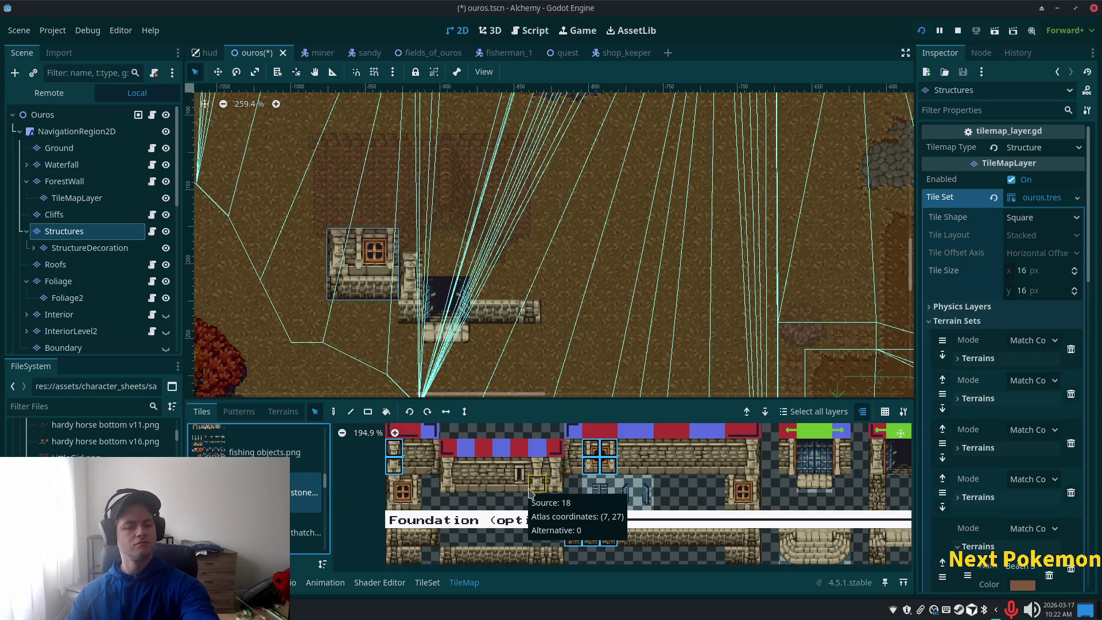
drag(555, 467, 554, 483)
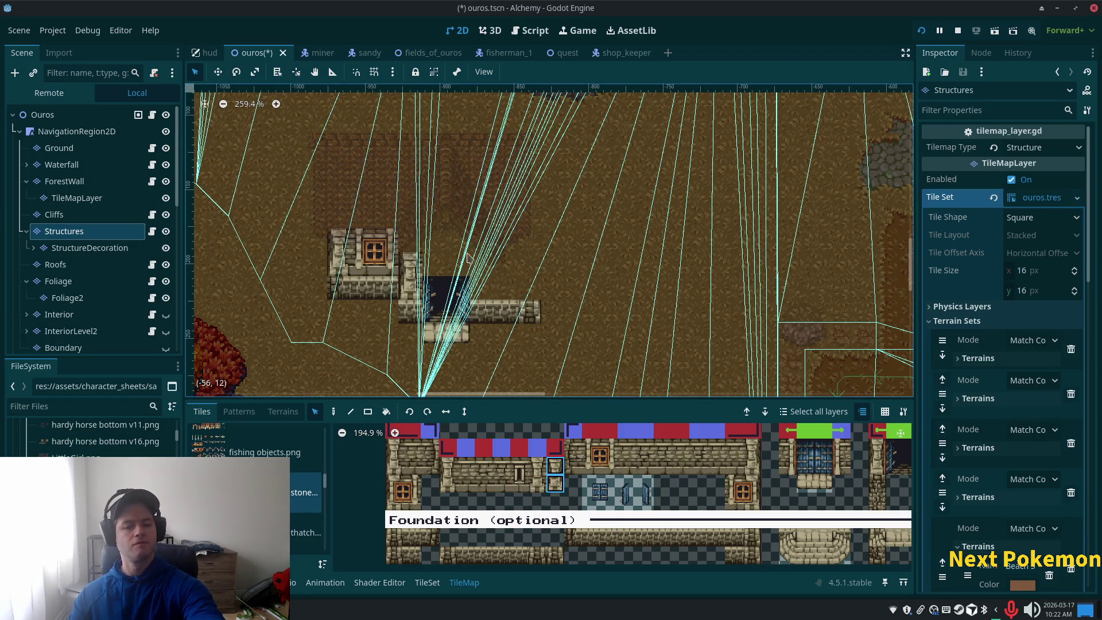
drag(448, 466, 449, 487)
click(334, 412)
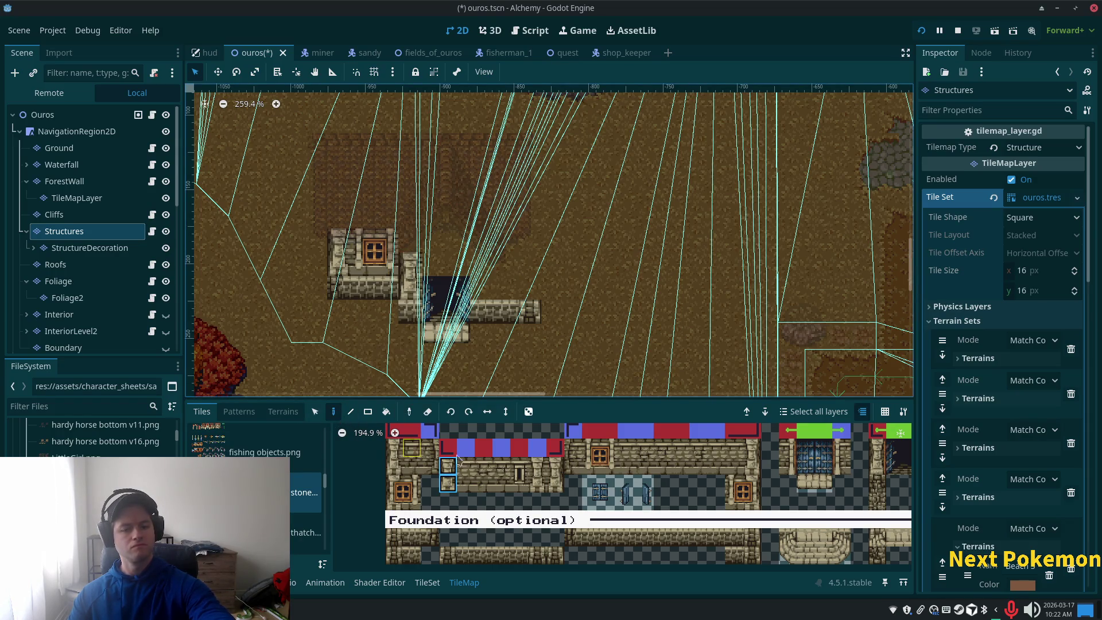
drag(558, 475, 558, 492)
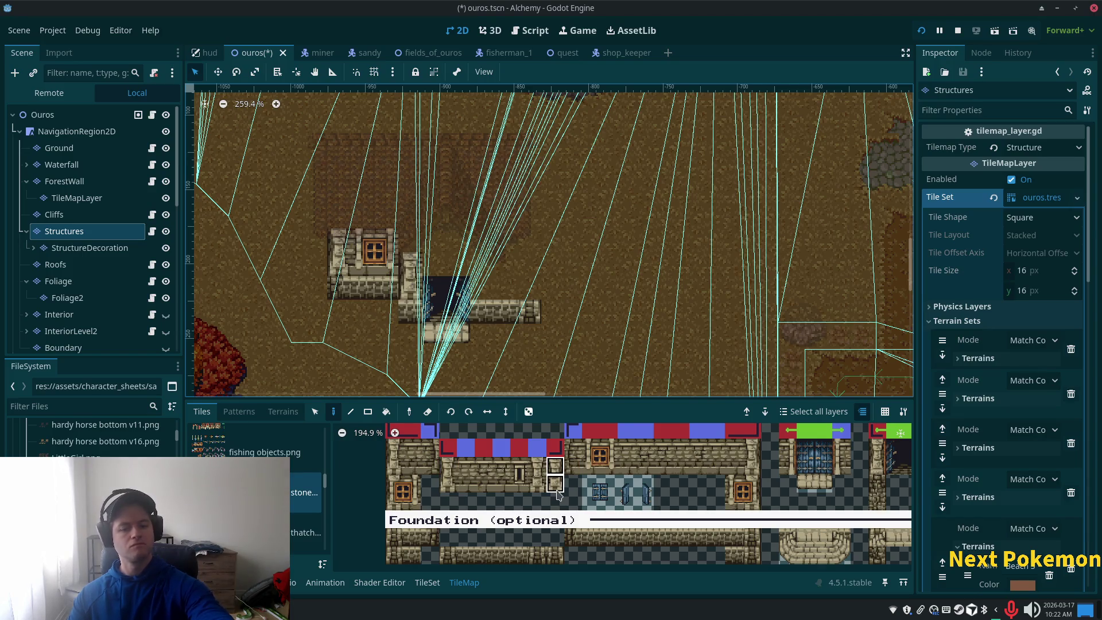
click(479, 292)
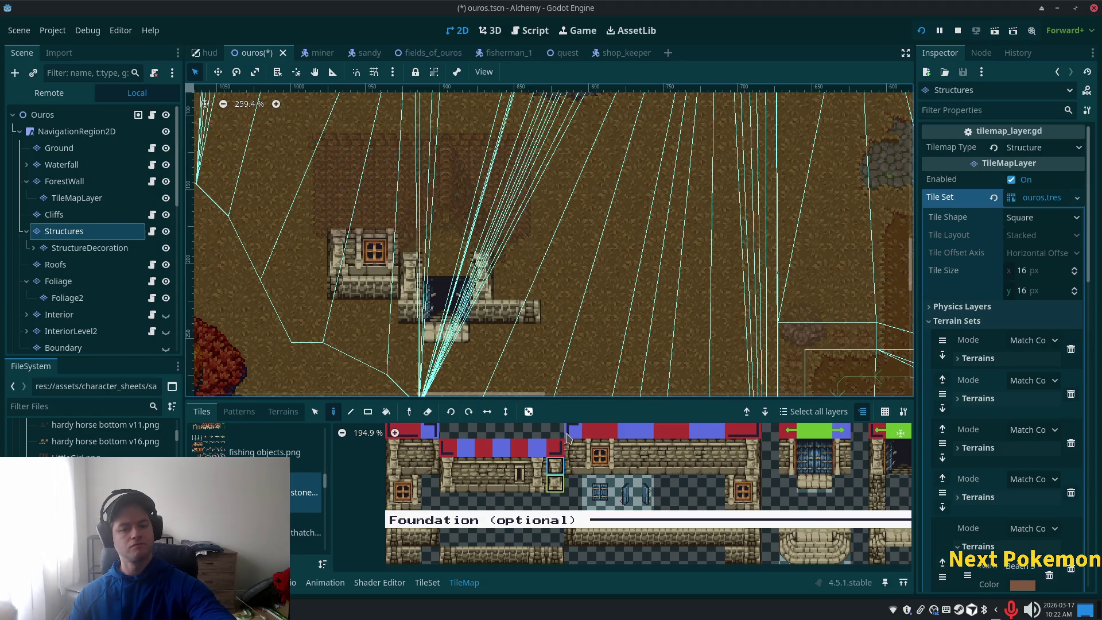
click(315, 412)
mouse_move(498, 312)
mouse_down()
mouse_move(532, 316)
mouse_move(527, 290)
mouse_up()
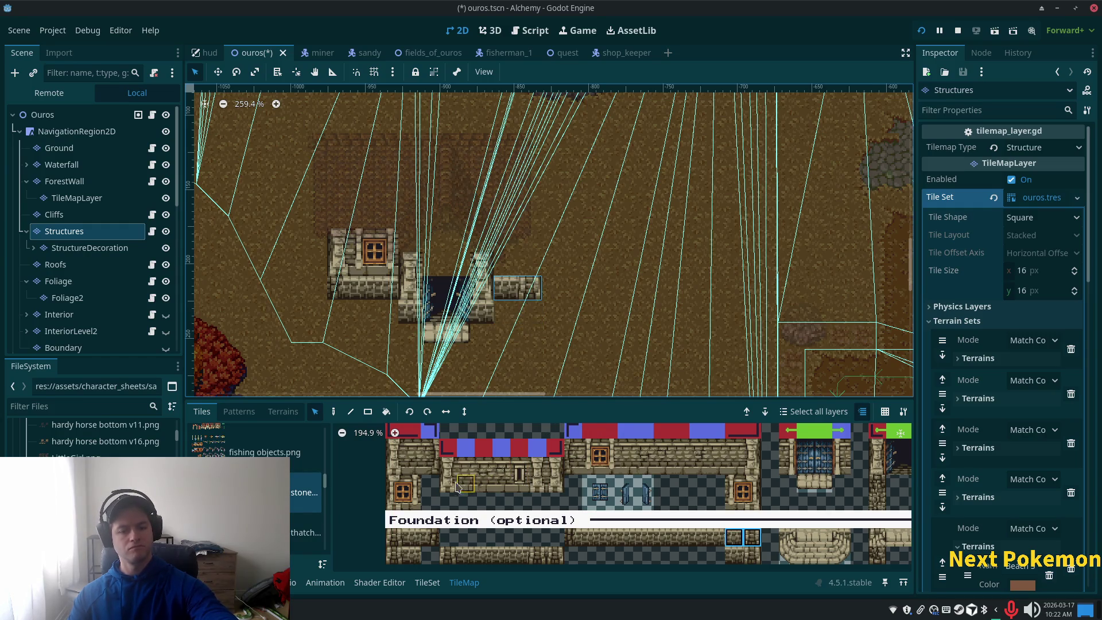
scroll(491, 496, down, 1)
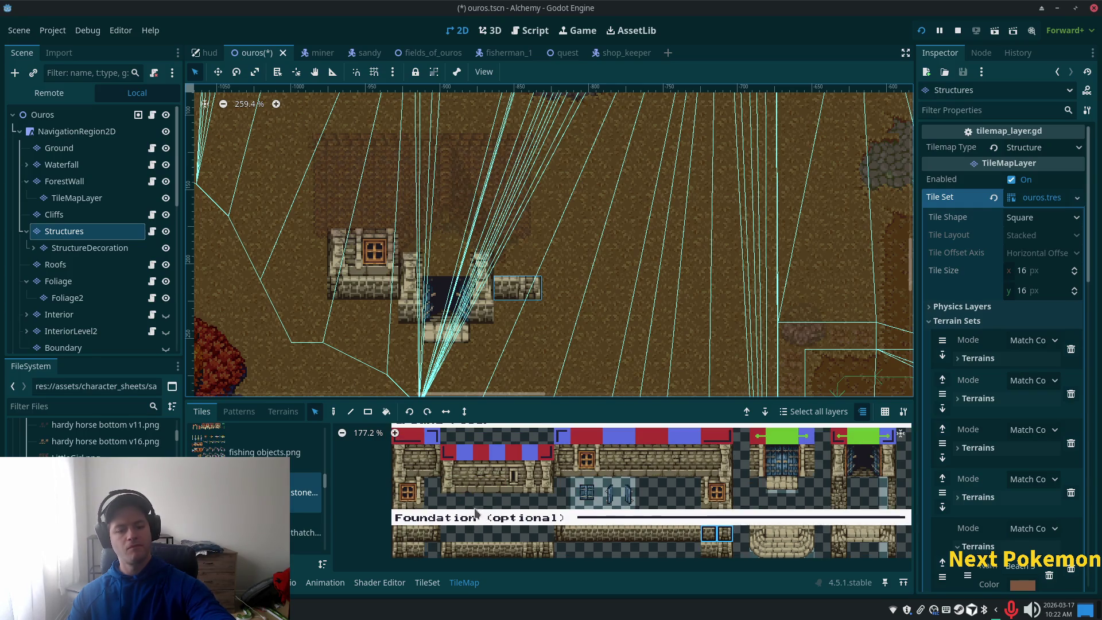
Paint a two-tile stone column beside the doorway and pick further wall tiles.
click(434, 535)
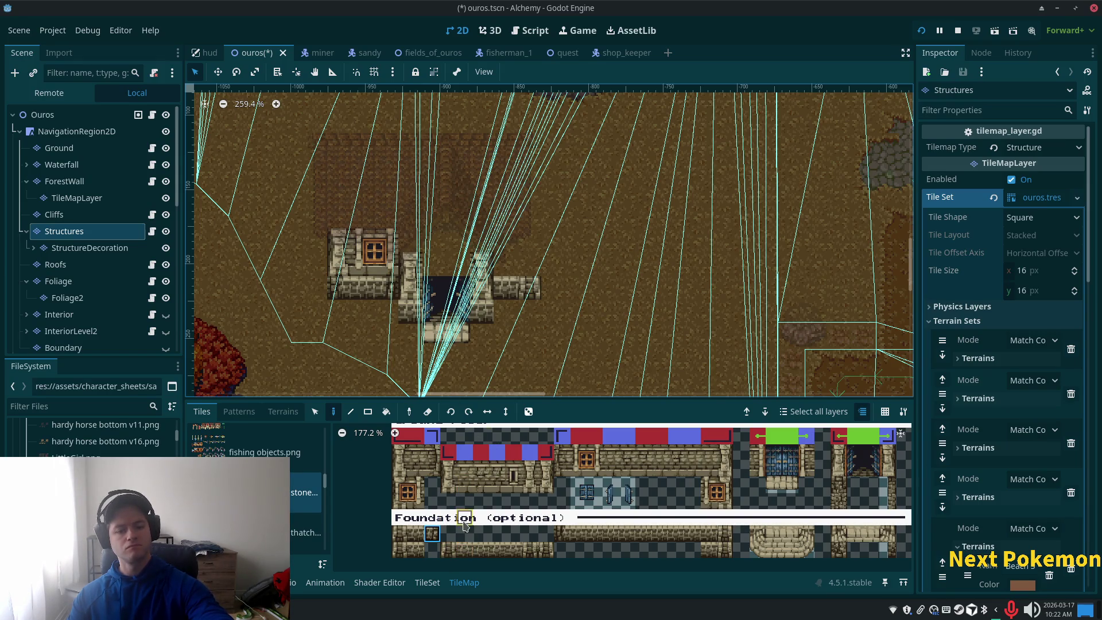
drag(562, 452, 562, 468)
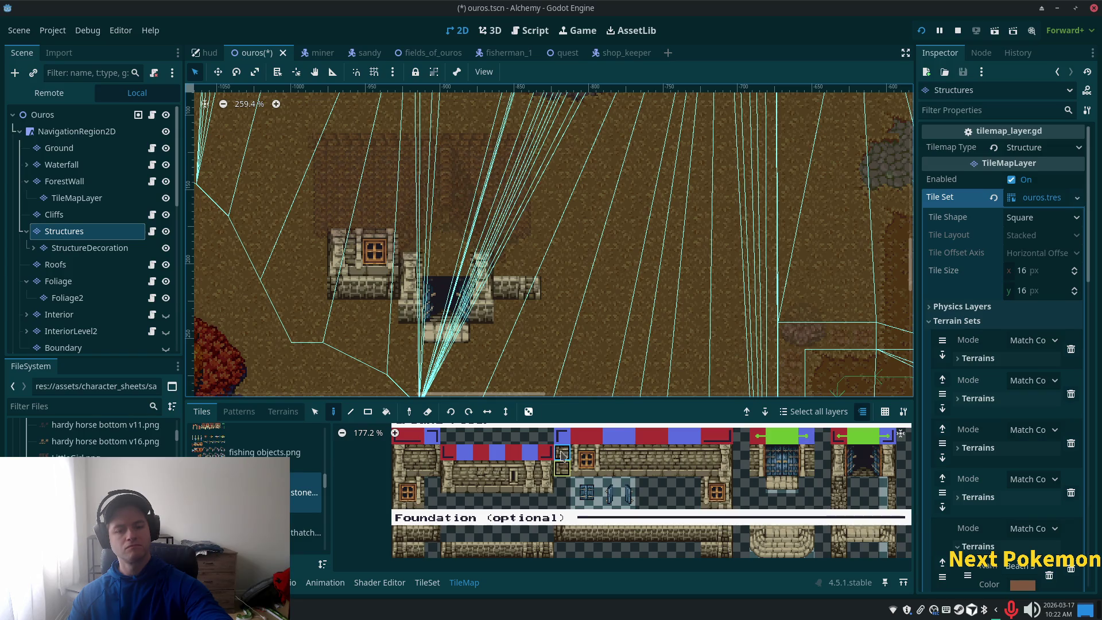
click(505, 264)
click(561, 535)
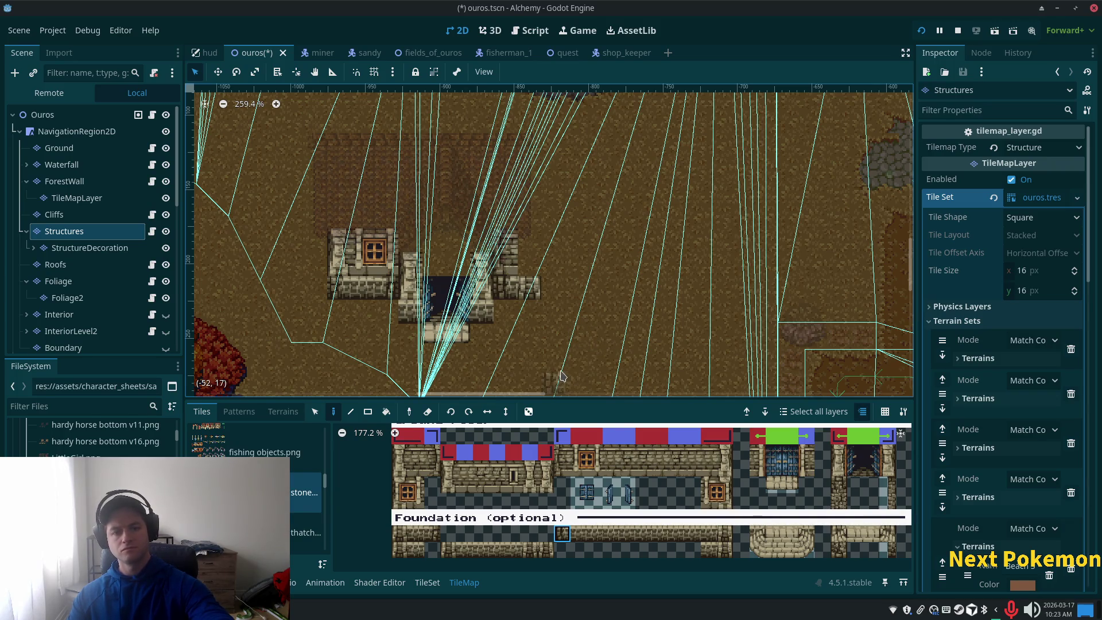
scroll(570, 271, up, 3)
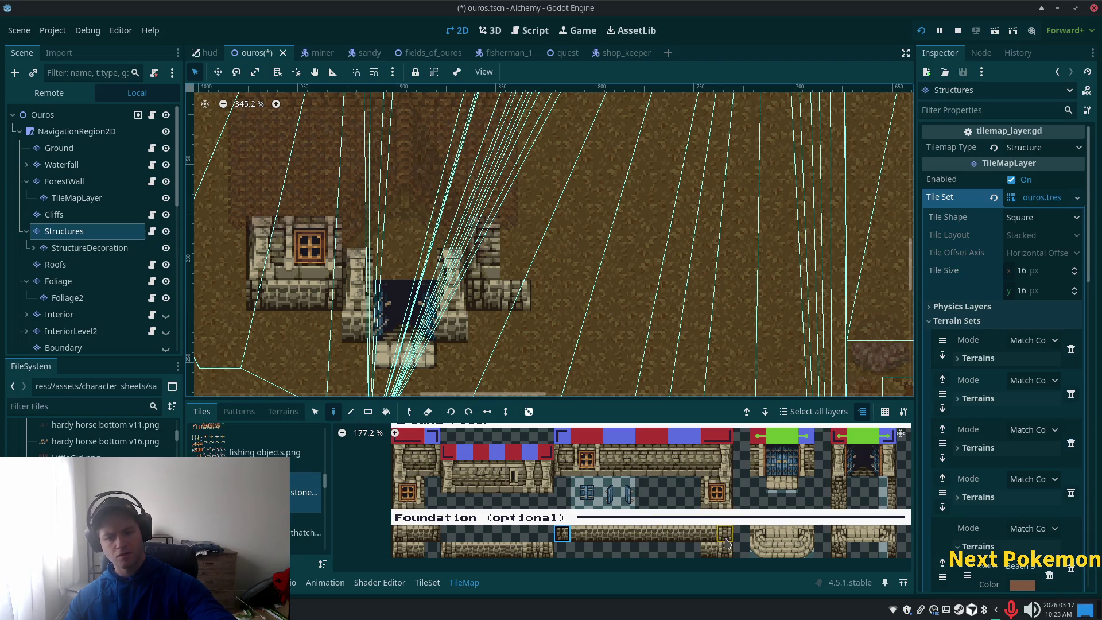
click(726, 540)
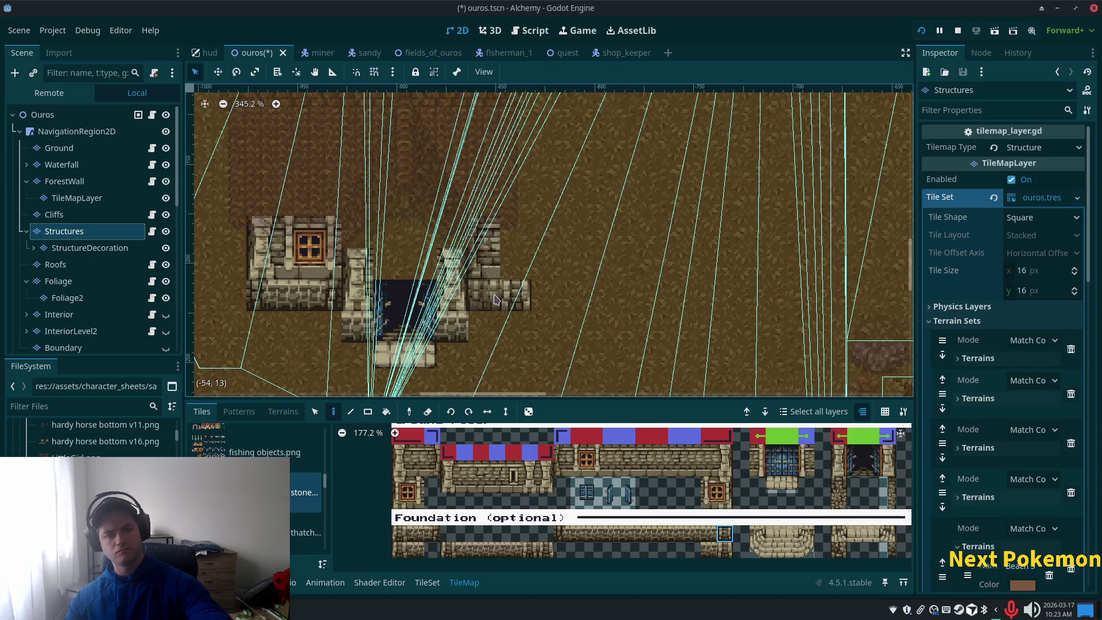
scroll(551, 315, up, 5)
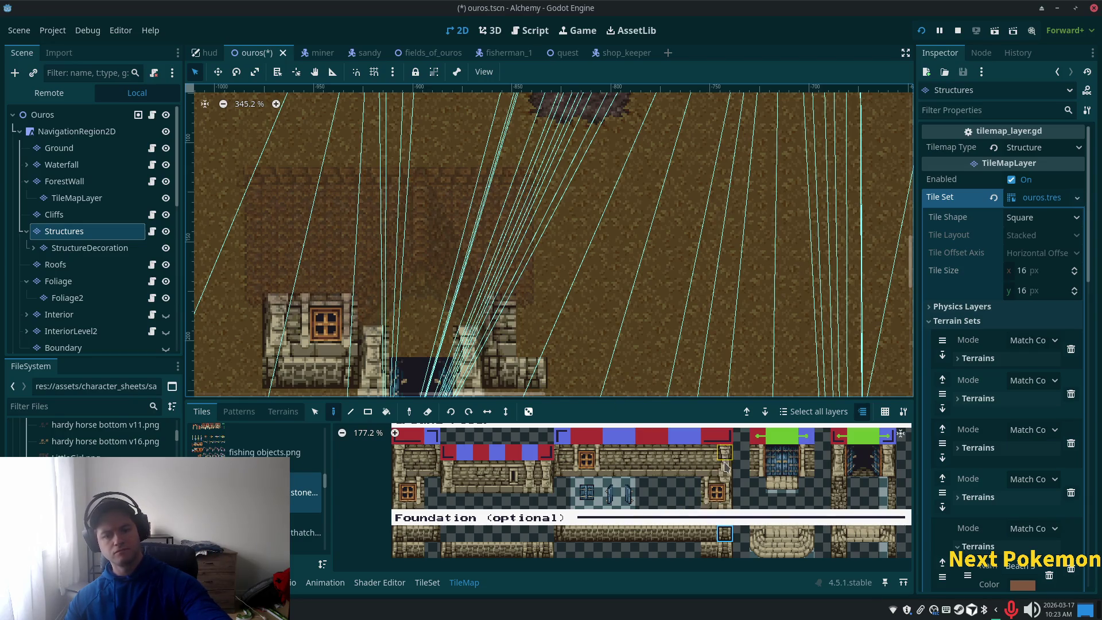
drag(722, 458, 725, 470)
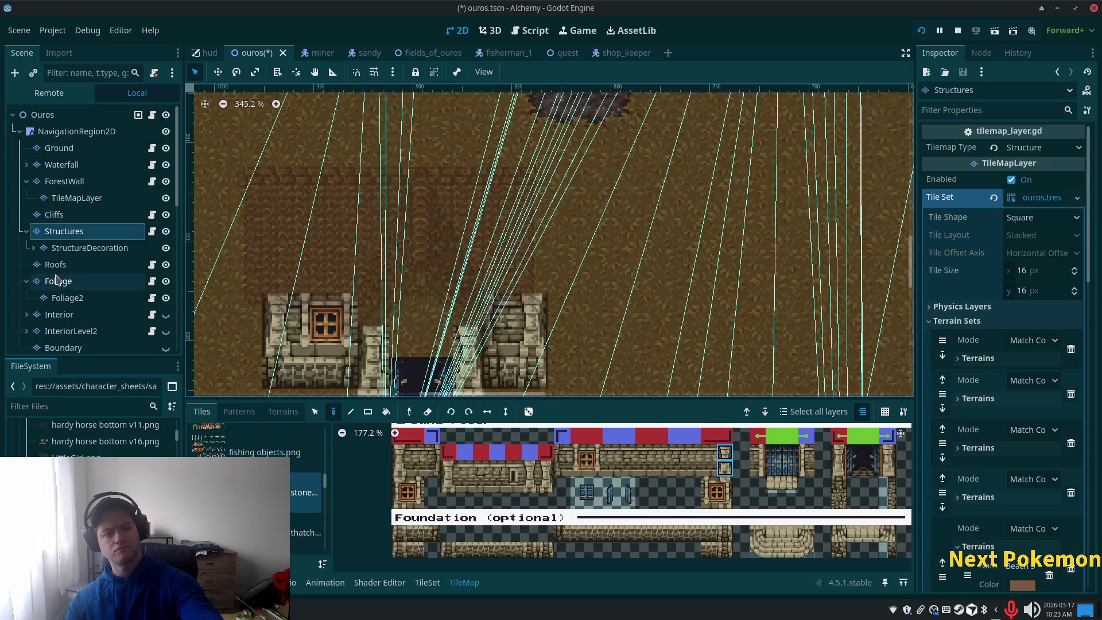
click(74, 114)
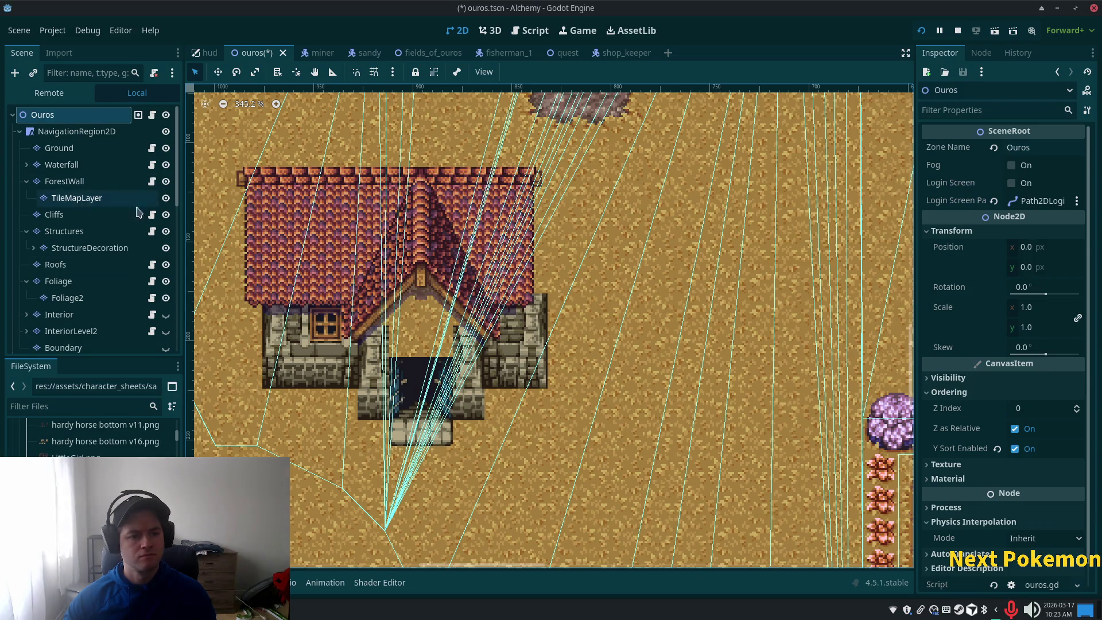
On the Roofs layer, shift the roof's right edge column one tile right.
click(69, 266)
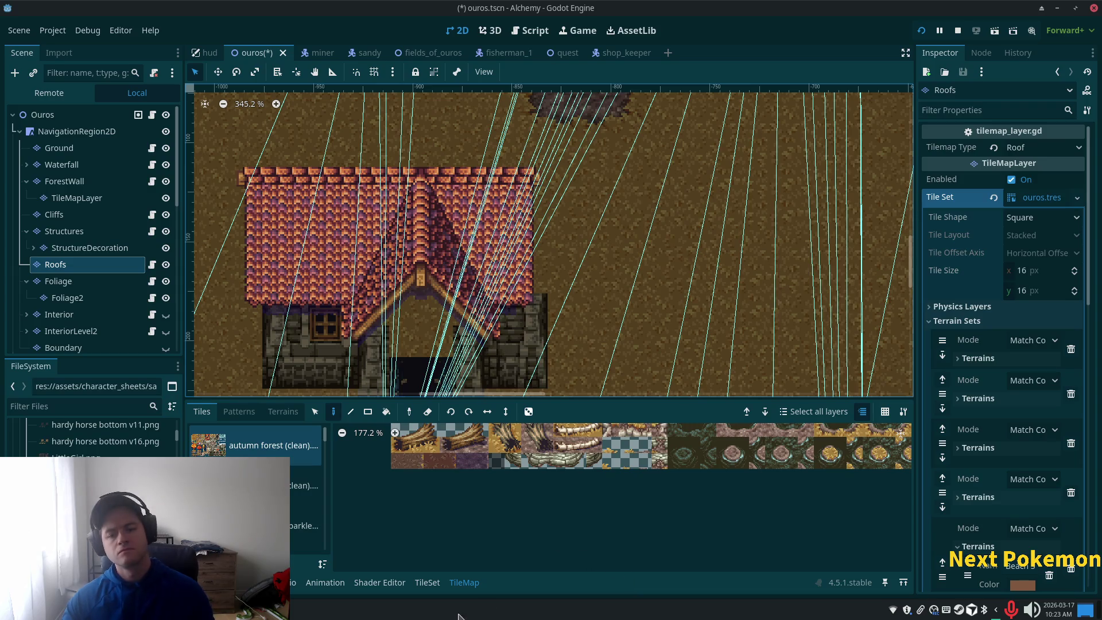
click(314, 411)
drag(534, 173, 531, 325)
drag(532, 259, 563, 259)
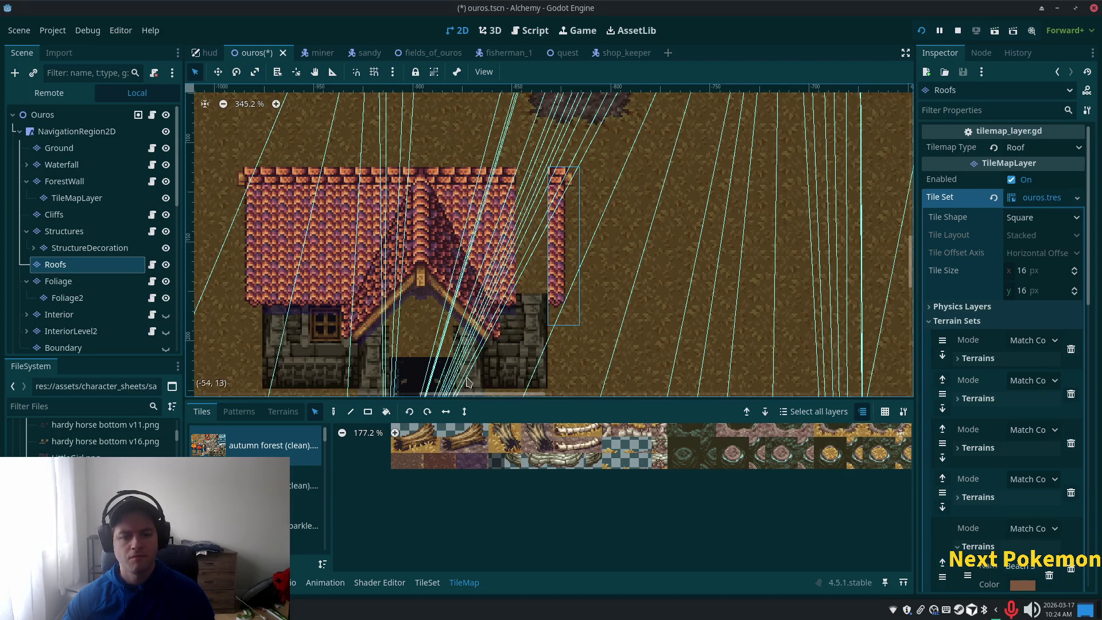
Copy and paste the roof's left edge column to widen the roof.
drag(287, 184, 279, 319)
key(ctrl+c)
key(ctrl+v)
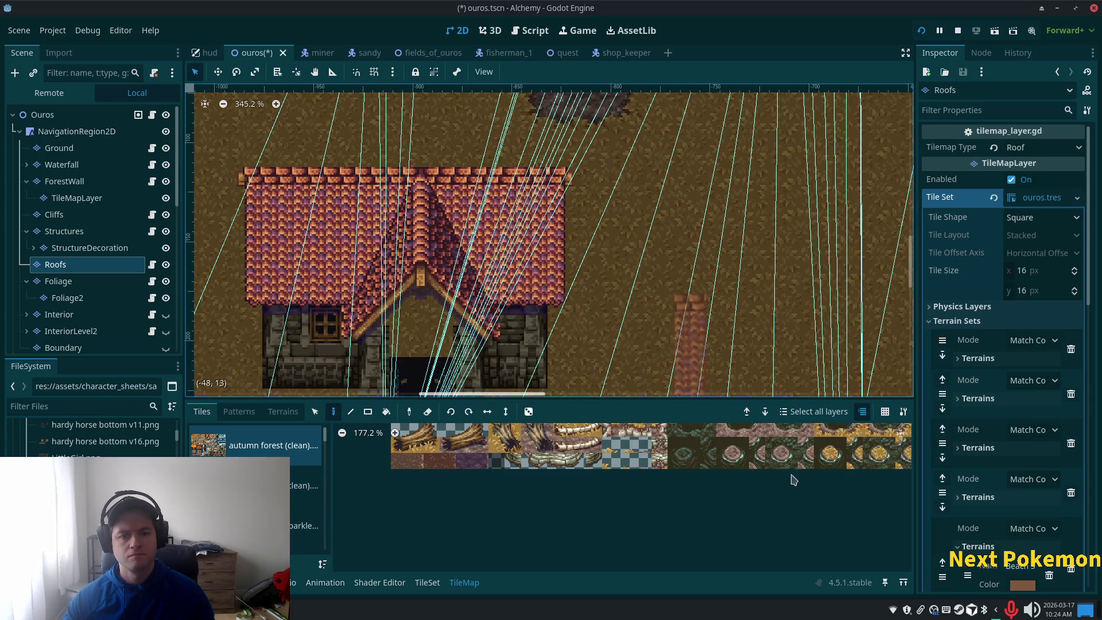
scroll(668, 350, down, 1)
scroll(637, 341, up, 2)
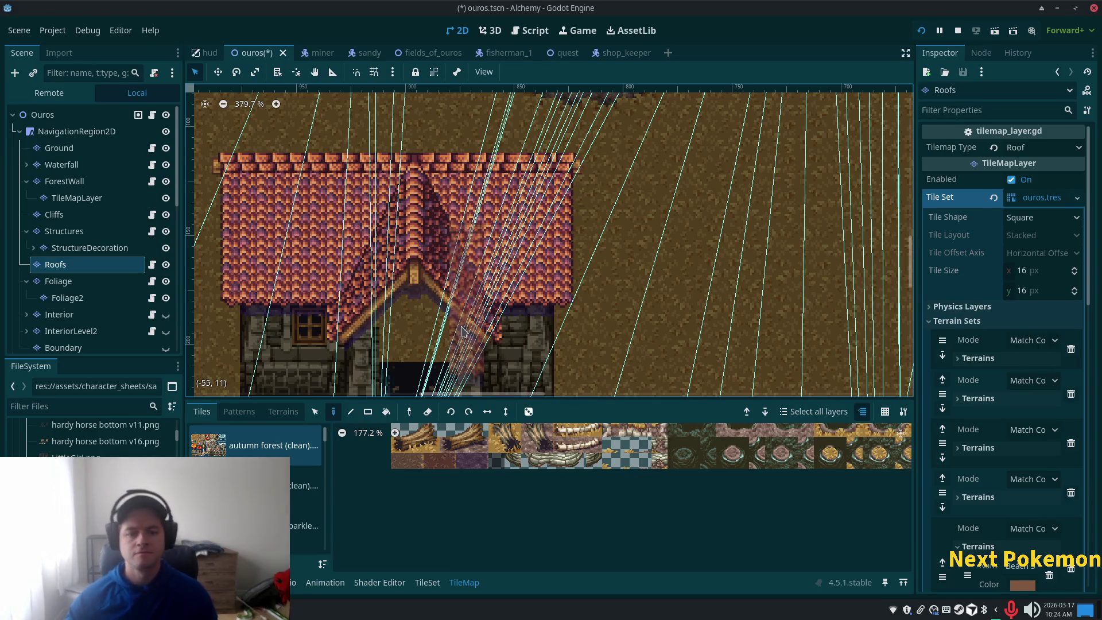
scroll(545, 290, down, 3)
Preview the whole map from the Ouros root, then select the Structures layer.
click(80, 115)
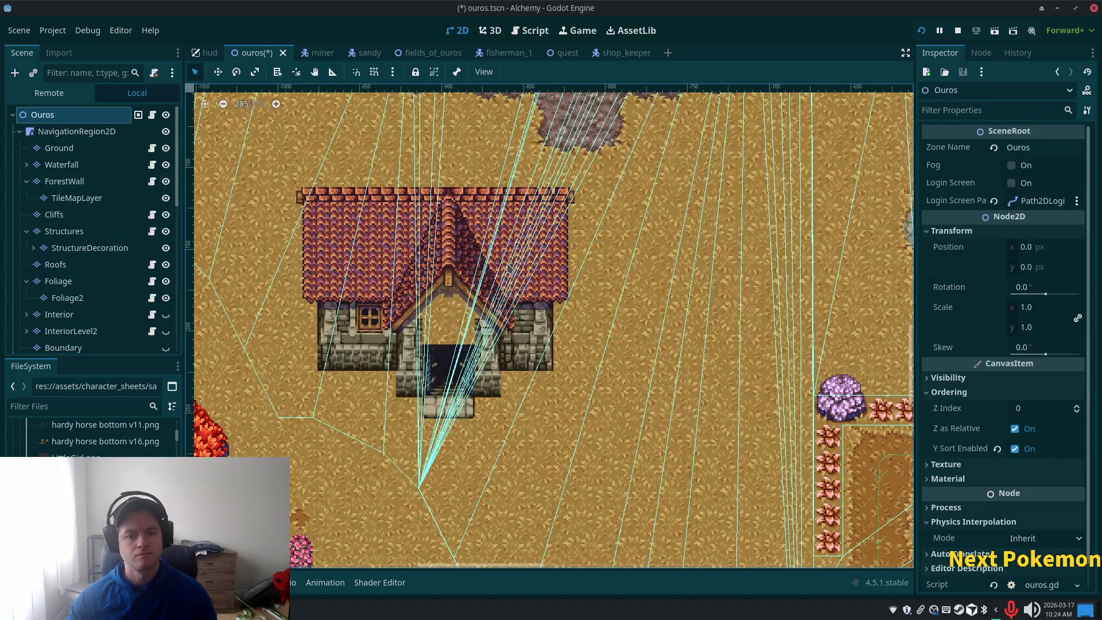
scroll(602, 400, up, 5)
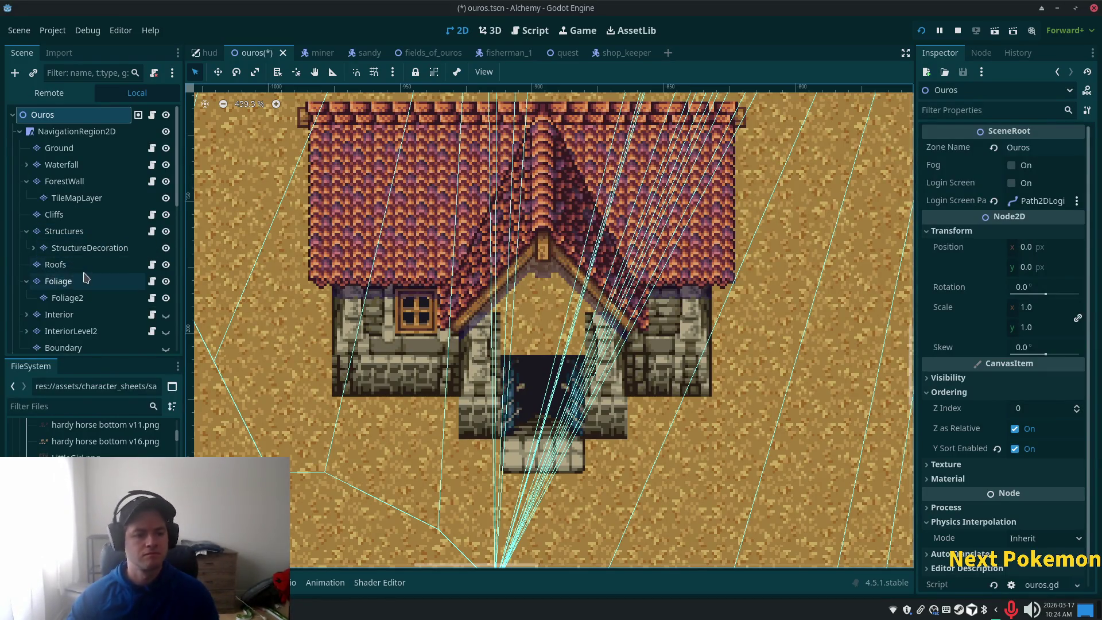
click(73, 232)
scroll(590, 123, up, 4)
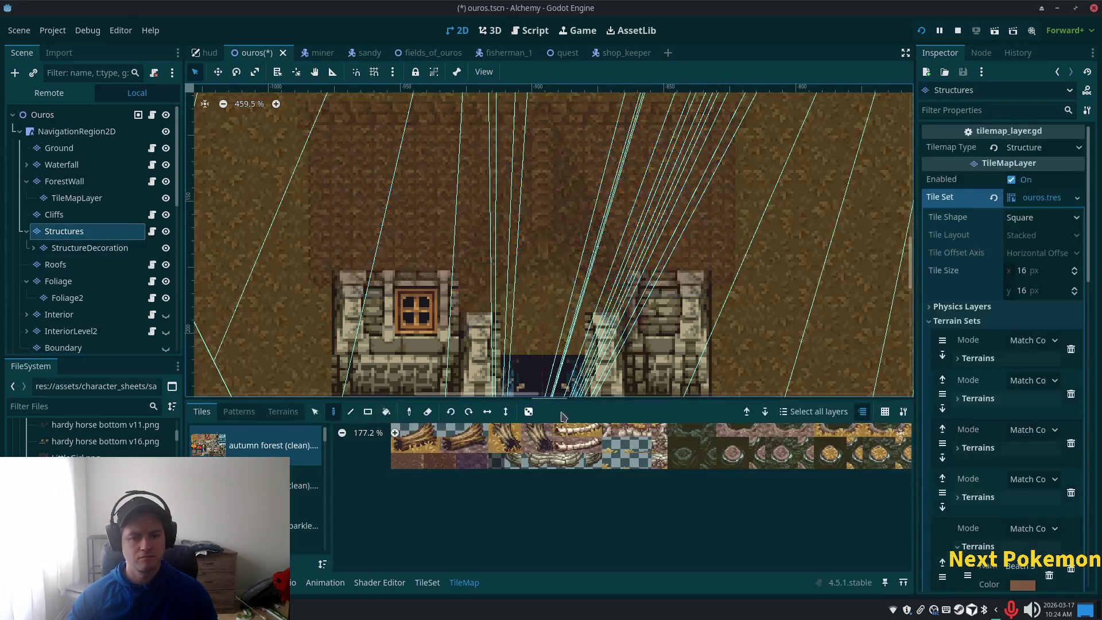
Compare the stone and thatch building tilesets, settling on the stone one.
scroll(590, 124, down, 4)
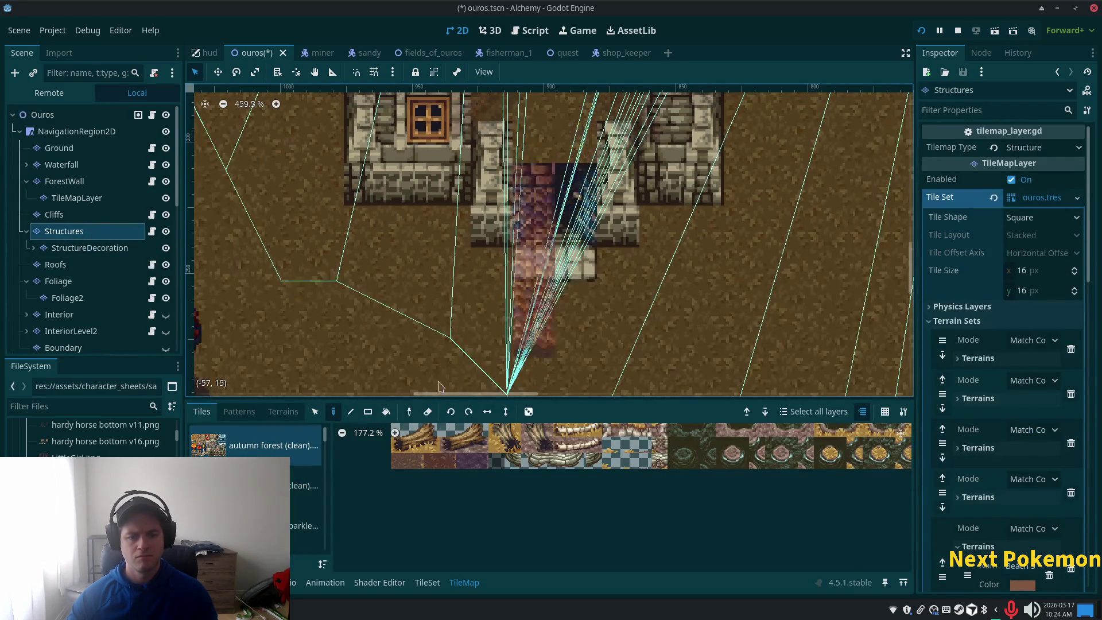
scroll(276, 471, down, 5)
scroll(322, 472, down, 3)
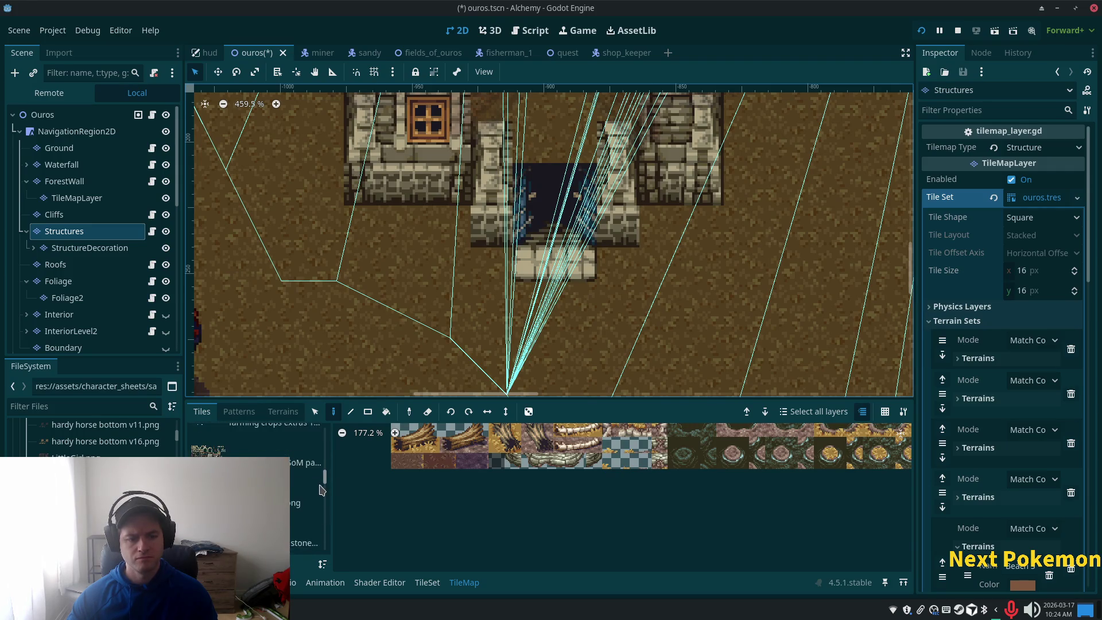
click(304, 476)
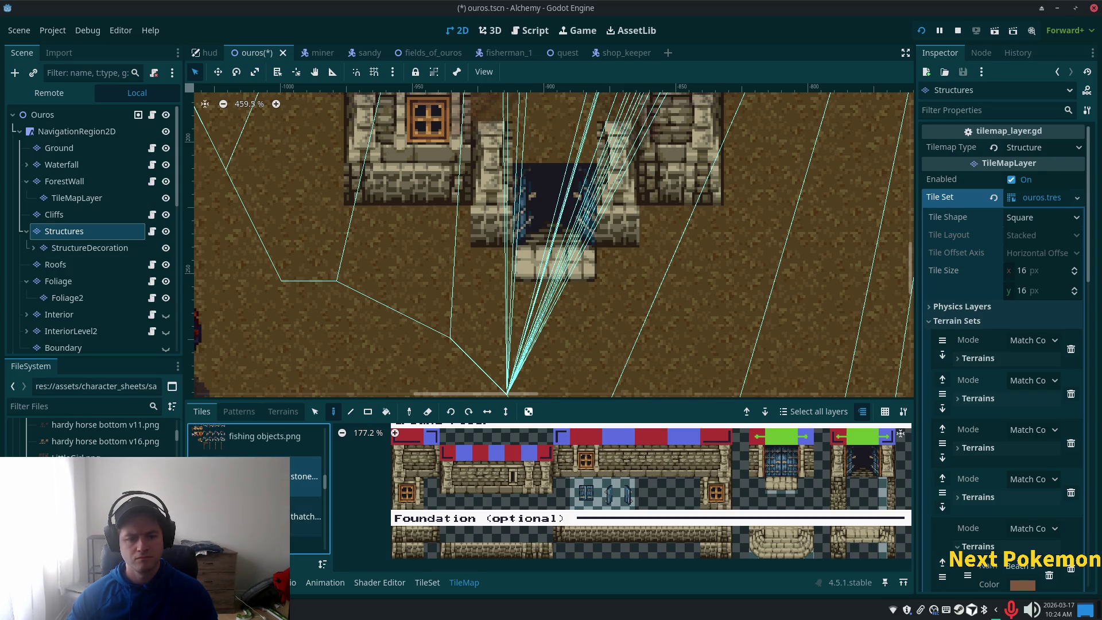
click(304, 517)
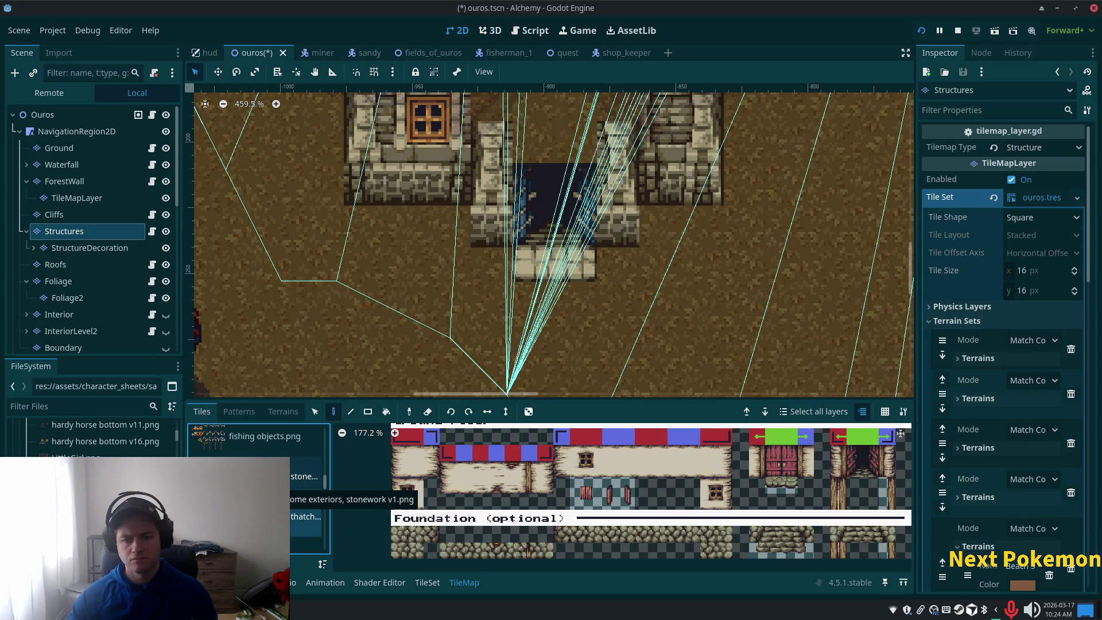
click(305, 476)
ctrl+scroll(701, 490, down, 1)
scroll(704, 512, up, 5)
scroll(698, 511, up, 3)
scroll(686, 482, down, 6)
scroll(677, 455, down, 1)
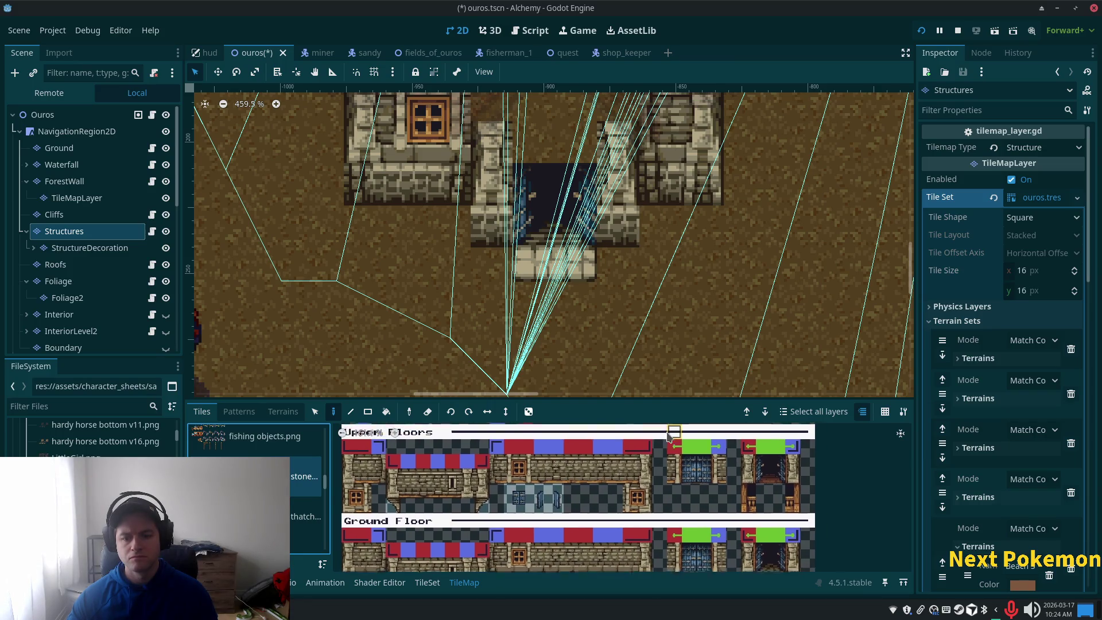
scroll(729, 470, down, 2)
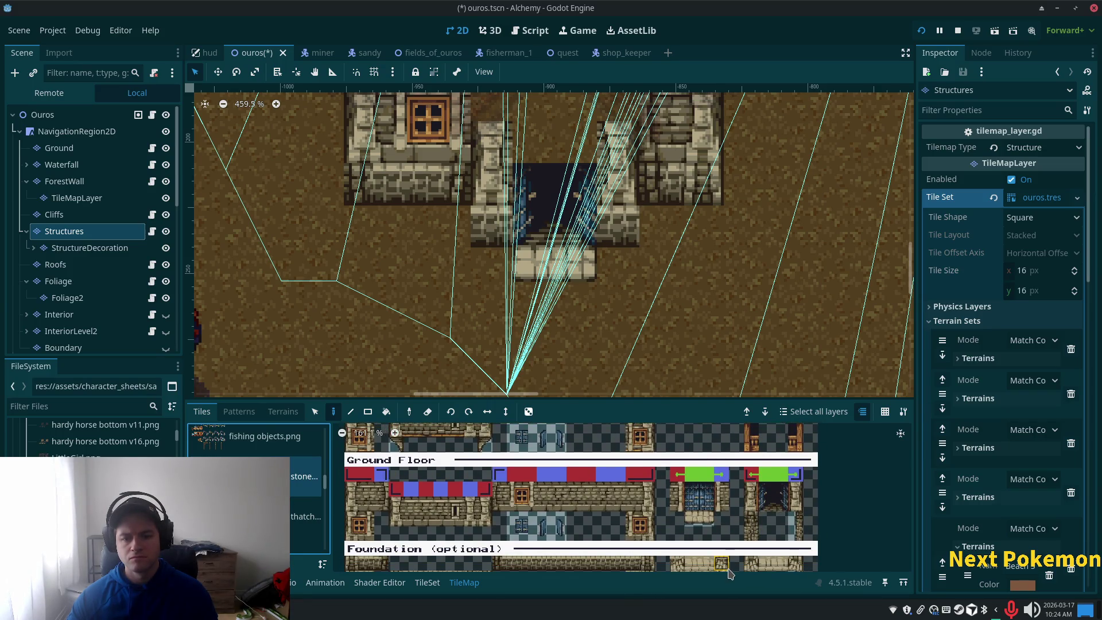
scroll(737, 438, down, 5)
scroll(738, 438, up, 4)
scroll(737, 432, up, 10)
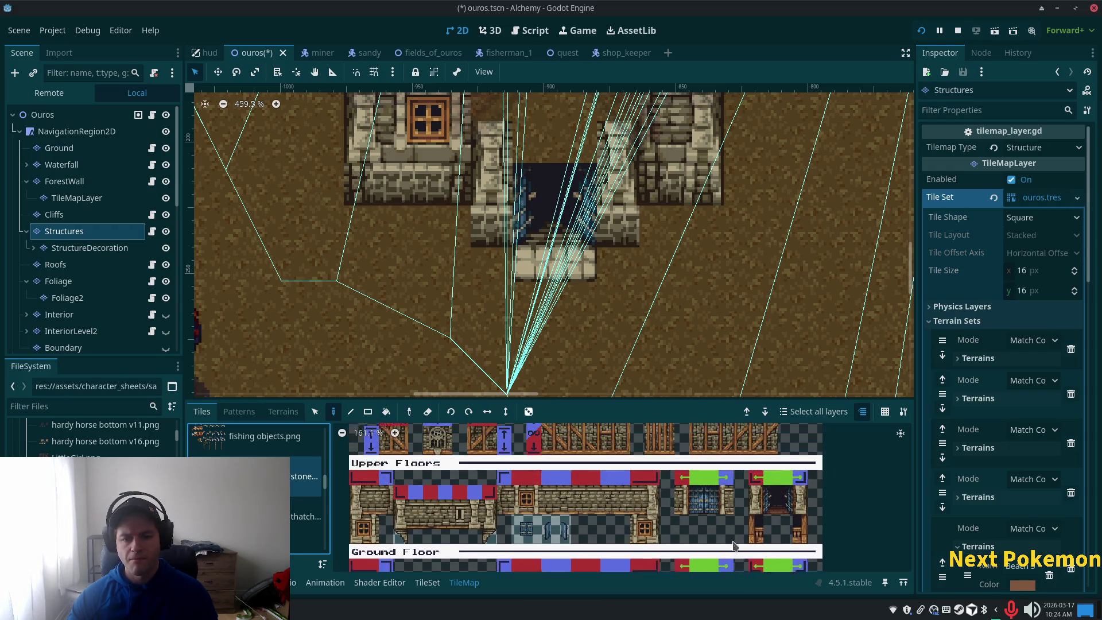
scroll(752, 471, down, 8)
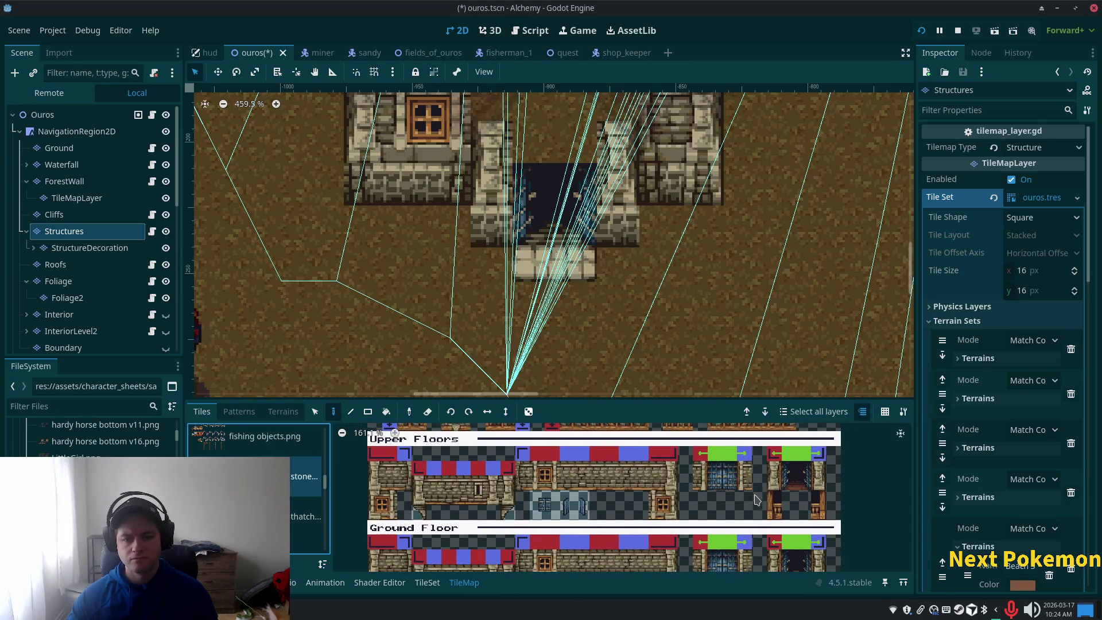
ctrl+scroll(752, 499, up, 3)
ctrl+scroll(707, 489, down, 2)
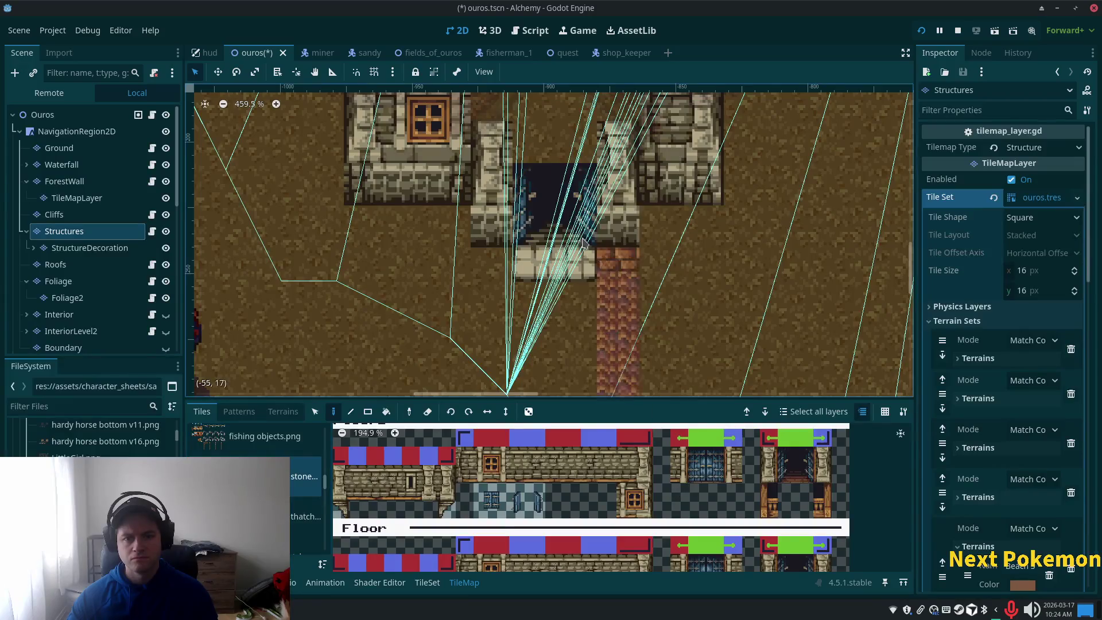
scroll(624, 388, up, 2)
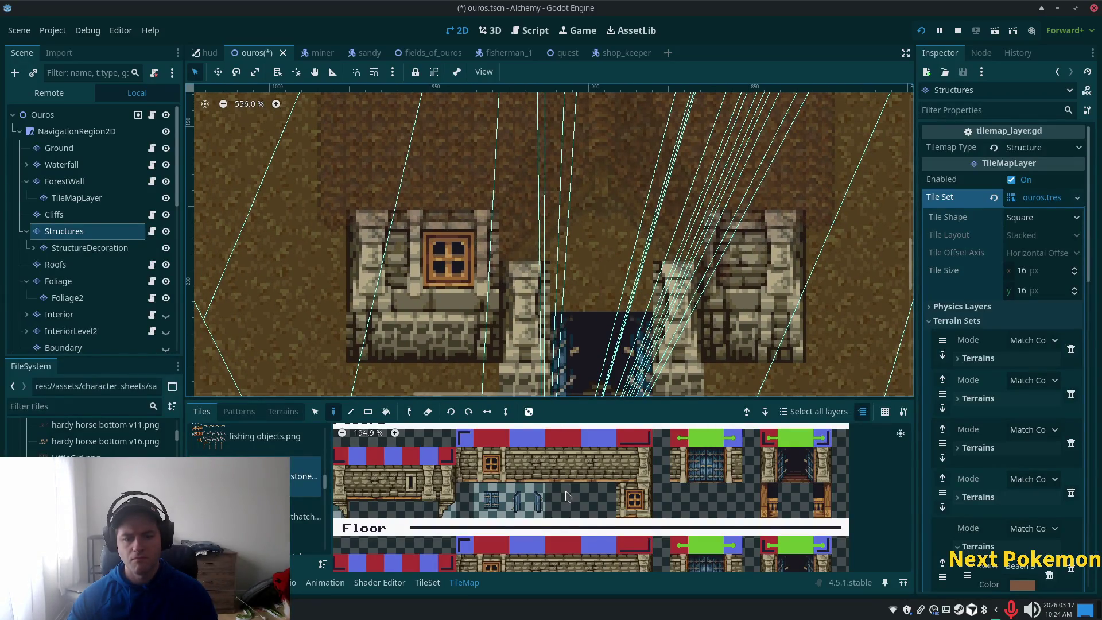
ctrl+scroll(566, 495, down, 2)
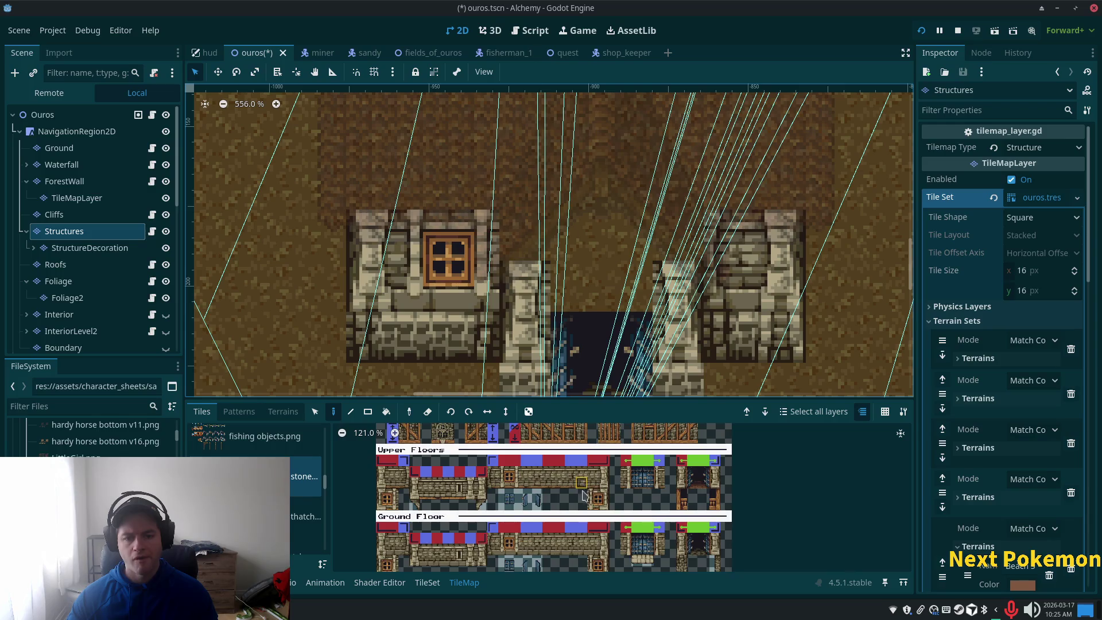
ctrl+scroll(581, 546, down, 1)
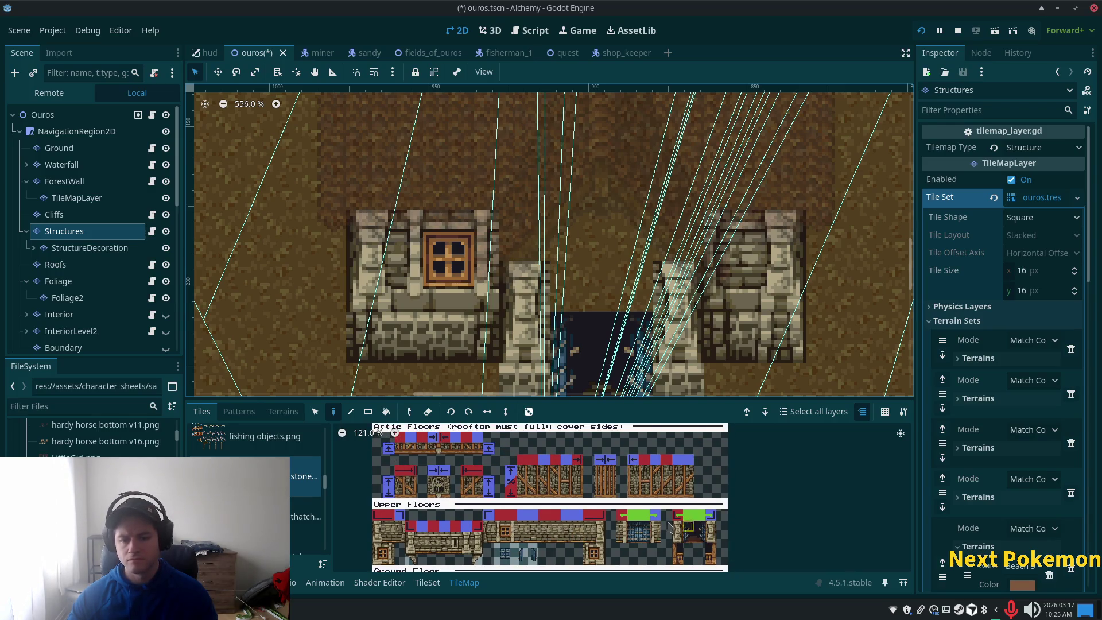
ctrl+scroll(653, 534, down, 1)
scroll(660, 459, down, 5)
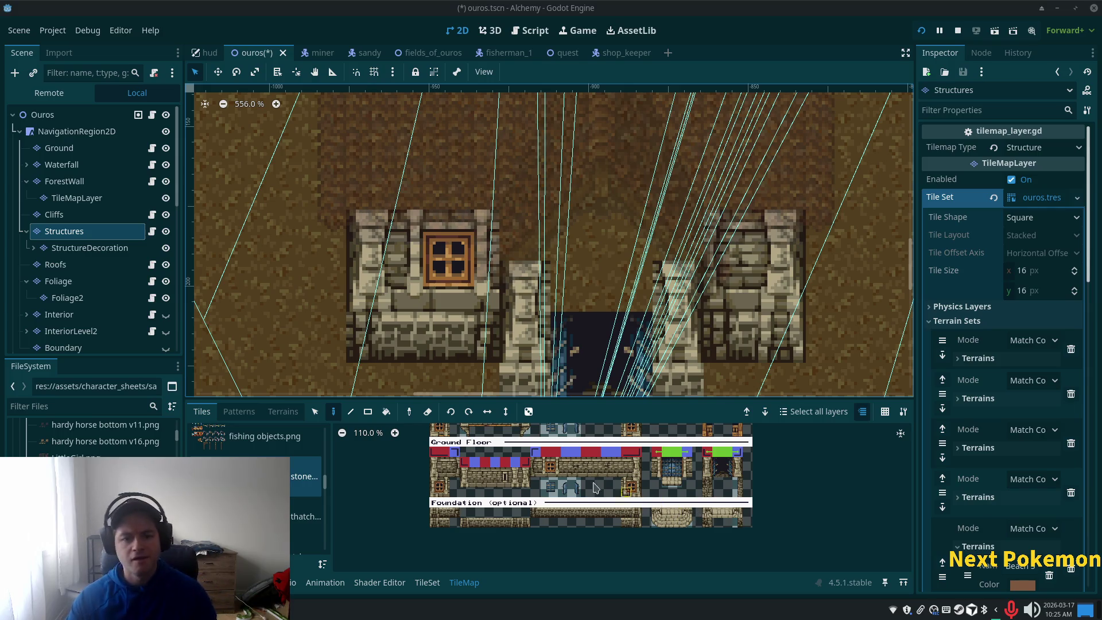
Undo to restore the right wall, then paint a stone brick block above the doorway.
scroll(599, 489, up, 2)
scroll(599, 489, up, 3)
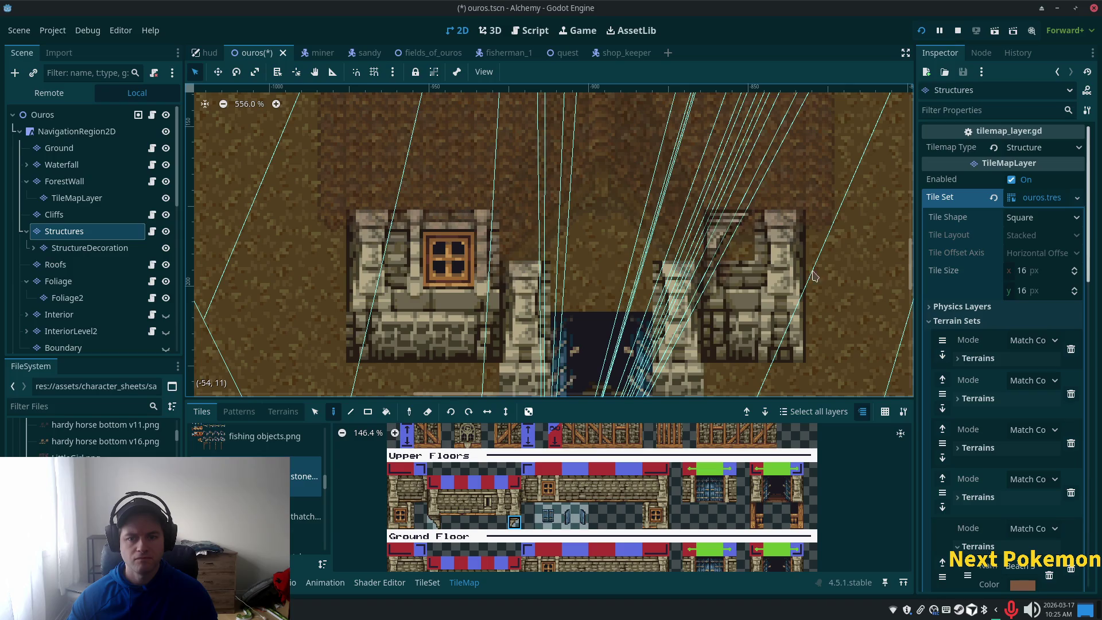
key(ctrl+z)
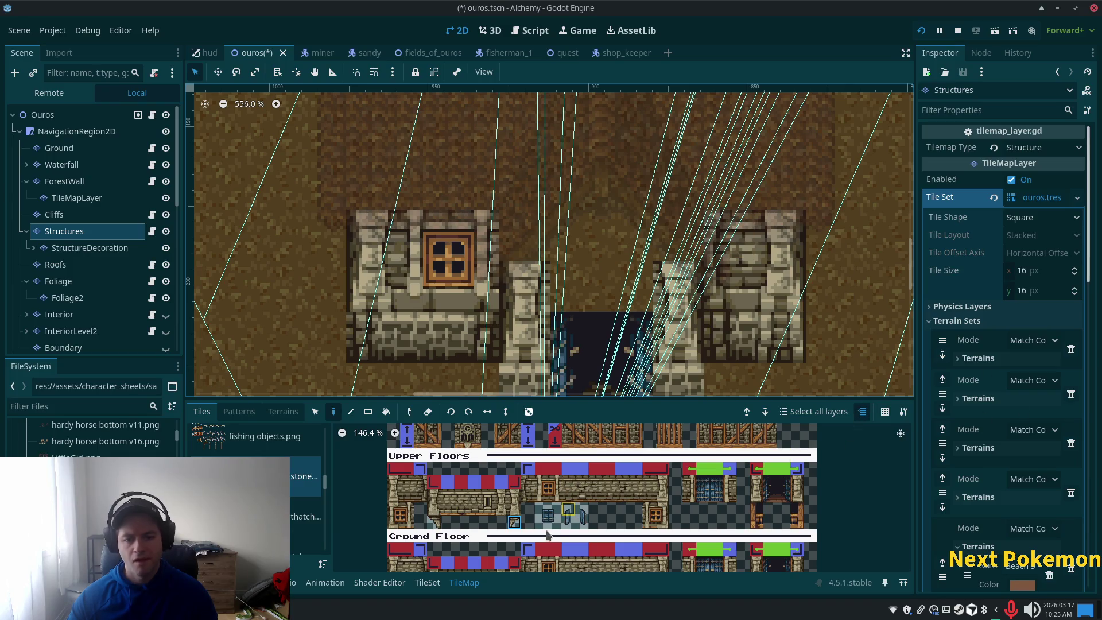
scroll(532, 513, up, 3)
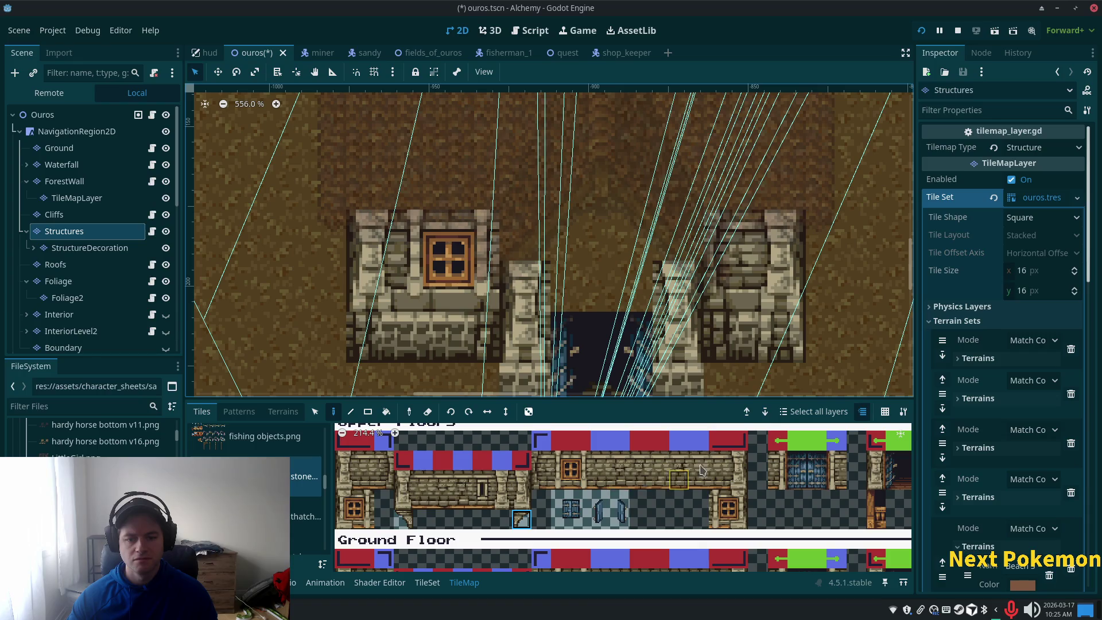
mouse_move(619, 481)
mouse_down()
mouse_move(659, 482)
mouse_move(652, 470)
mouse_up()
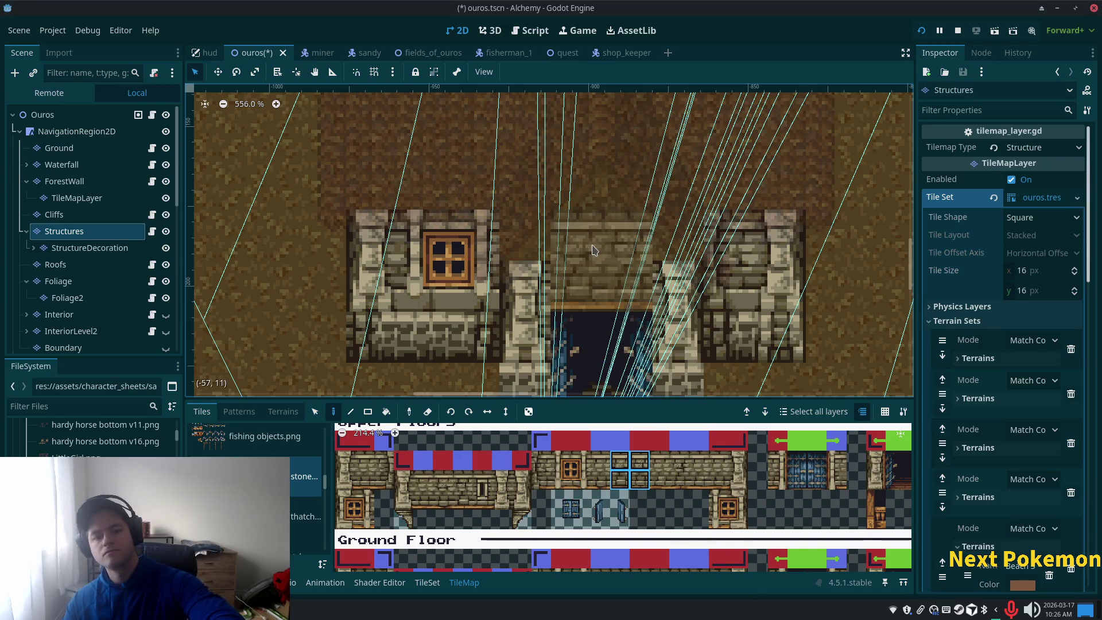
click(618, 286)
scroll(747, 281, down, 5)
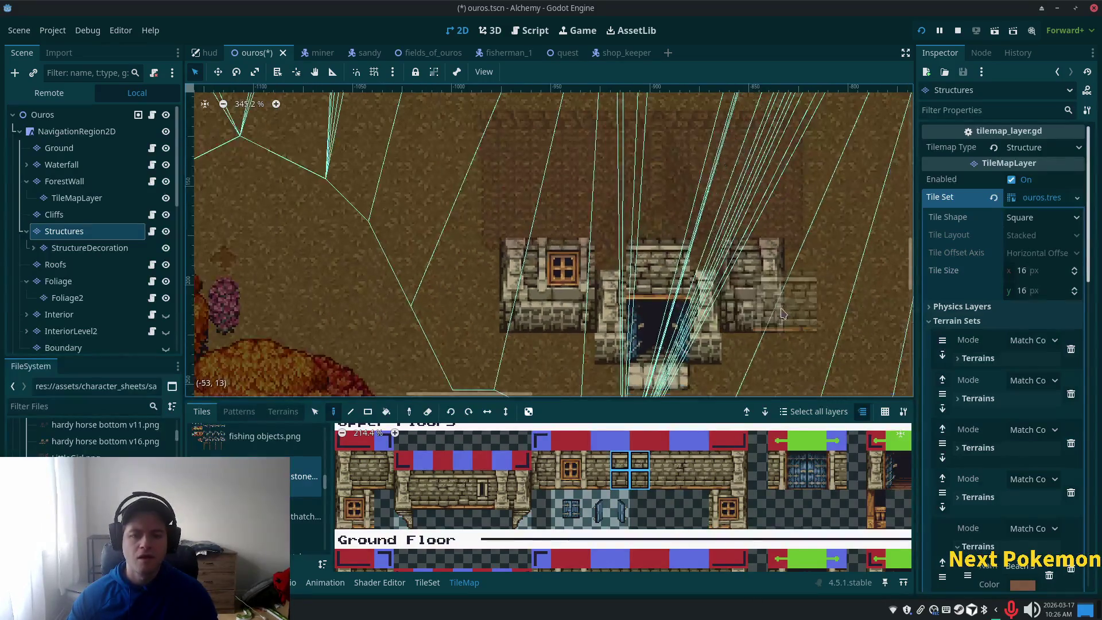
click(93, 115)
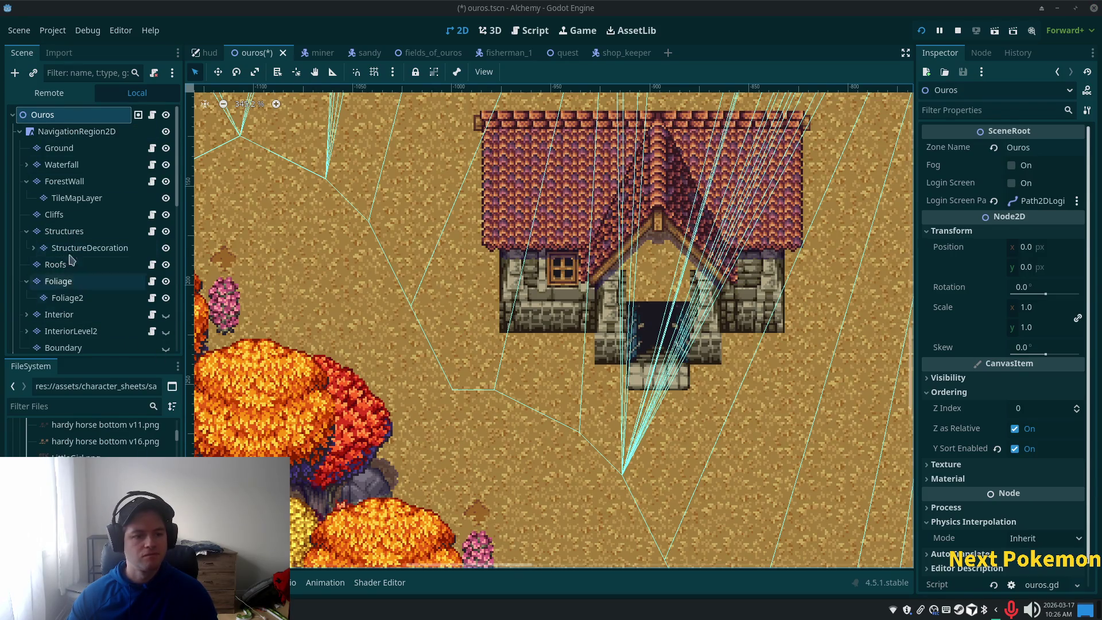
click(72, 235)
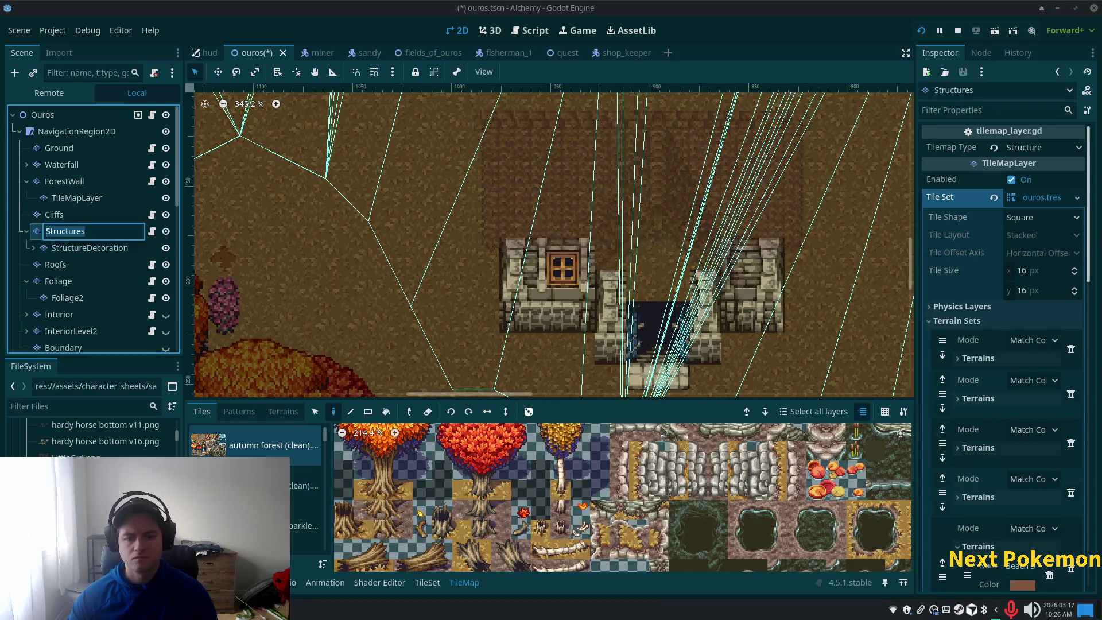
Place the arched window tile from the stone building tileset's Upper Floors above the doorway.
scroll(575, 350, down, 1)
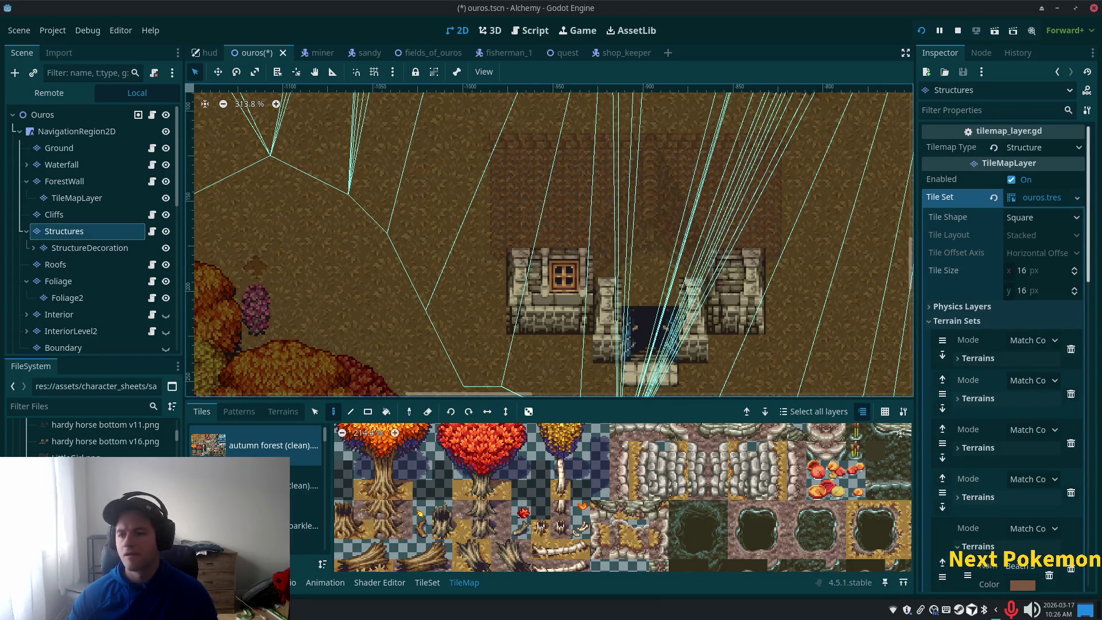
scroll(677, 322, up, 2)
scroll(787, 363, up, 3)
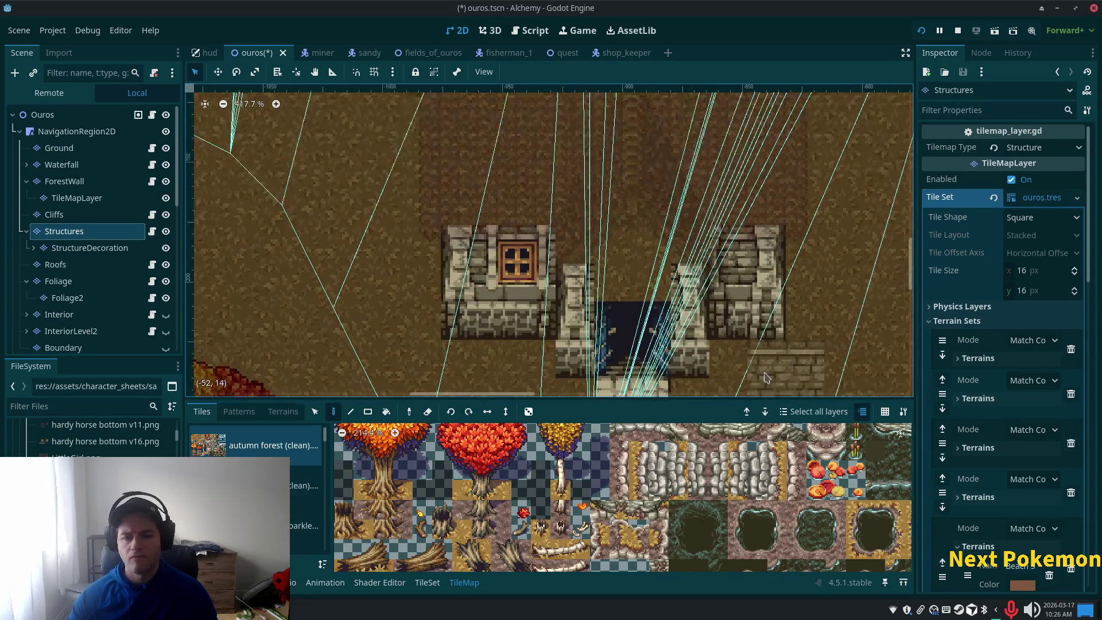
scroll(264, 442, down, 5)
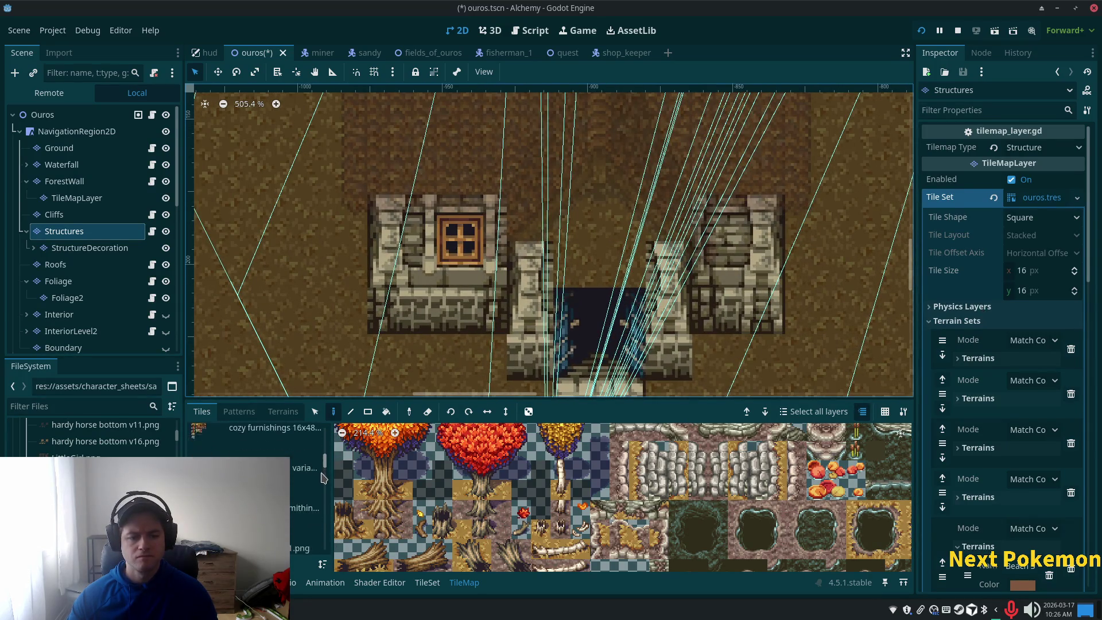
click(264, 459)
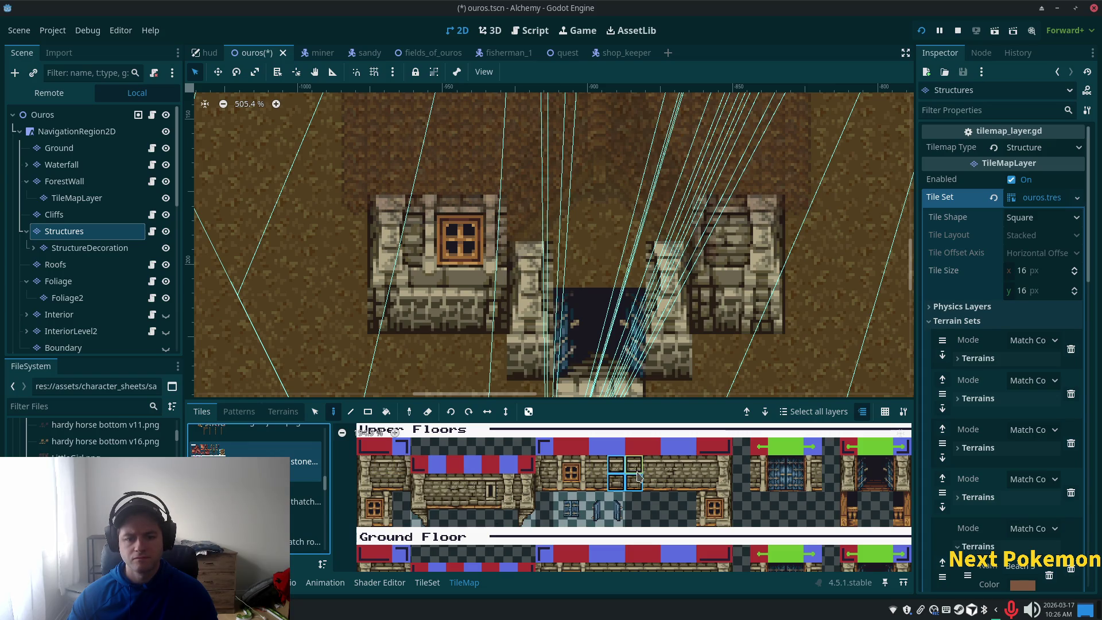
scroll(626, 487, up, 3)
scroll(627, 487, down, 4)
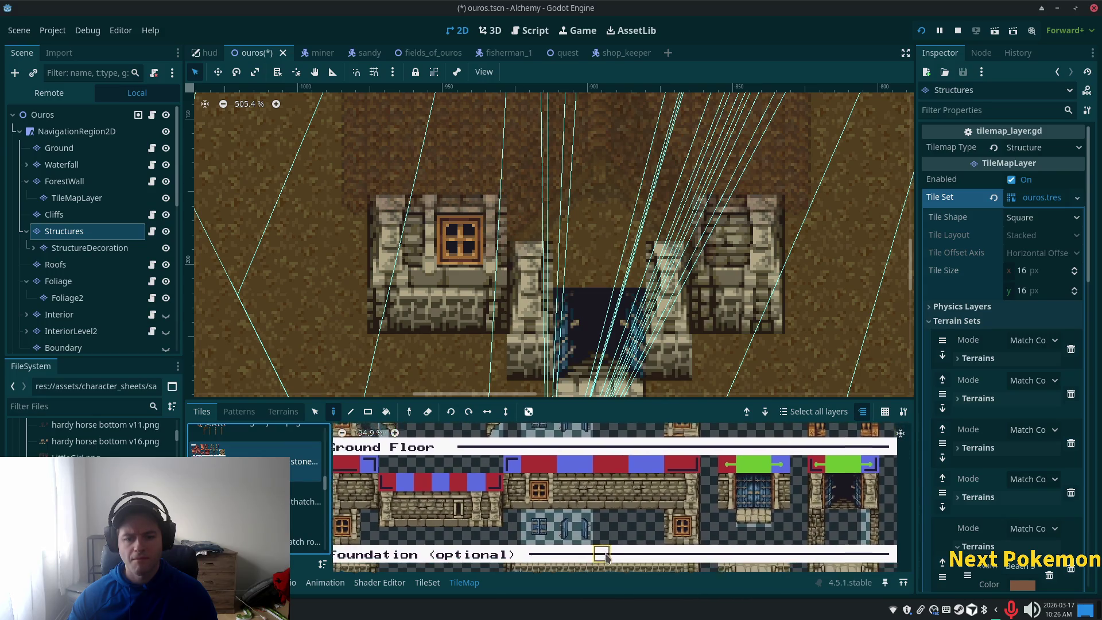
scroll(599, 479, up, 2)
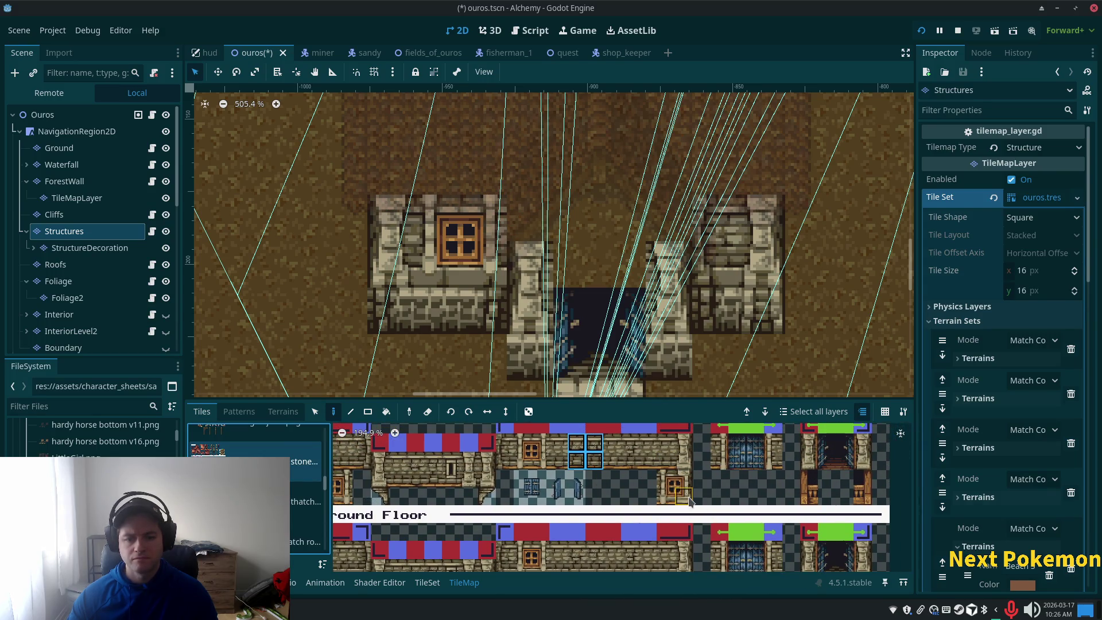
scroll(730, 479, down, 2)
scroll(707, 505, down, 3)
scroll(669, 560, down, 2)
scroll(666, 558, up, 1)
scroll(660, 557, down, 1)
scroll(646, 556, up, 4)
scroll(639, 553, up, 1)
click(513, 464)
click(524, 480)
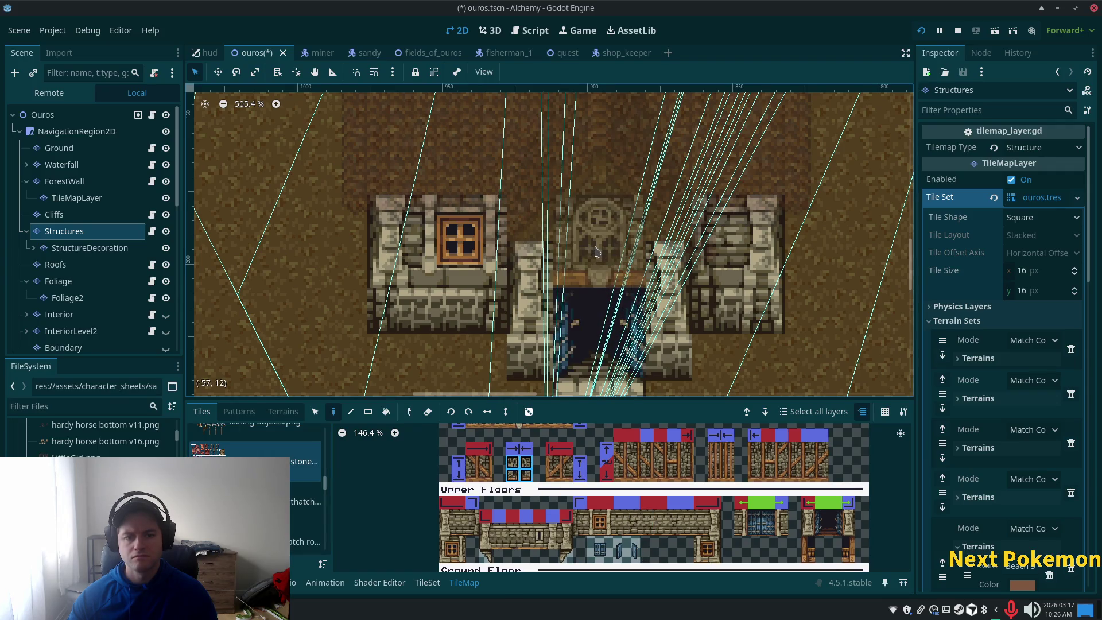
click(597, 252)
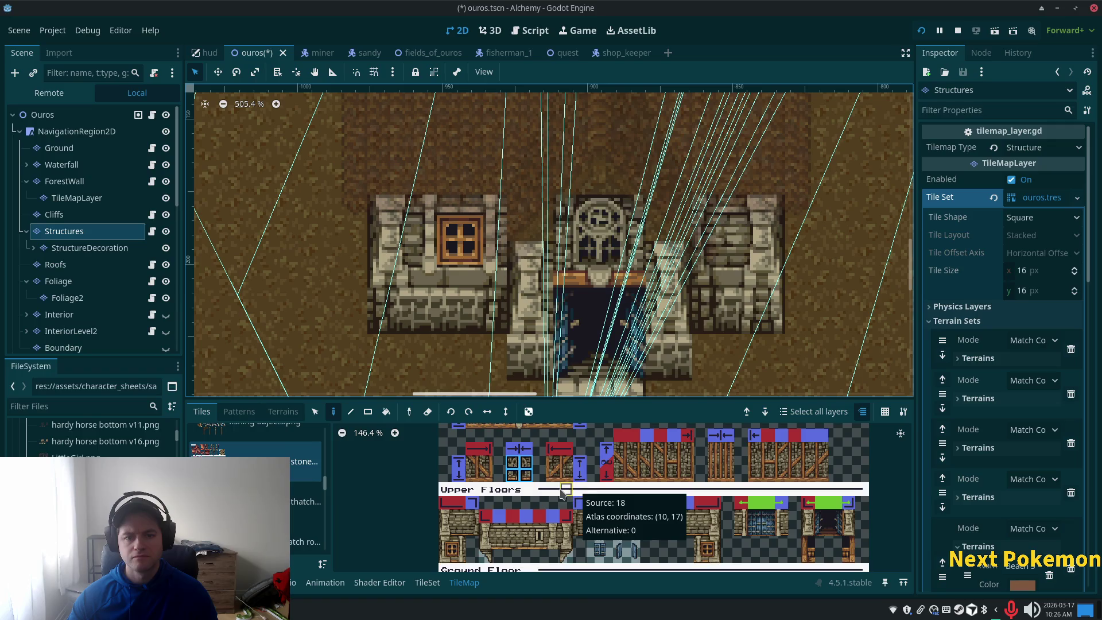
Paint brick-over-beam tiles beside the window and wooden beam pieces on the gable.
scroll(576, 493, up, 4)
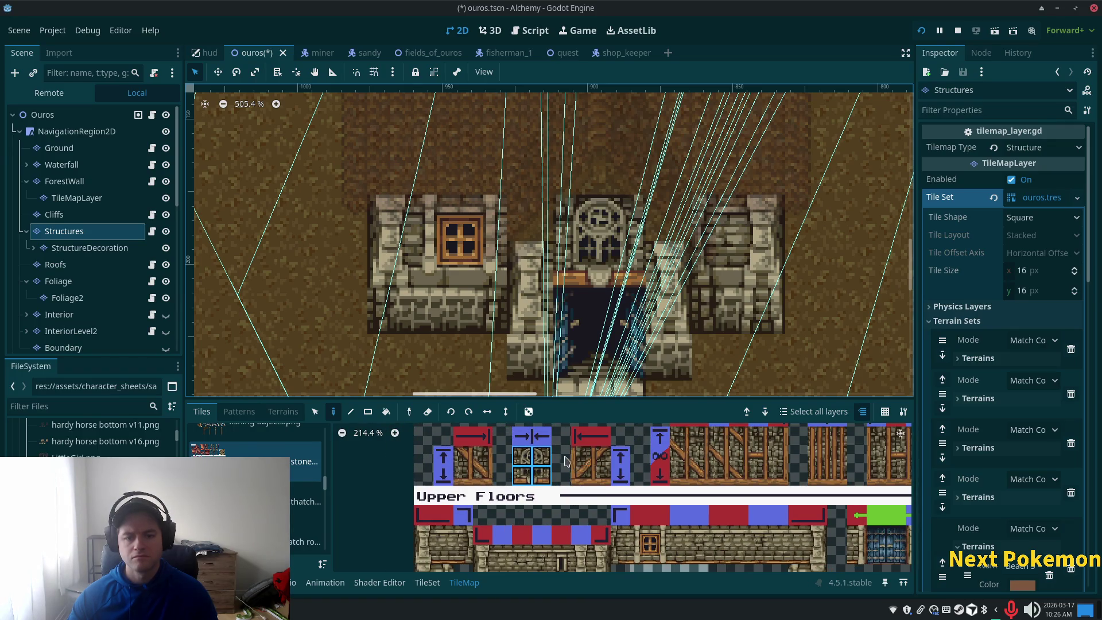
drag(577, 465, 580, 477)
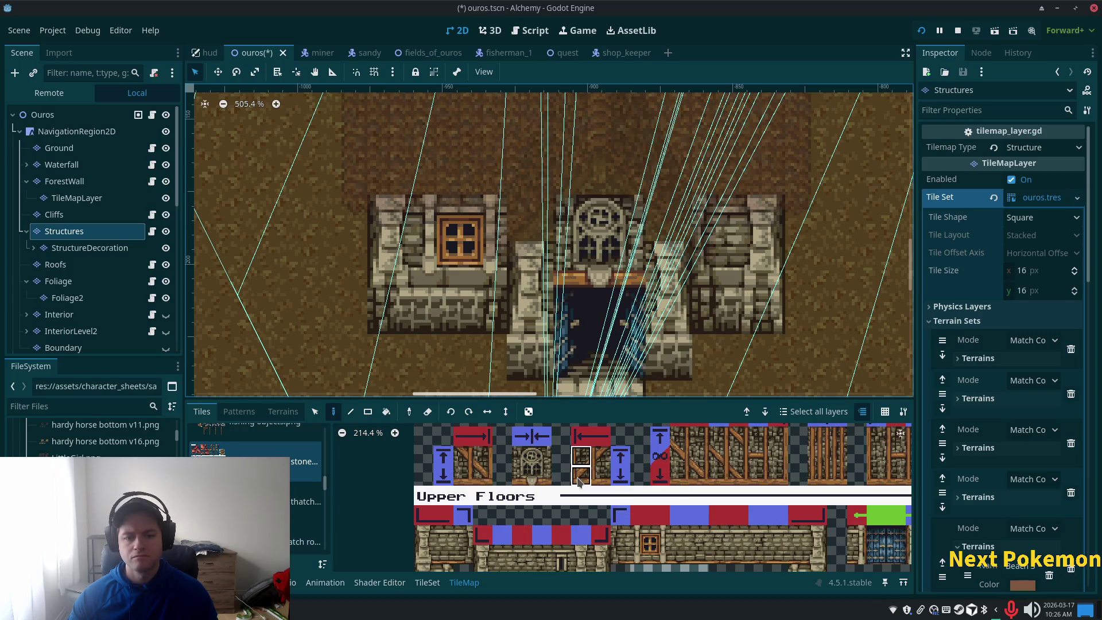
click(677, 205)
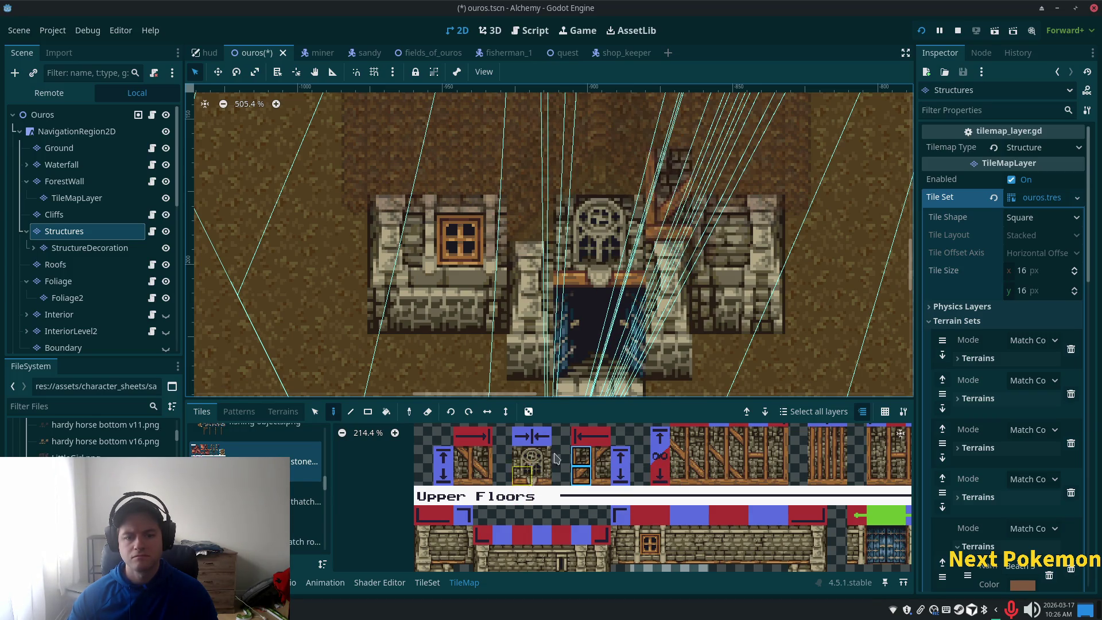
click(484, 462)
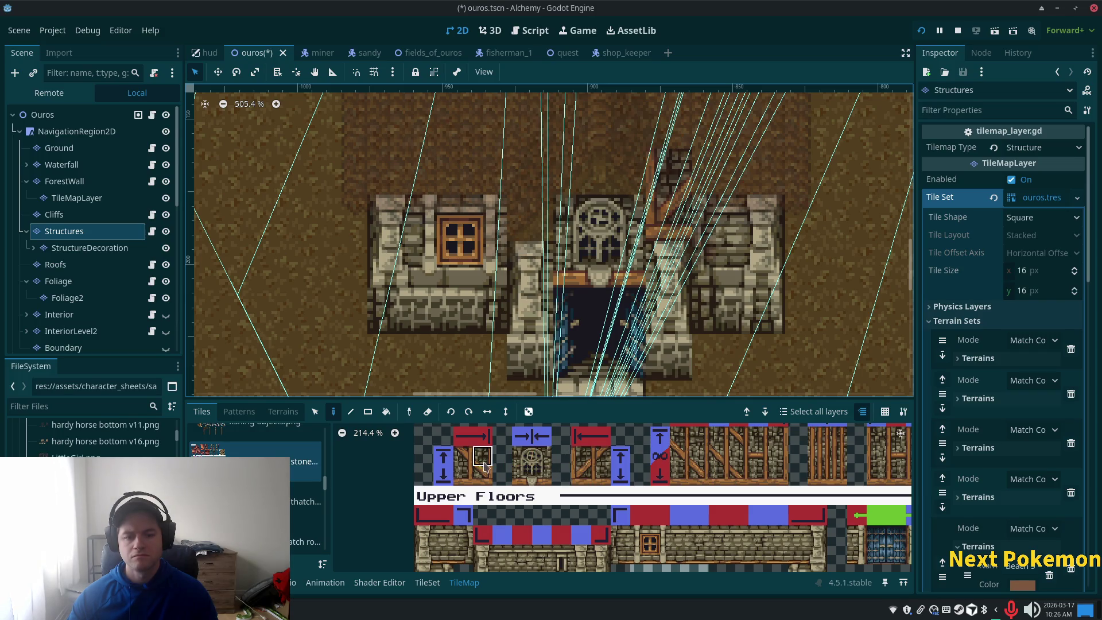
click(529, 172)
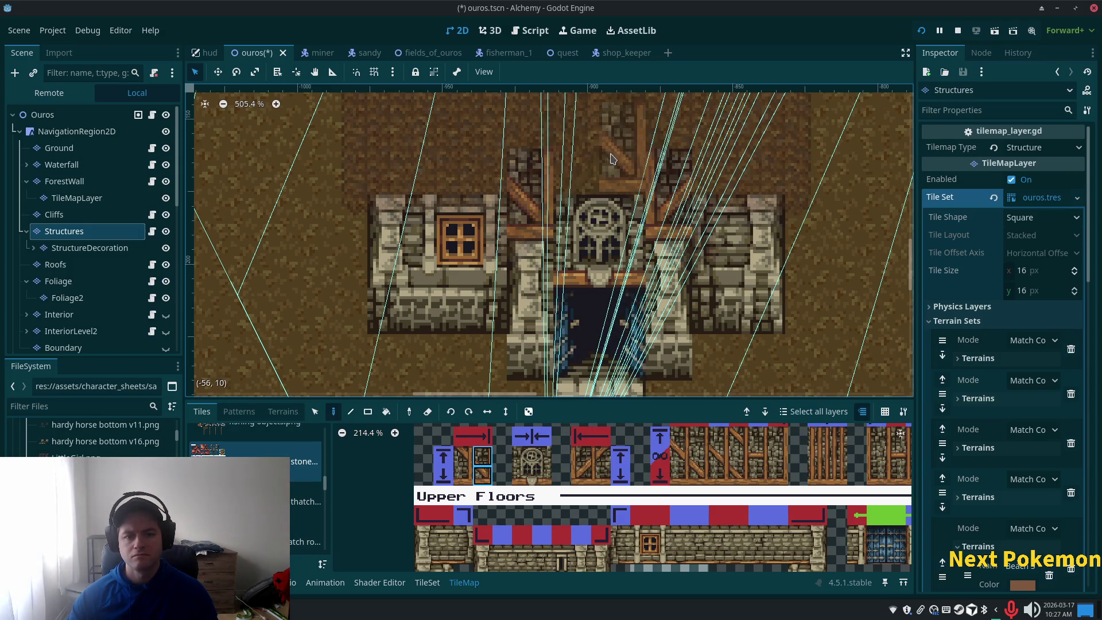
click(617, 157)
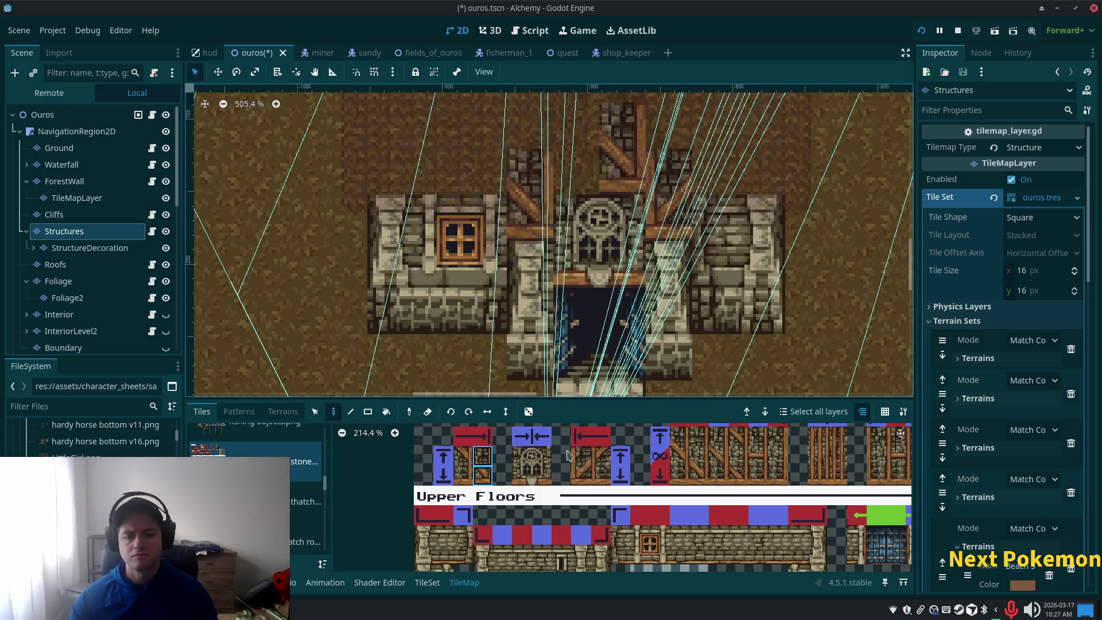
Cap the gable with the roof-peak tile and view the whole house with roofs.
click(581, 465)
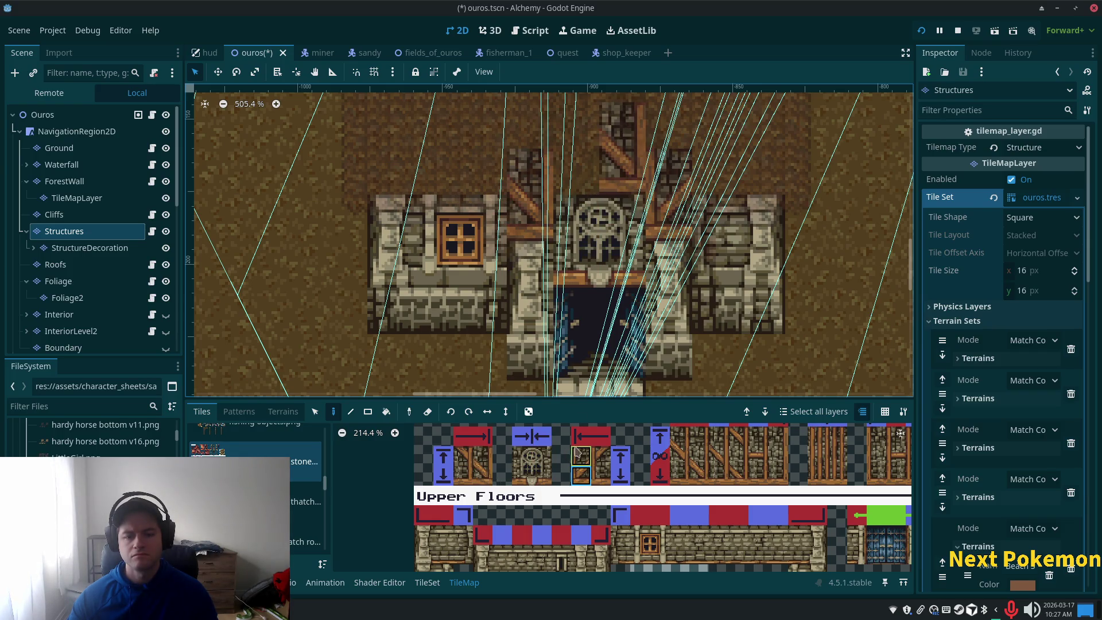
click(574, 172)
click(68, 115)
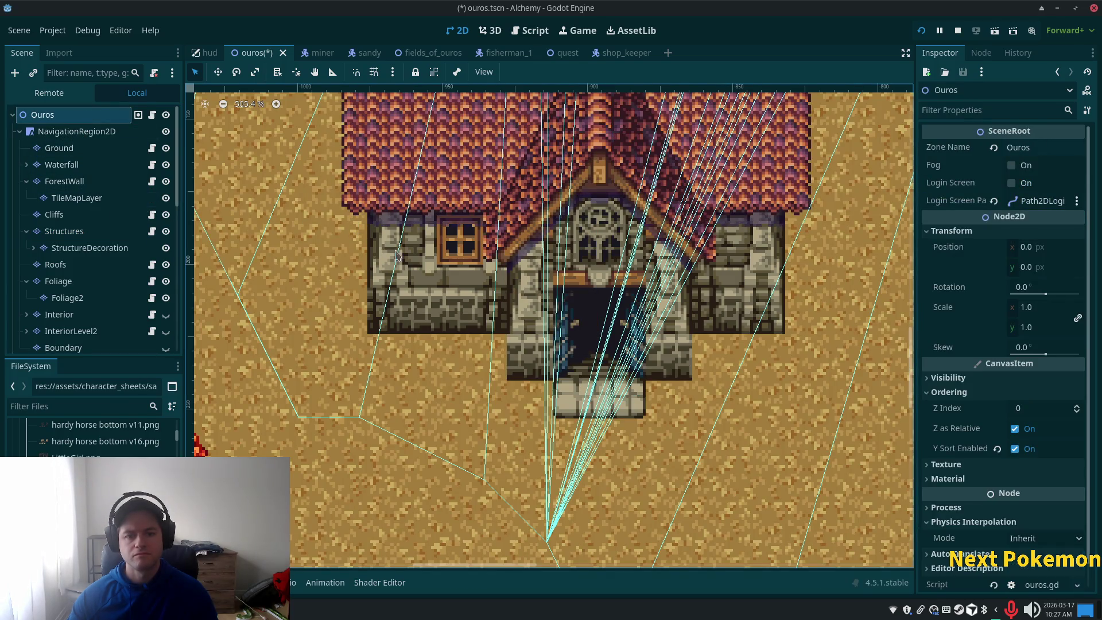
On the Structures layer, paint two Attic Floors roof tiles from the stone tileset at the peak.
scroll(380, 254, down, 5)
scroll(701, 335, up, 3)
scroll(700, 334, up, 2)
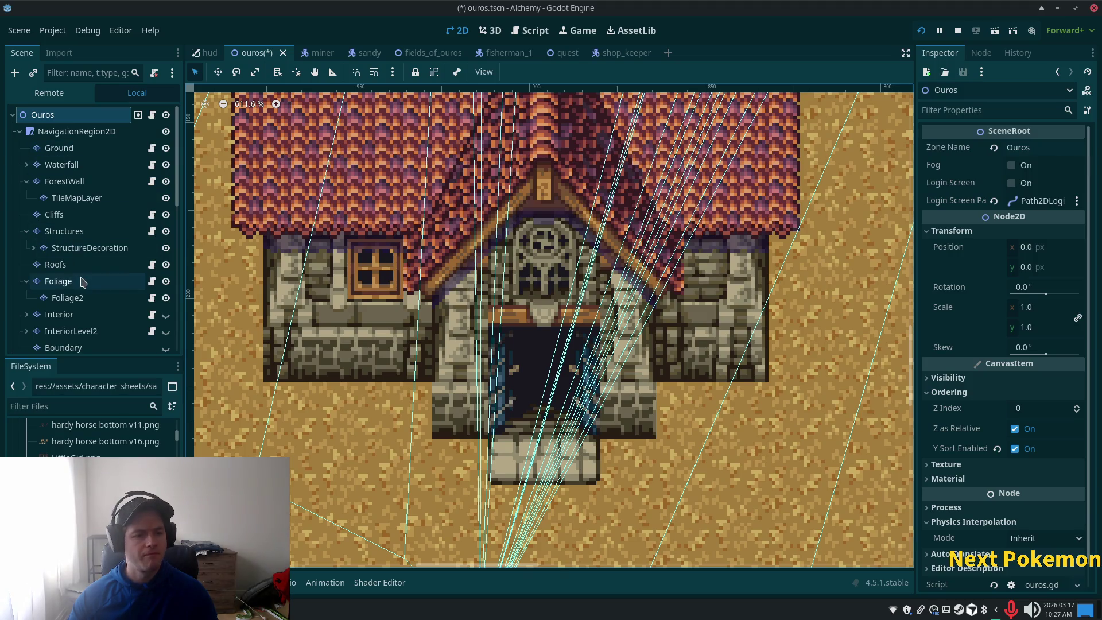
click(80, 230)
scroll(259, 460, down, 5)
scroll(259, 488, down, 5)
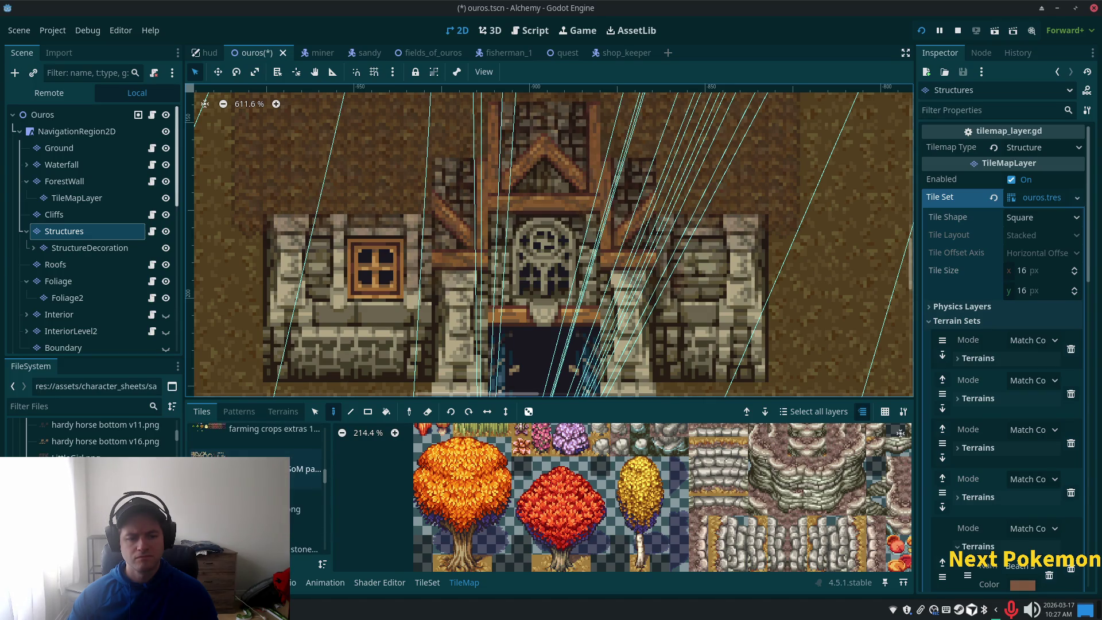
click(258, 469)
scroll(258, 488, down, 2)
click(258, 486)
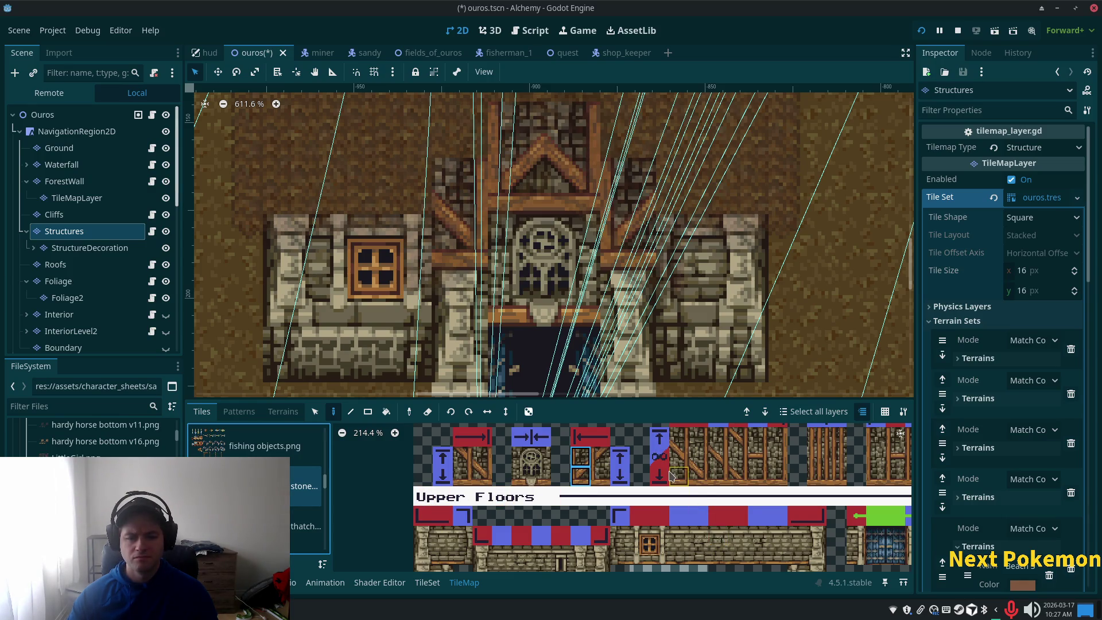
scroll(672, 475, down, 2)
scroll(675, 505, up, 2)
scroll(675, 526, down, 1)
drag(558, 474, 574, 473)
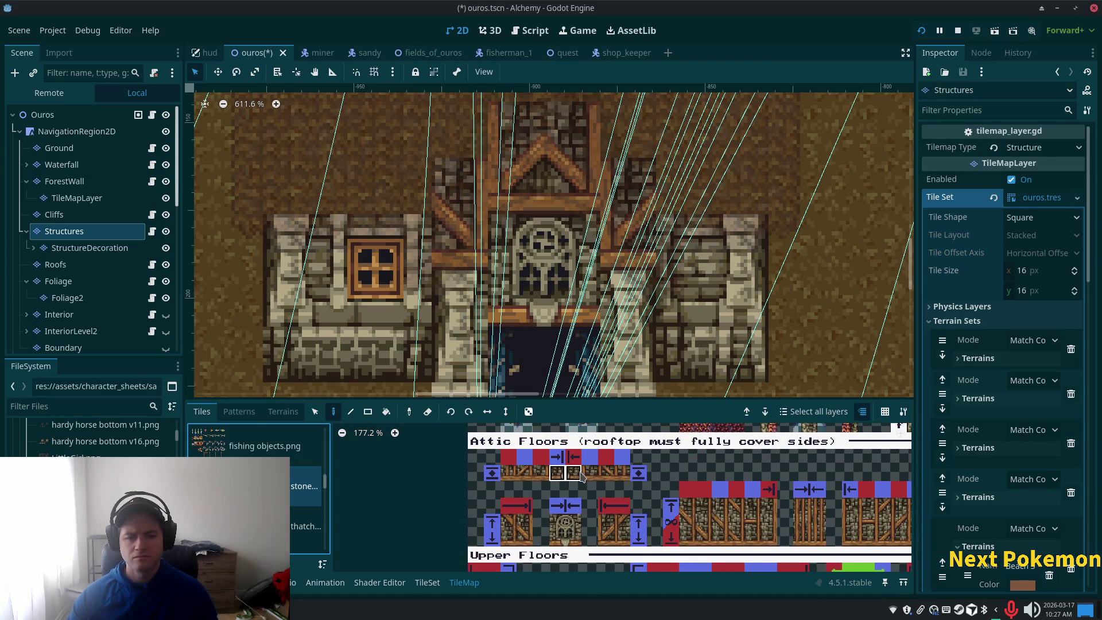
click(555, 192)
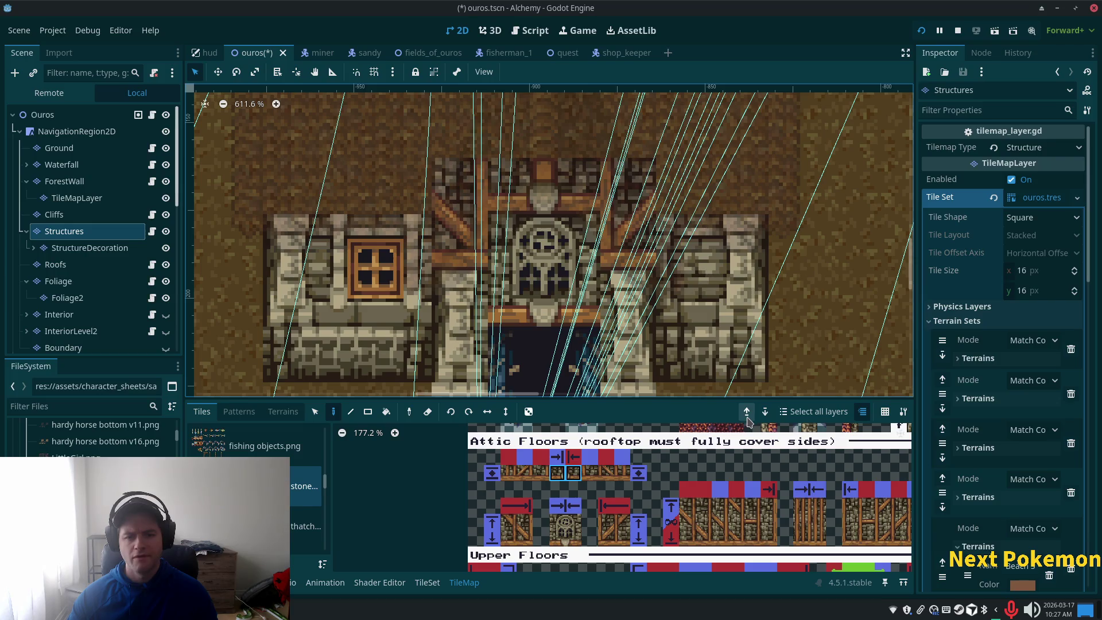
Browse the roof tiles above Attic Floors, try Upper Floors tiles, and preview the roofed house.
scroll(718, 491, down, 1)
mouse_move(712, 497)
mouse_down()
mouse_move(644, 517)
mouse_move(642, 543)
mouse_up()
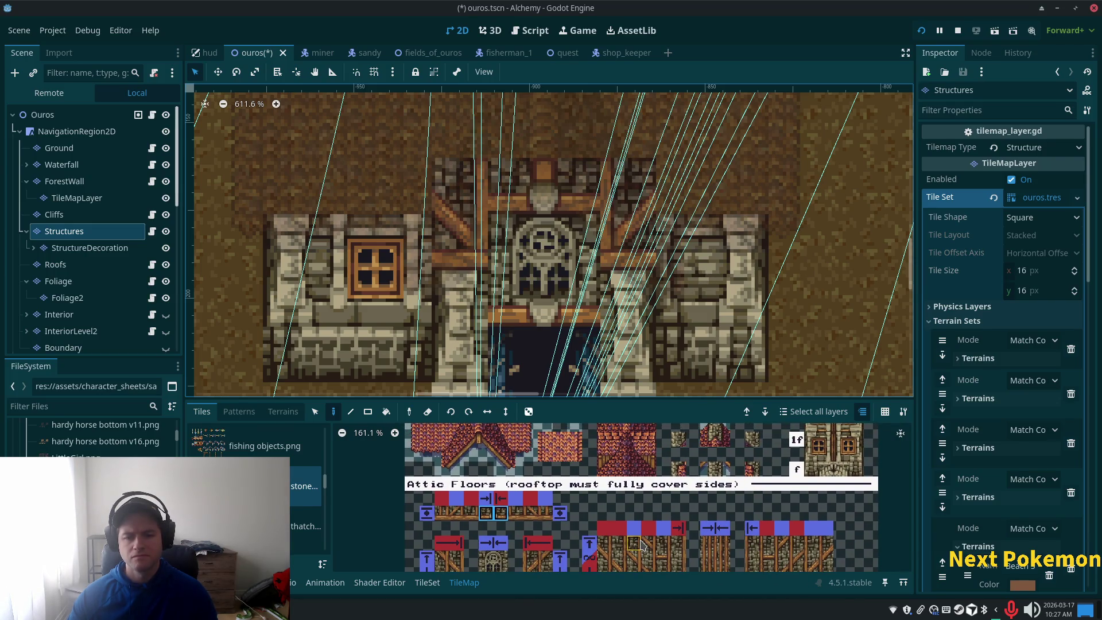
scroll(644, 542, down, 5)
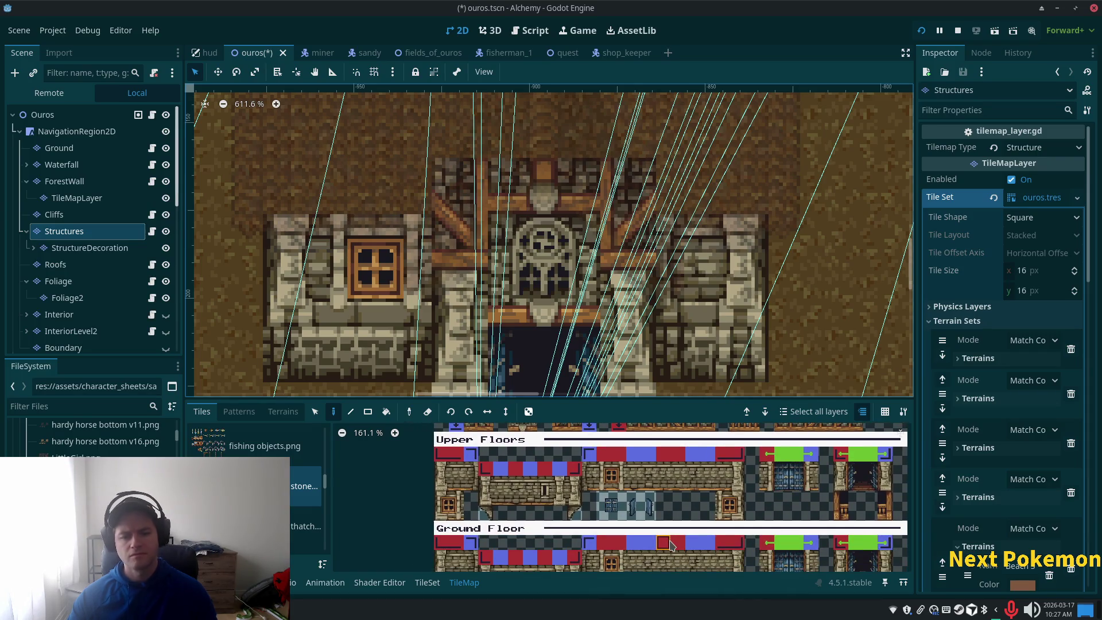
drag(672, 545, 674, 556)
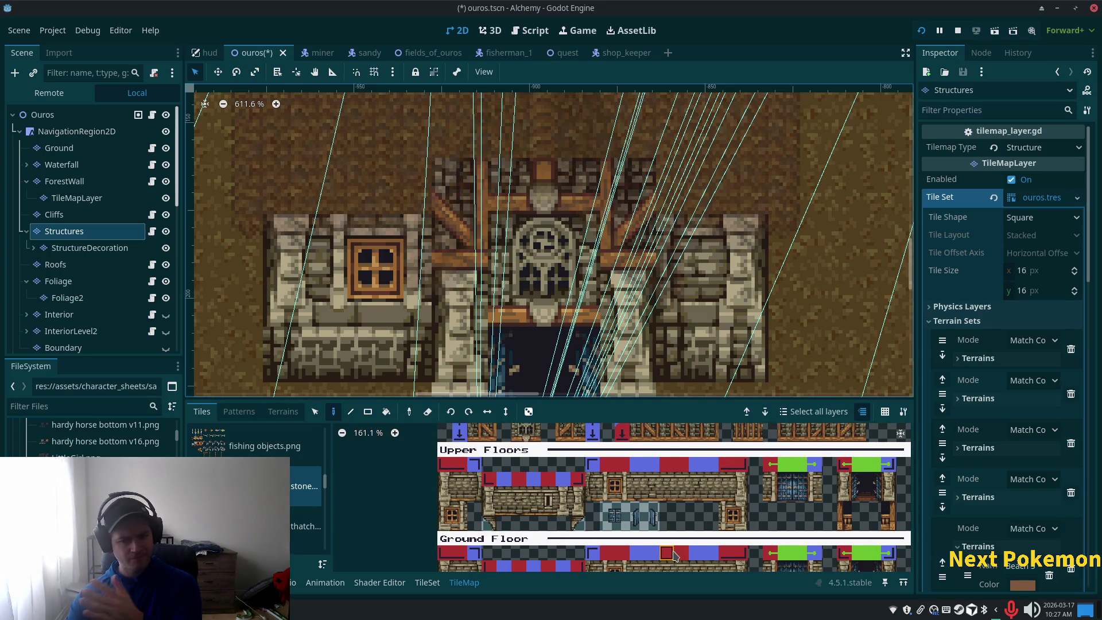
drag(676, 554, 679, 530)
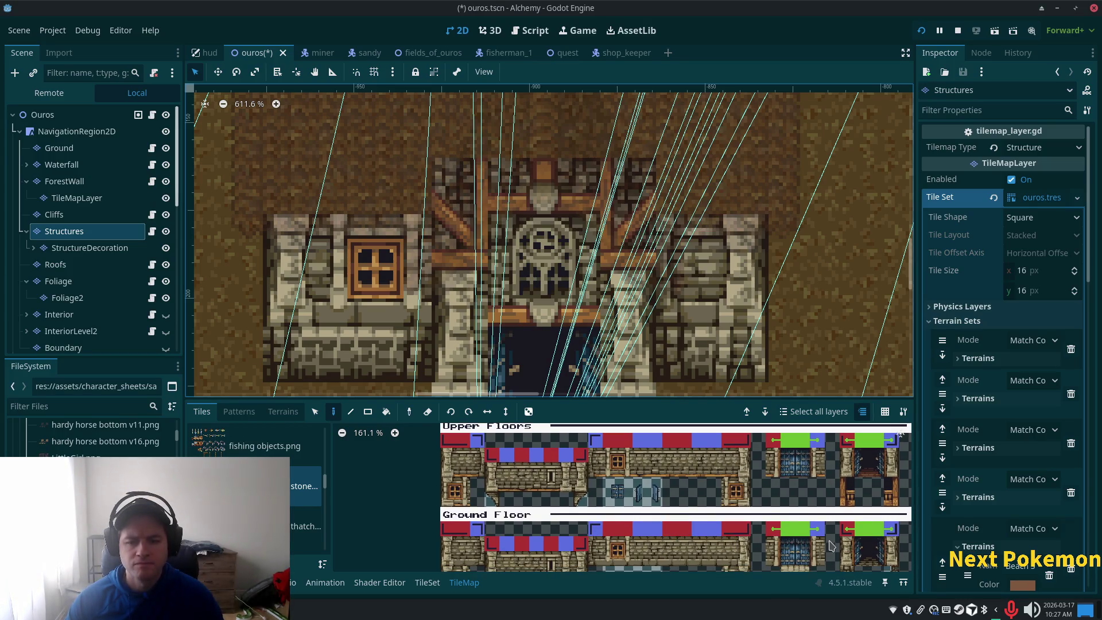
scroll(747, 379, down, 1)
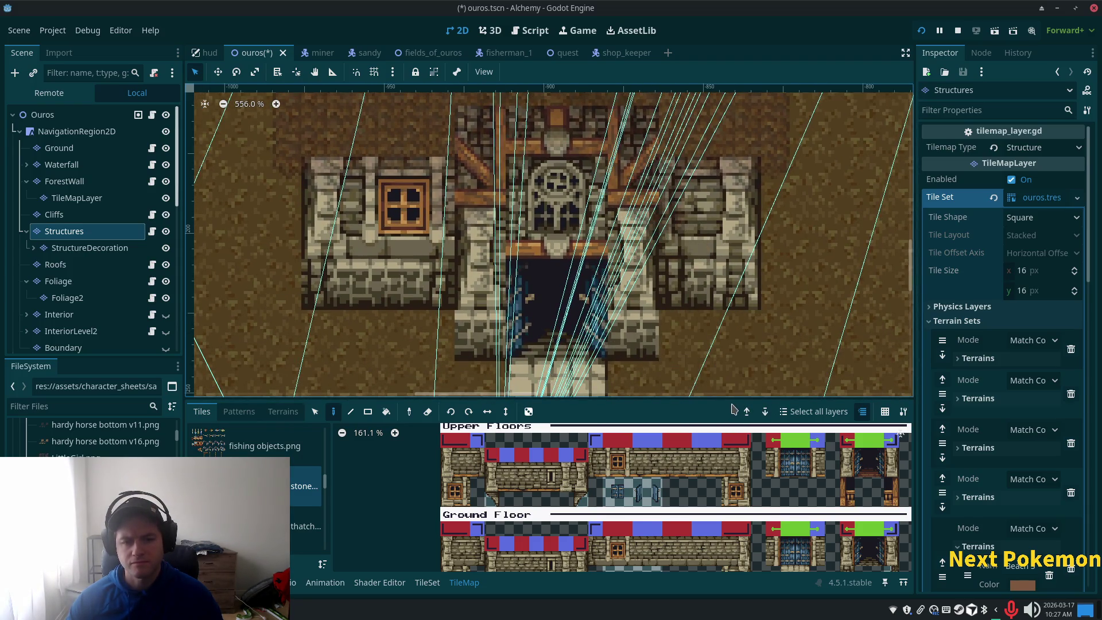
click(892, 458)
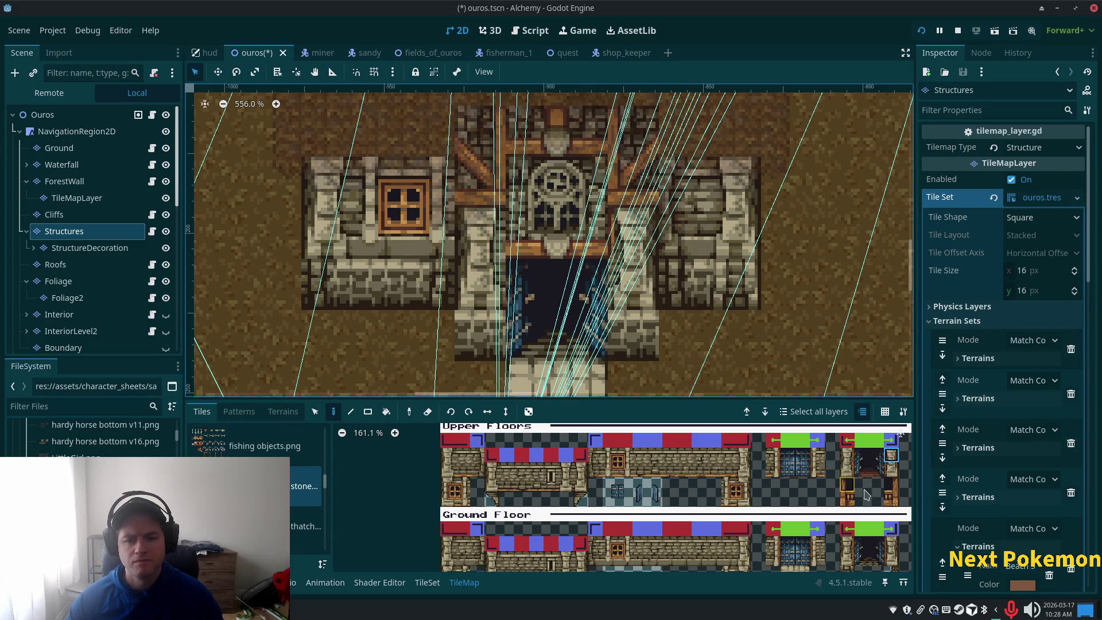
click(851, 458)
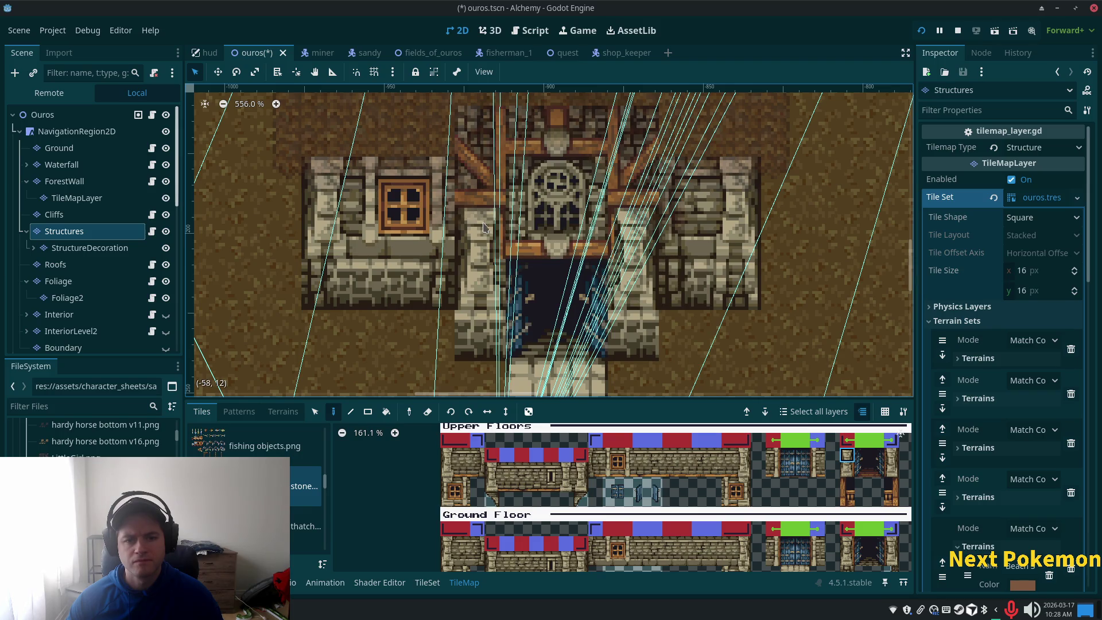
click(41, 114)
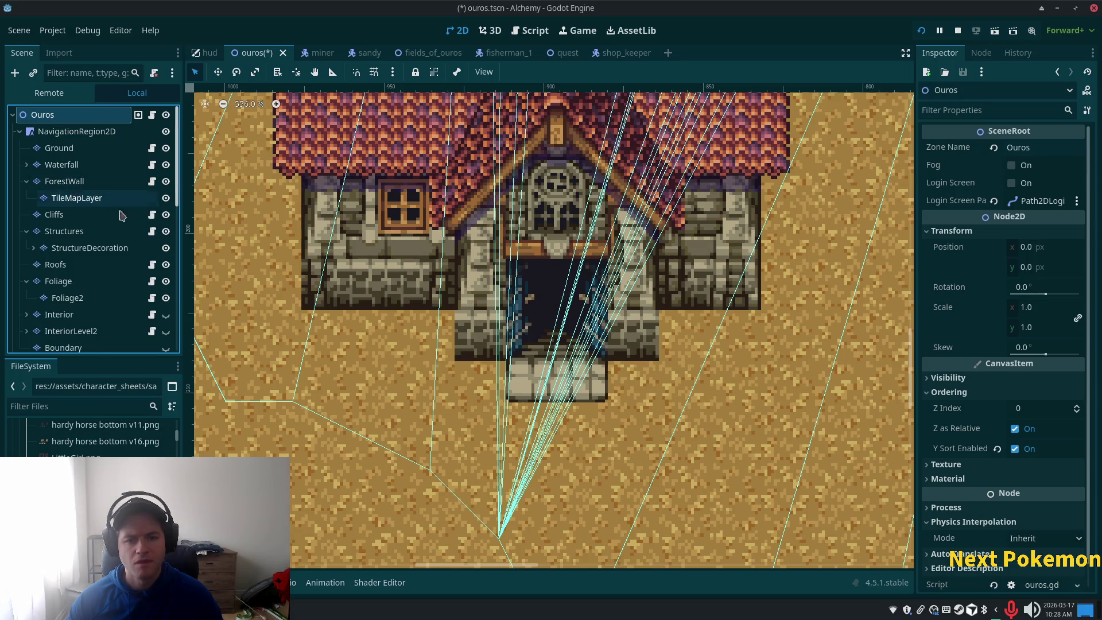
Select the StructureDecoration layer for tile painting.
scroll(559, 303, down, 6)
scroll(695, 407, up, 2)
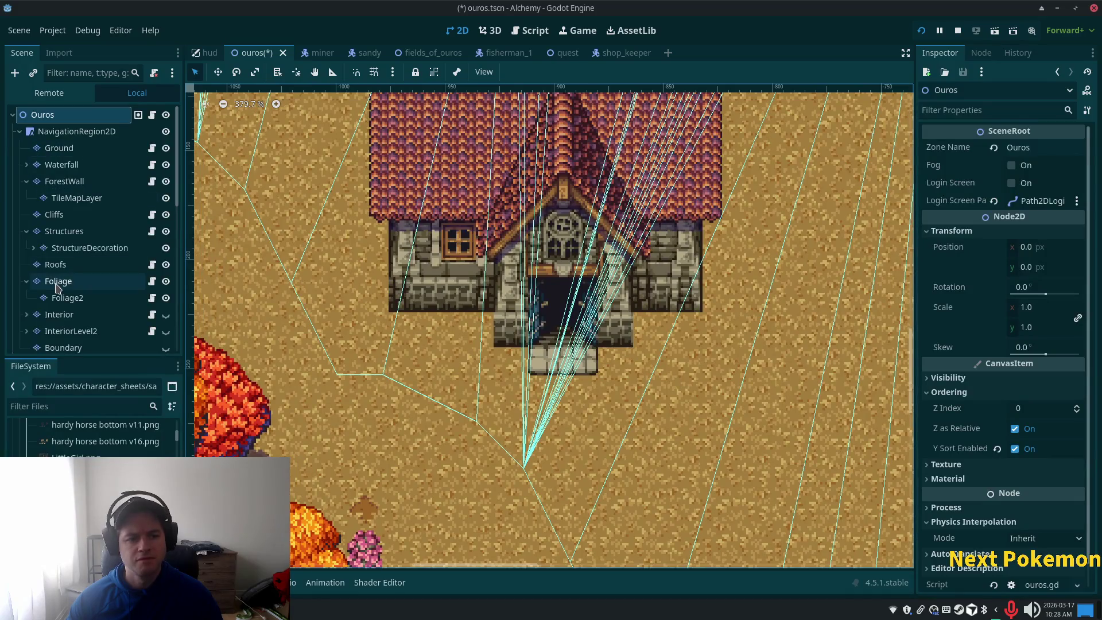
click(80, 248)
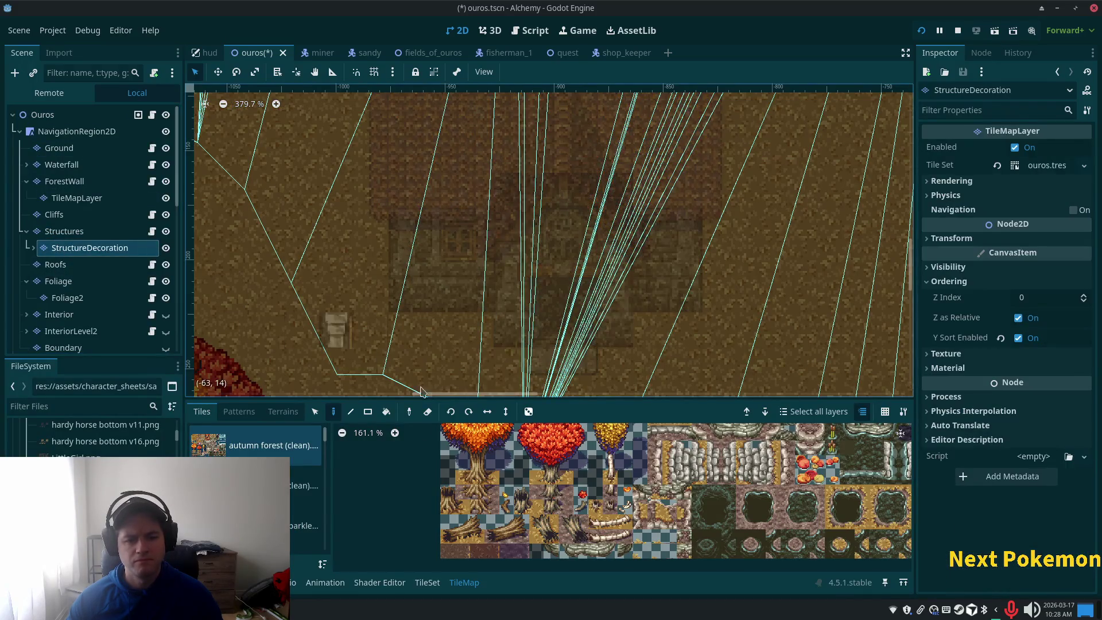
Choose the stone building tile set and try two Upper Floors tiles.
scroll(326, 480, down, 5)
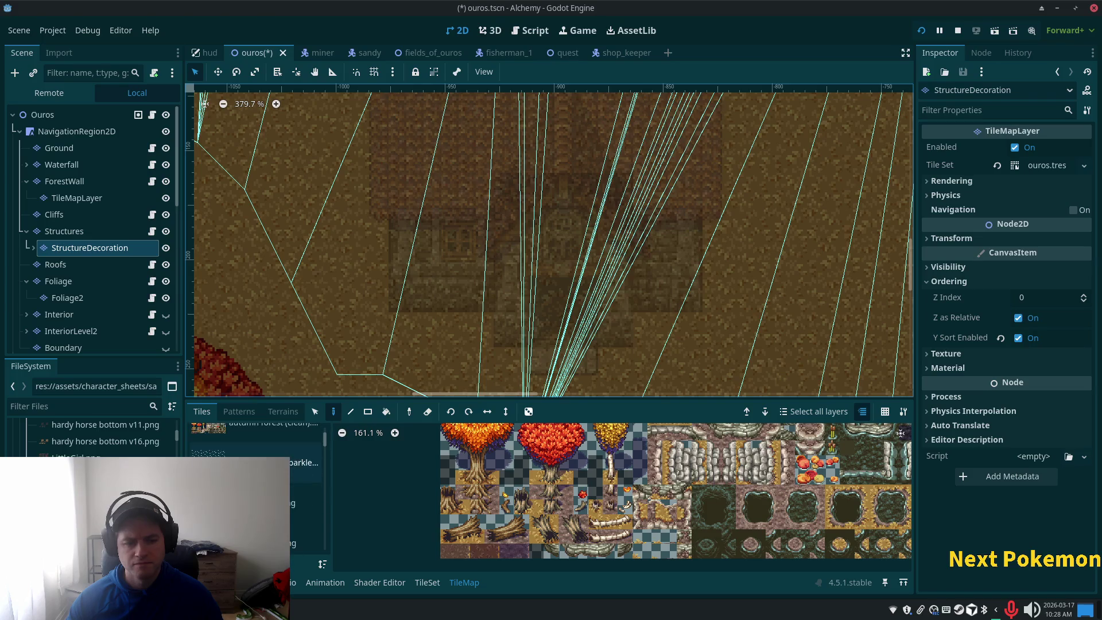
scroll(325, 482, down, 2)
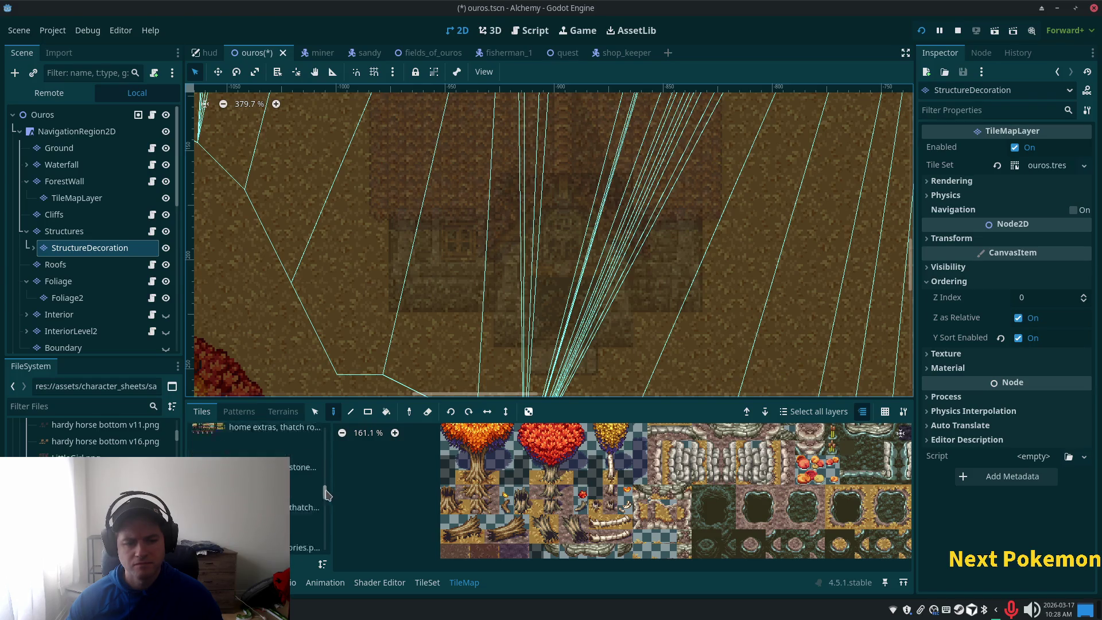
click(310, 511)
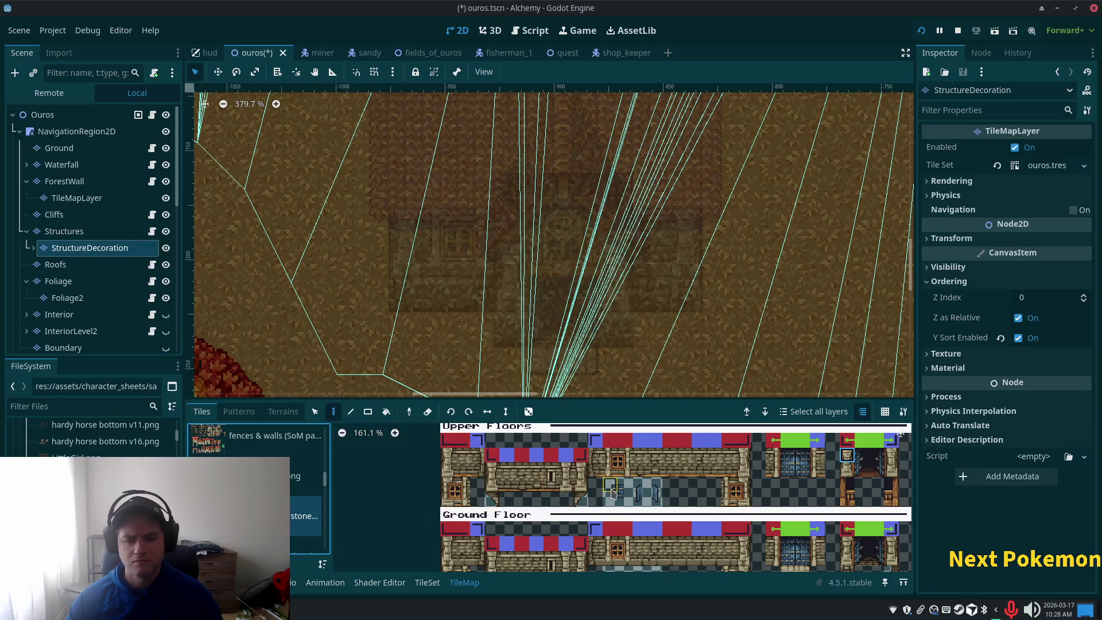
click(581, 500)
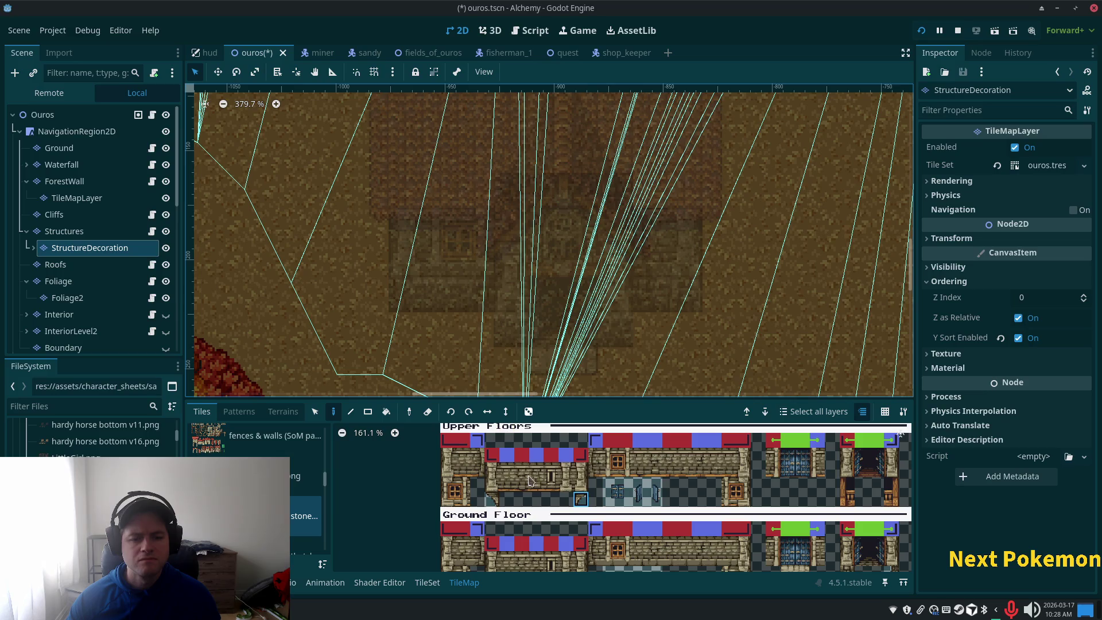
click(492, 502)
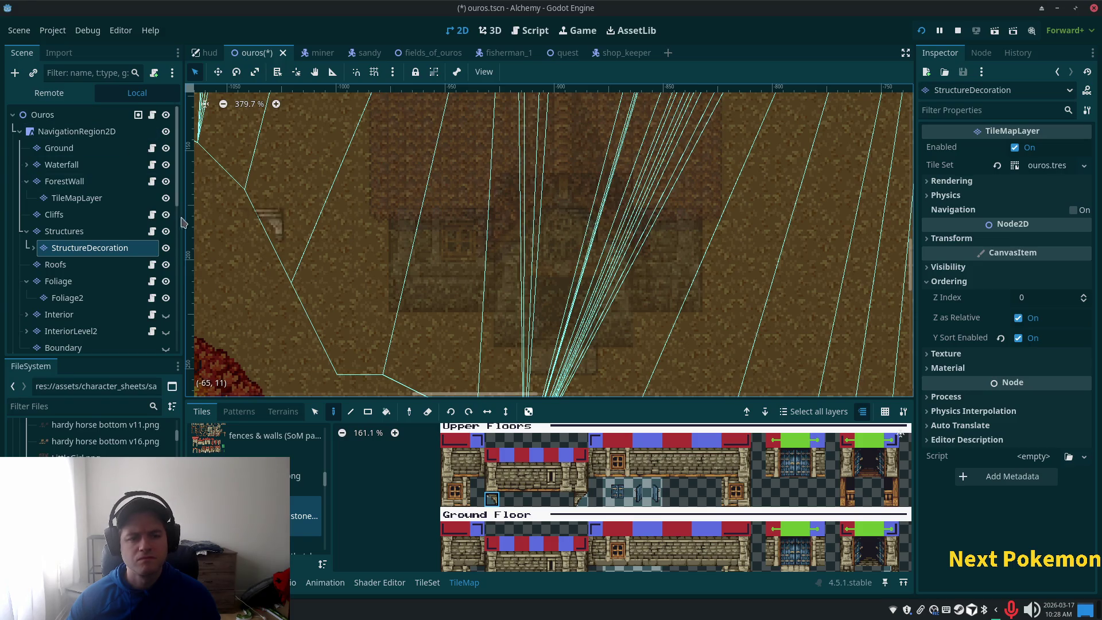
Step through Structures, Ground and NavigationRegion2D nodes, ending on StructureDecoration's TileMap panel.
click(64, 232)
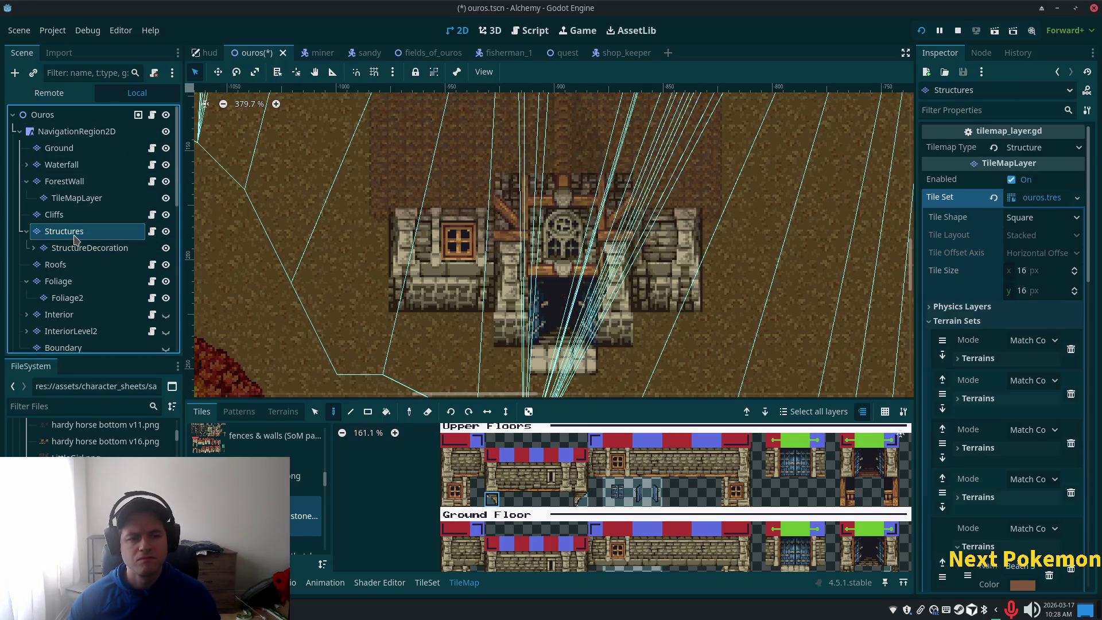
click(62, 153)
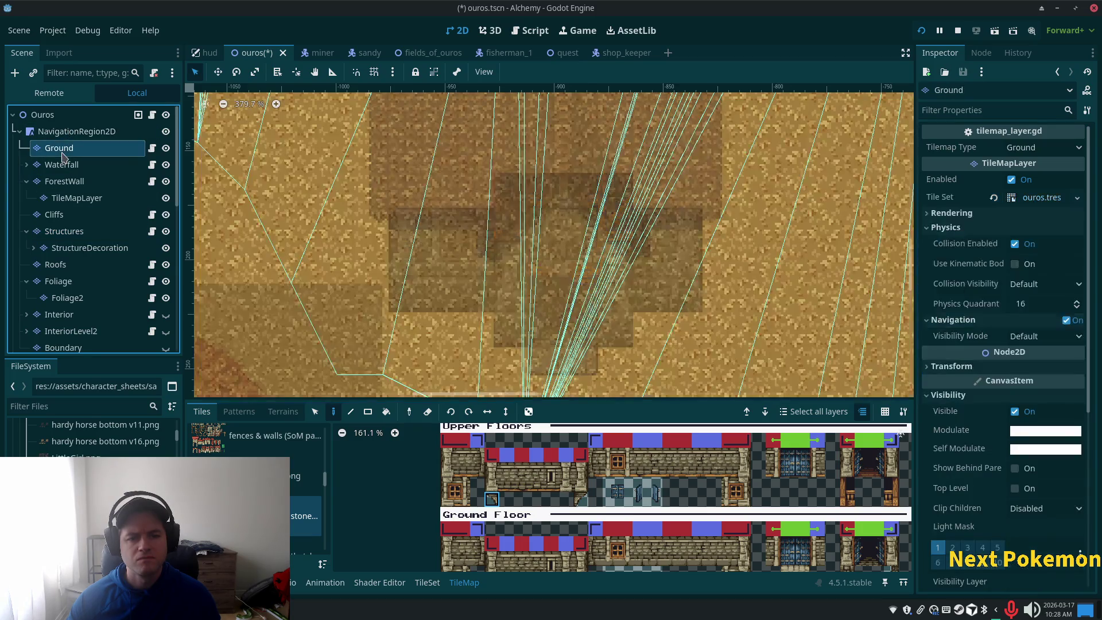
click(60, 132)
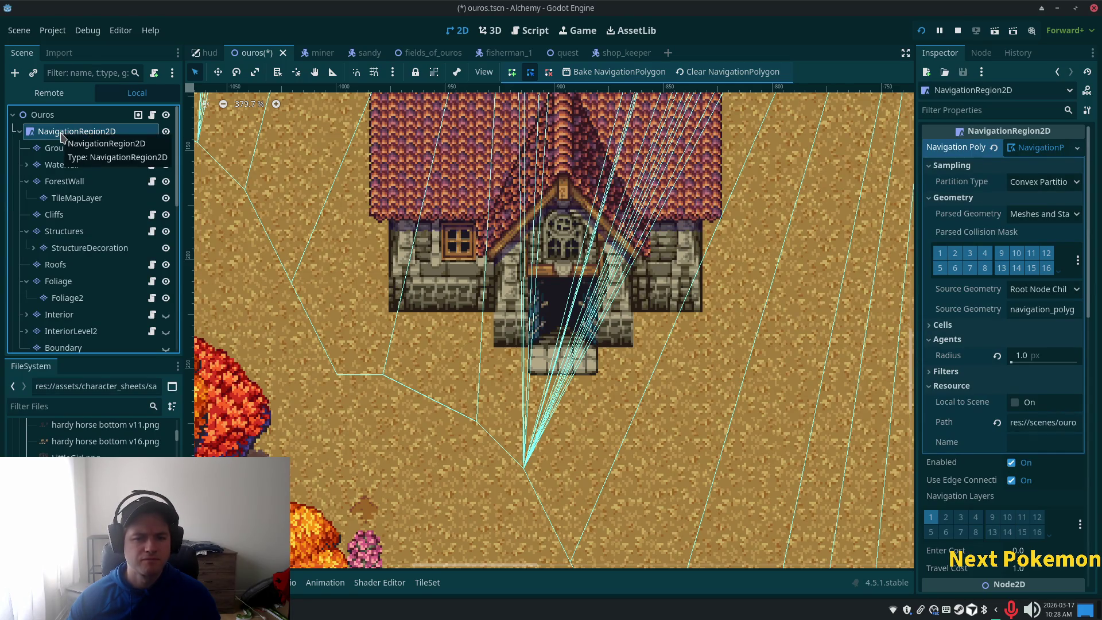
click(80, 248)
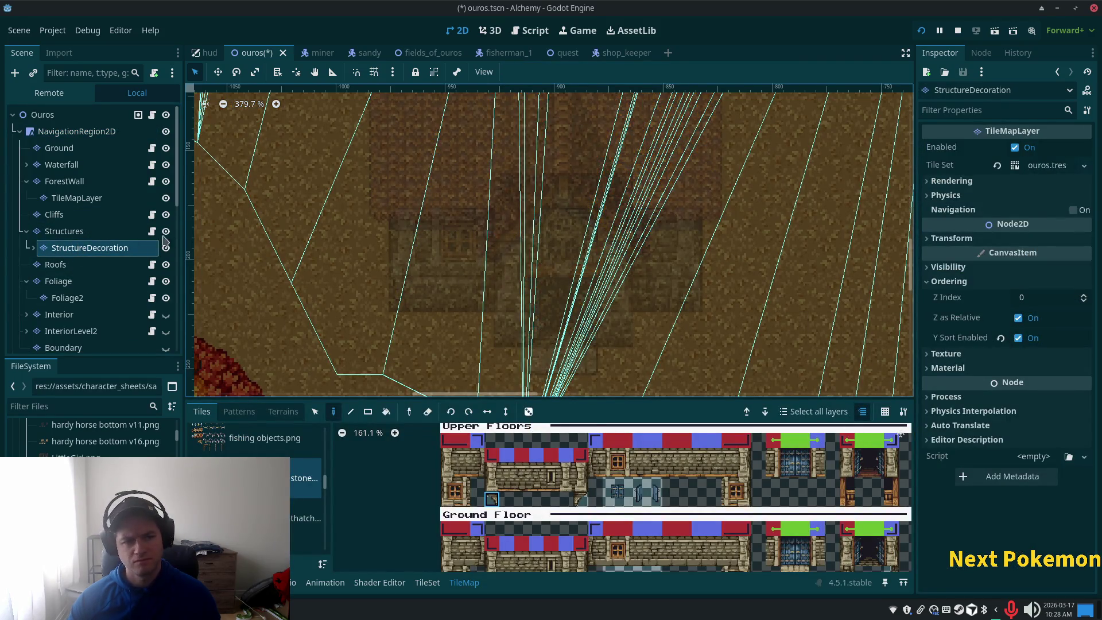
Select the Structures layer and browse the tile atlas for foundation tiles.
click(105, 238)
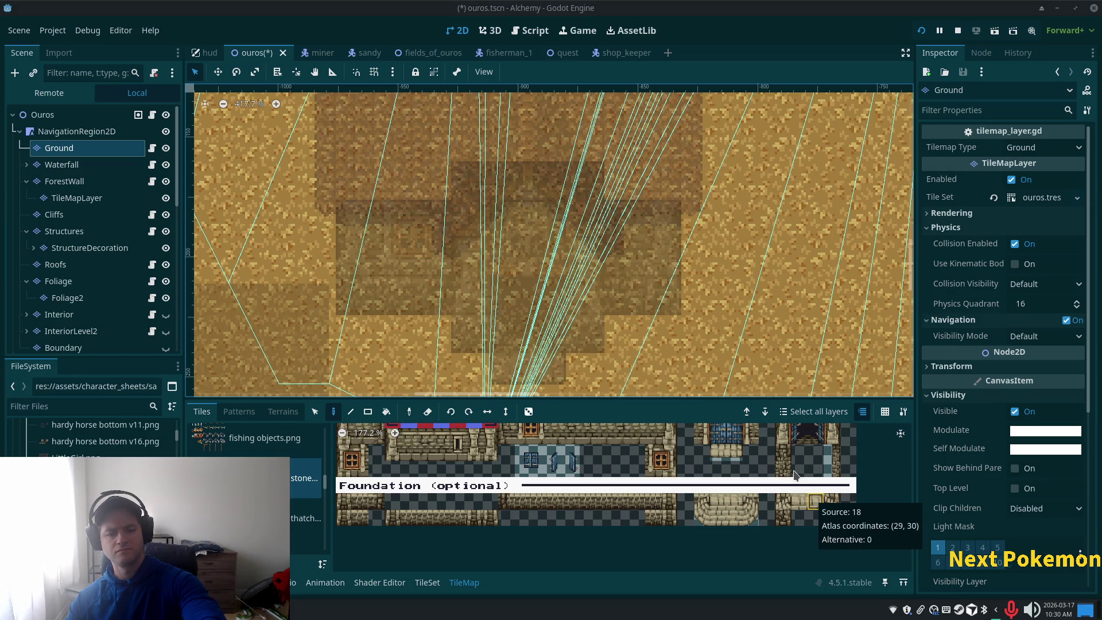
scroll(798, 475, up, 1)
scroll(801, 476, up, 1)
scroll(801, 477, down, 3)
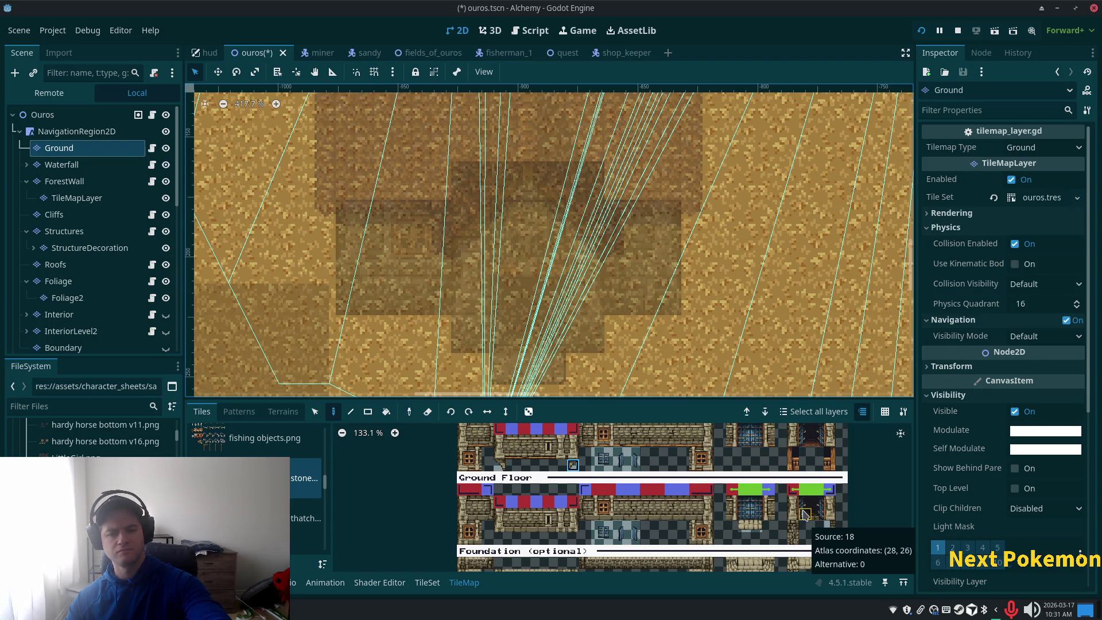
scroll(804, 512, up, 2)
scroll(764, 545, up, 5)
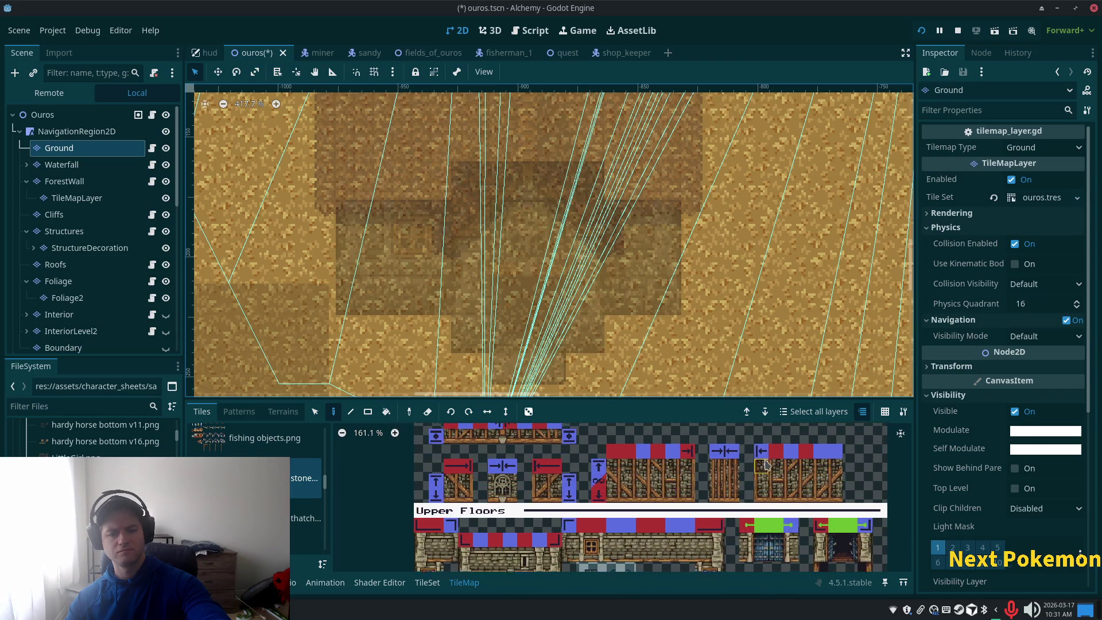
scroll(750, 560, up, 1)
scroll(749, 551, up, 2)
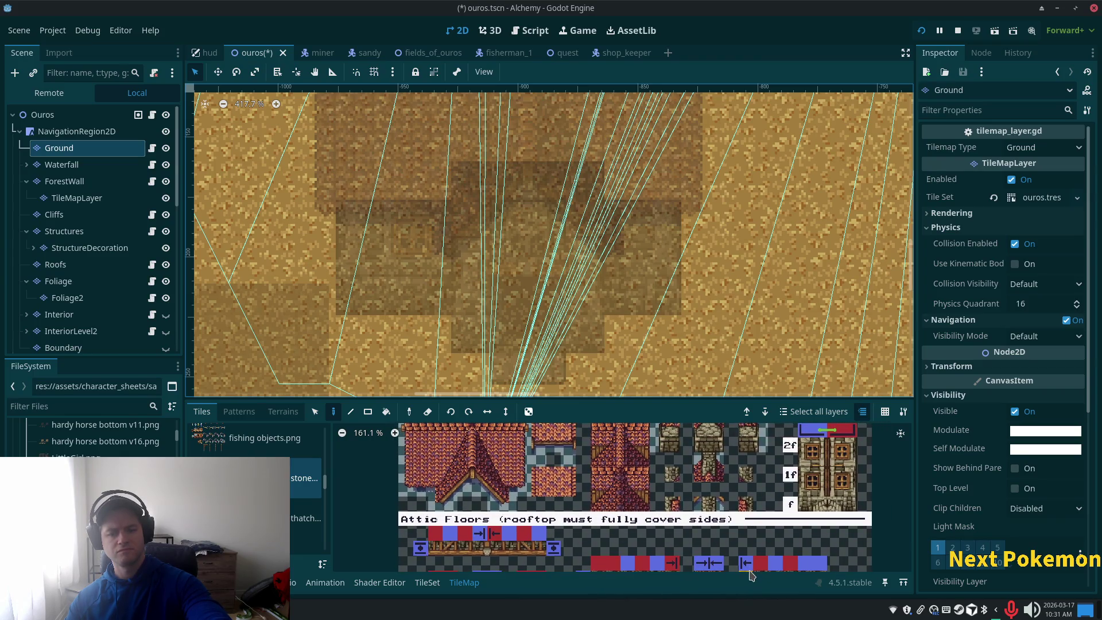
scroll(750, 443, down, 1)
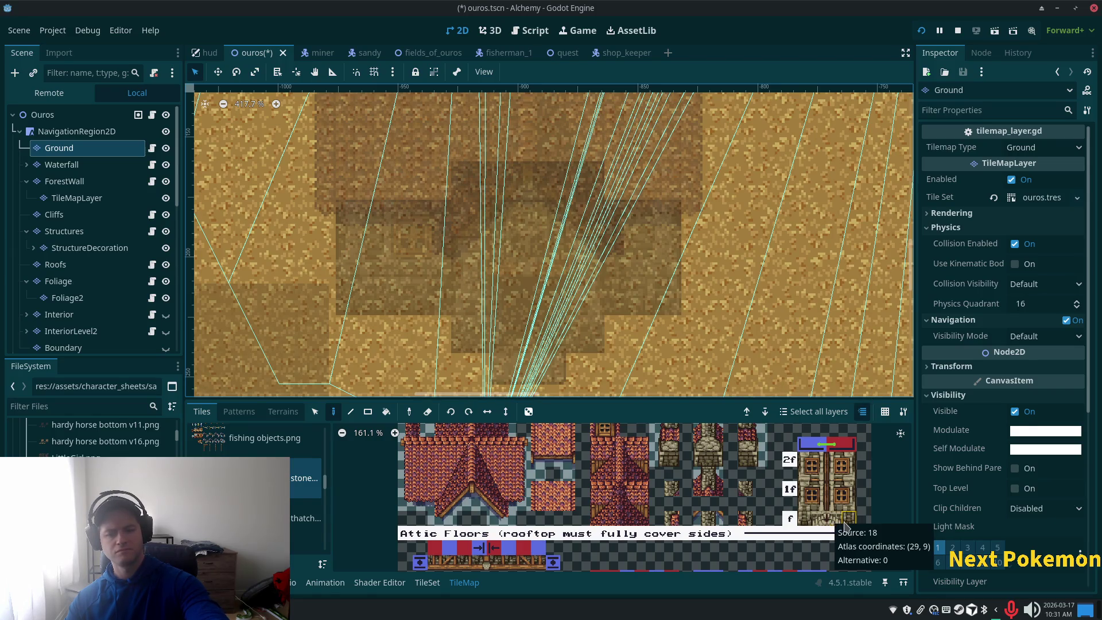
scroll(835, 516, down, 1)
scroll(833, 539, down, 4)
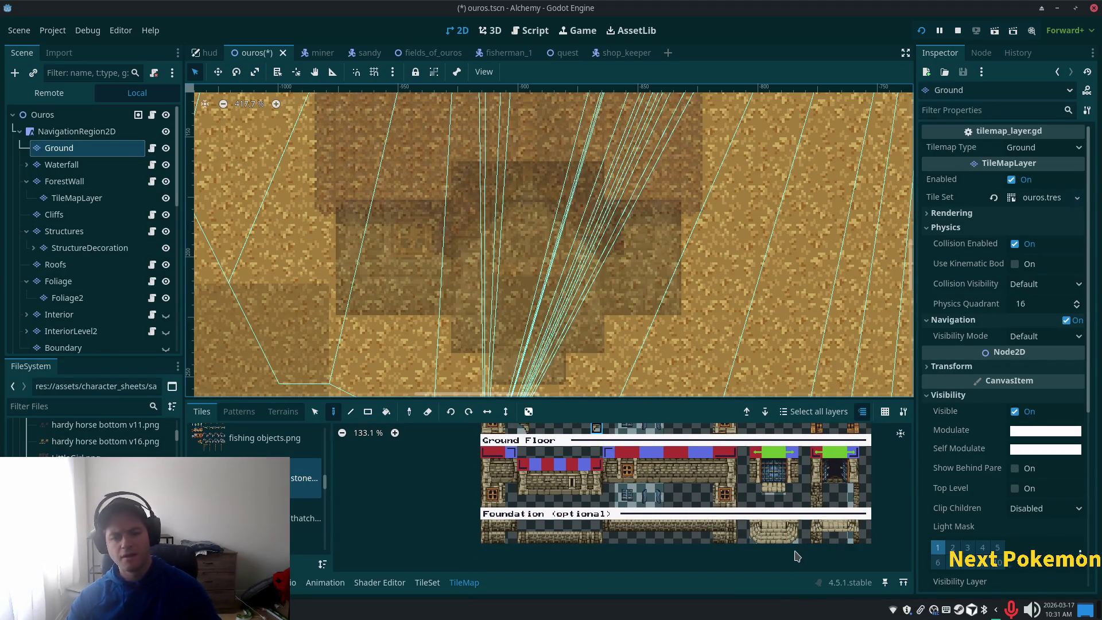
Paint a trial stone foundation tile near the stairs, undo it, and reselect Structures.
click(793, 540)
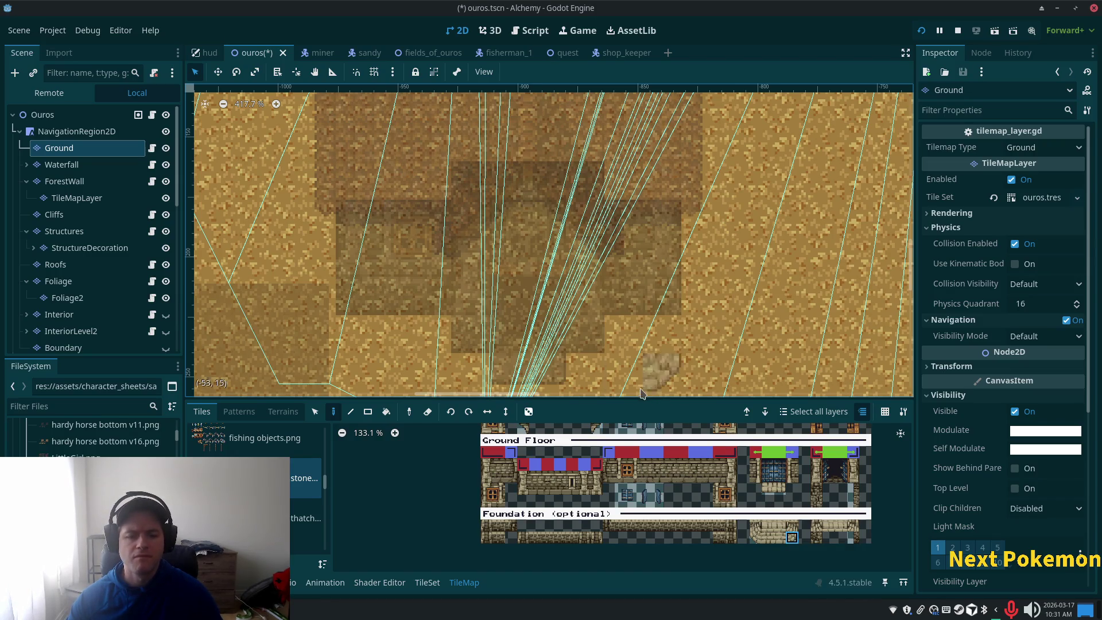
click(624, 373)
click(780, 540)
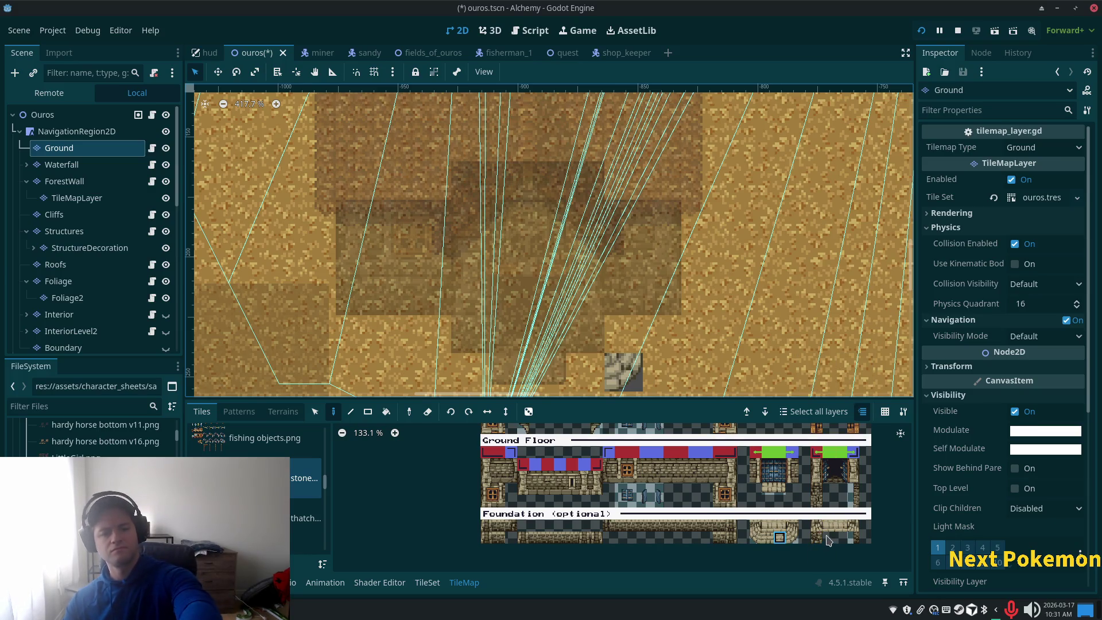
key(ctrl+z)
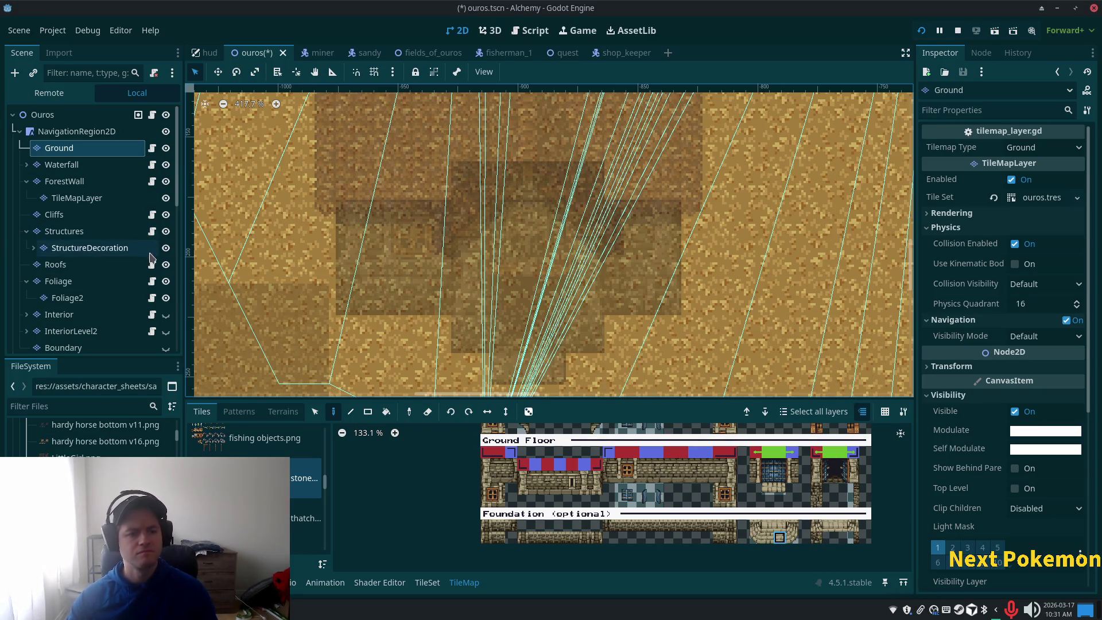
click(90, 232)
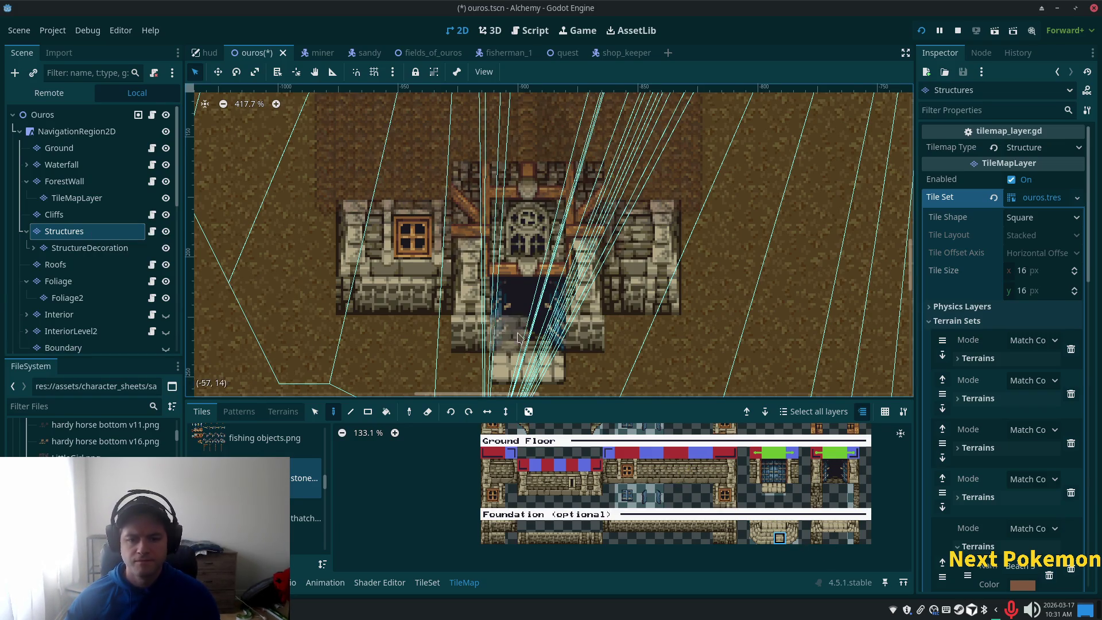
Paint stone step tiles at both sides of the entrance stairs.
click(792, 538)
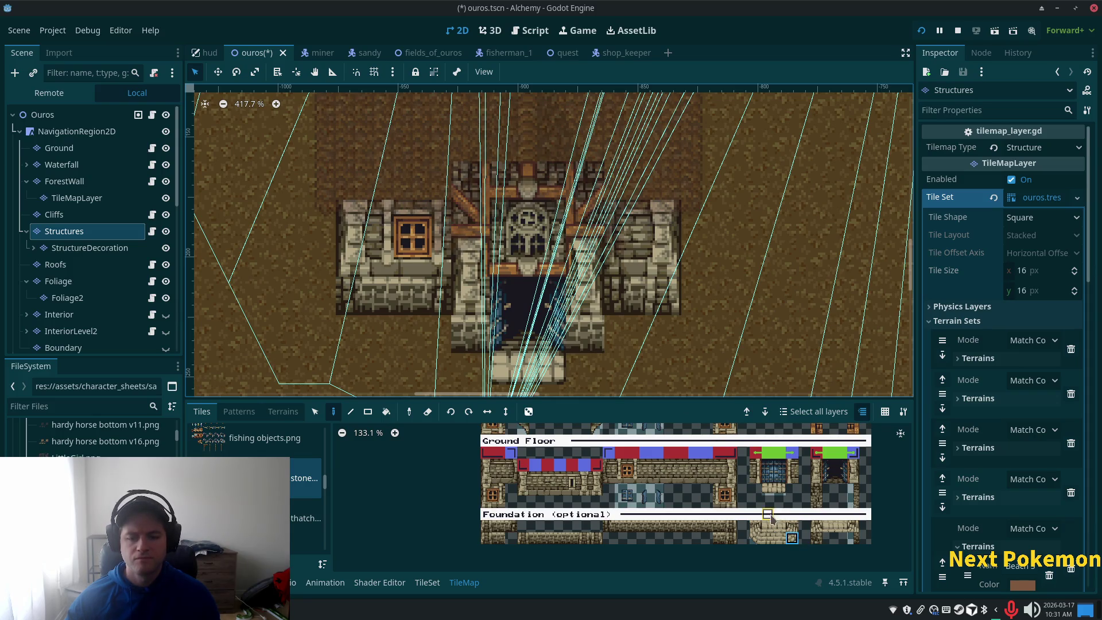
drag(768, 538, 779, 538)
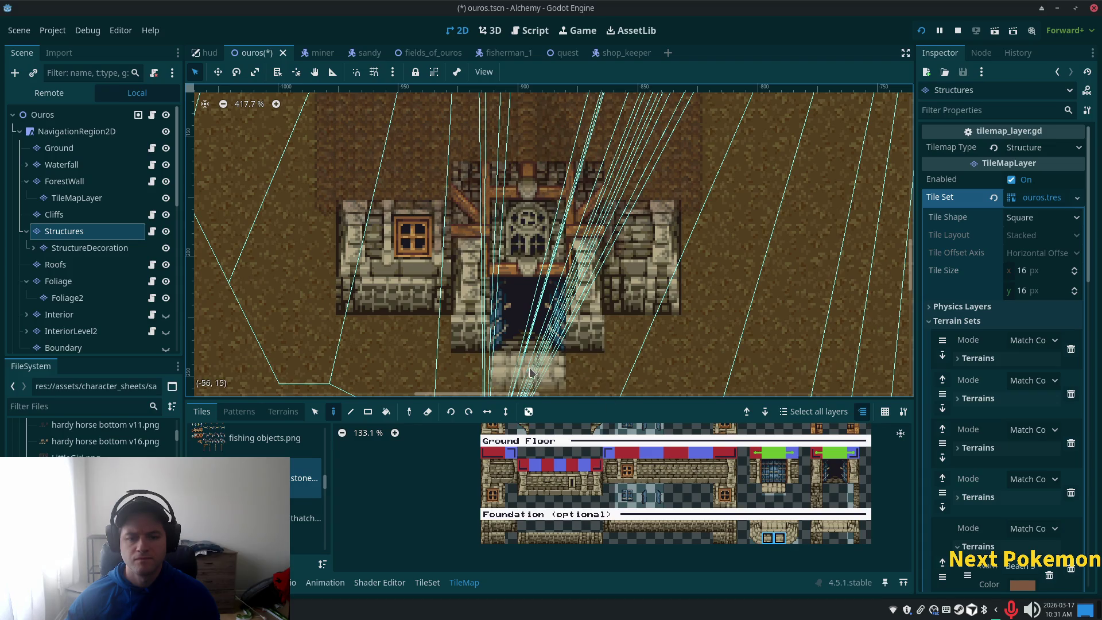
click(793, 538)
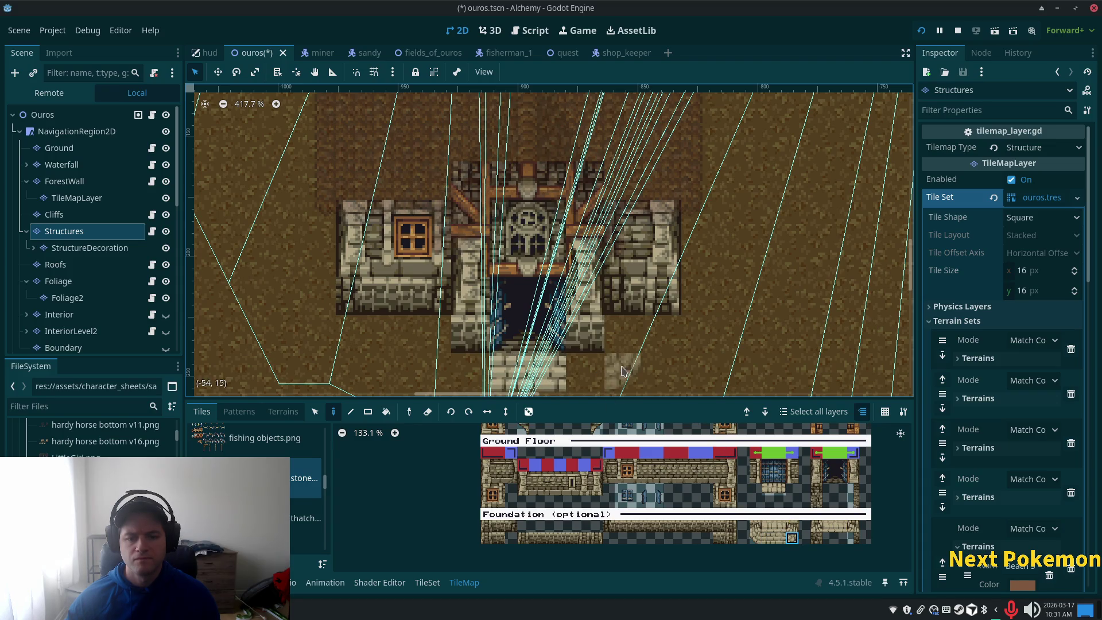
click(584, 373)
click(623, 372)
click(780, 538)
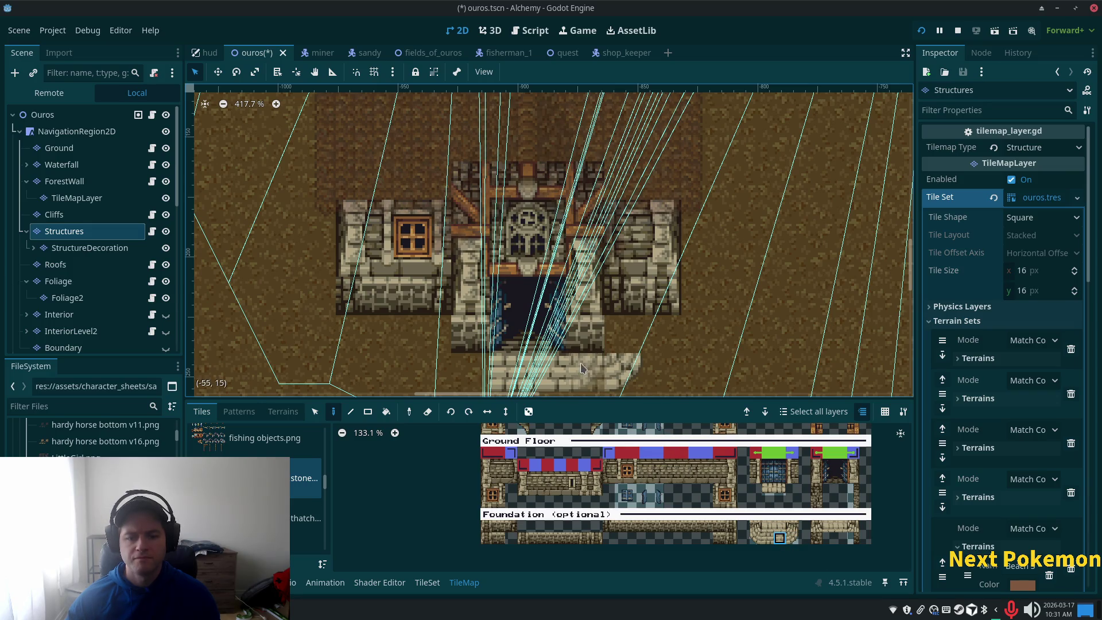
click(661, 373)
scroll(660, 373, down, 2)
Add a two-tile vertical stair-edge column on the stairs' left, then view from the Ouros root.
click(793, 526)
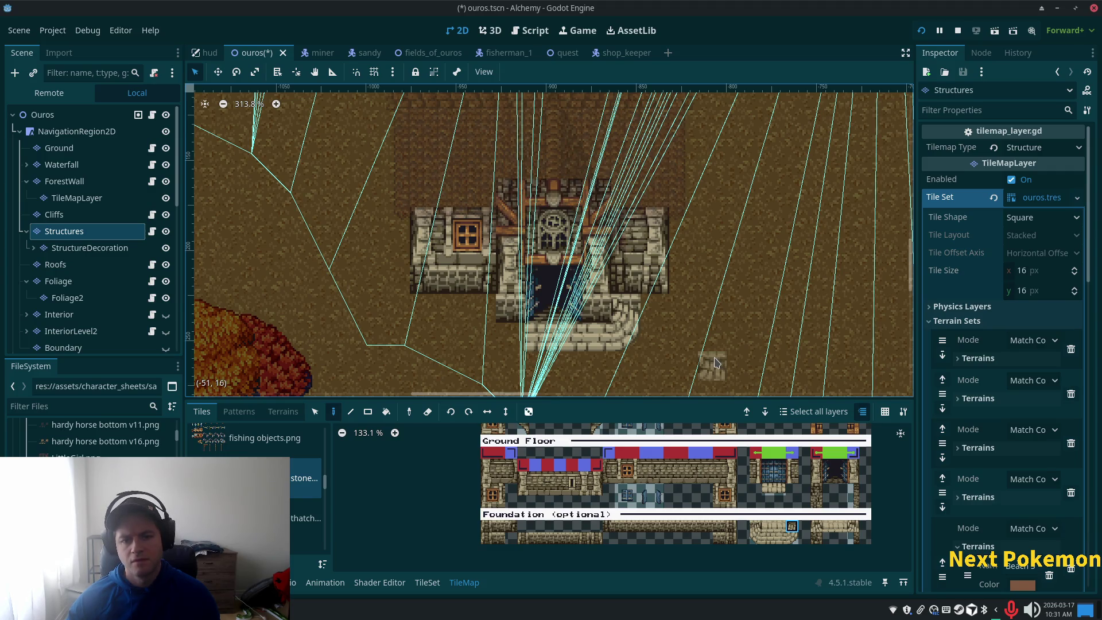
drag(755, 526, 756, 538)
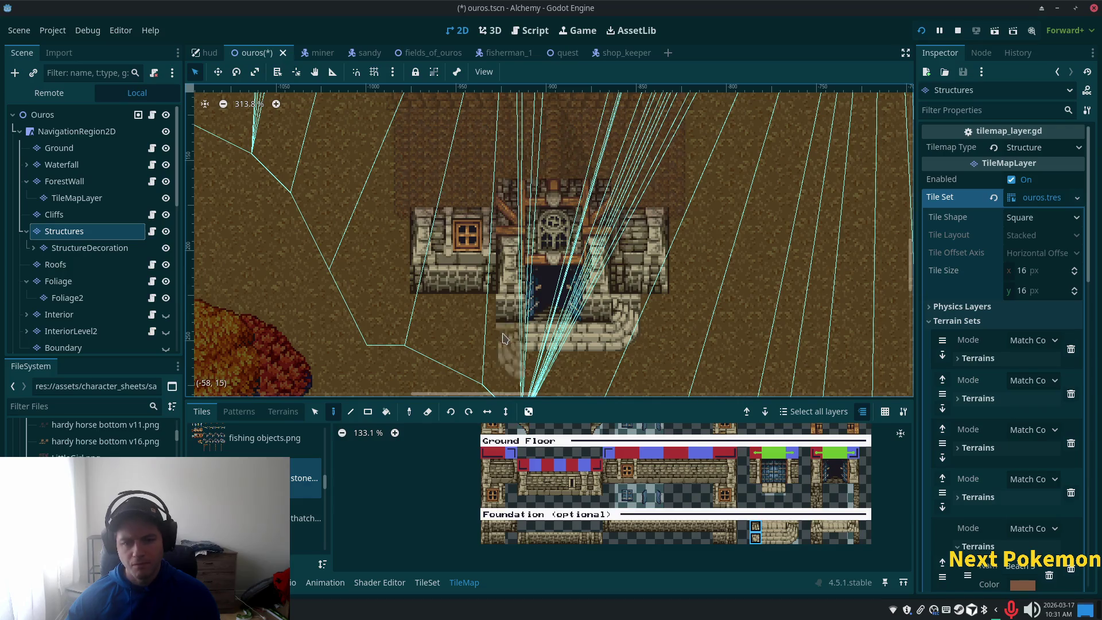
click(476, 338)
click(768, 538)
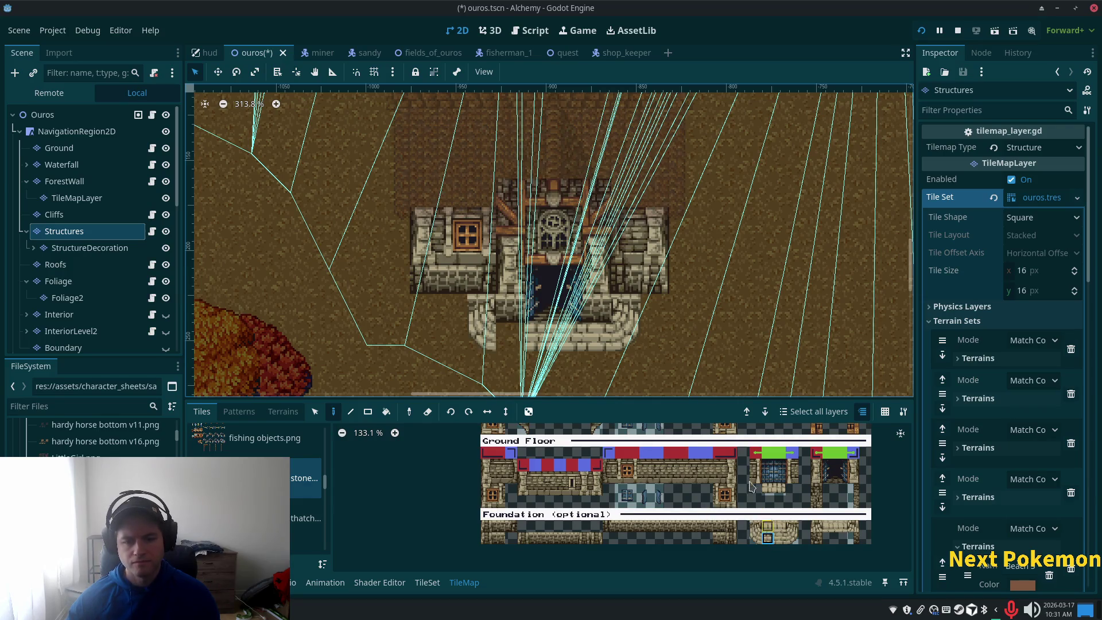
click(83, 121)
scroll(609, 379, down, 1)
scroll(586, 350, up, 4)
scroll(572, 345, down, 3)
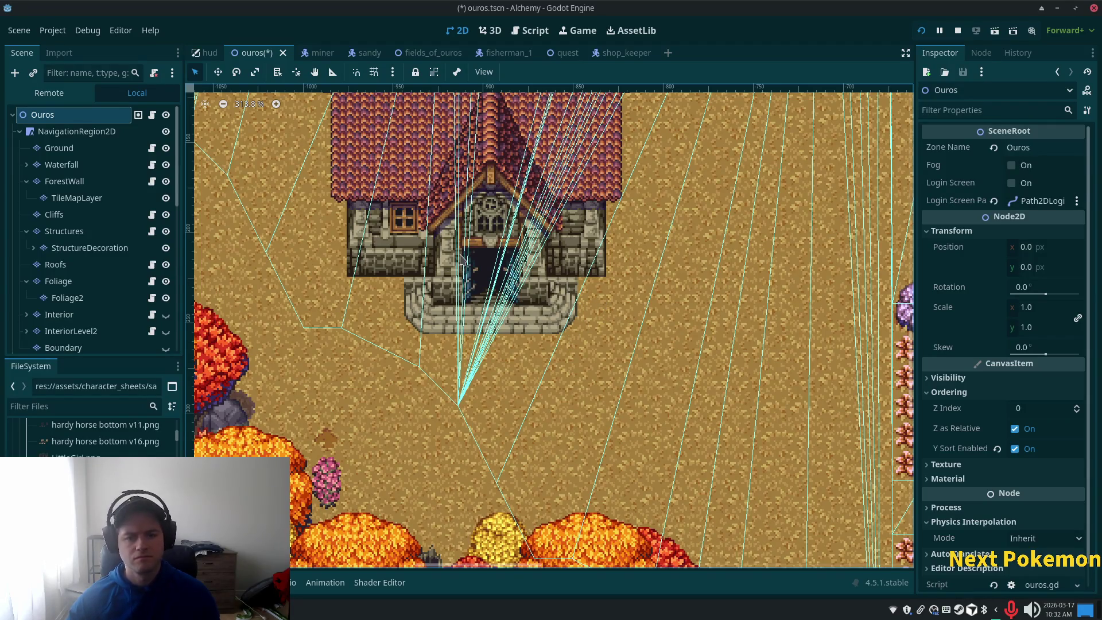
Undo the outer step tiles with Ctrl+Z and reselect the Structures layer.
key(ctrl+z)
key(ctrl+z)
key(ctrl+z)
key(ctrl+z)
key(ctrl+z)
key(ctrl+z)
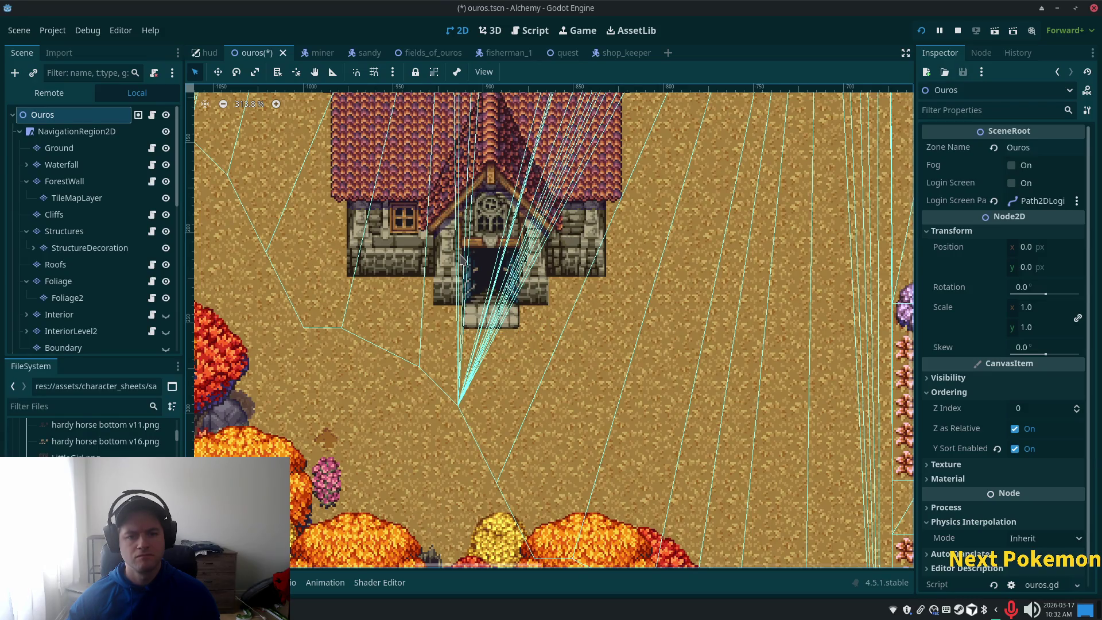
scroll(485, 323, up, 3)
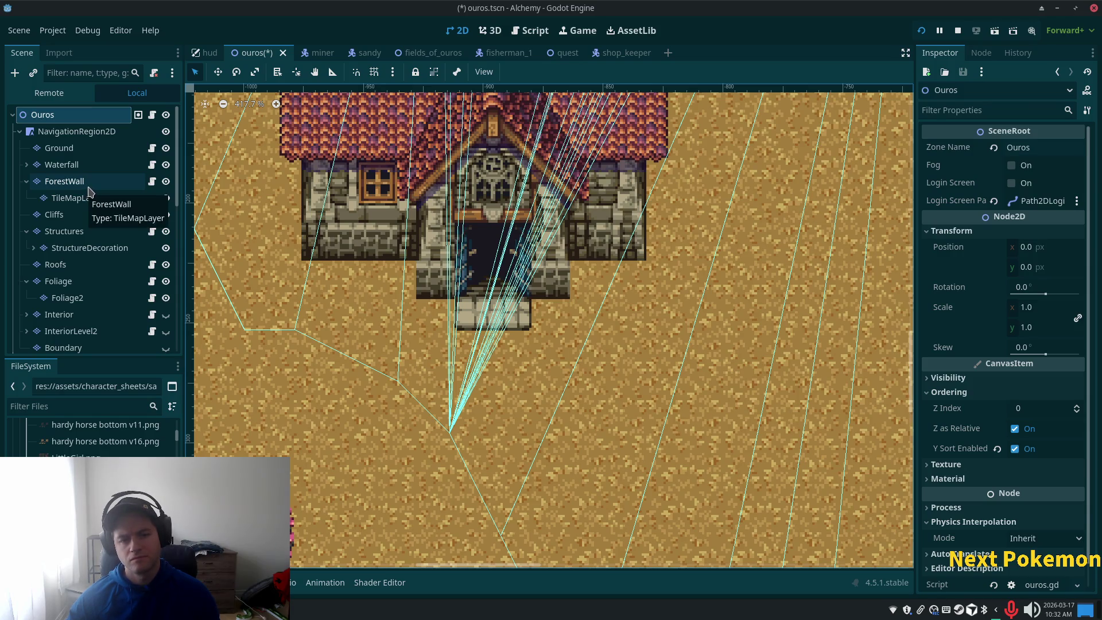
click(69, 231)
Select the doorway tiles and move them up one tile.
key(s)
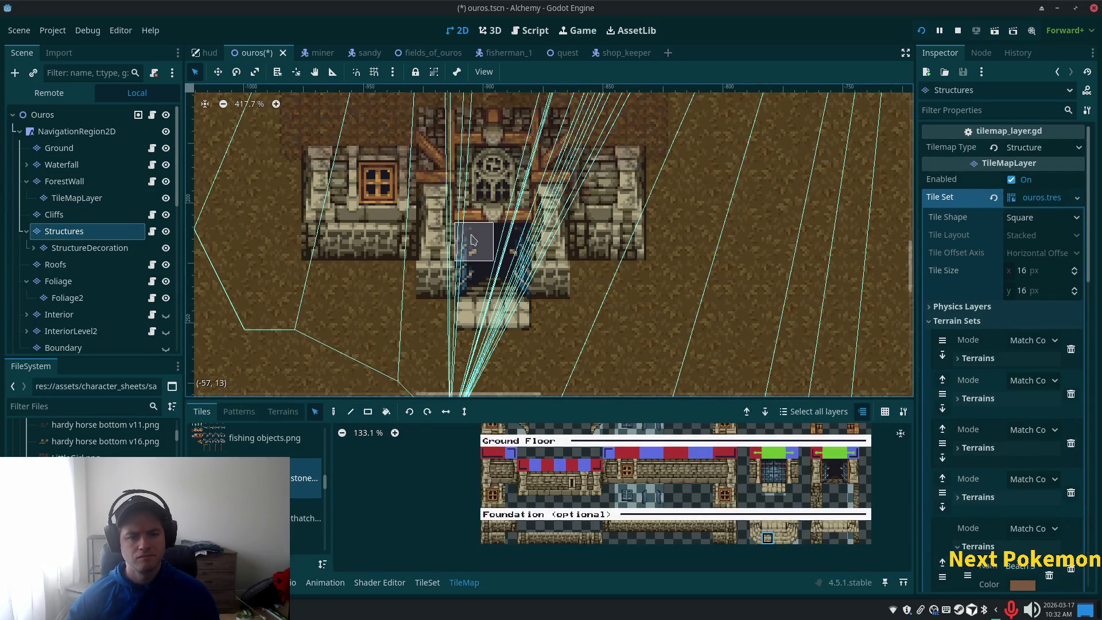
mouse_move(467, 128)
mouse_down()
mouse_move(494, 234)
mouse_move(520, 275)
mouse_up()
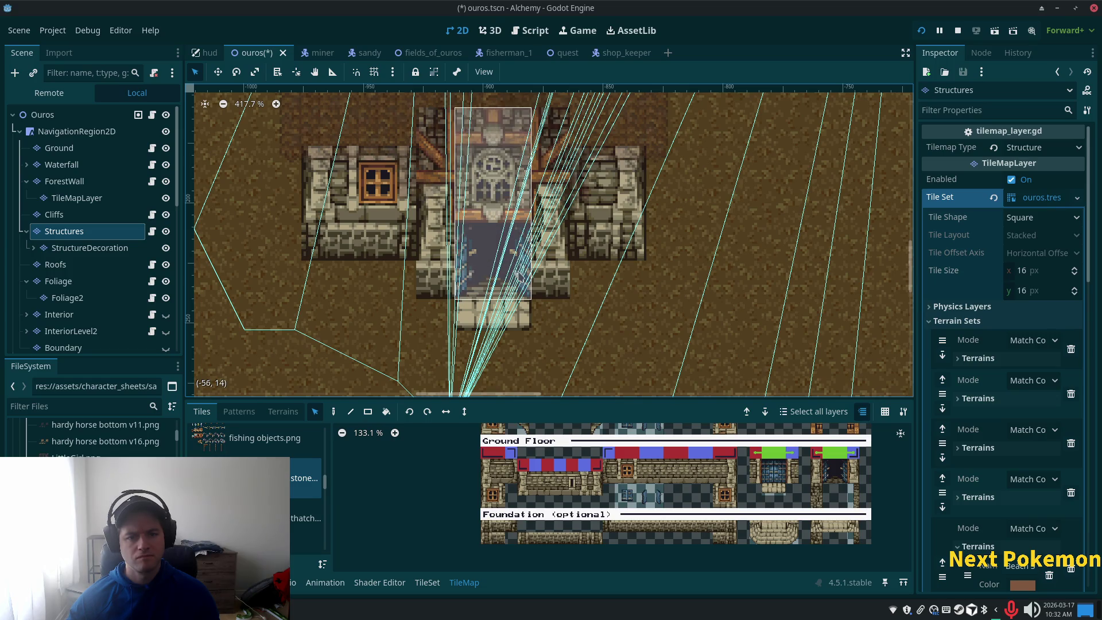
drag(498, 238, 500, 200)
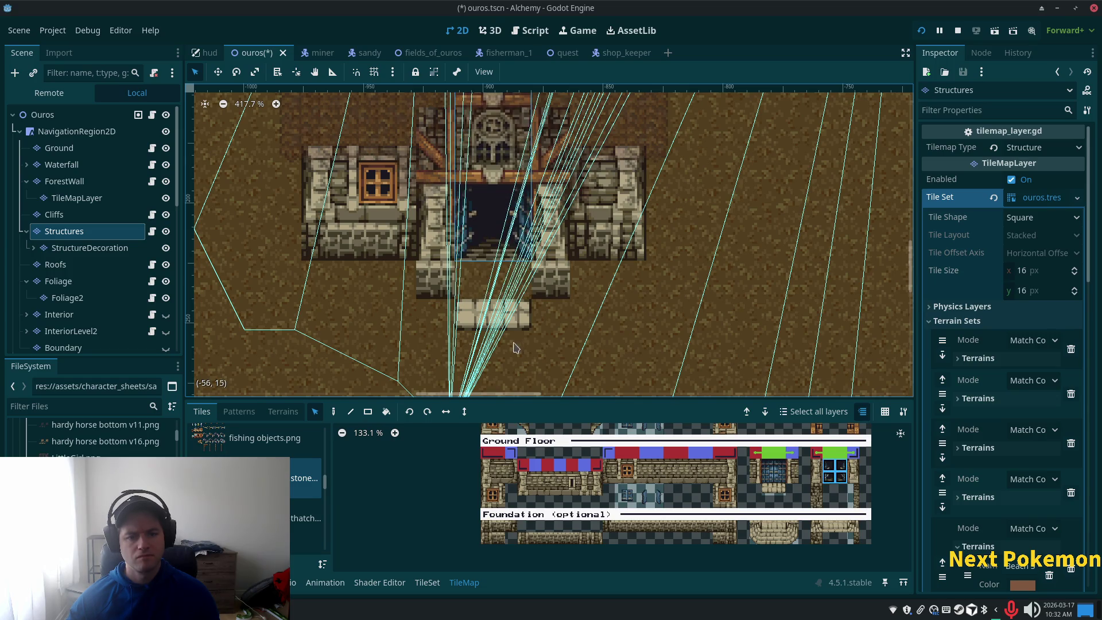
Stamp a 4x2 Foundation stair block below the doorway plus a left stair column.
drag(753, 524, 792, 541)
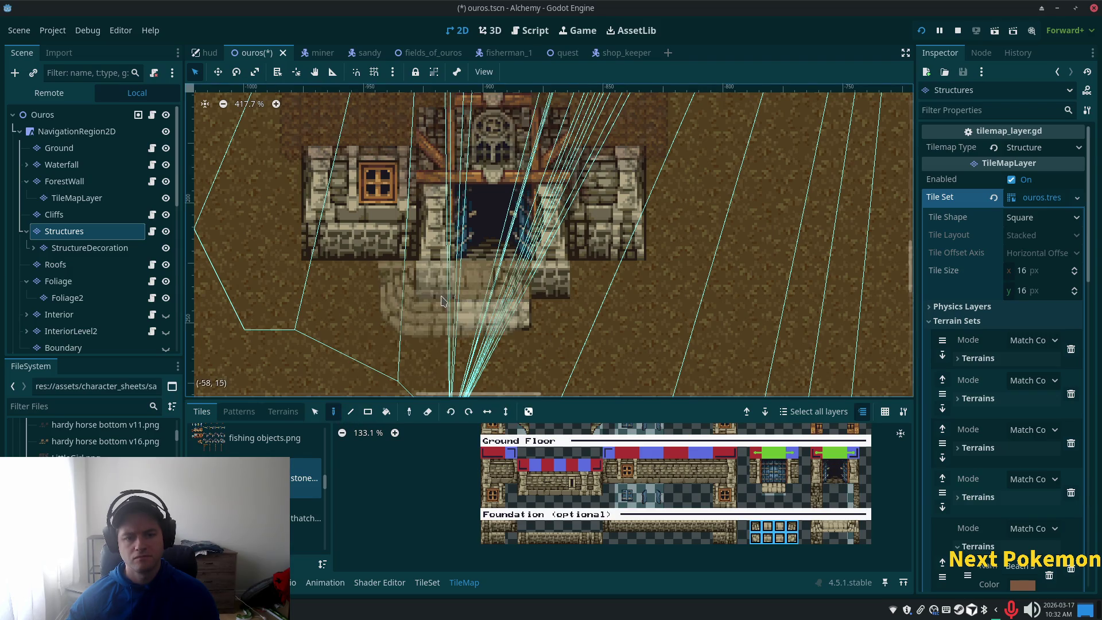
click(482, 265)
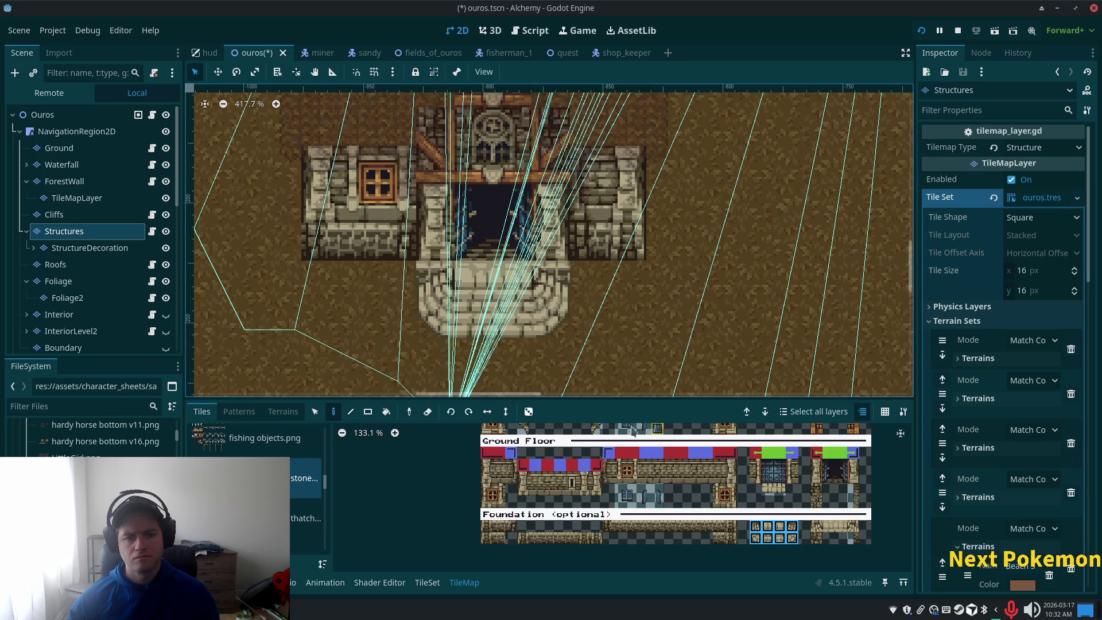
drag(756, 526, 756, 539)
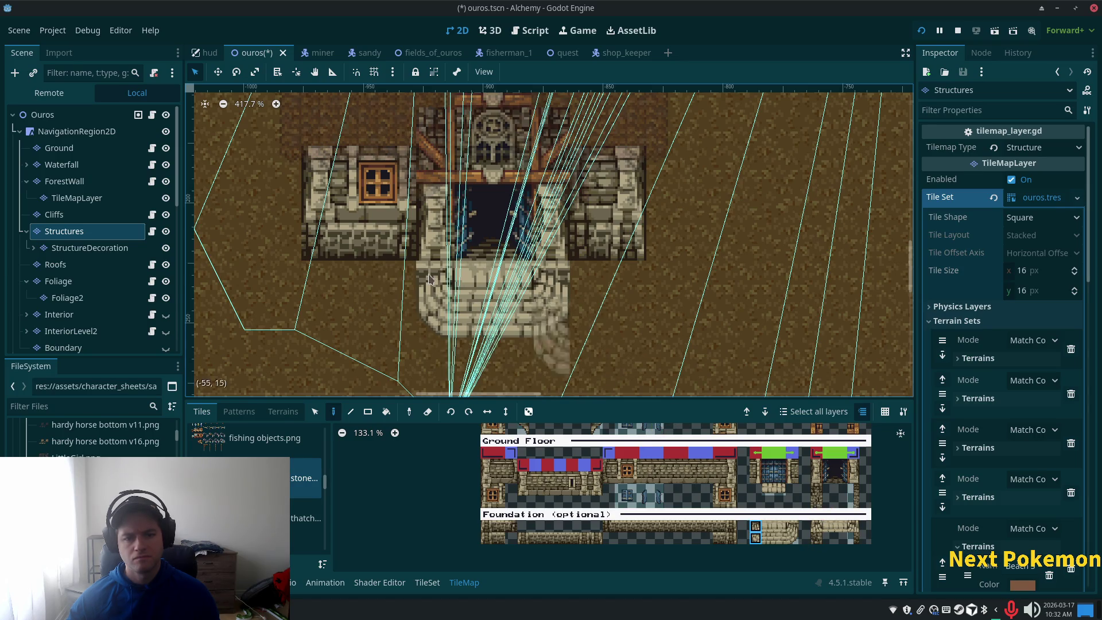
click(395, 274)
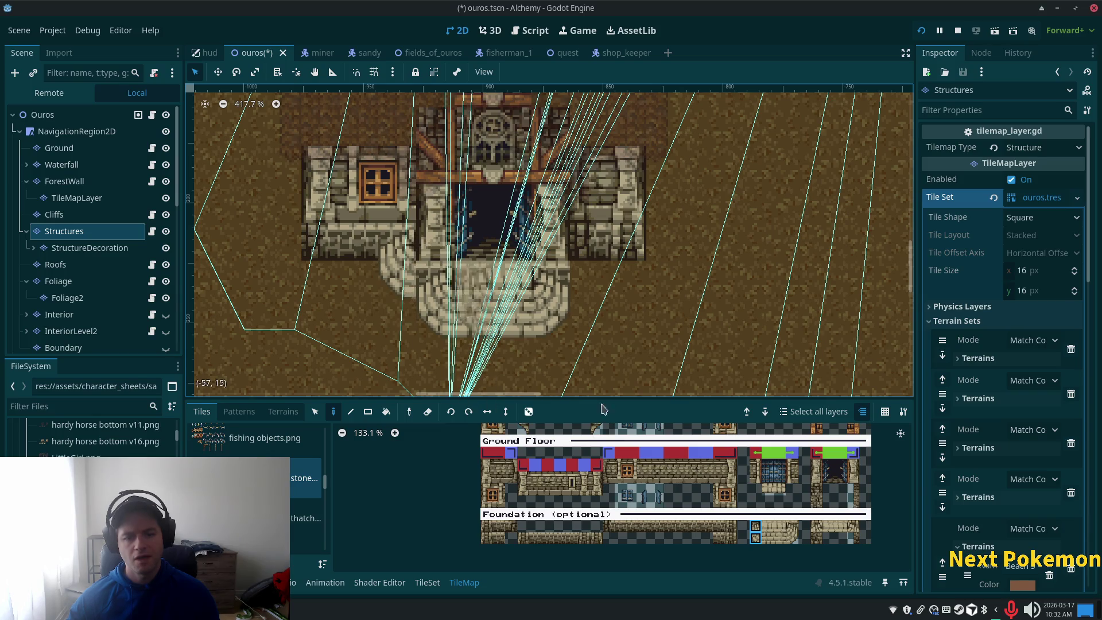
click(768, 538)
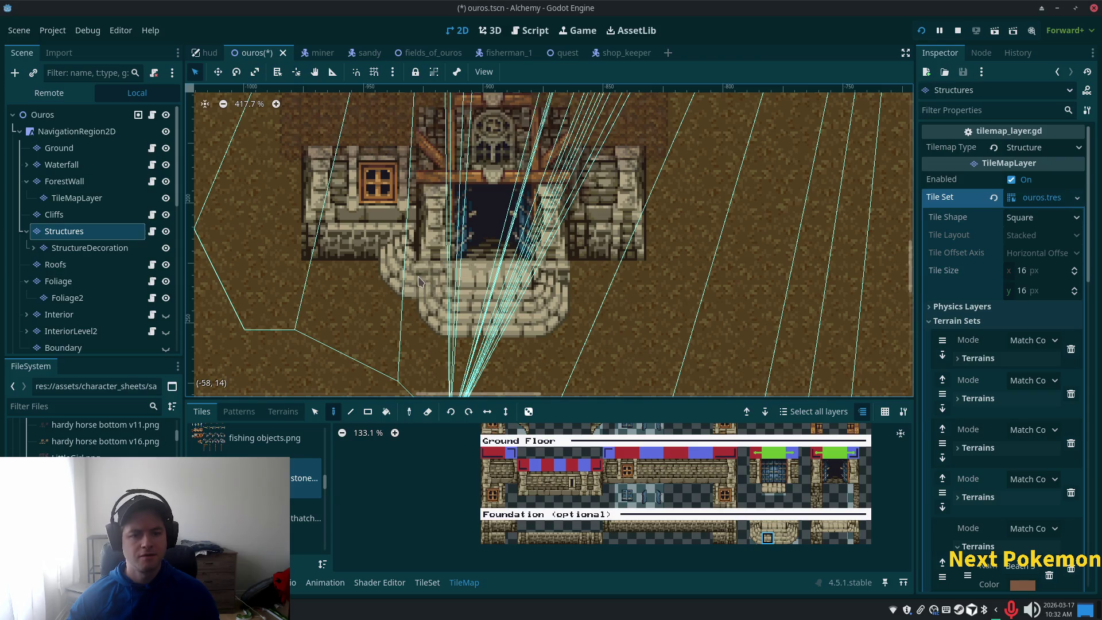
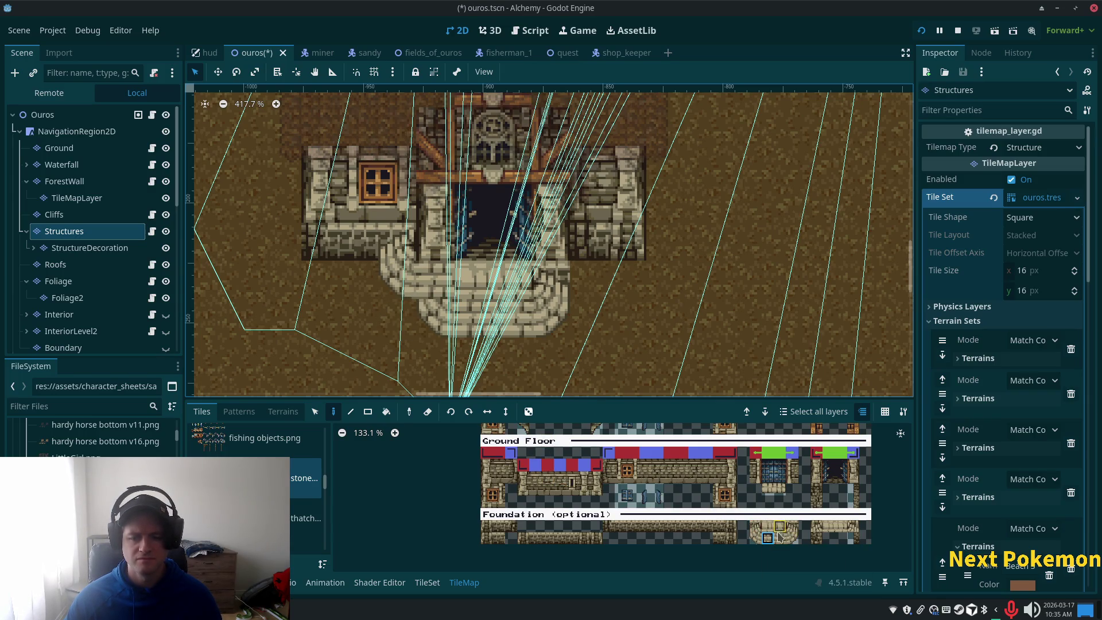
Paint stair foundation tiles, including a two-tile column, along the stone stairs' left edge.
scroll(779, 537, up, 4)
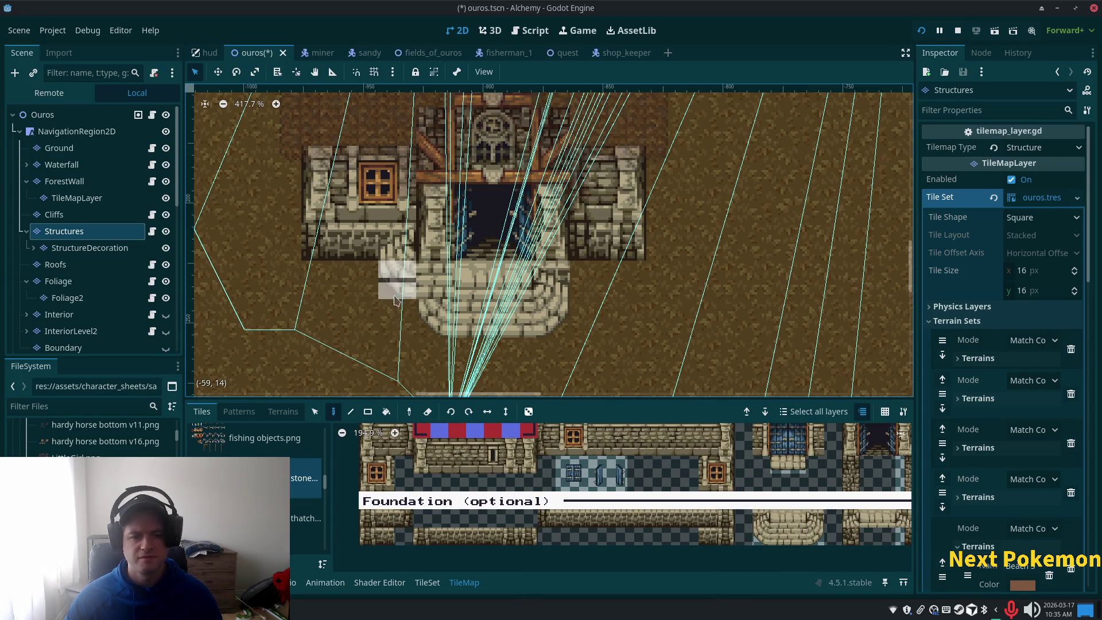
click(767, 536)
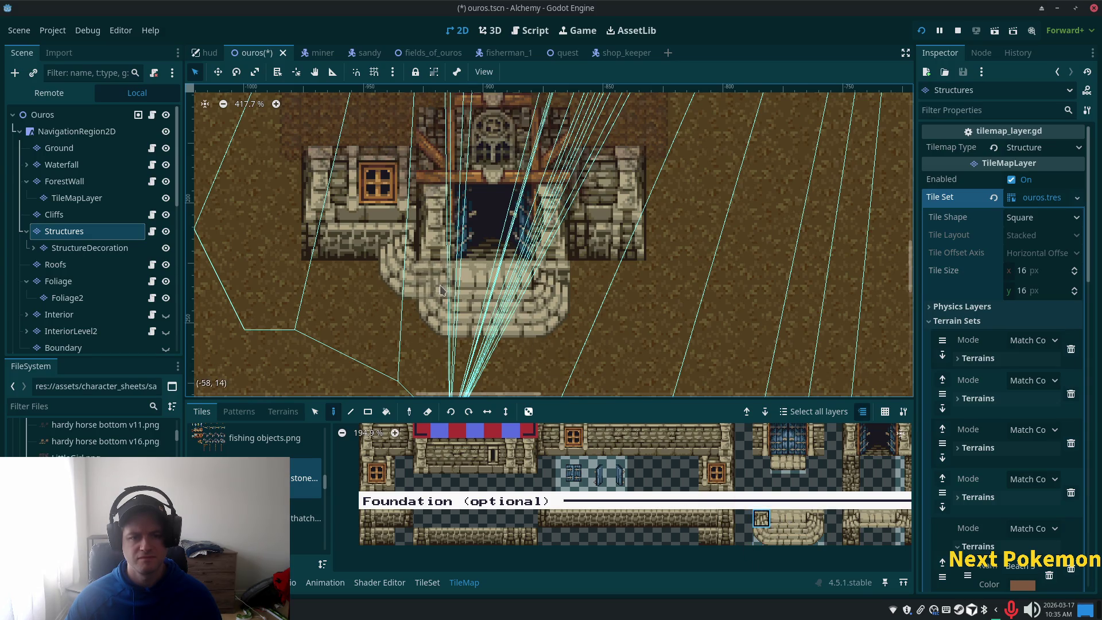
click(409, 292)
click(779, 518)
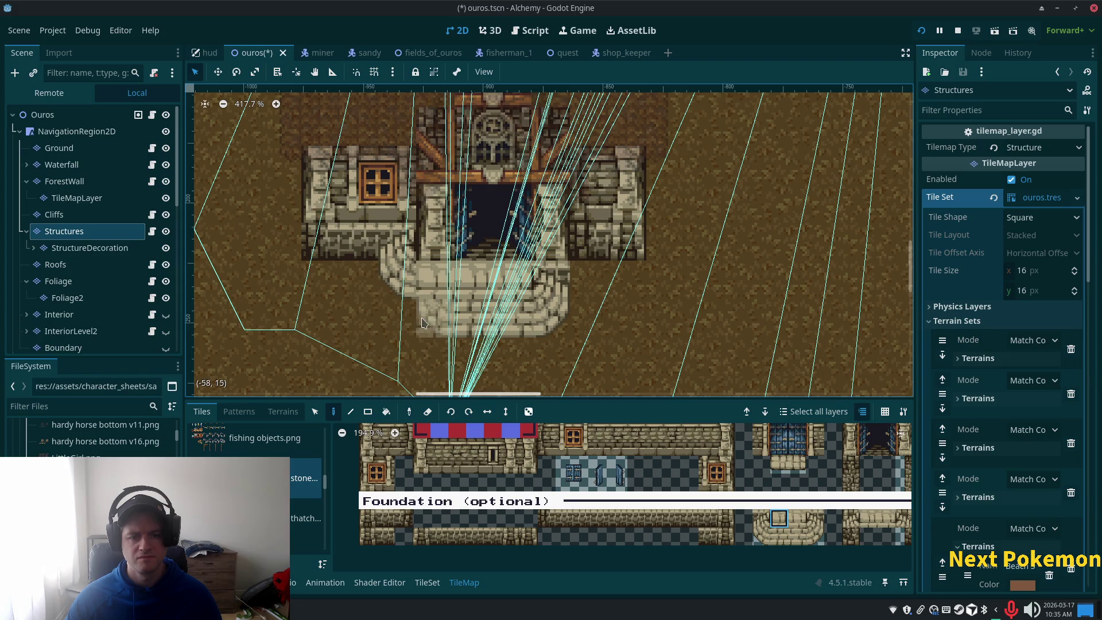
drag(761, 519, 761, 537)
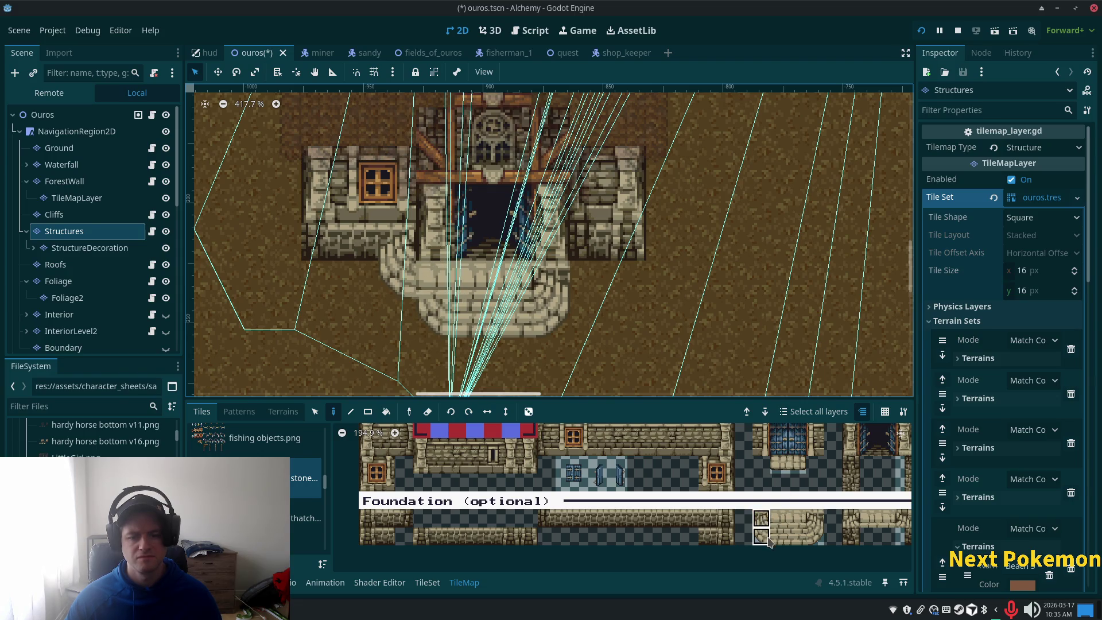
click(406, 299)
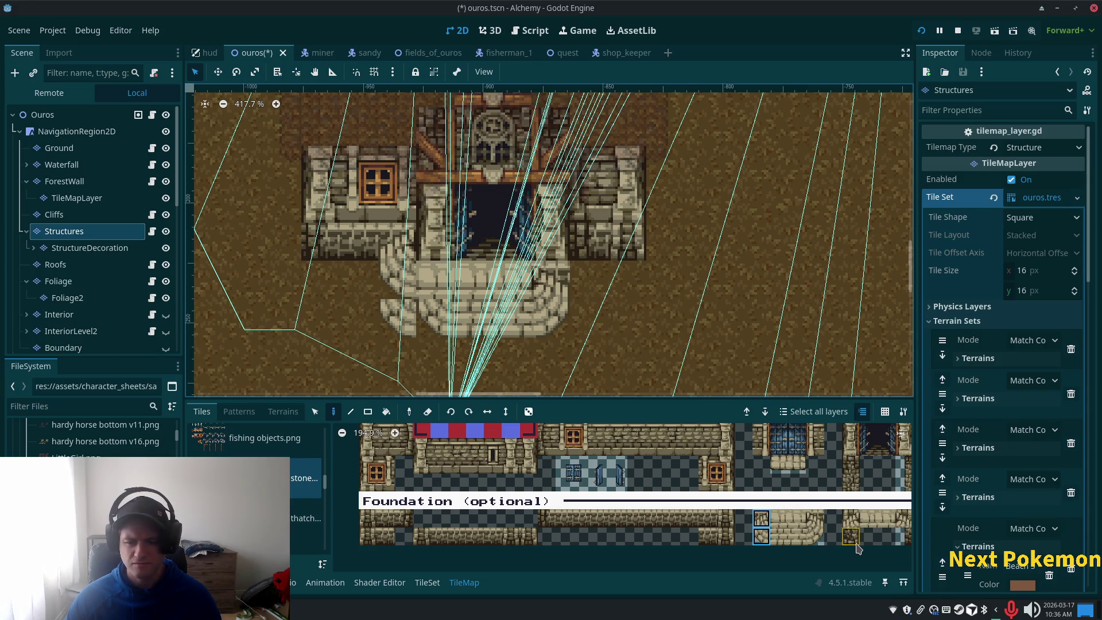
Pick two neighbouring foundation tiles, then bring up the stone building atlas (ID 18) in the tileset editor.
click(784, 541)
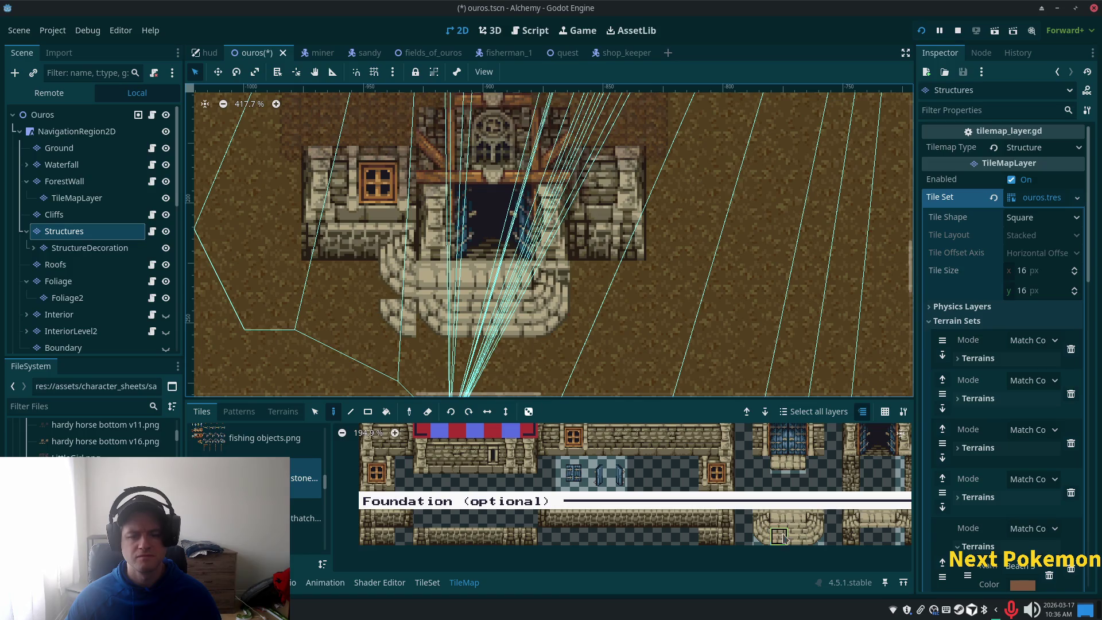
click(761, 538)
scroll(790, 537, down, 1)
scroll(790, 537, down, 1)
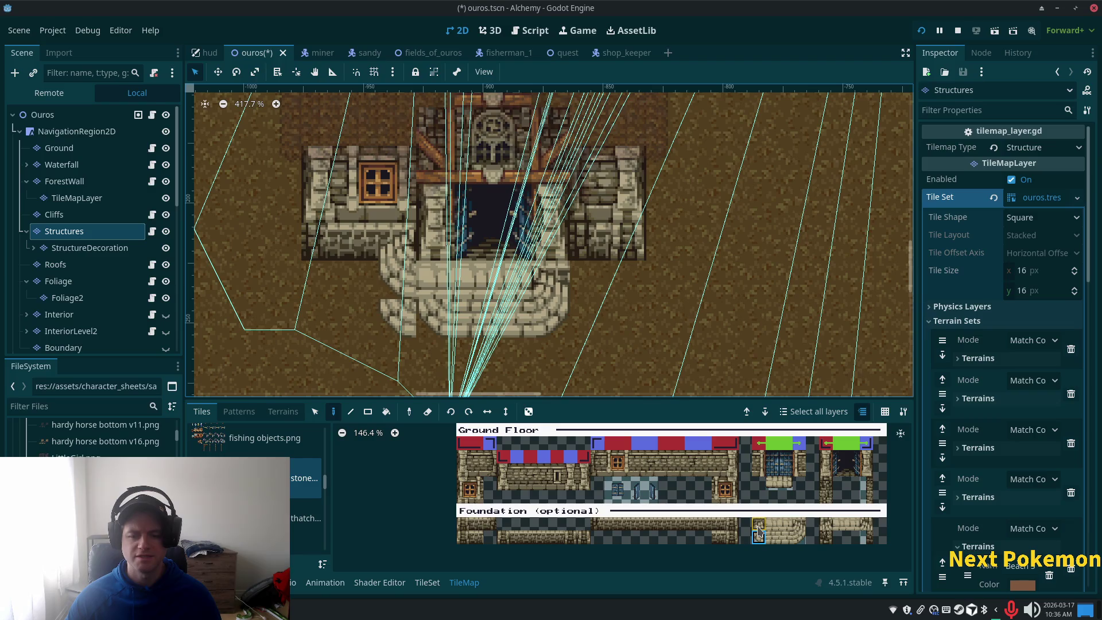
scroll(775, 368, down, 1)
scroll(764, 554, down, 2)
scroll(764, 554, up, 2)
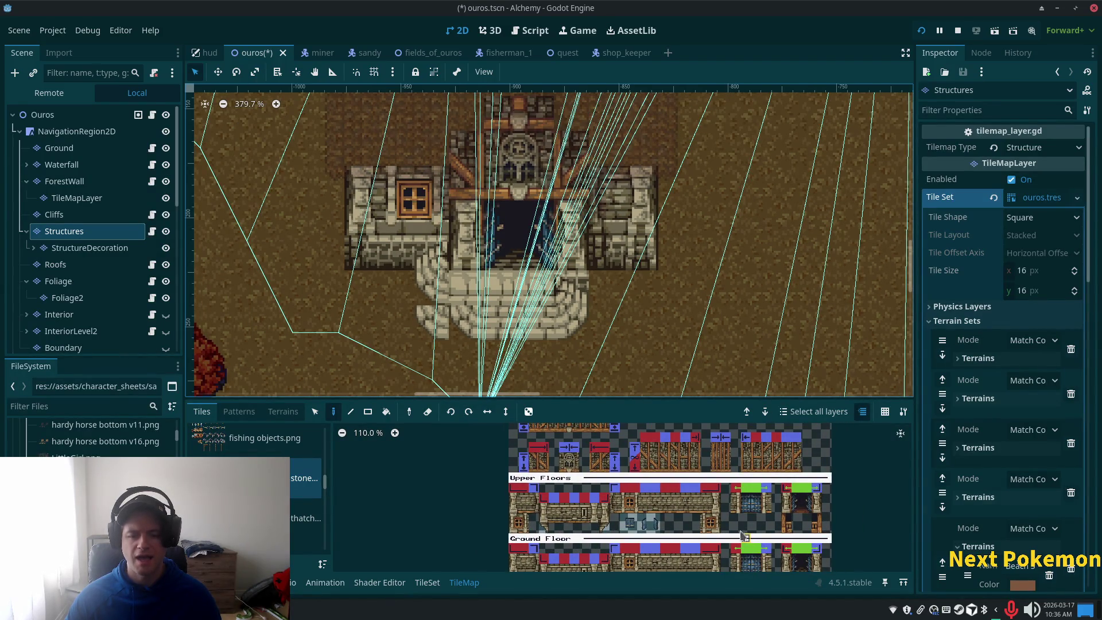
scroll(730, 519, up, 2)
scroll(724, 446, up, 5)
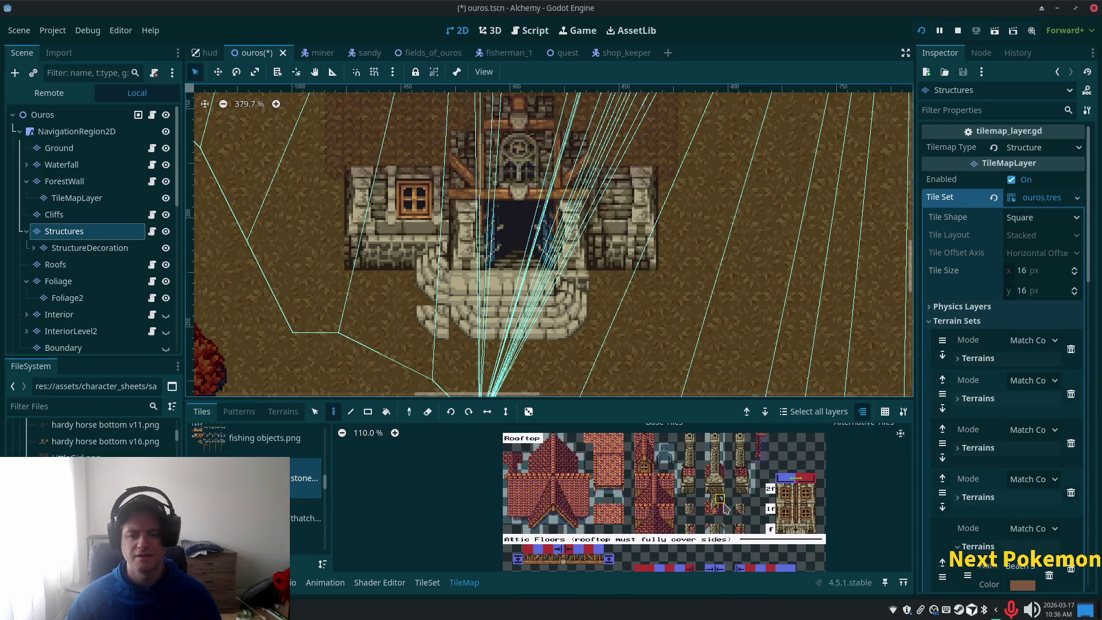
scroll(726, 565, down, 5)
ctrl+scroll(700, 507, up, 4)
scroll(699, 507, down, 1)
ctrl+scroll(697, 505, up, 1)
scroll(694, 506, down, 1)
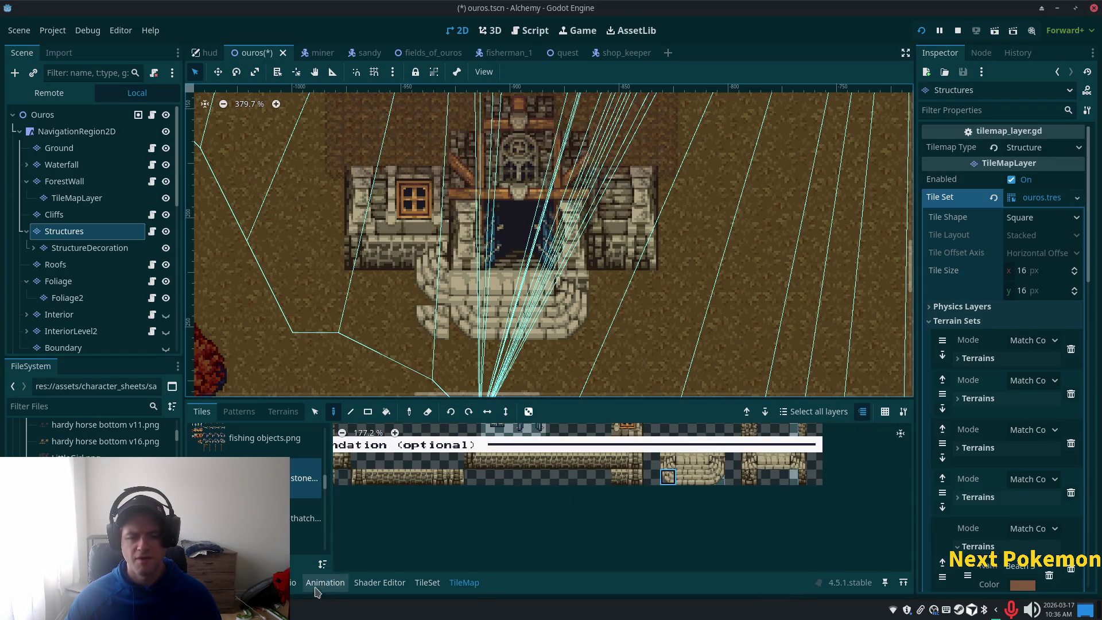
click(428, 583)
Undo the extra stair tiles painted at the stairs' left edge, restoring their narrower width.
scroll(660, 570, down, 3)
scroll(637, 508, right, 3)
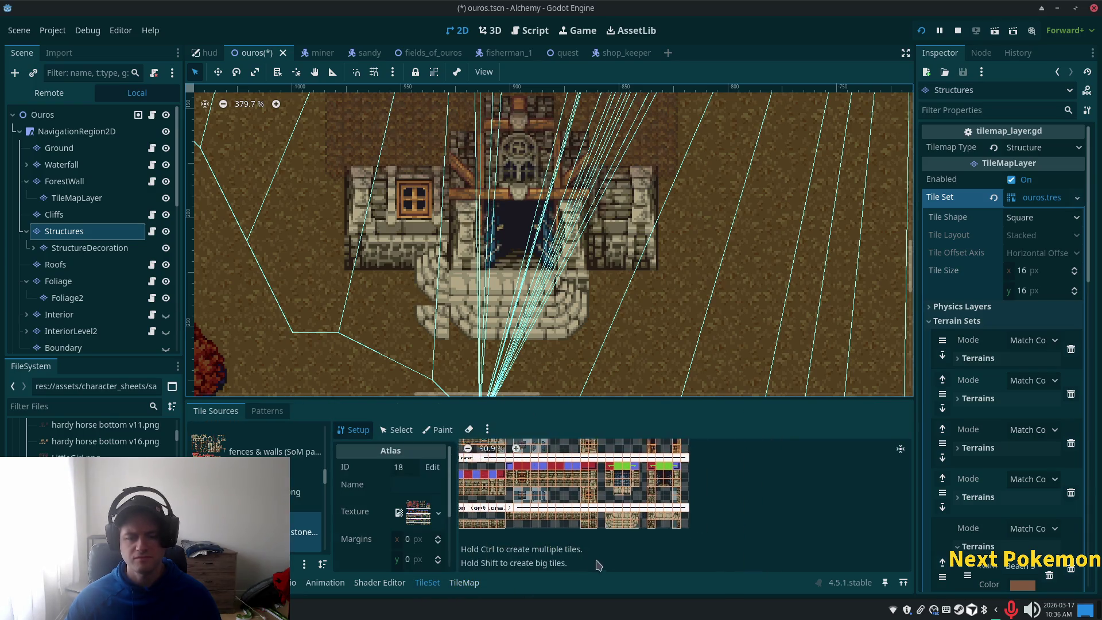
ctrl+scroll(636, 509, up, 12)
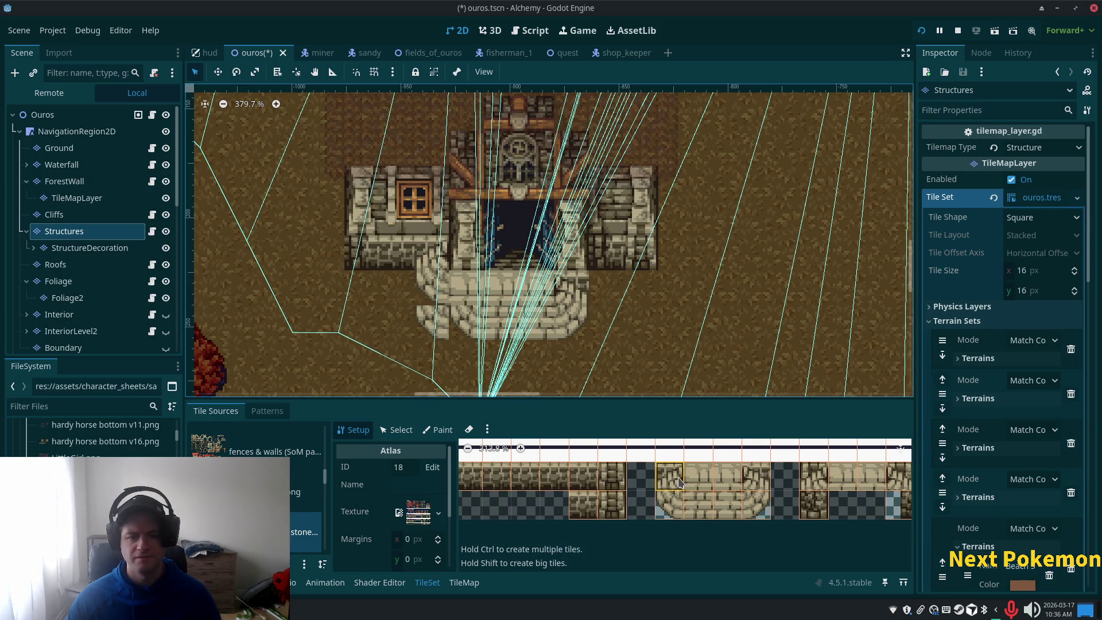
ctrl+scroll(722, 506, down, 3)
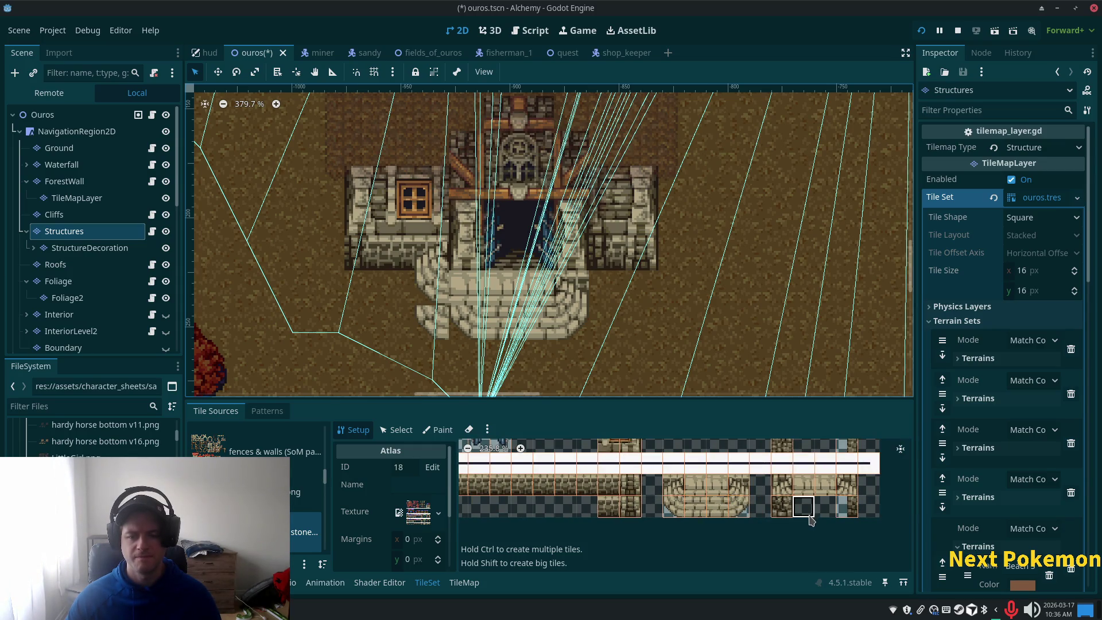
scroll(746, 534, up, 2)
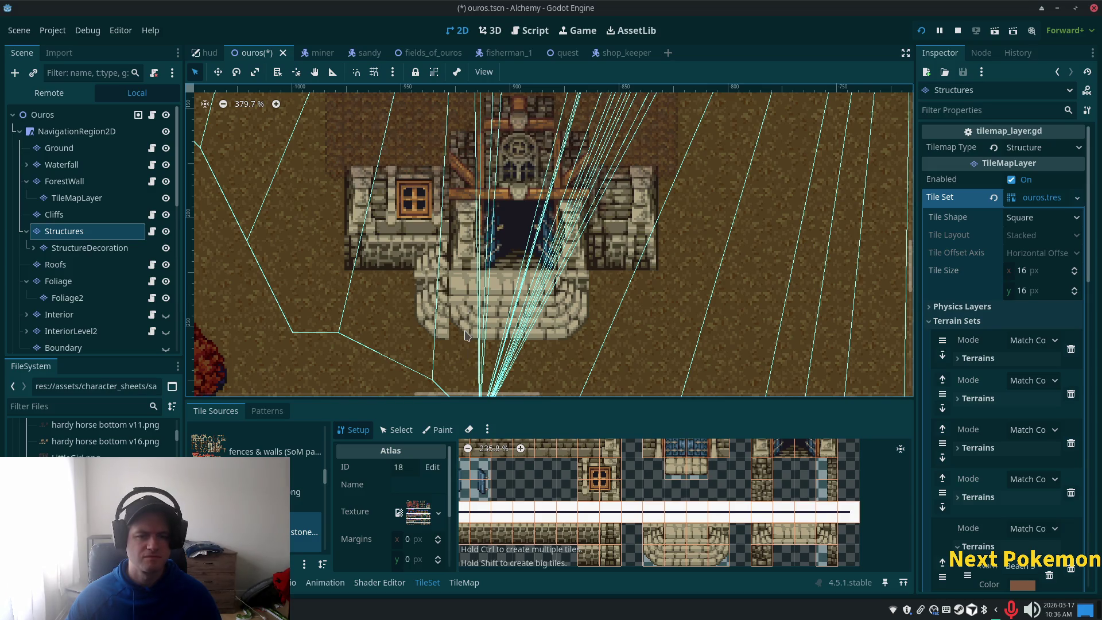
key(ctrl+z)
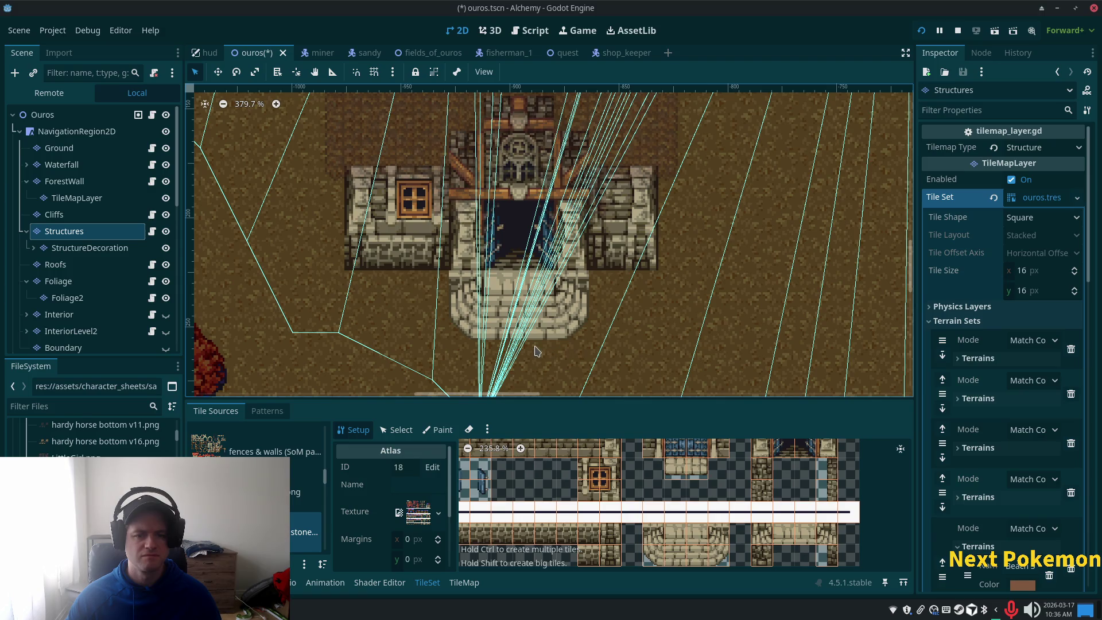
click(42, 114)
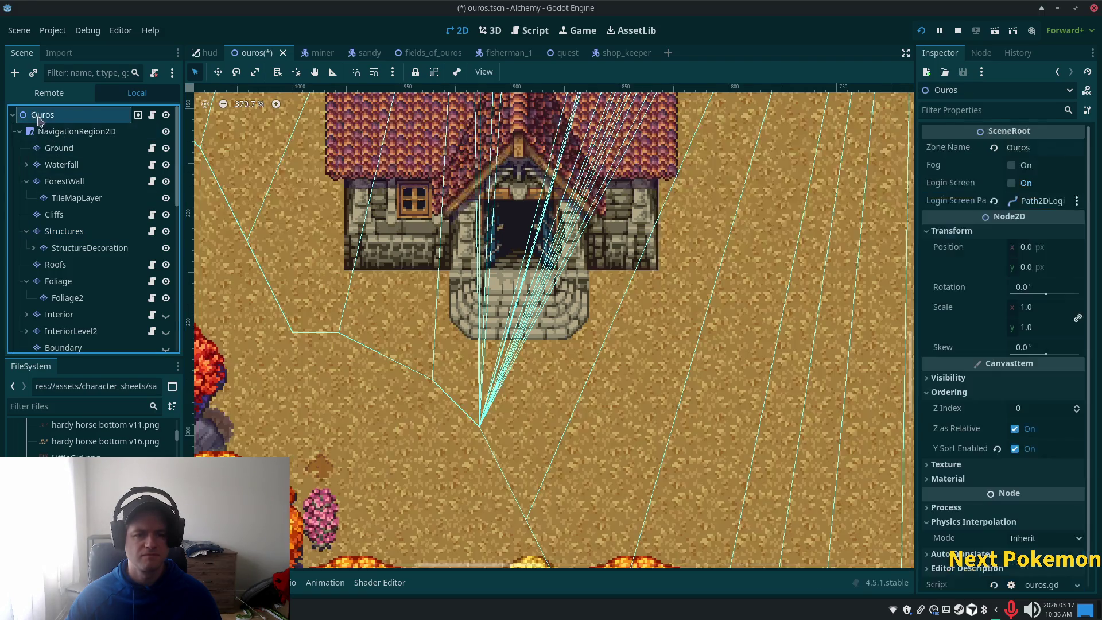
Select the Structures layer and scroll its atlas palette up to the Rooftop tiles.
scroll(472, 355, down, 2)
scroll(472, 356, up, 1)
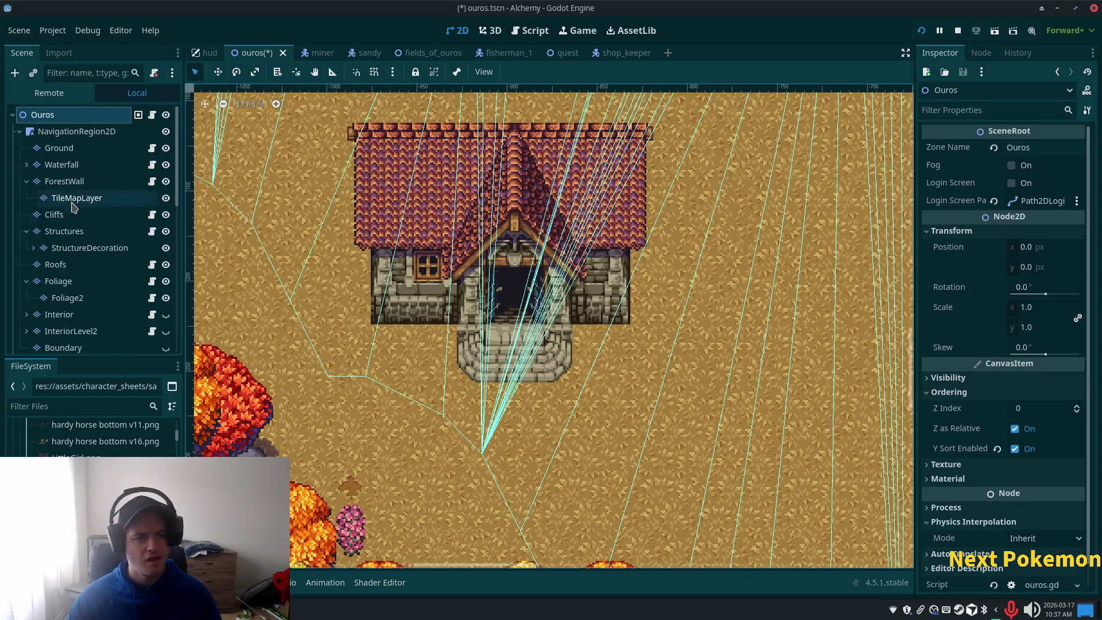
click(80, 232)
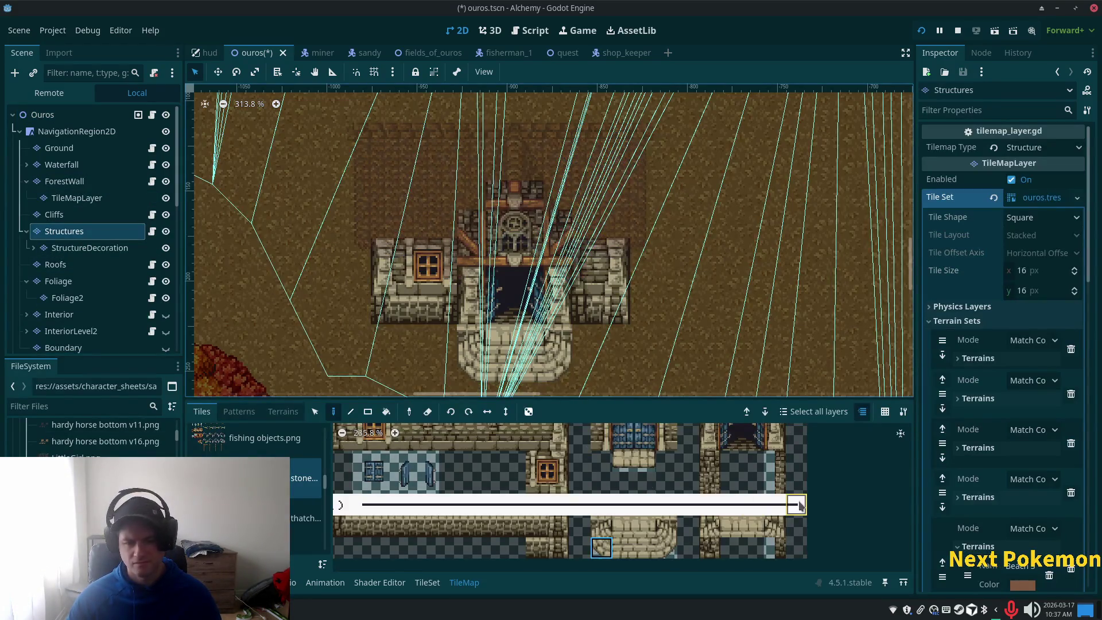
scroll(615, 487, down, 2)
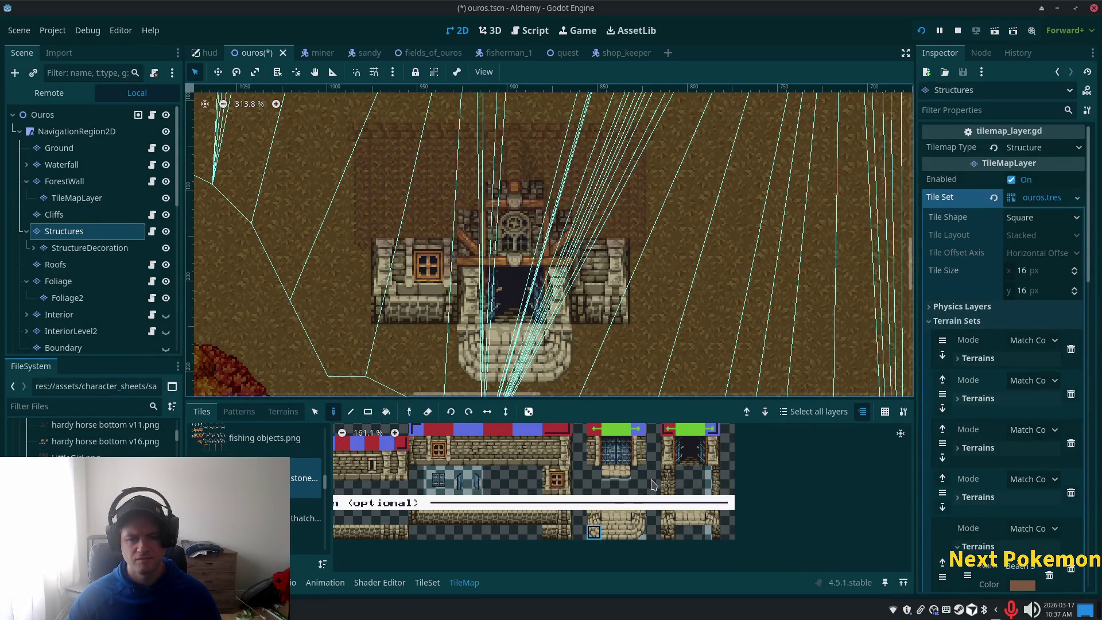
scroll(652, 485, up, 2)
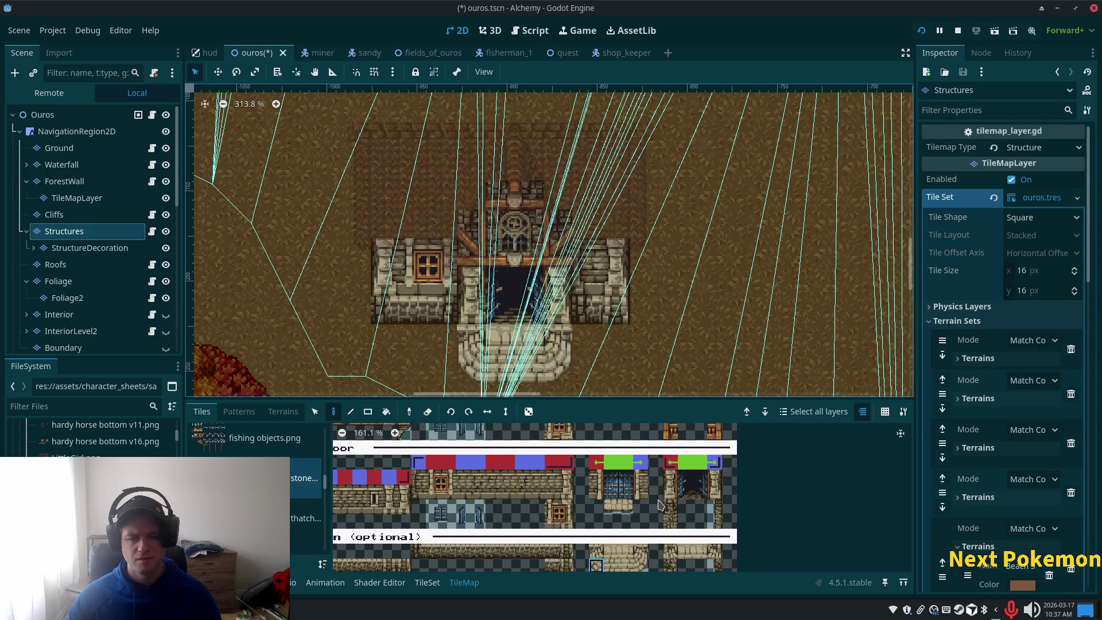
scroll(678, 476, up, 5)
scroll(677, 476, left, 2)
scroll(695, 446, up, 12)
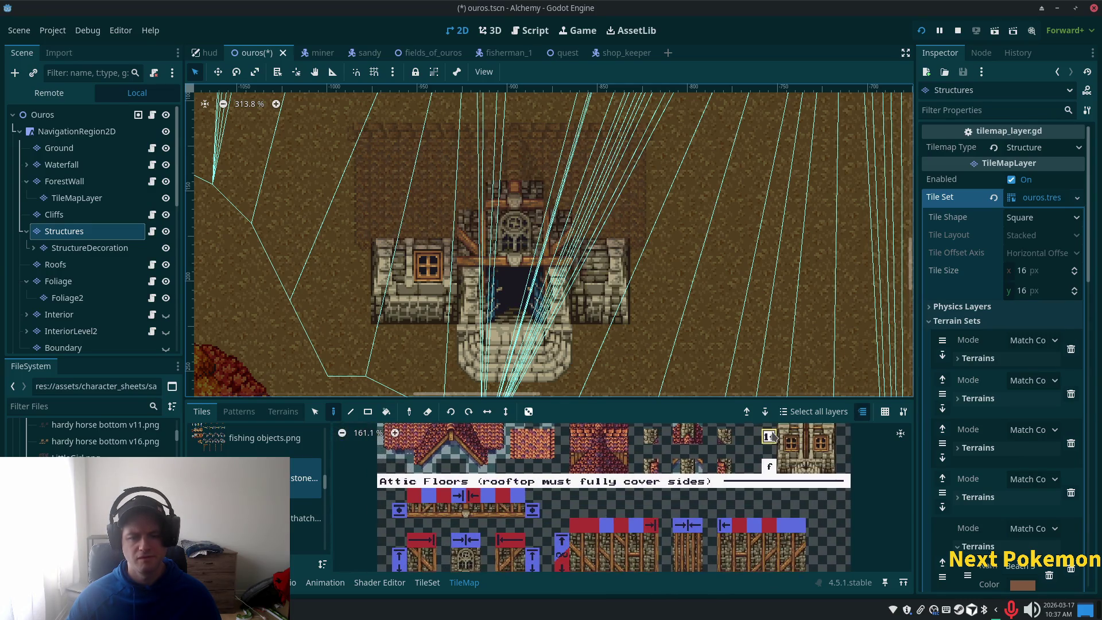
scroll(718, 529, up, 2)
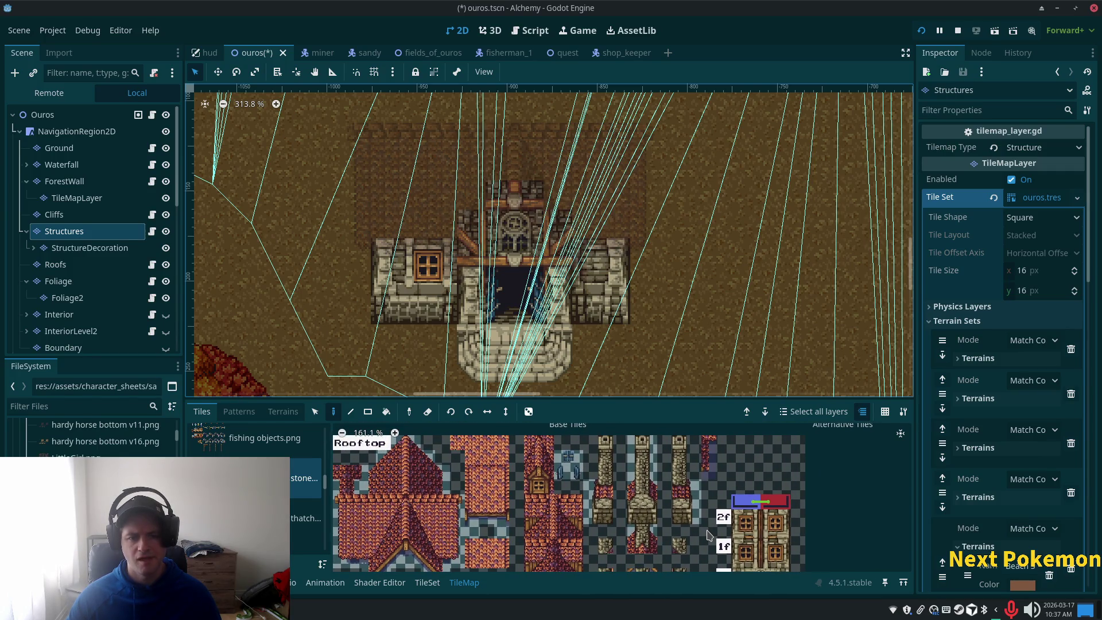
click(90, 247)
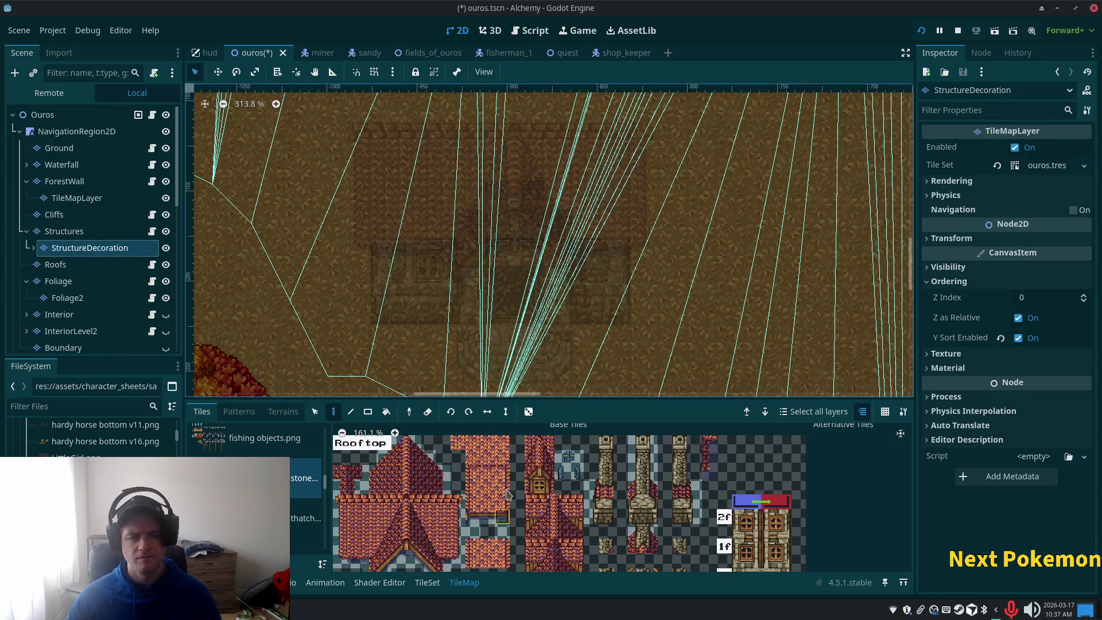
Pick a 2x2 block of window tiles, then select the Ouros root node to view the whole scene.
scroll(615, 509, down, 10)
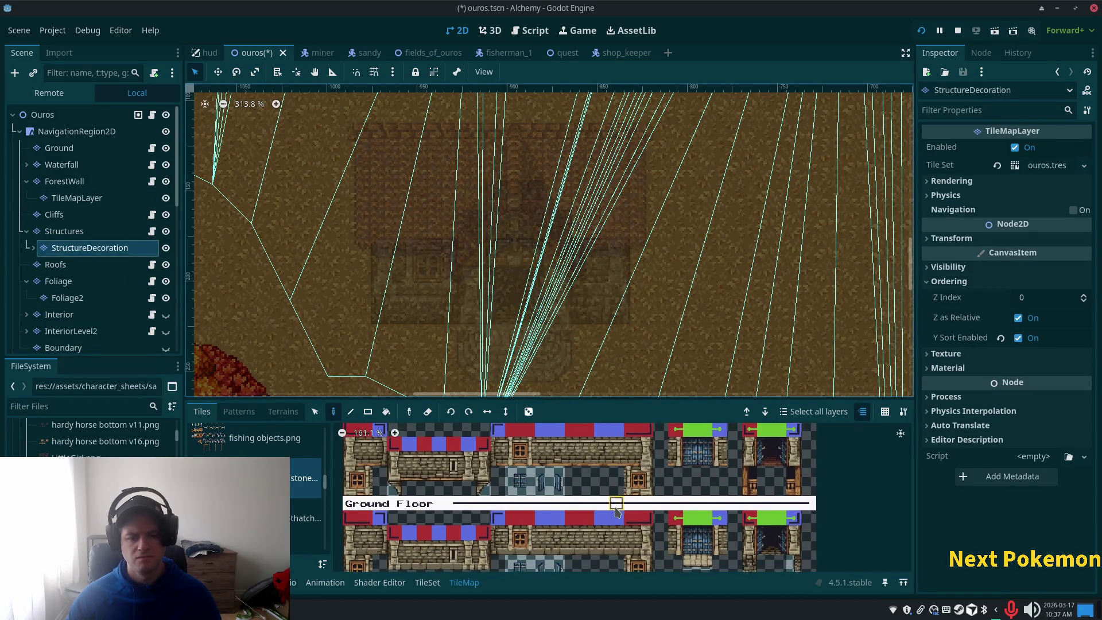
drag(516, 480, 528, 488)
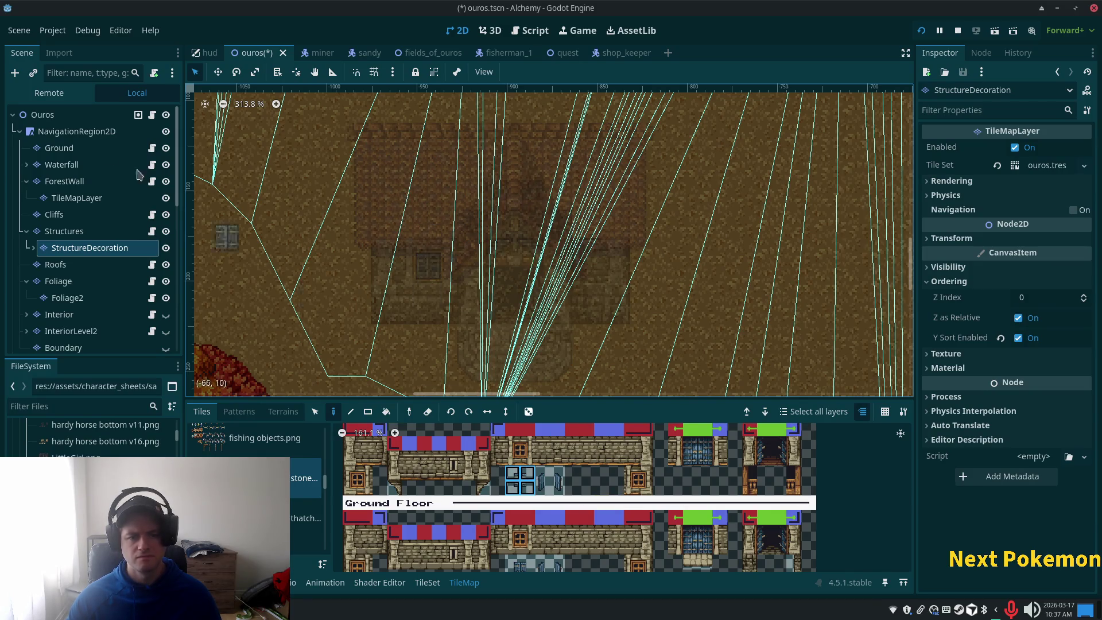
click(33, 114)
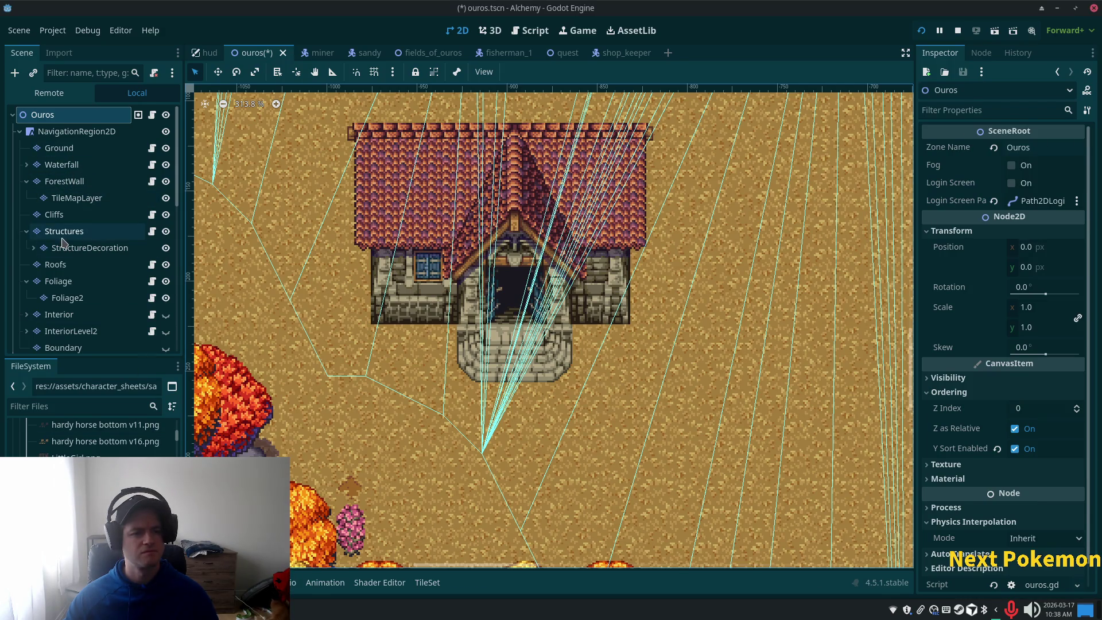
Cycle through the Structures, Roofs and StructureDecoration layers, settling on StructureDecoration.
click(62, 237)
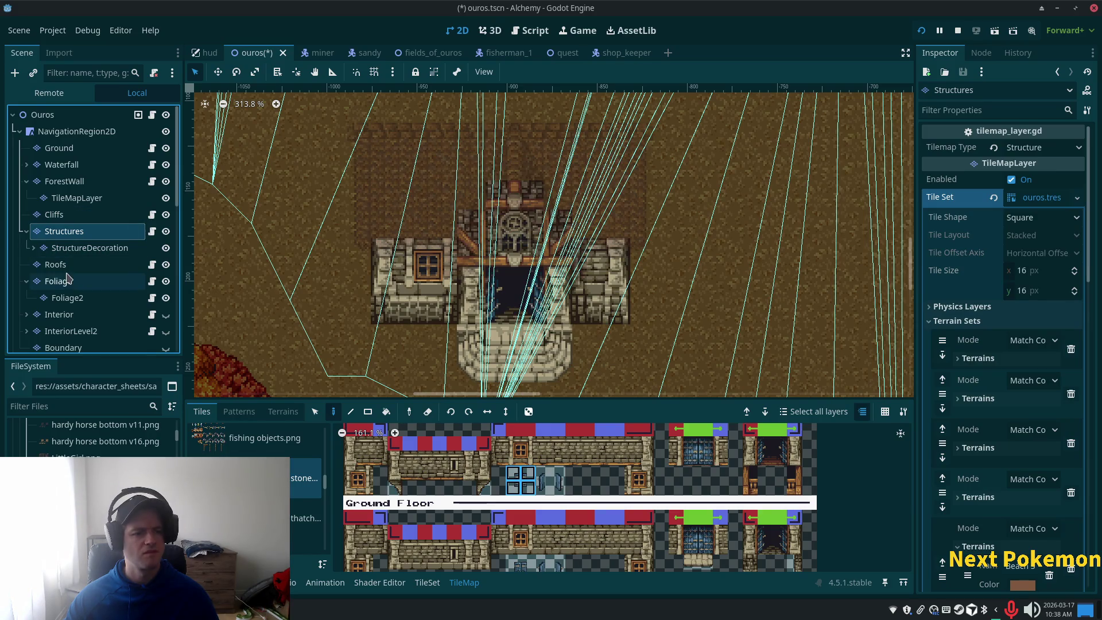
click(66, 265)
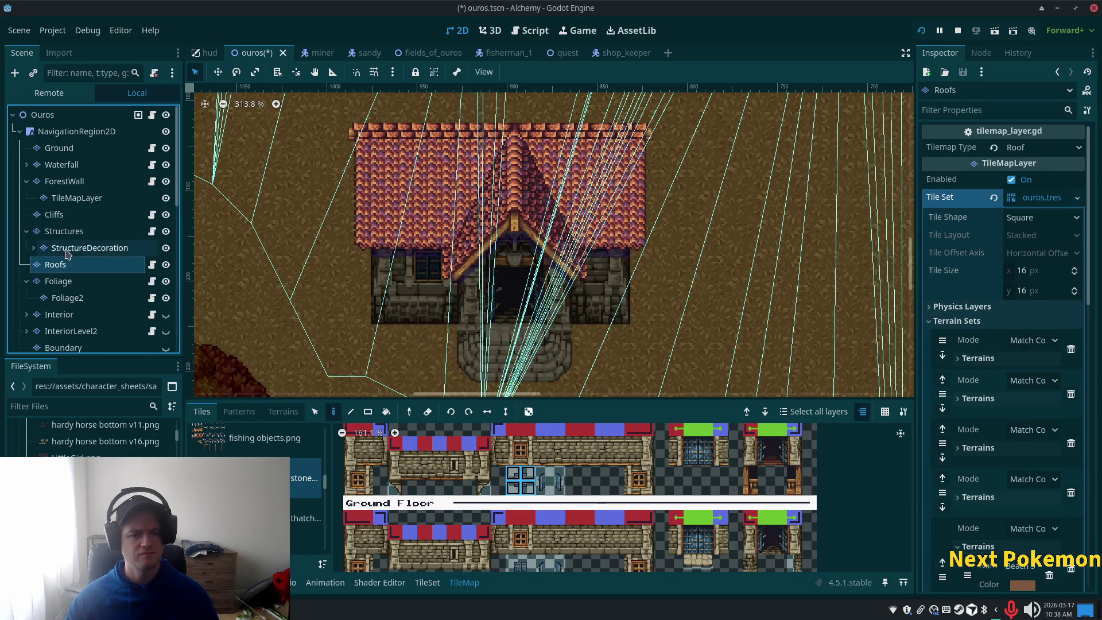
click(62, 232)
click(67, 250)
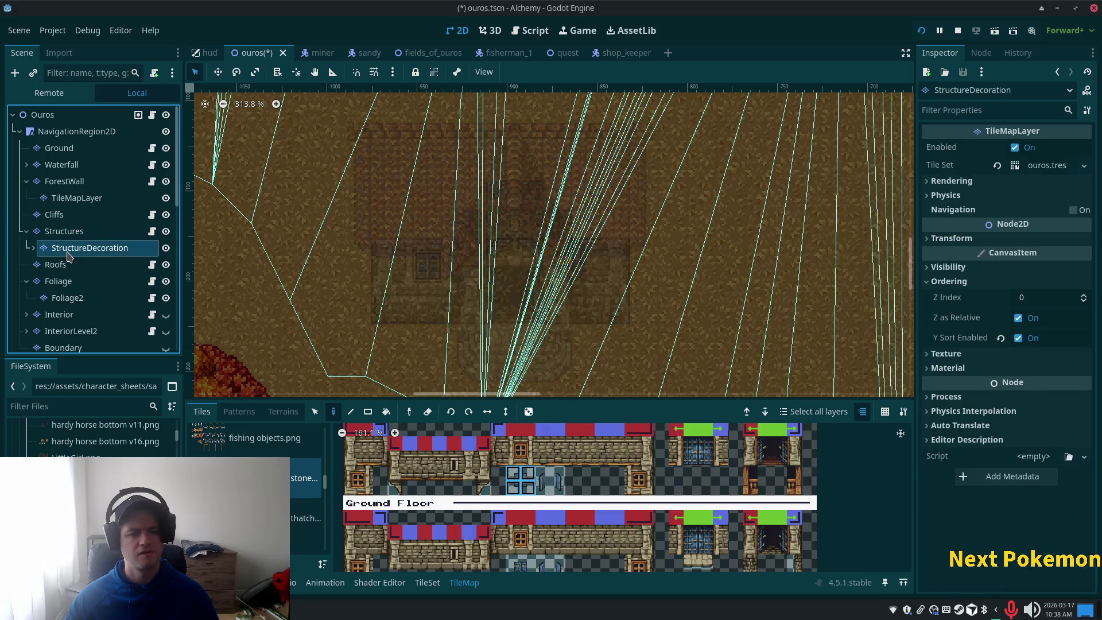
scroll(313, 459, up, 3)
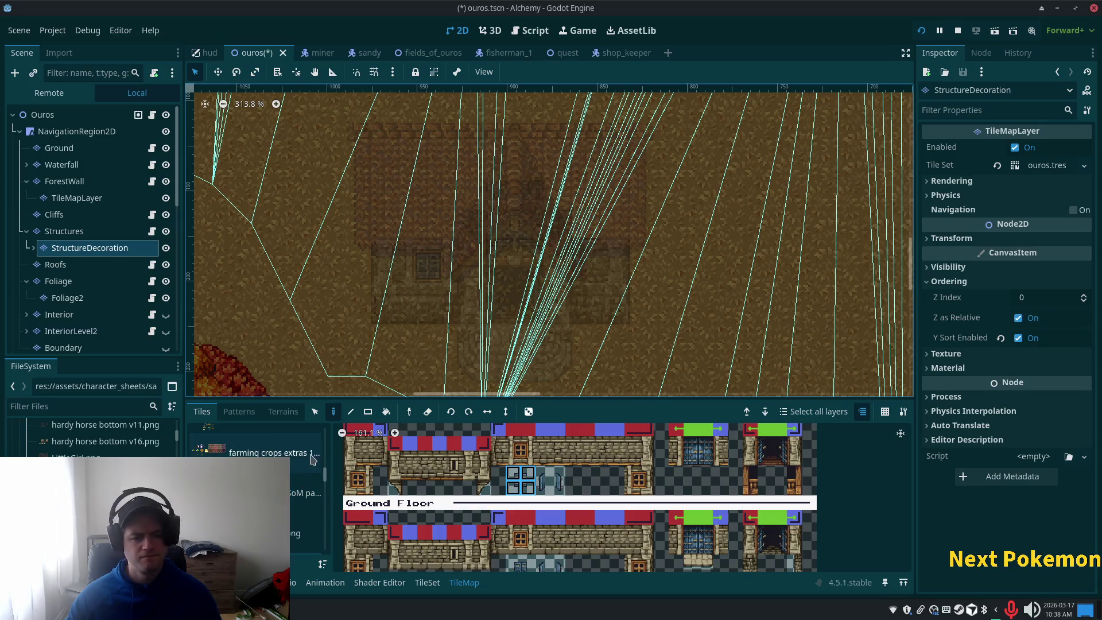
scroll(313, 460, up, 3)
drag(323, 468, 326, 523)
scroll(326, 521, down, 2)
Preview other atlas sources, including the bookshelf-and-crate and lamp-post-and-banner atlases.
click(307, 503)
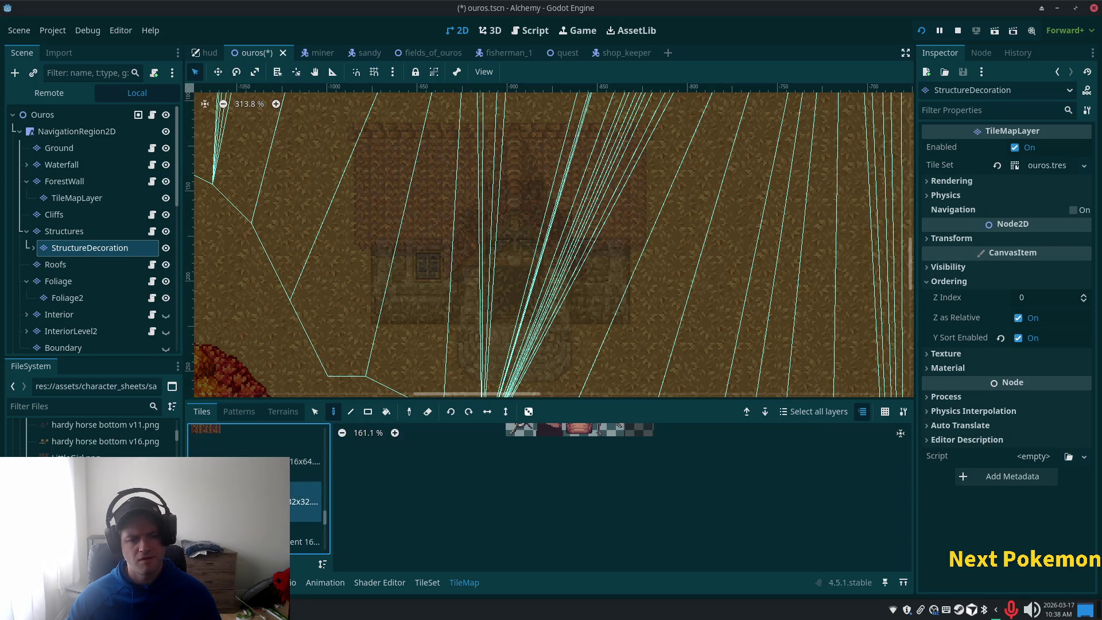
scroll(259, 488, down, 2)
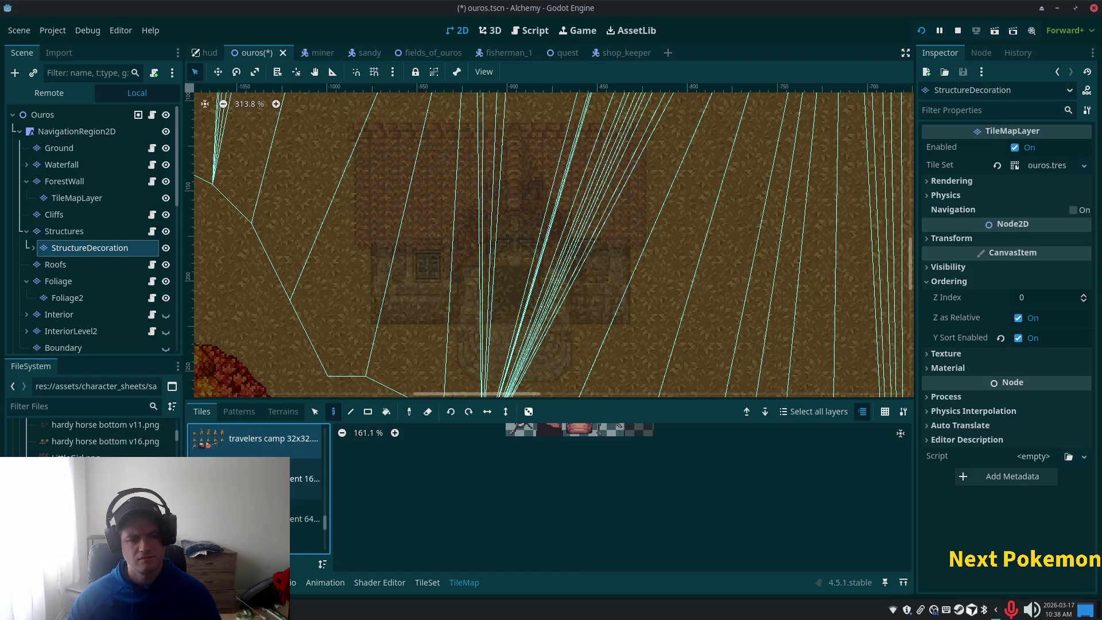
scroll(258, 489, down, 2)
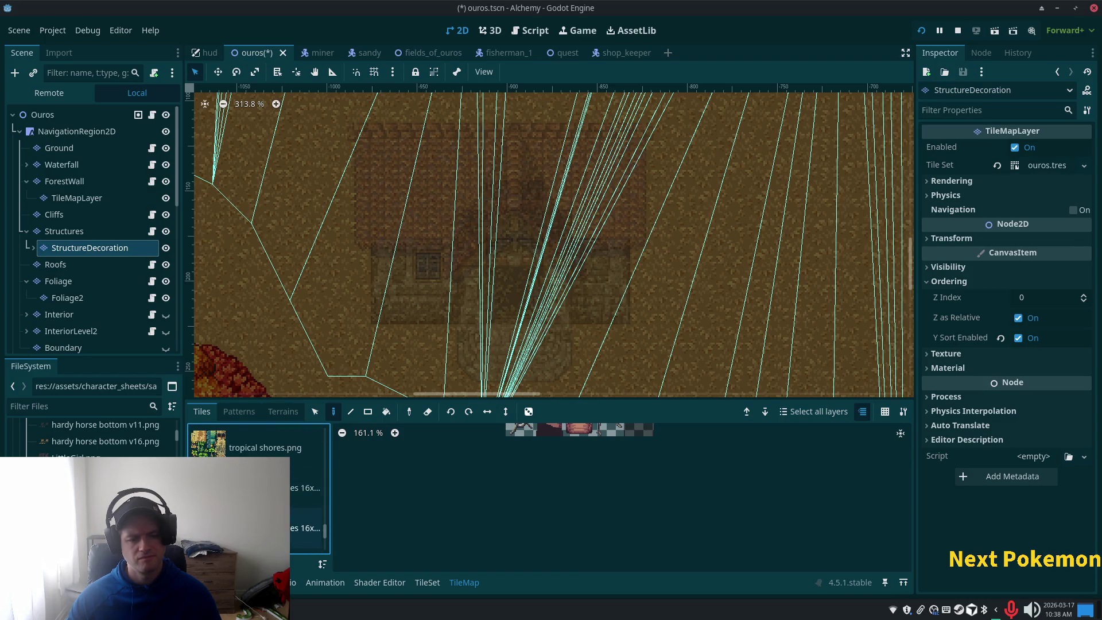
click(305, 489)
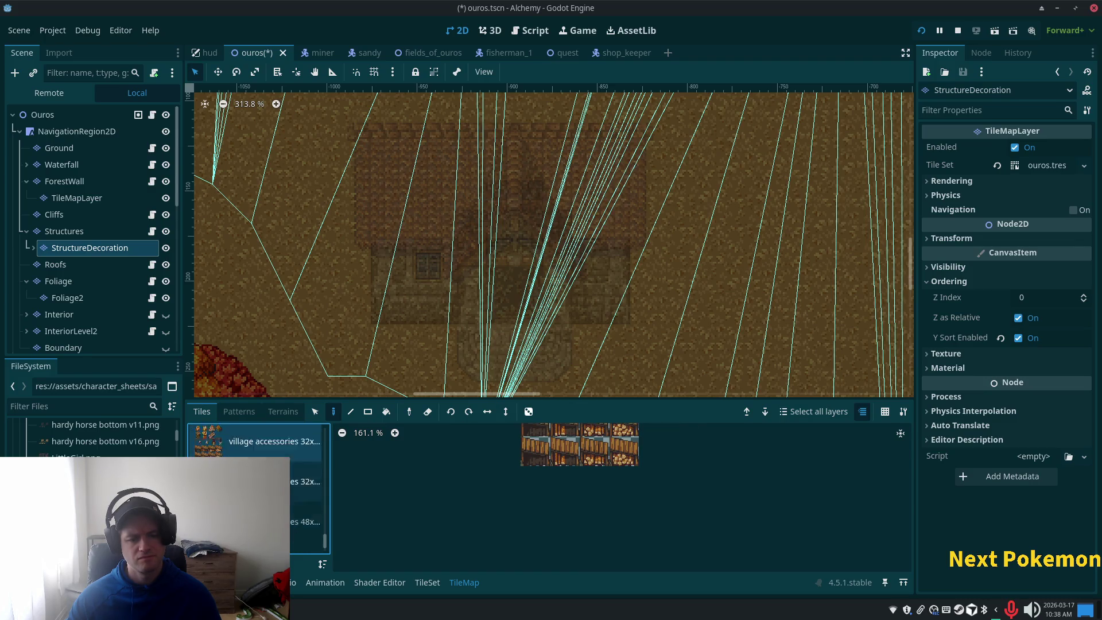
scroll(259, 488, up, 1)
click(304, 507)
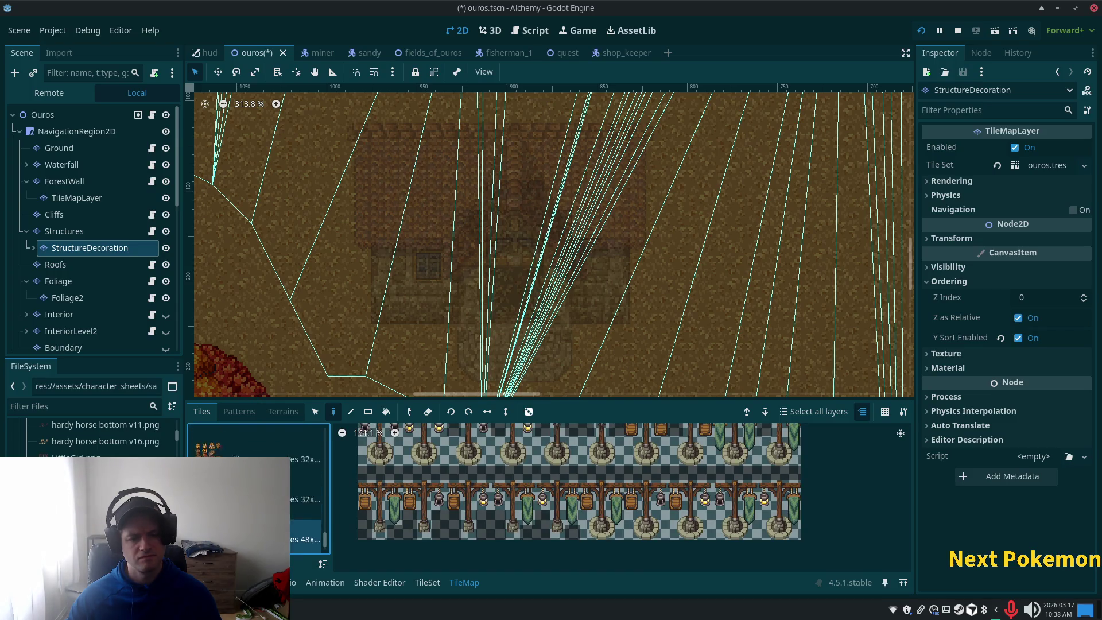
scroll(258, 488, up, 3)
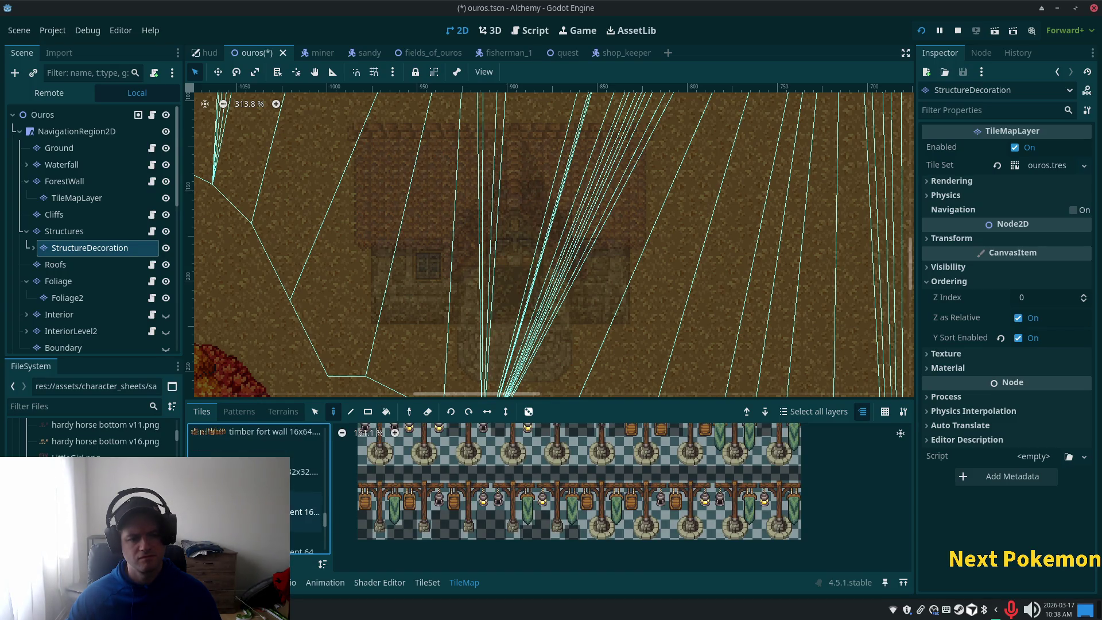
scroll(258, 488, up, 4)
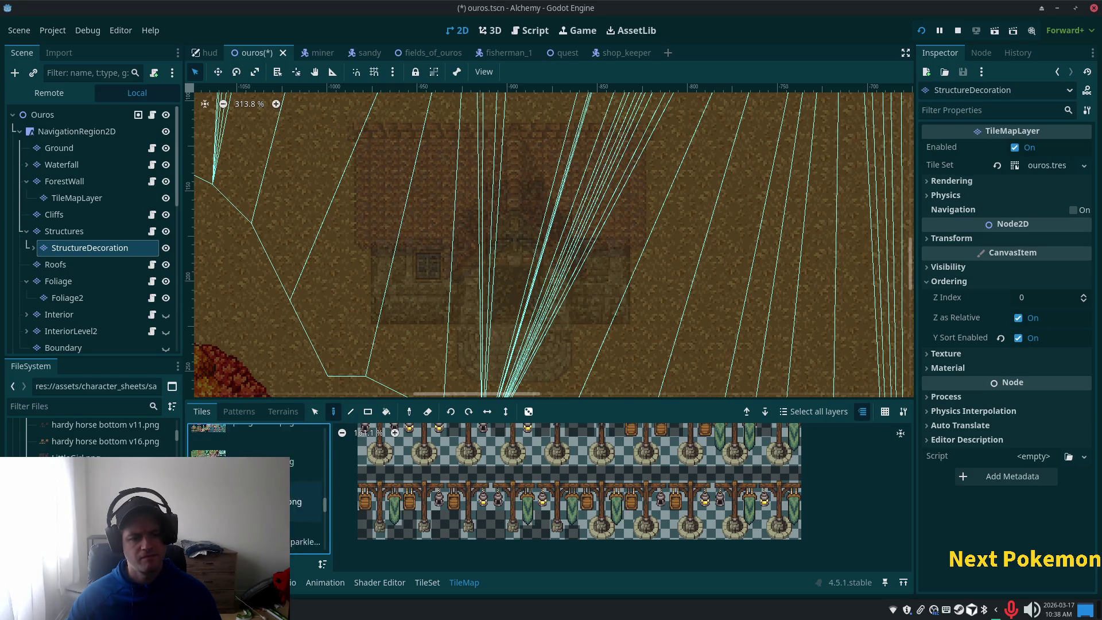
scroll(258, 488, up, 4)
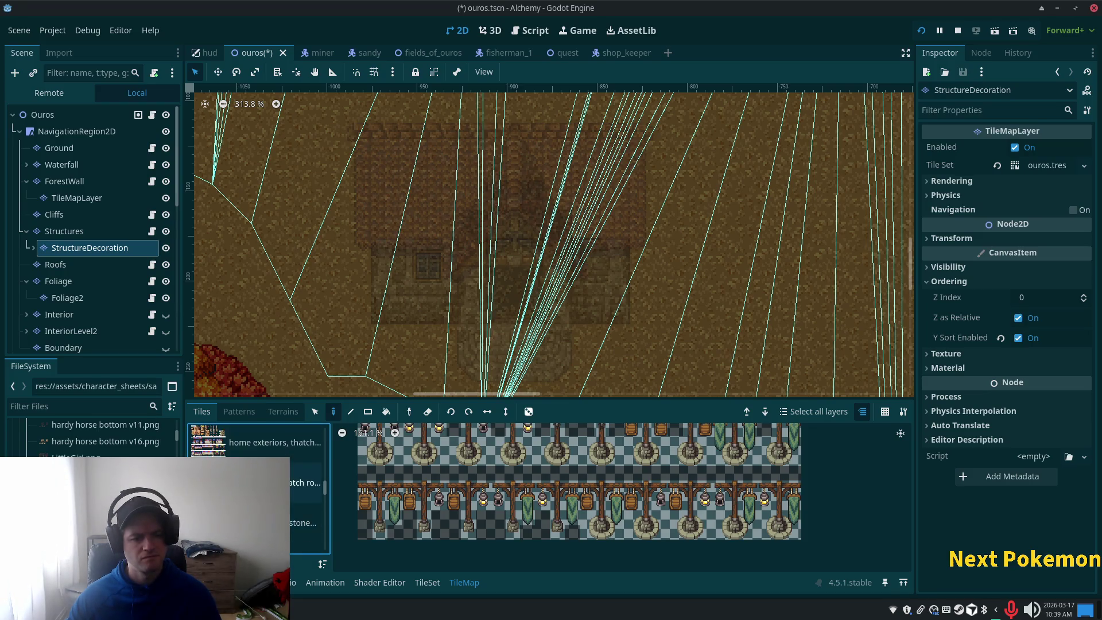
scroll(258, 488, up, 2)
scroll(258, 488, up, 3)
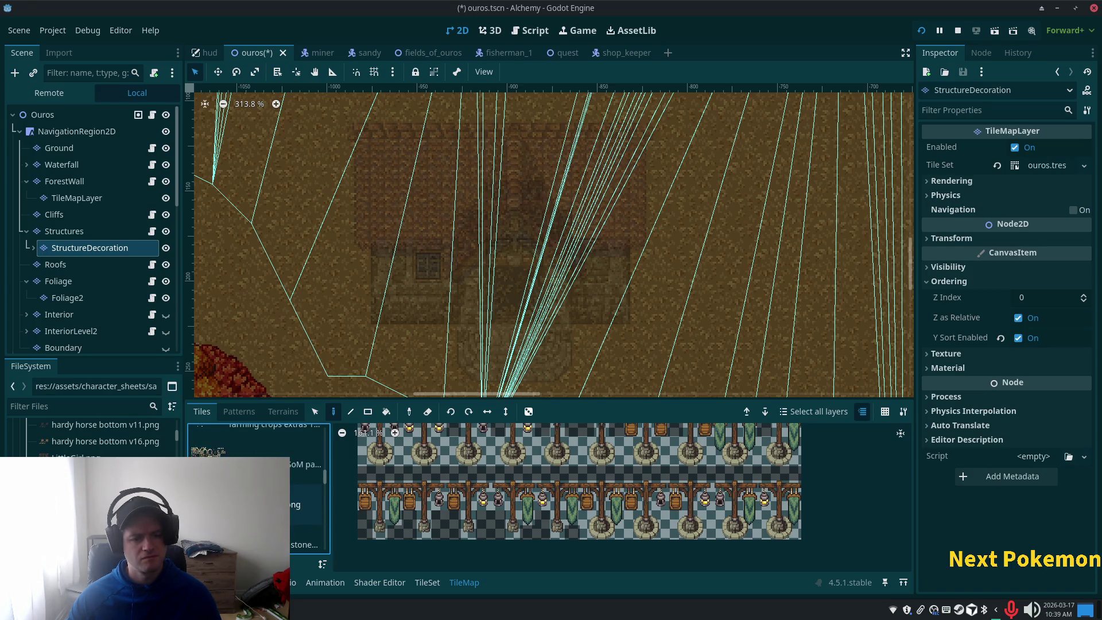
scroll(259, 488, up, 2)
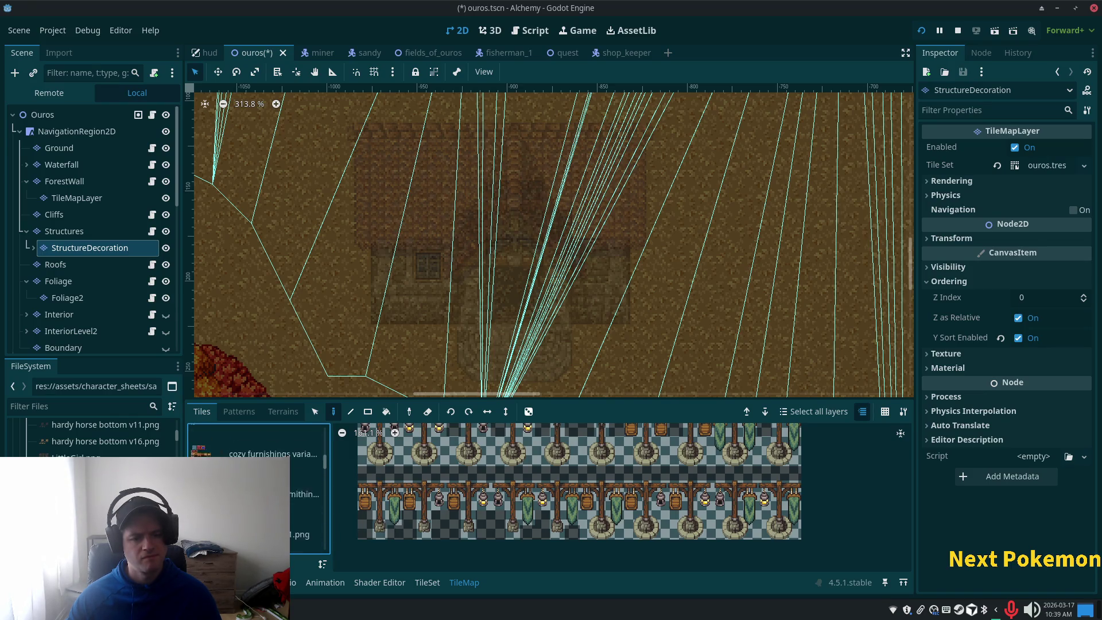
Browse the 16x32 and 16x48 furniture atlases, ending on the rug and furniture variations atlas.
click(258, 462)
scroll(259, 489, up, 2)
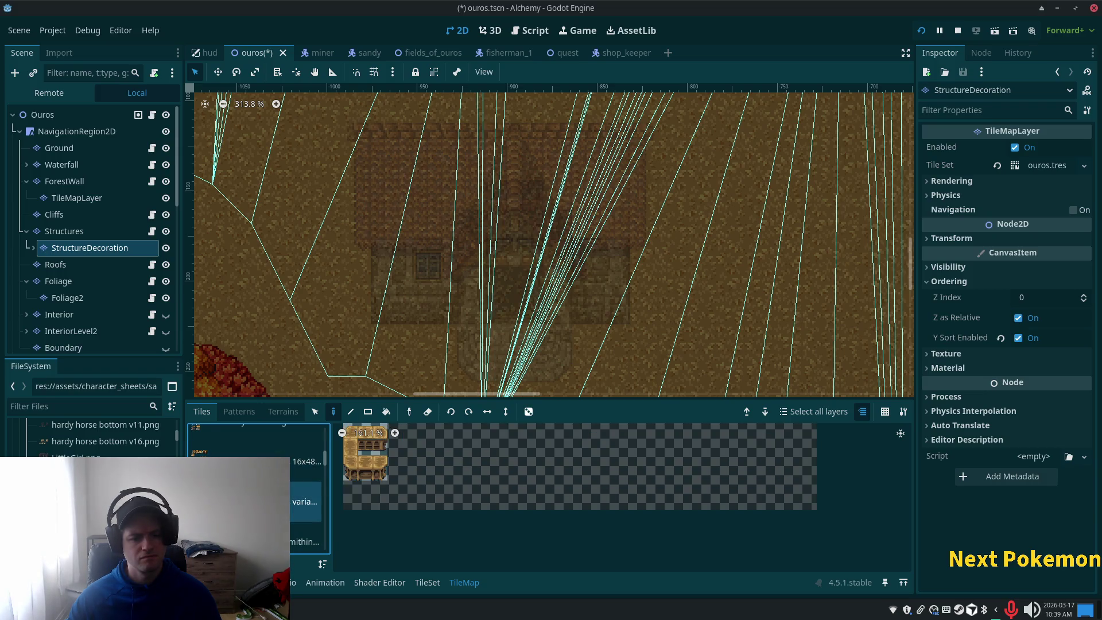
click(304, 484)
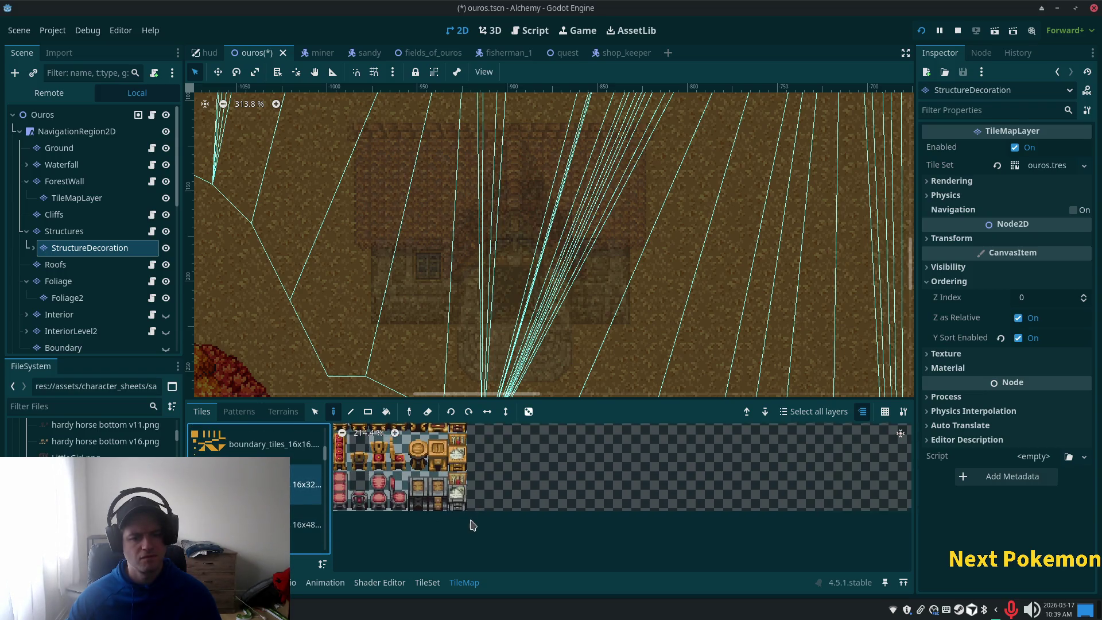
scroll(632, 505, up, 2)
scroll(670, 507, down, 4)
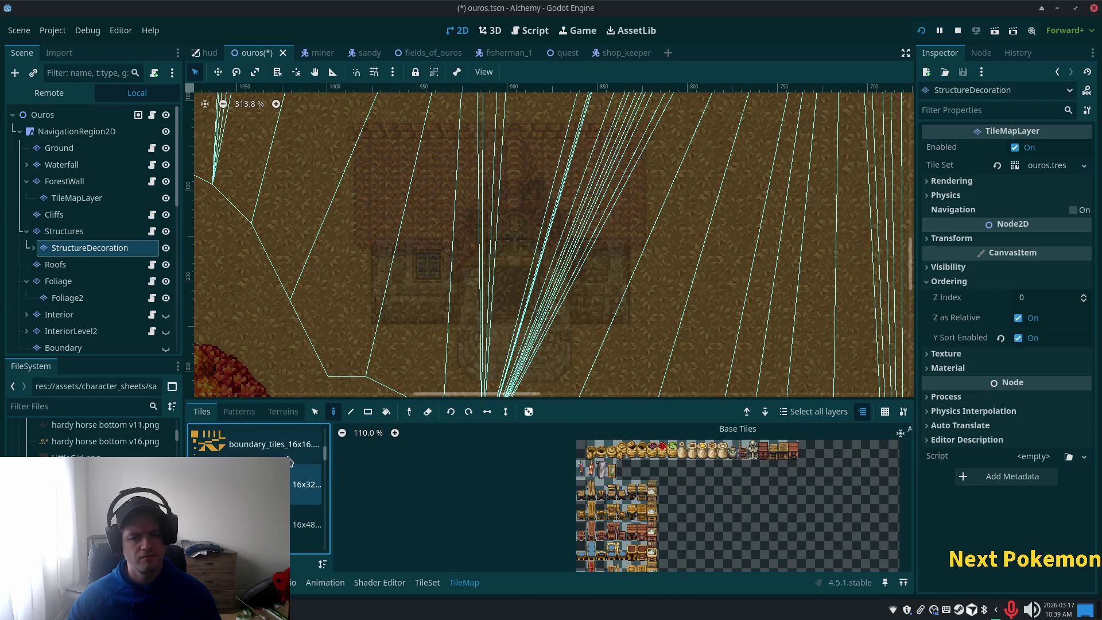
click(306, 525)
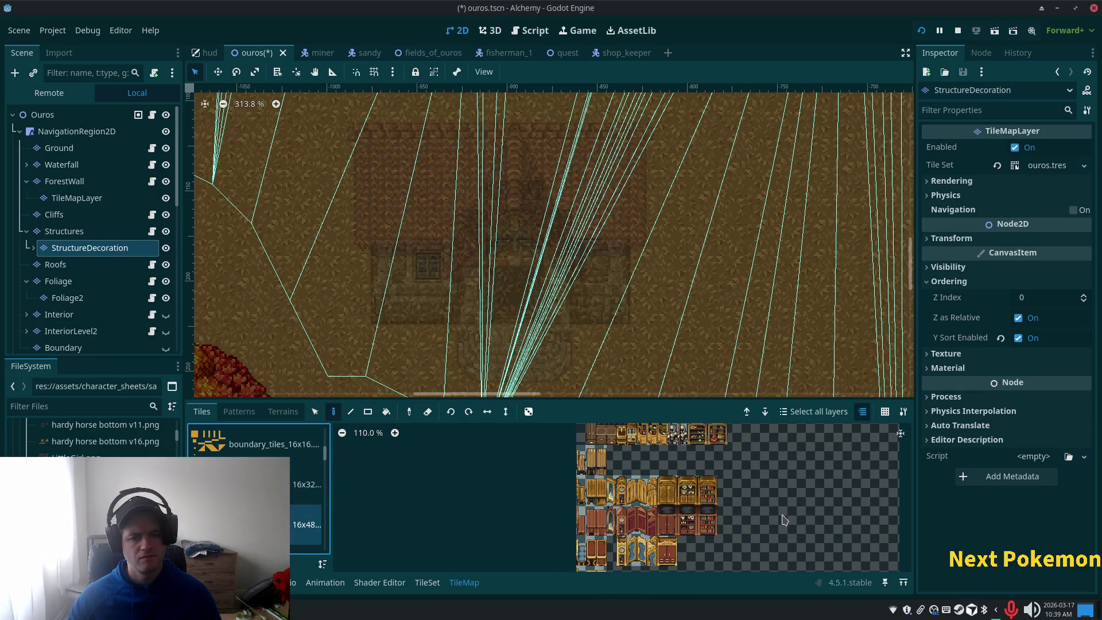
scroll(304, 519, down, 1)
click(304, 542)
scroll(304, 517, down, 1)
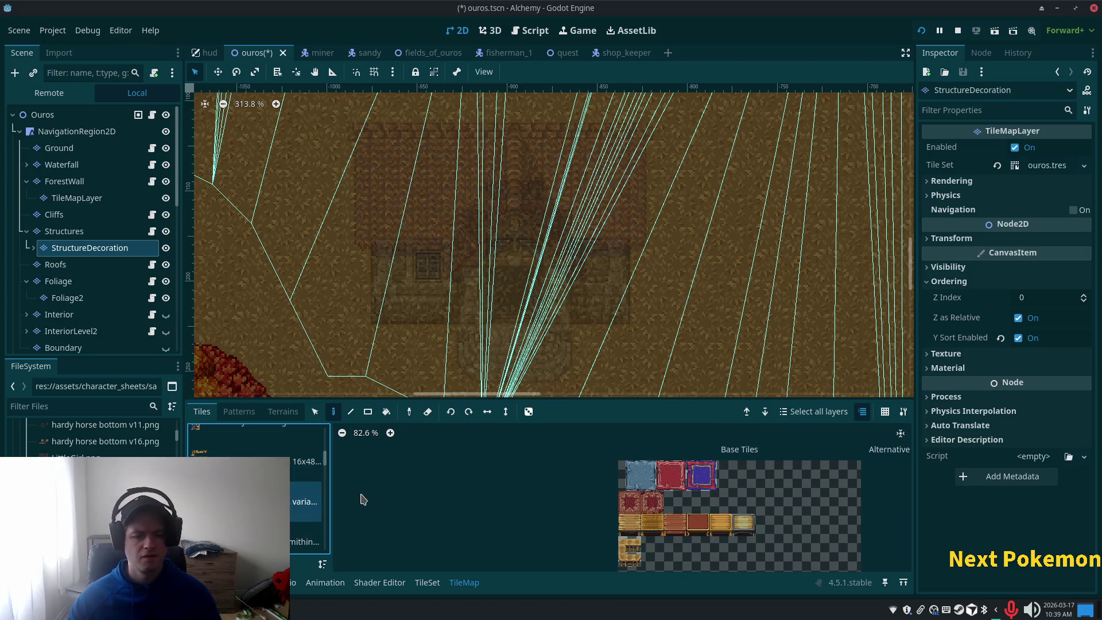
scroll(304, 505, up, 3)
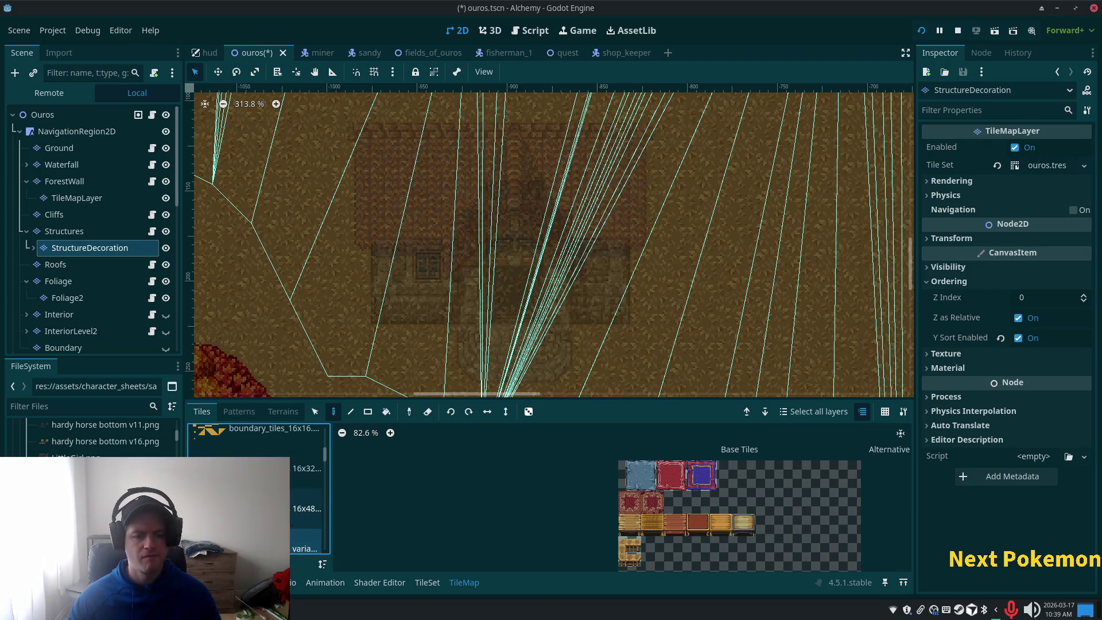
scroll(304, 506, up, 2)
scroll(259, 488, down, 3)
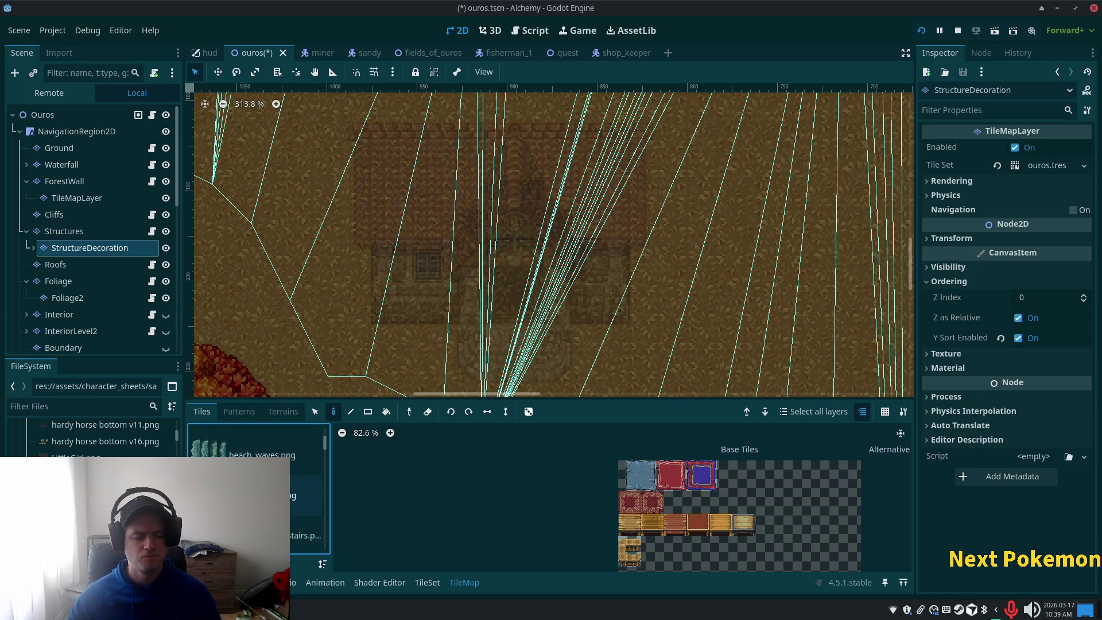
scroll(305, 505, down, 4)
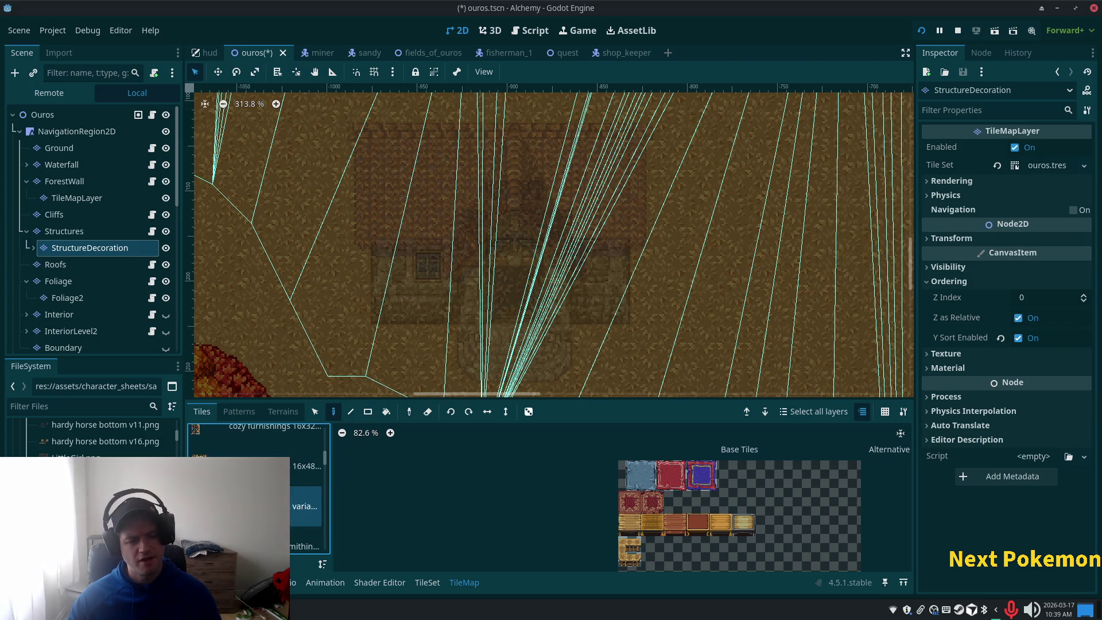
scroll(259, 488, down, 5)
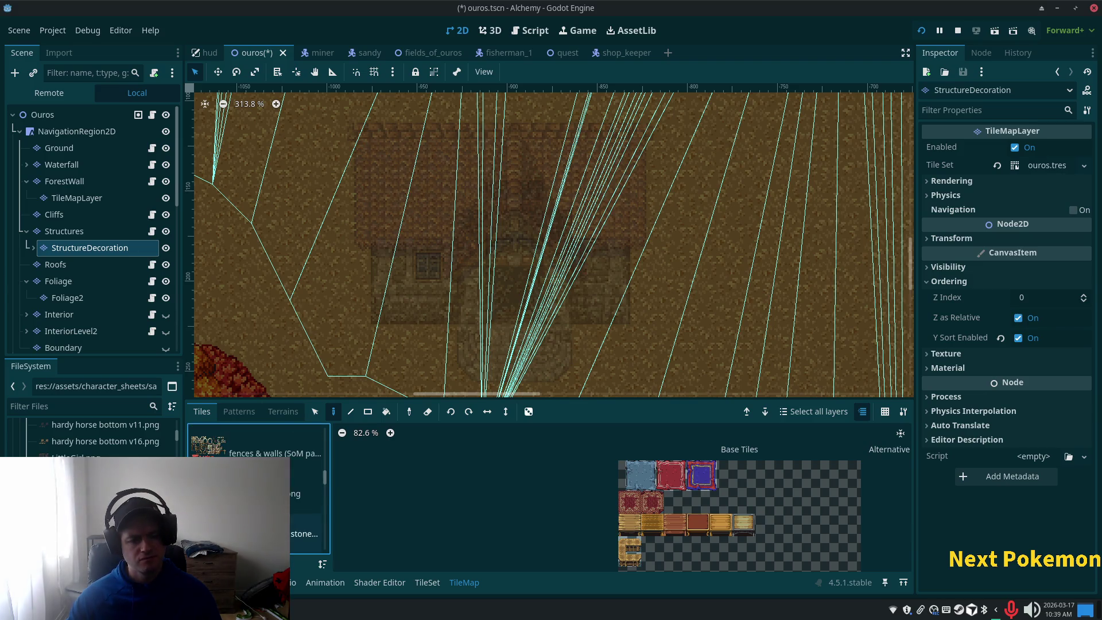
scroll(259, 488, down, 5)
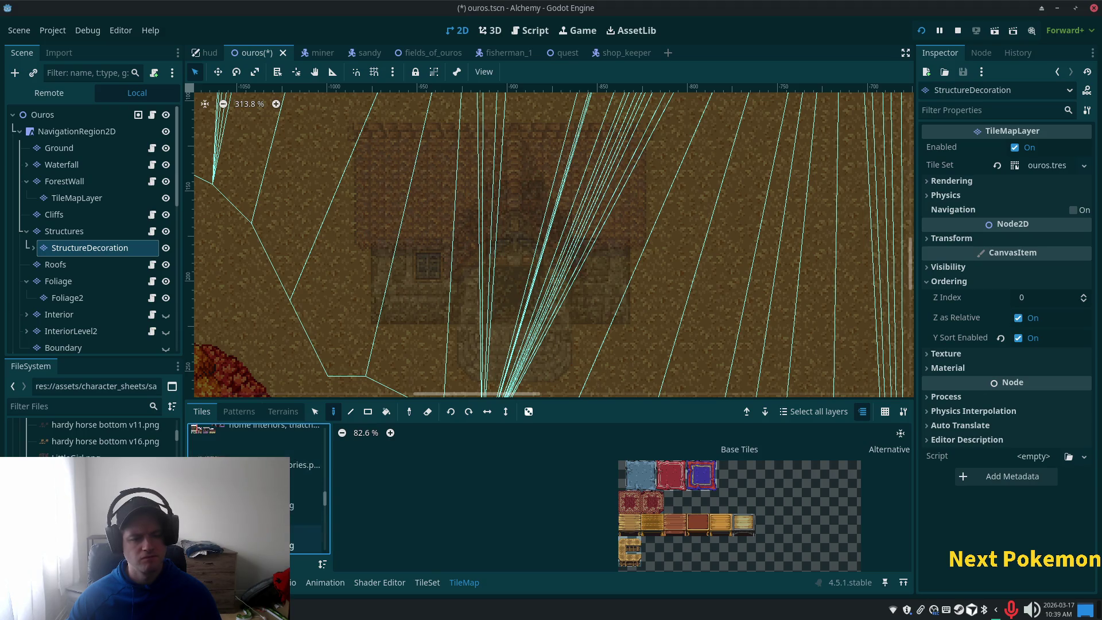
scroll(259, 488, down, 5)
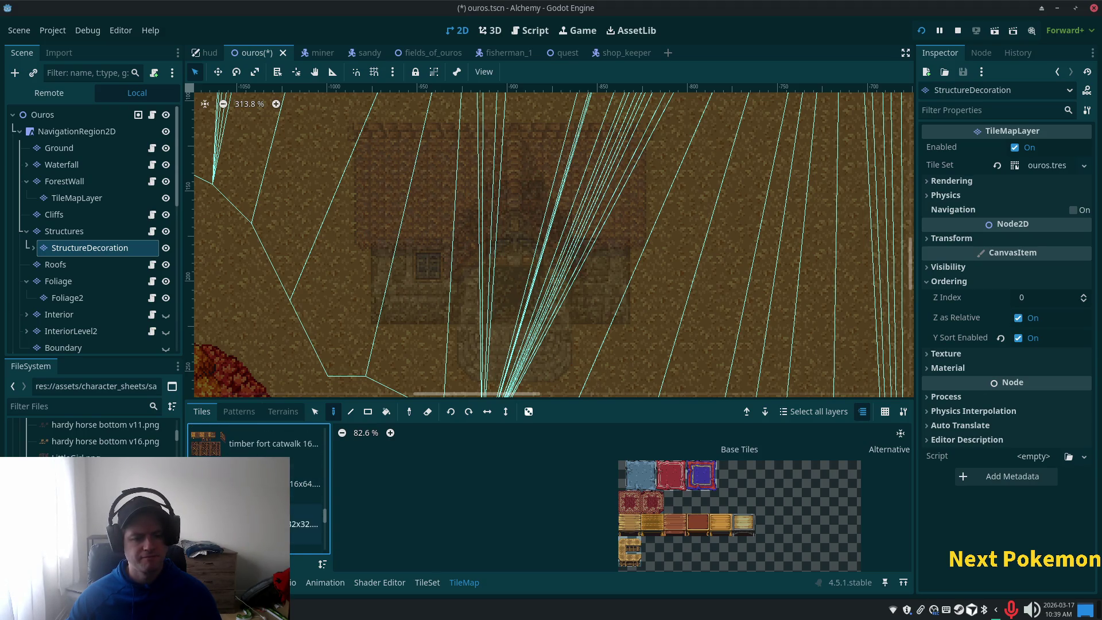
scroll(259, 488, down, 2)
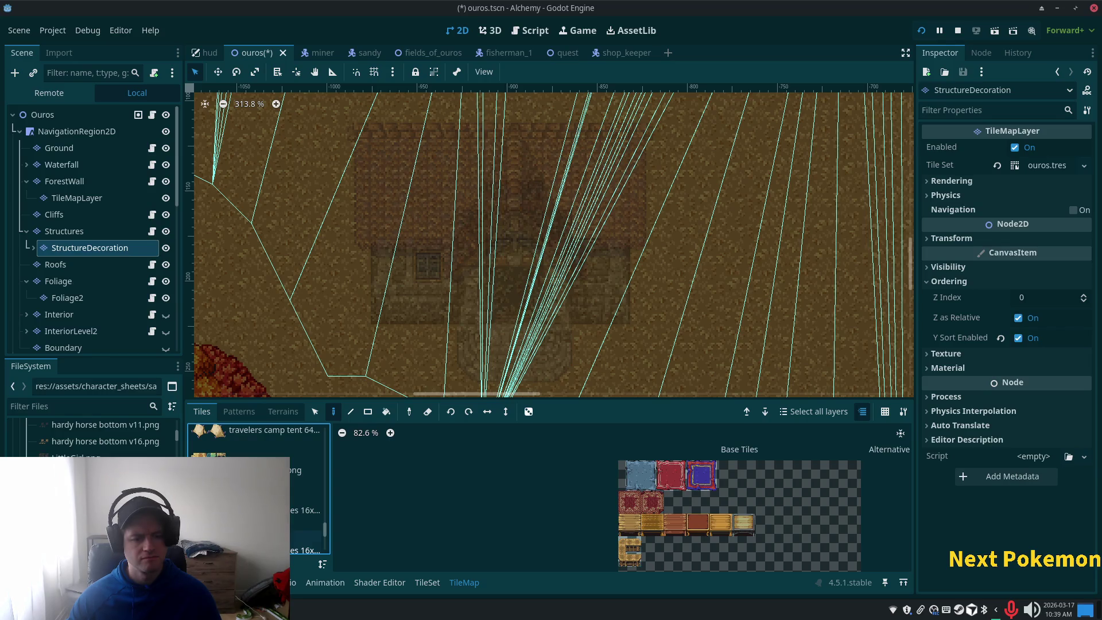
key(super+e)
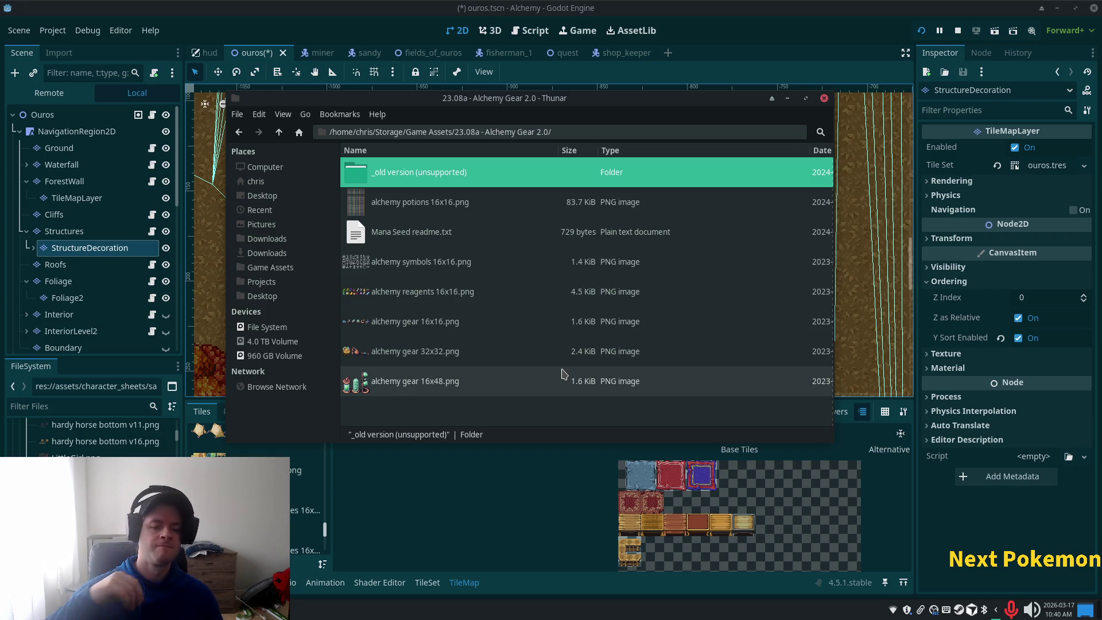
click(410, 295)
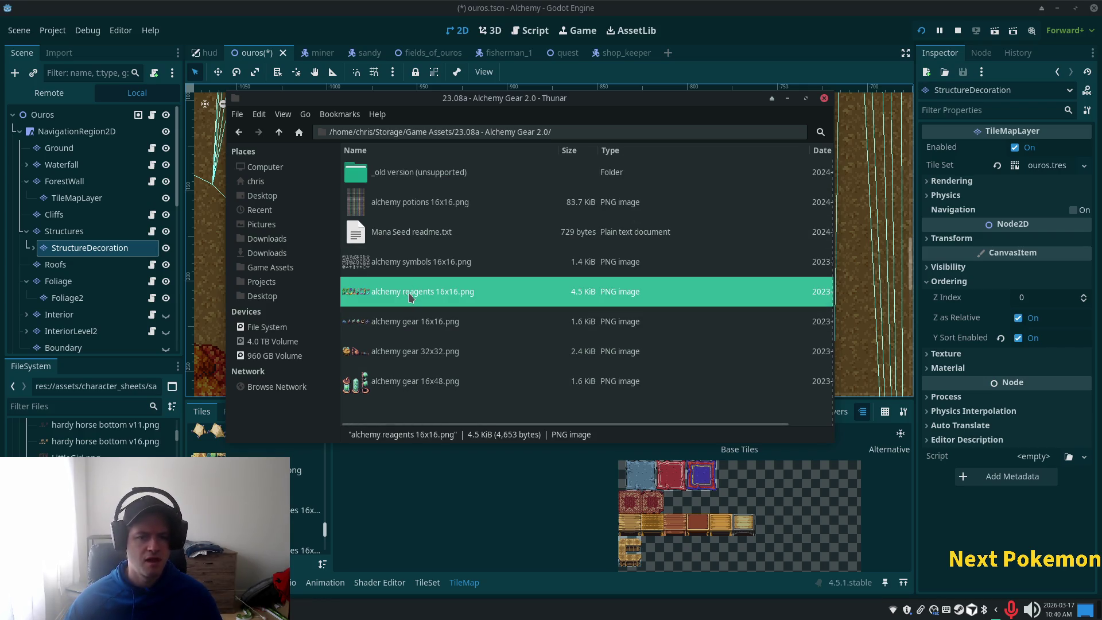
click(396, 256)
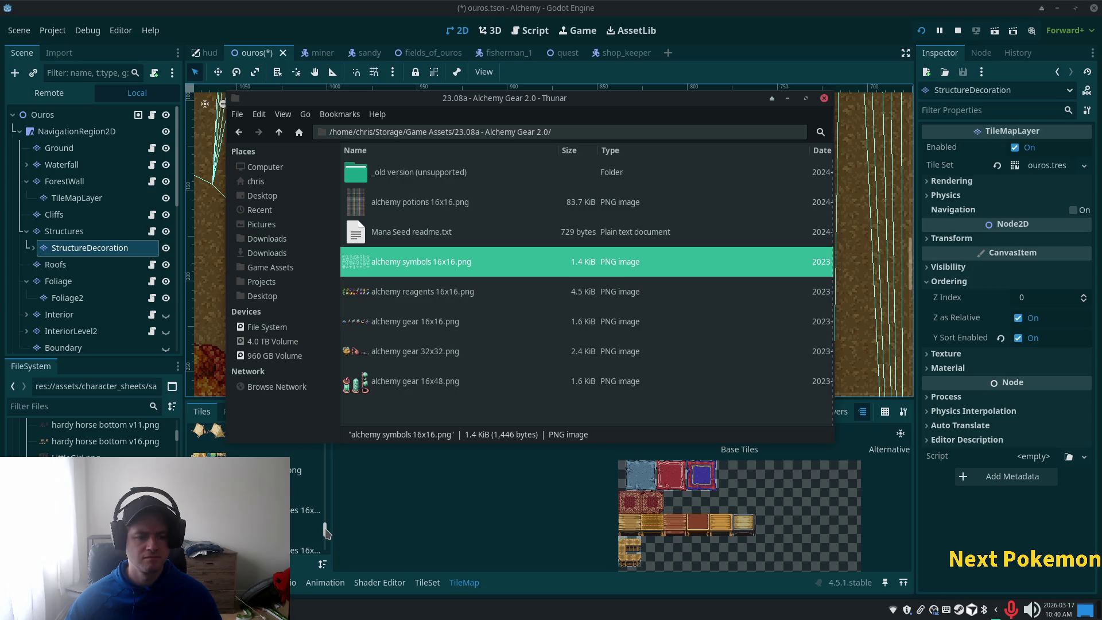
drag(325, 533, 326, 539)
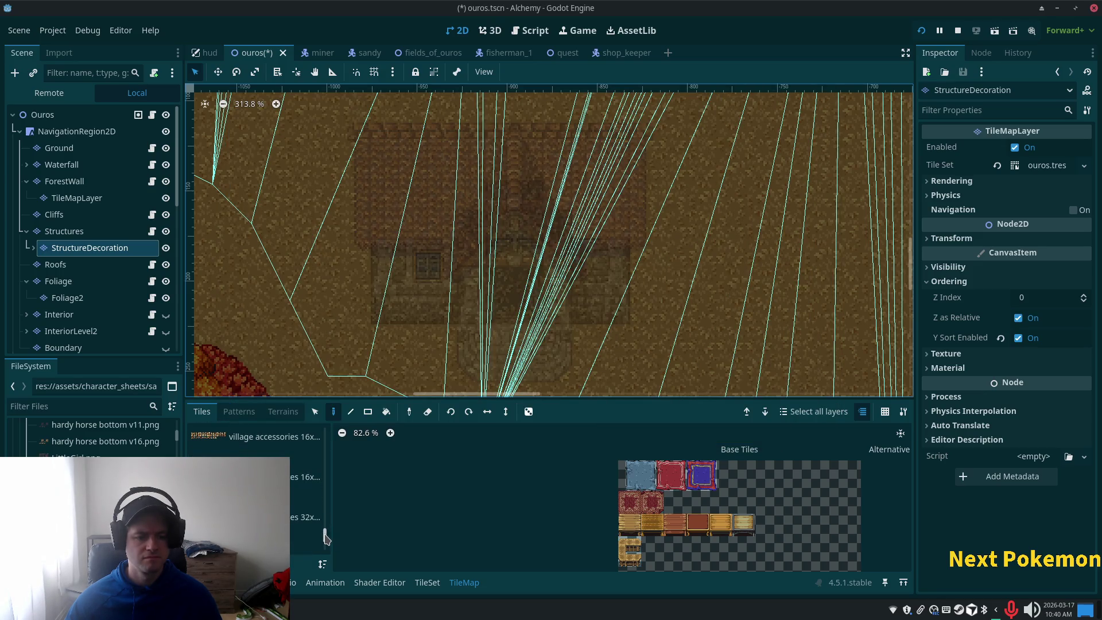
Show the smithing tile source's atlas, resizing and zooming the atlas view.
scroll(255, 497, down, 3)
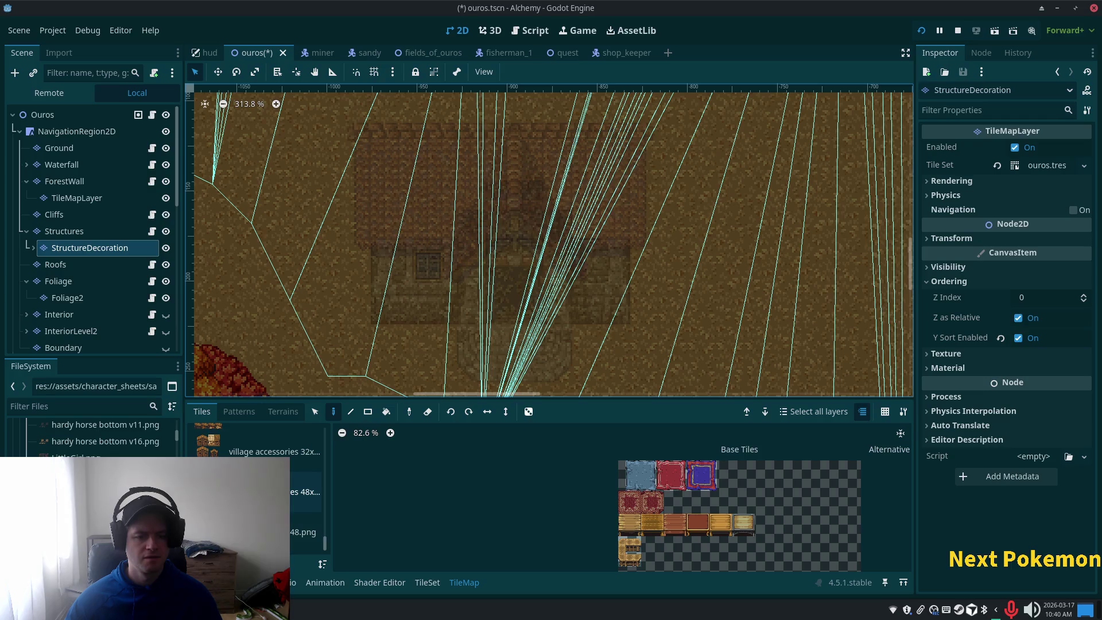
scroll(255, 497, up, 4)
scroll(256, 497, up, 2)
scroll(256, 497, up, 3)
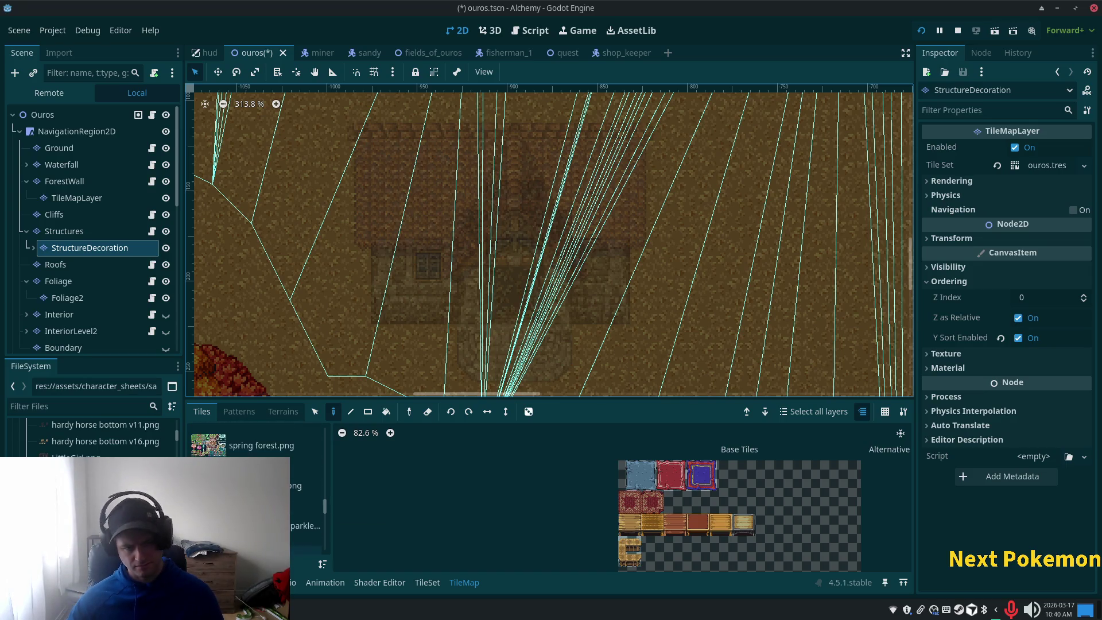
scroll(330, 496, up, 3)
drag(331, 497, 330, 465)
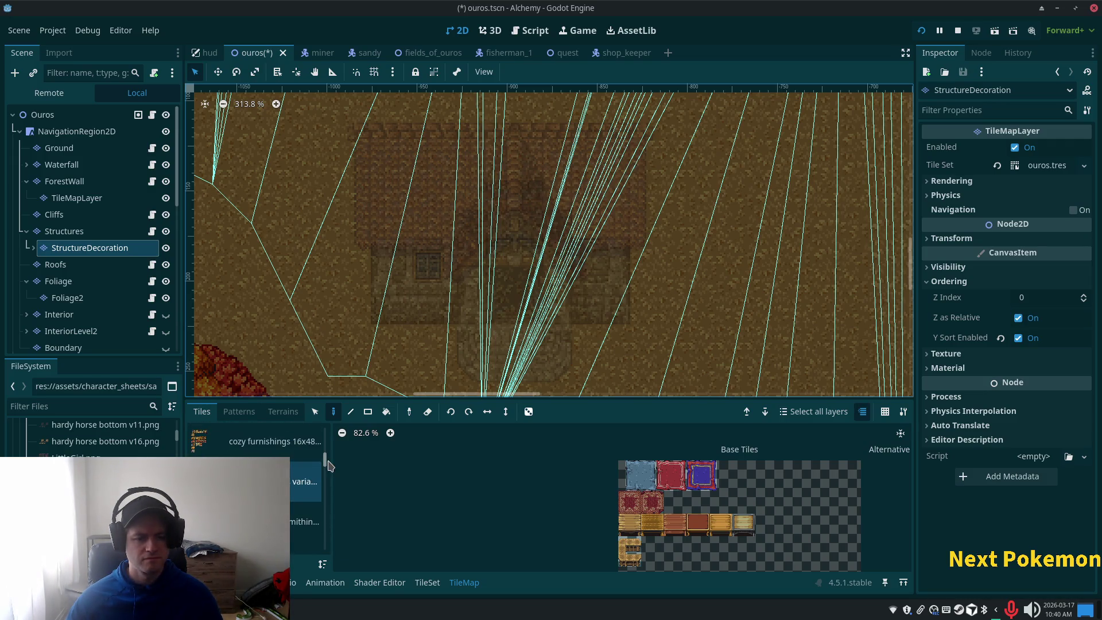
scroll(258, 493, down, 3)
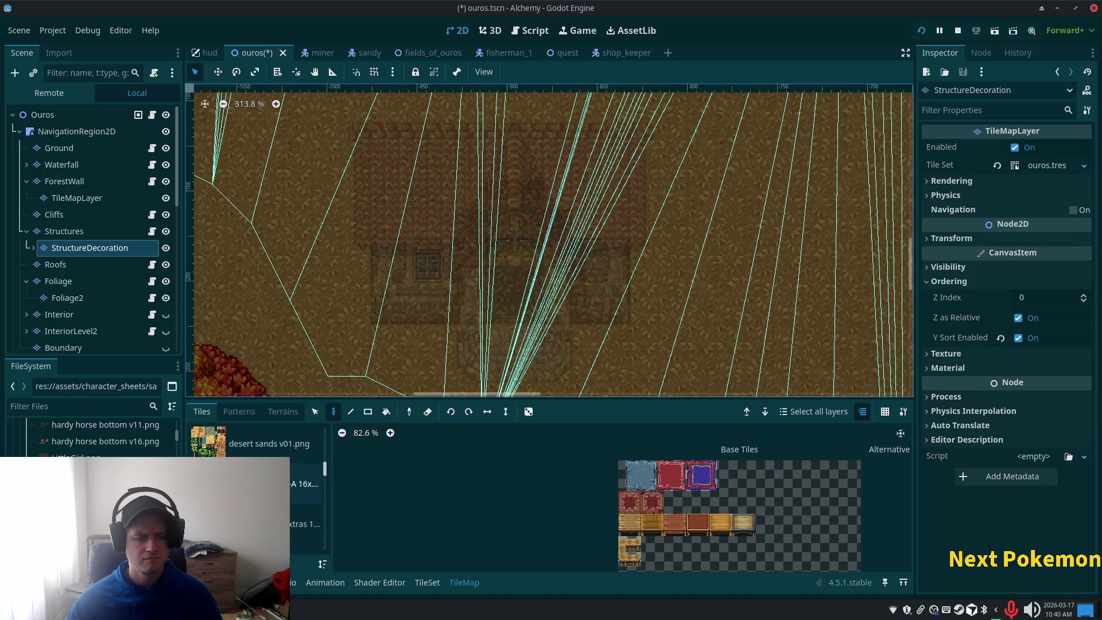
scroll(258, 494, up, 2)
click(253, 467)
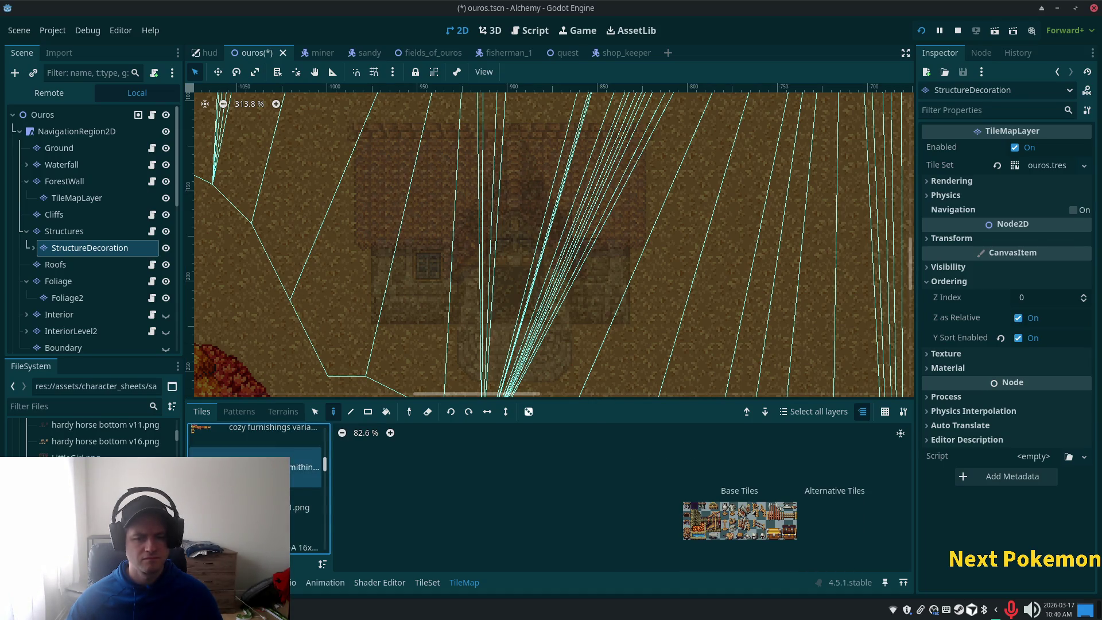
scroll(690, 528, up, 4)
scroll(374, 519, up, 2)
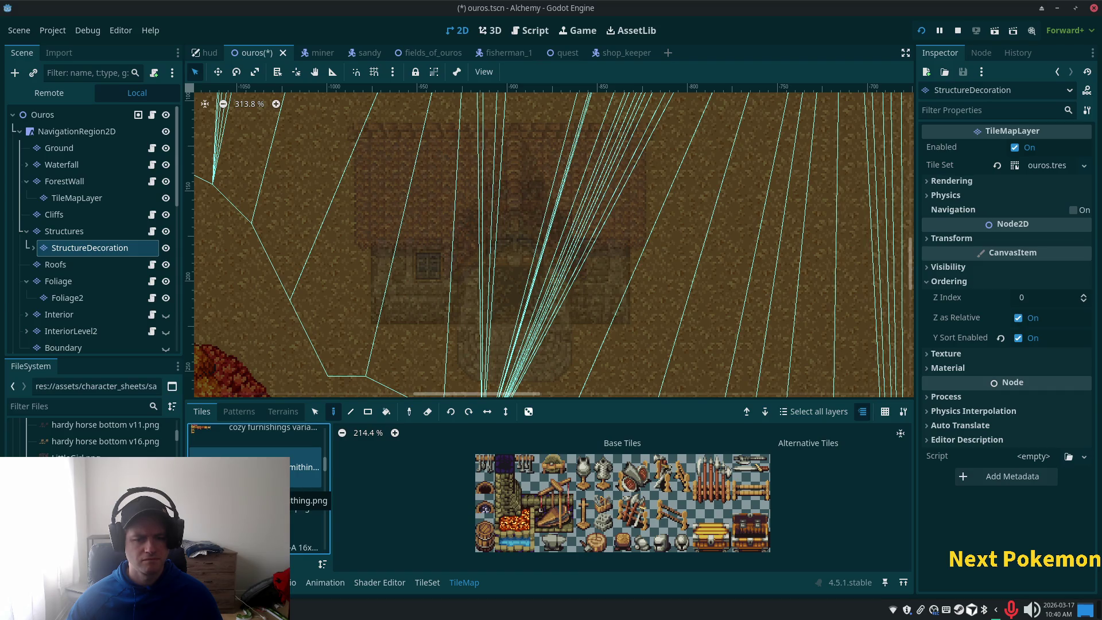
scroll(259, 494, up, 3)
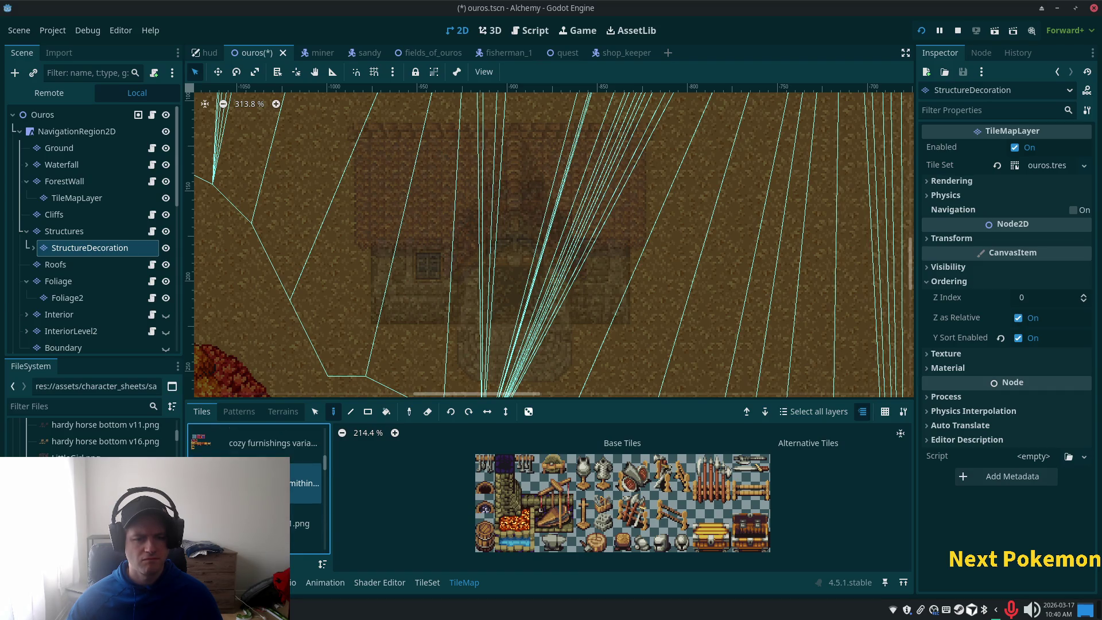
Step through the cozy furnishings variable size, 16x32 and 16x48 furniture and door sources.
click(304, 489)
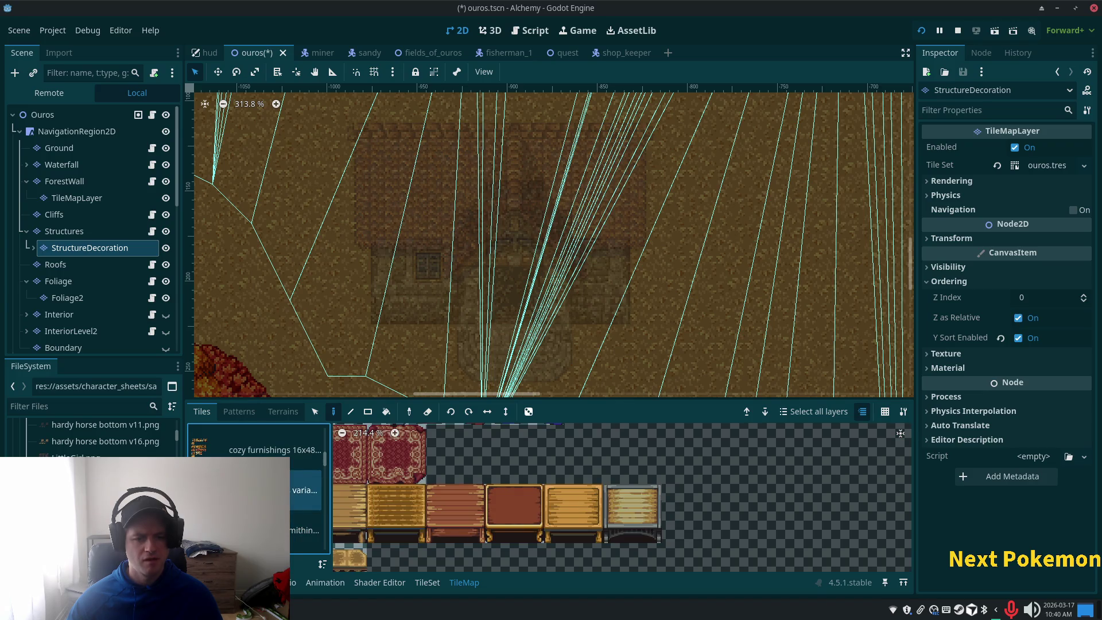
scroll(258, 494, up, 3)
scroll(481, 487, down, 6)
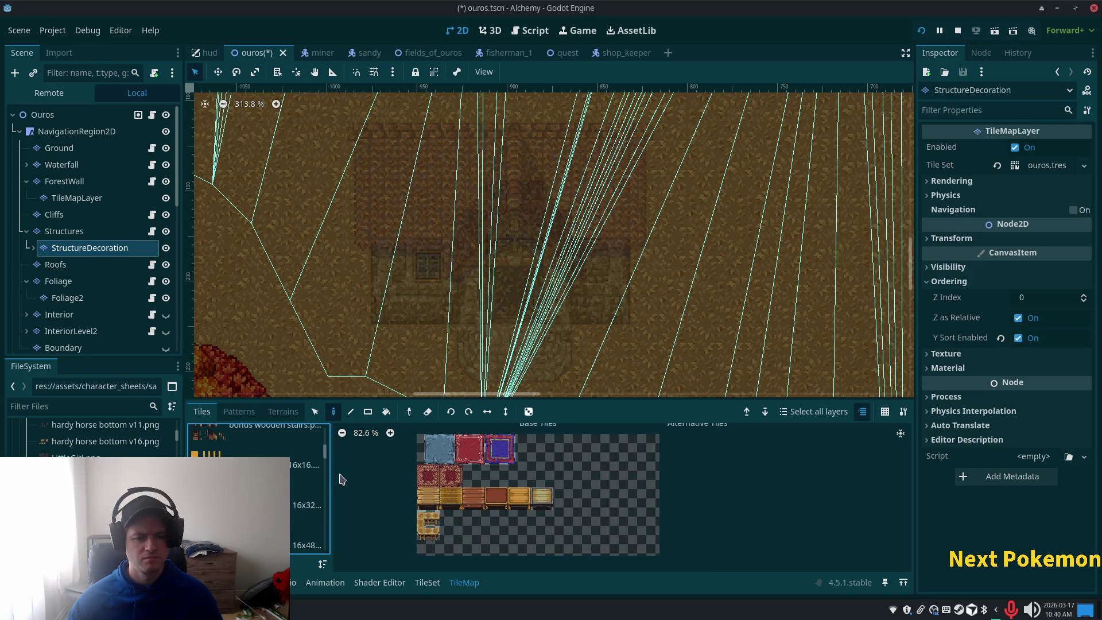
click(307, 506)
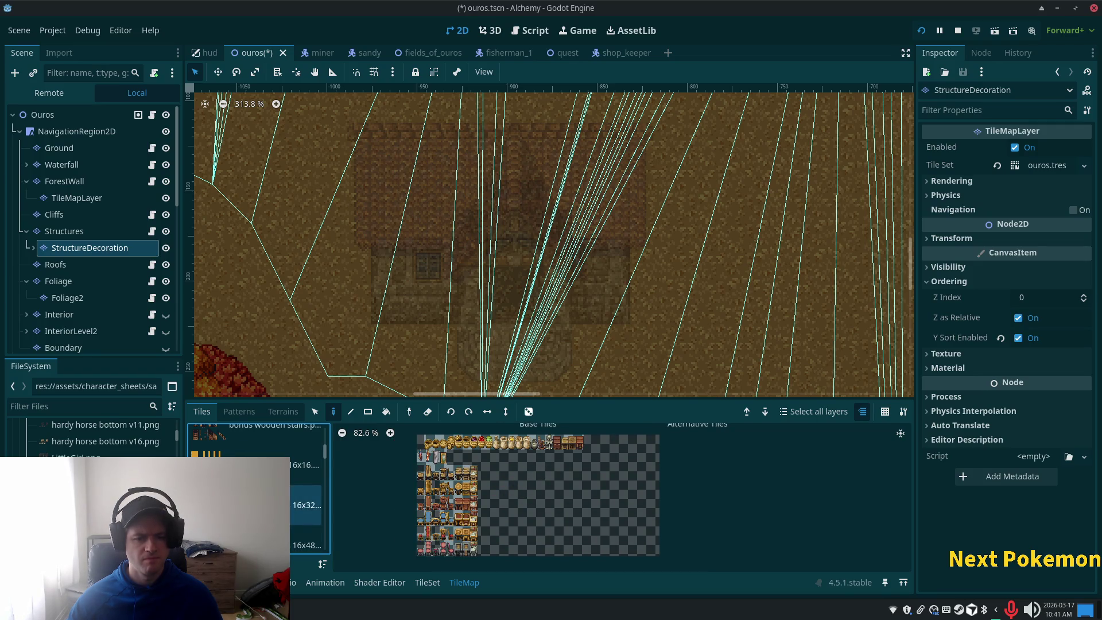
click(307, 545)
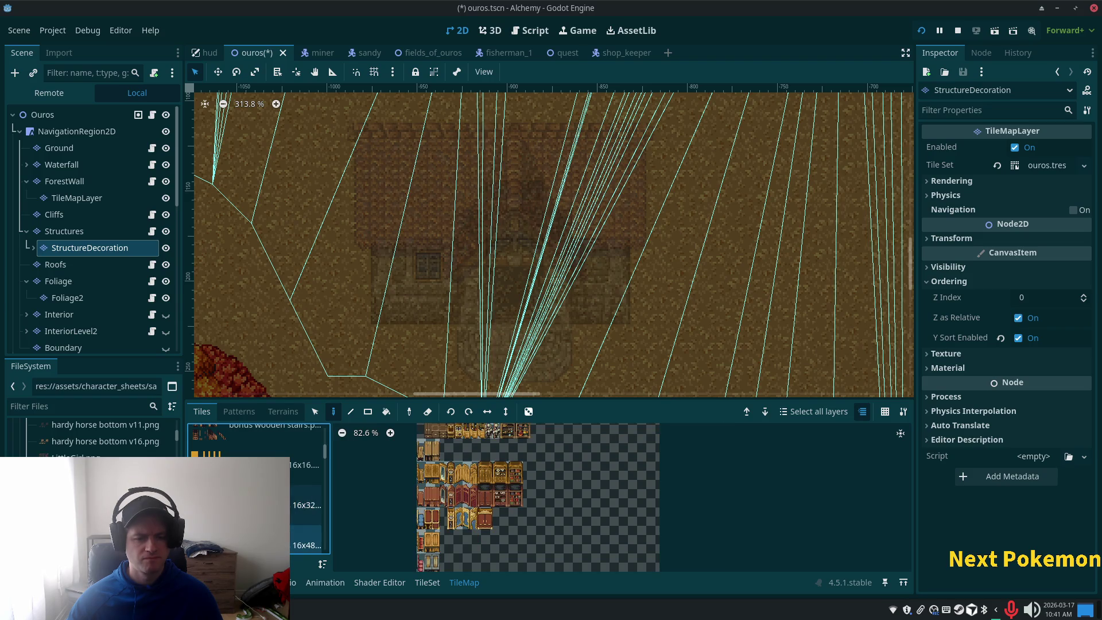
scroll(259, 500, up, 2)
scroll(258, 488, up, 3)
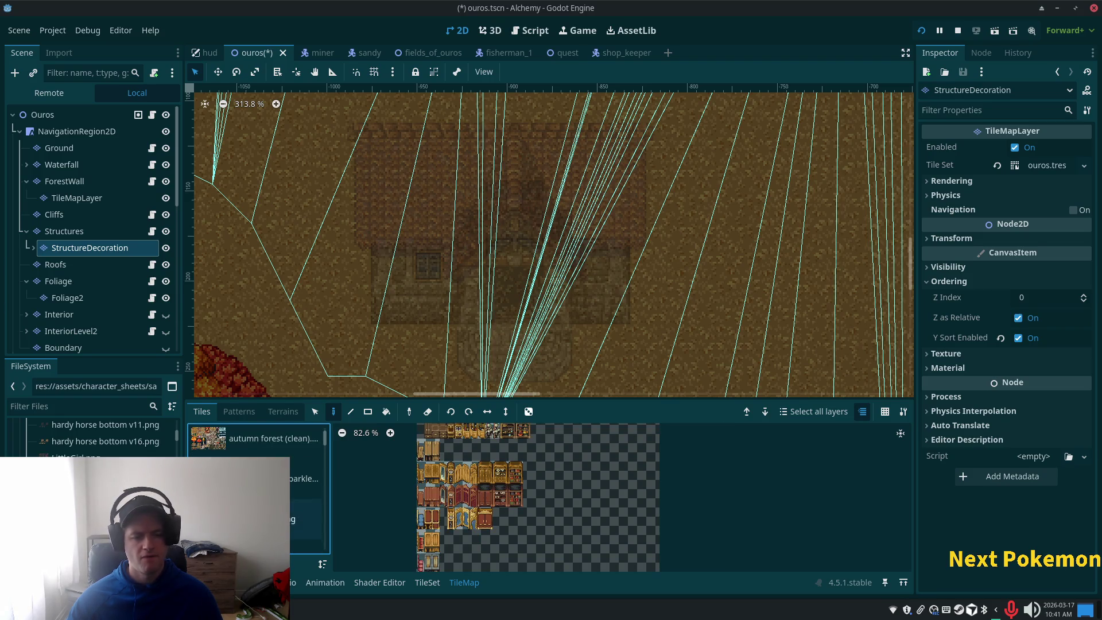
key(alt+Tab)
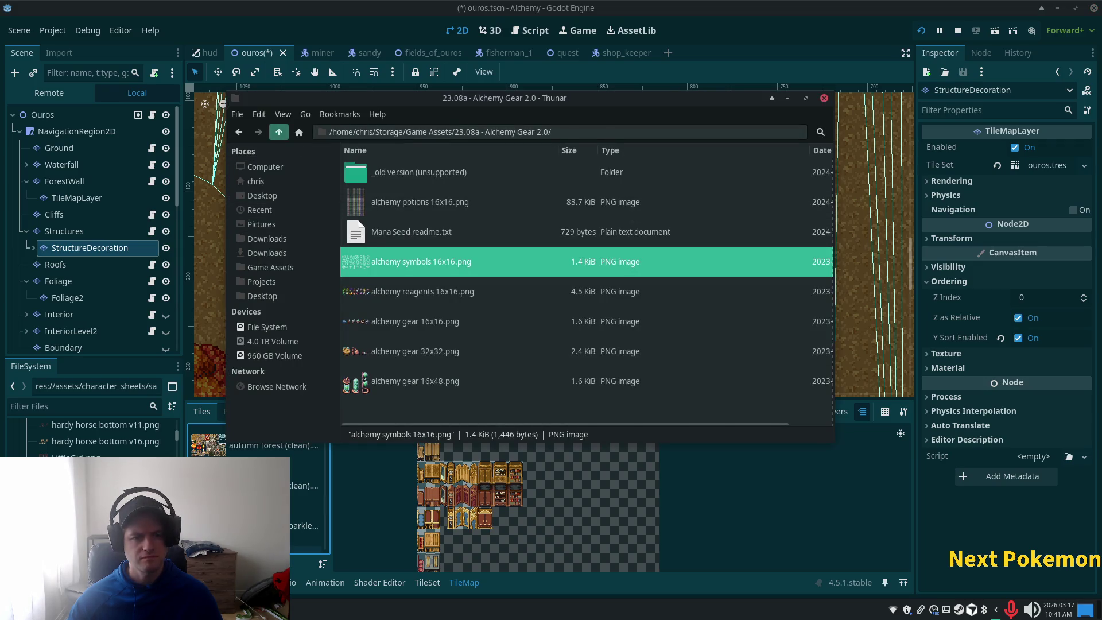
Go up to Game Assets and open the 19.04b - Cozy Furnishings 2.2 folder.
click(279, 132)
scroll(458, 314, up, 10)
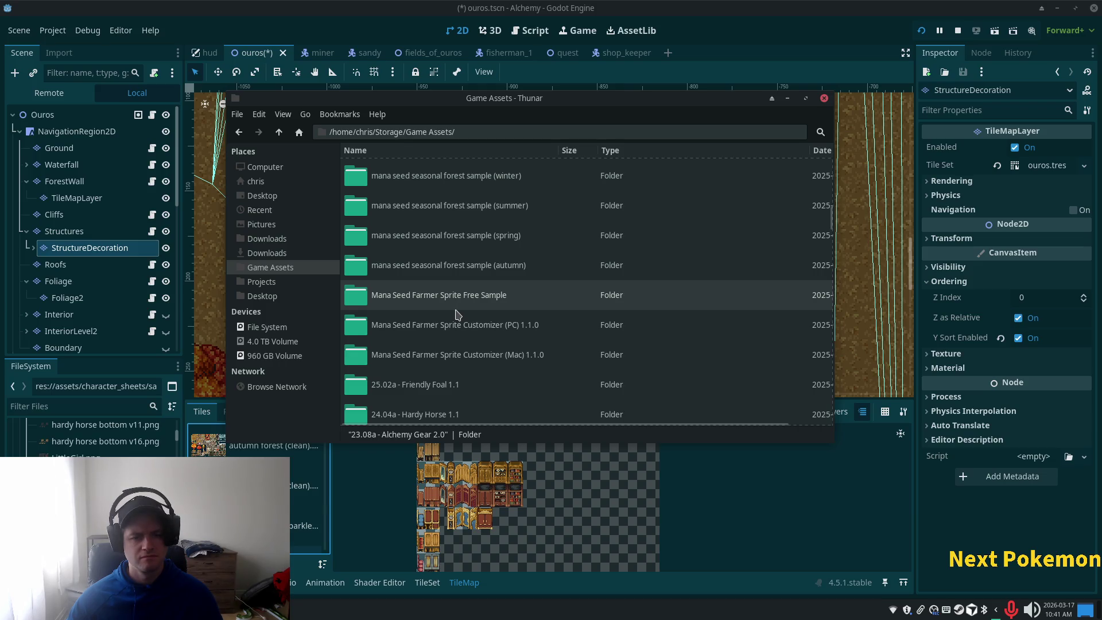
scroll(458, 314, up, 10)
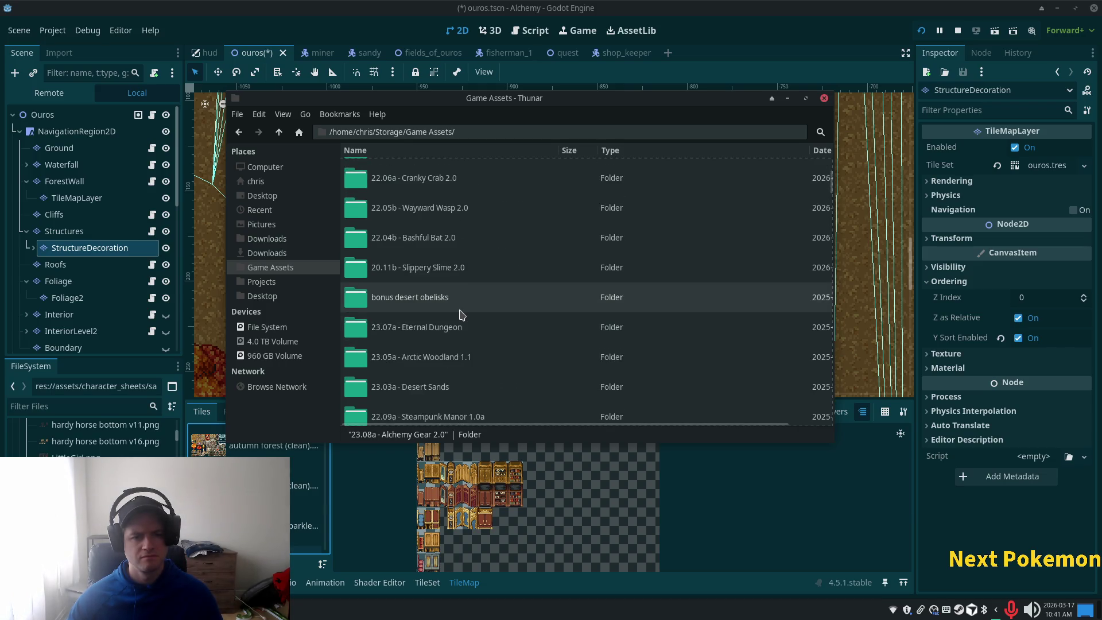
scroll(458, 314, down, 5)
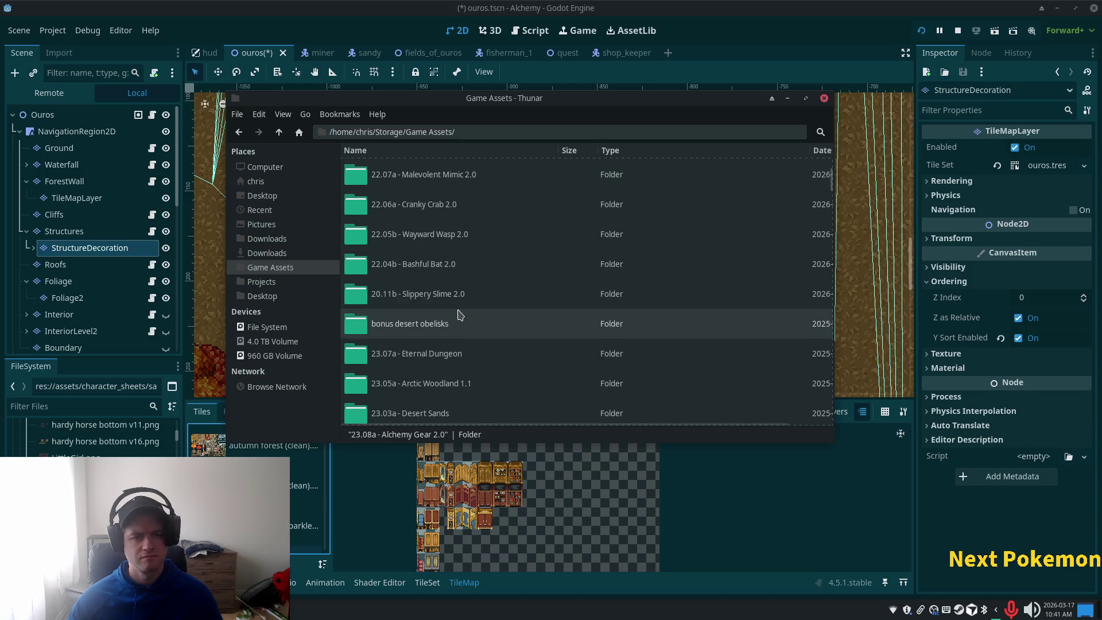
scroll(458, 316, down, 4)
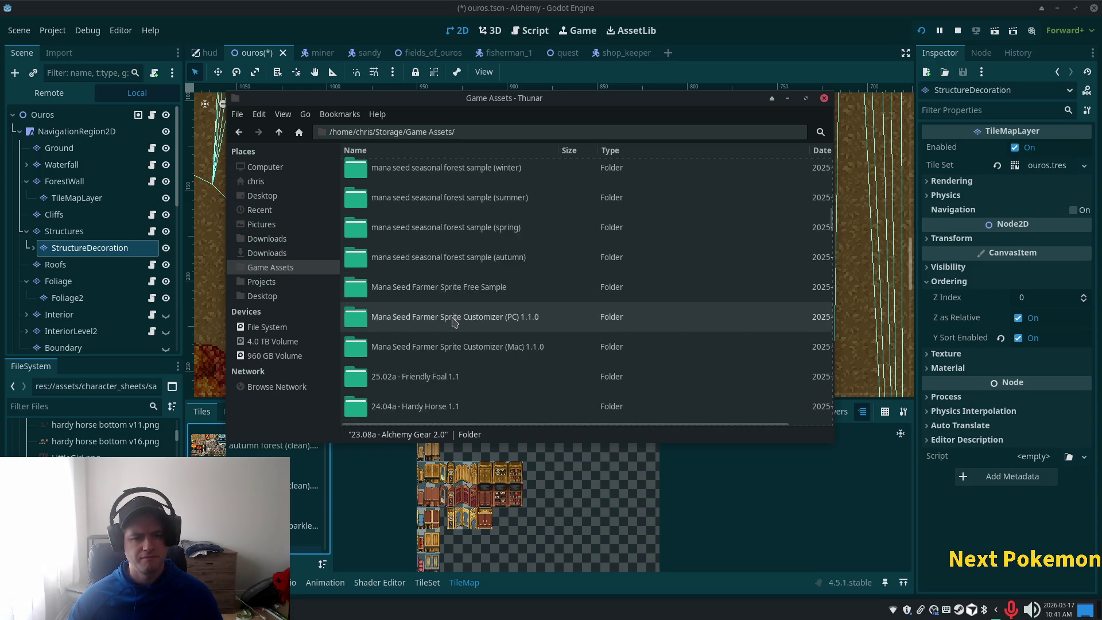
scroll(454, 322, down, 3)
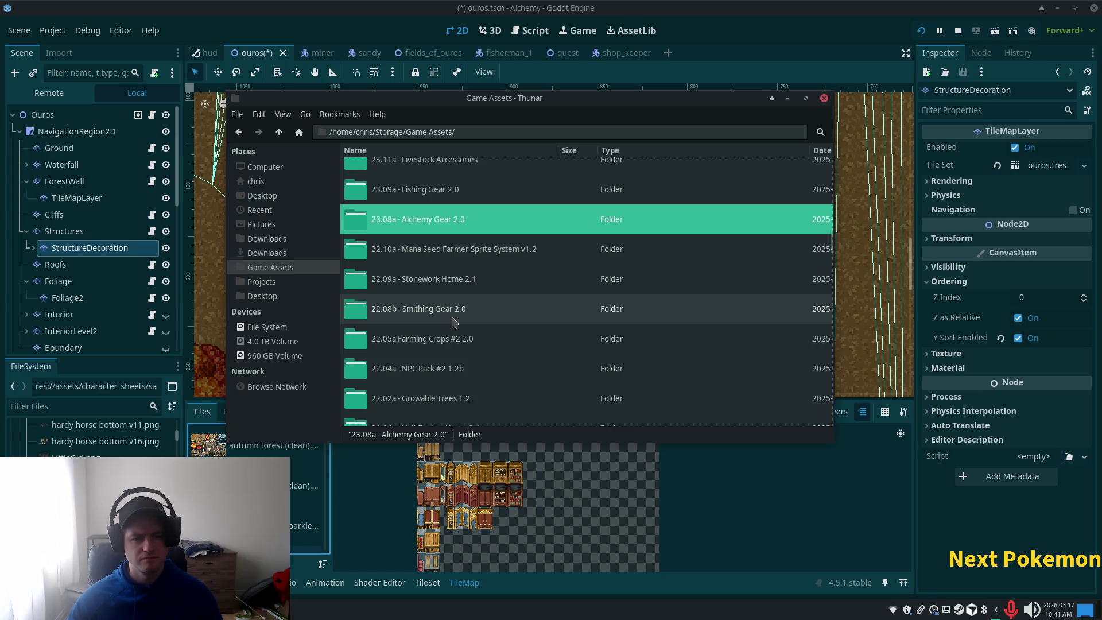
scroll(453, 322, down, 7)
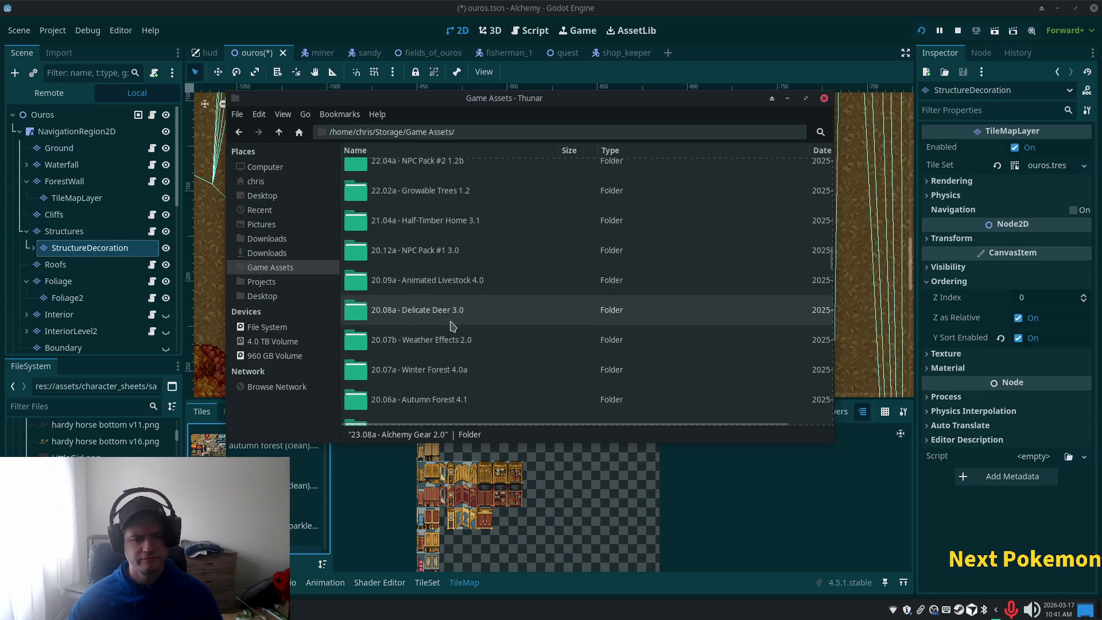
scroll(451, 326, down, 8)
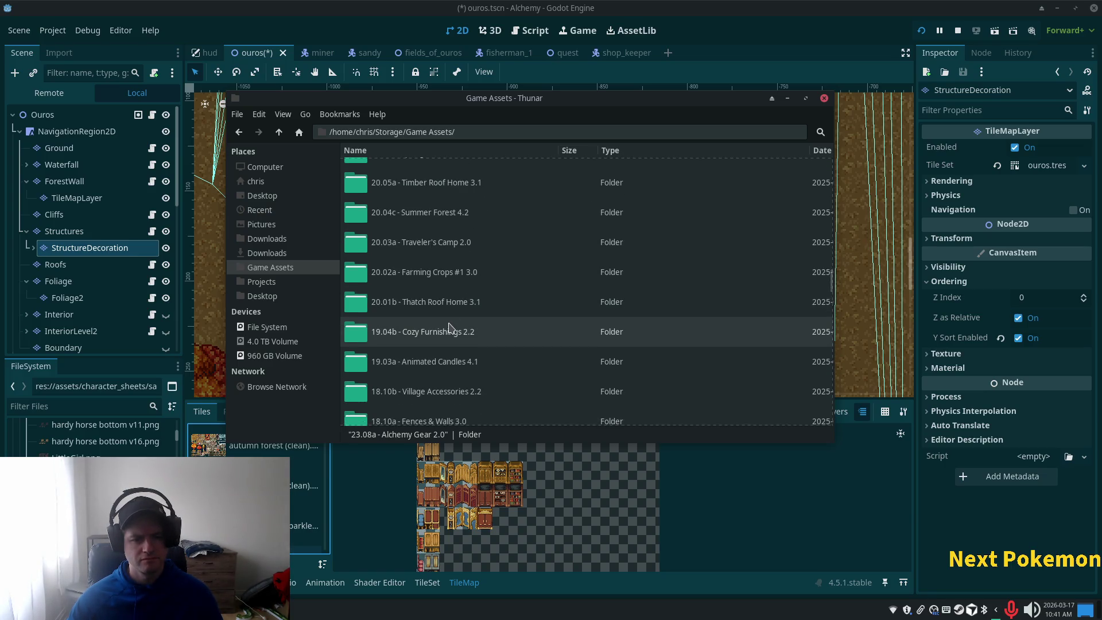
double_click(435, 340)
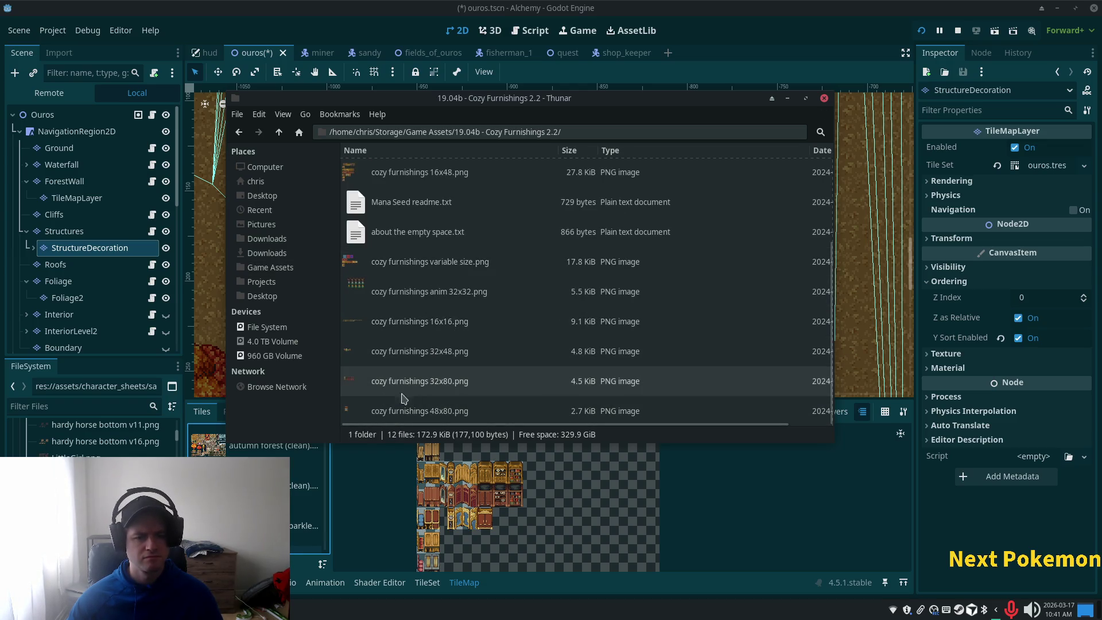
Preview cozy furnishings anim 32x32.png, then close the image viewer.
double_click(462, 292)
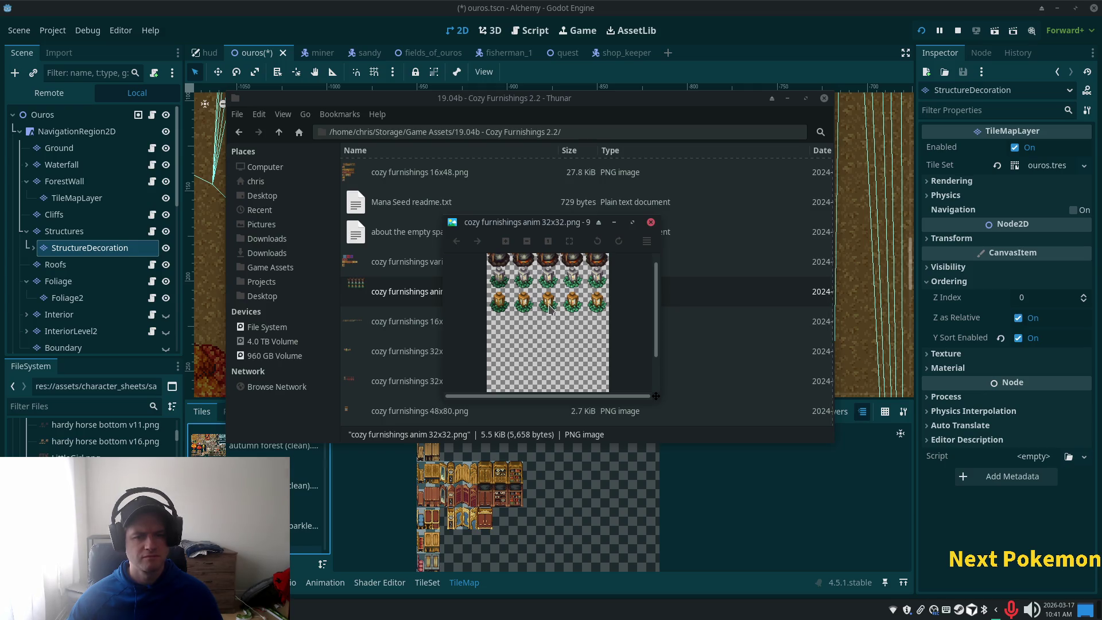
scroll(548, 320, down, 2)
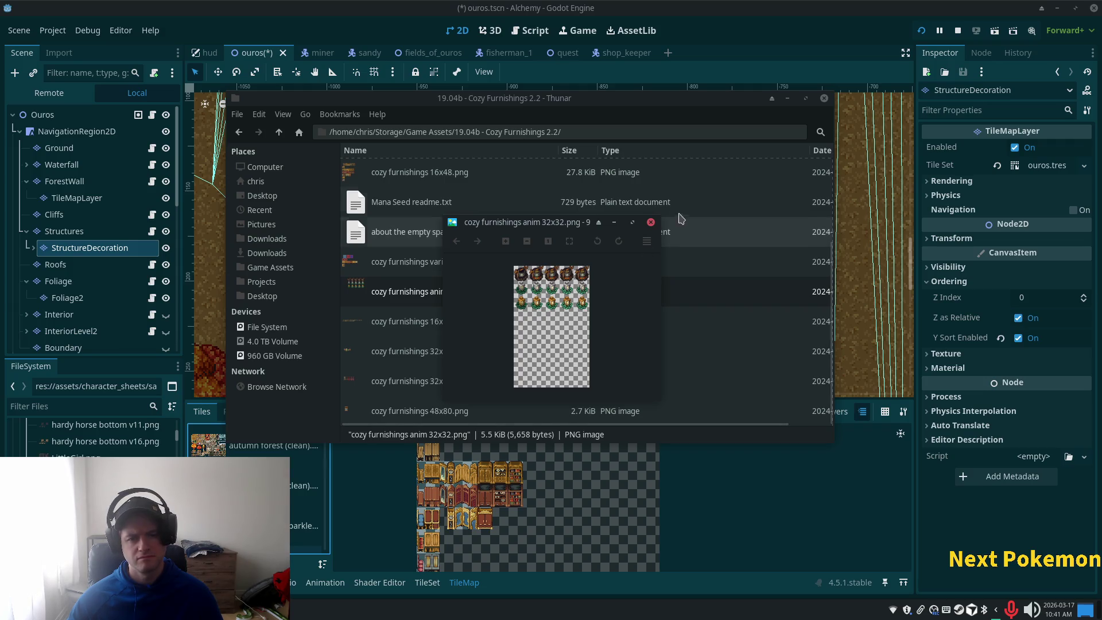
click(650, 222)
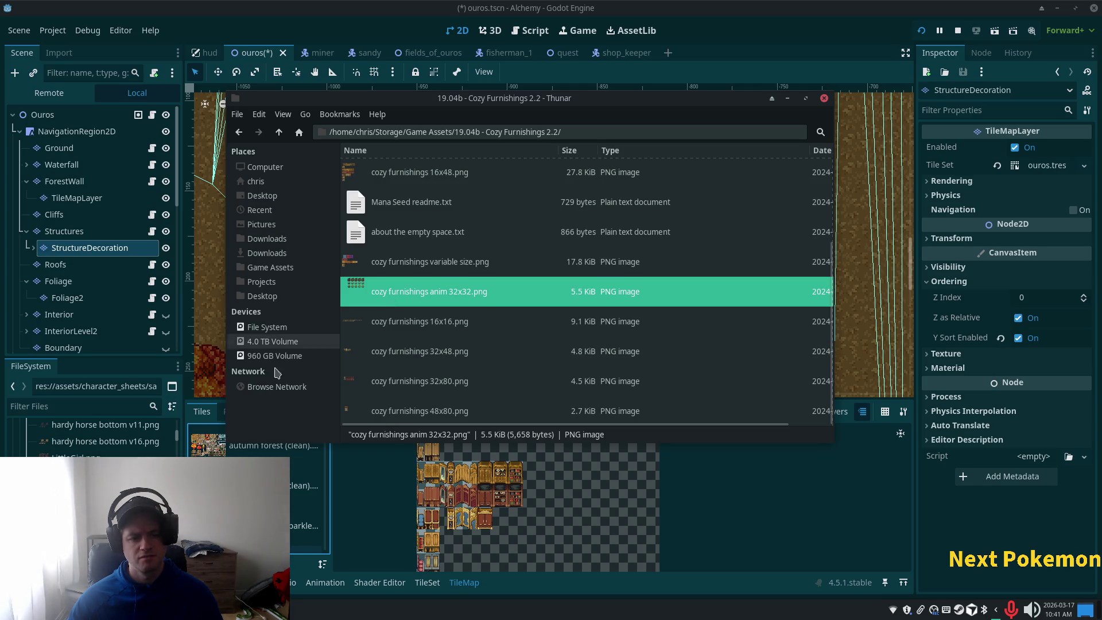
click(430, 583)
key(alt+Tab)
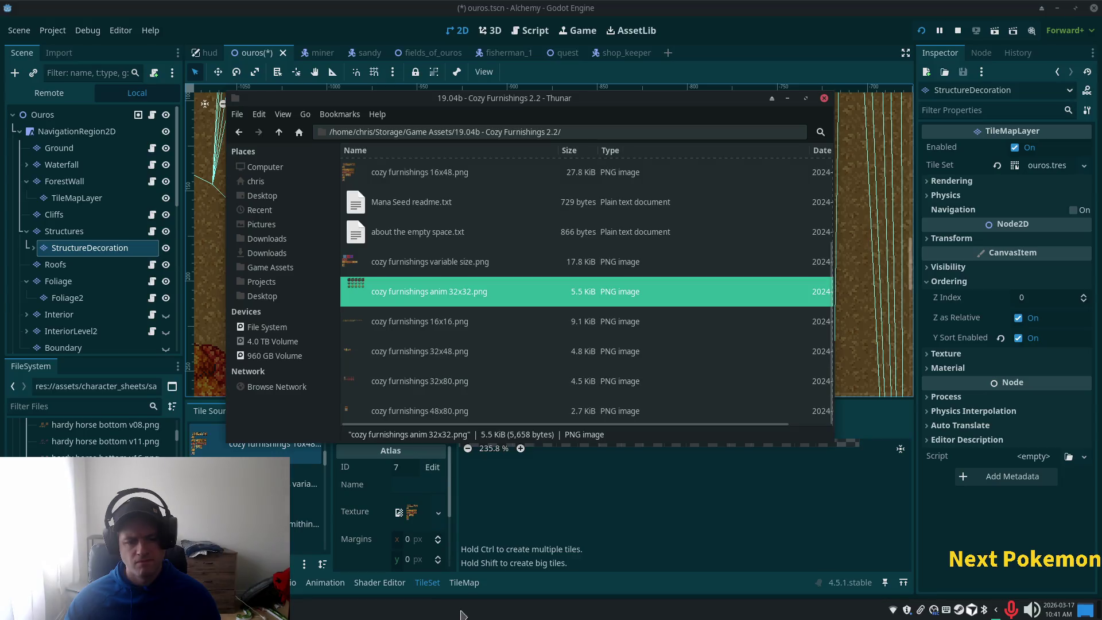
Widen the Tile Sources list and display the 16x32 source's atlas, ID 8.
click(587, 568)
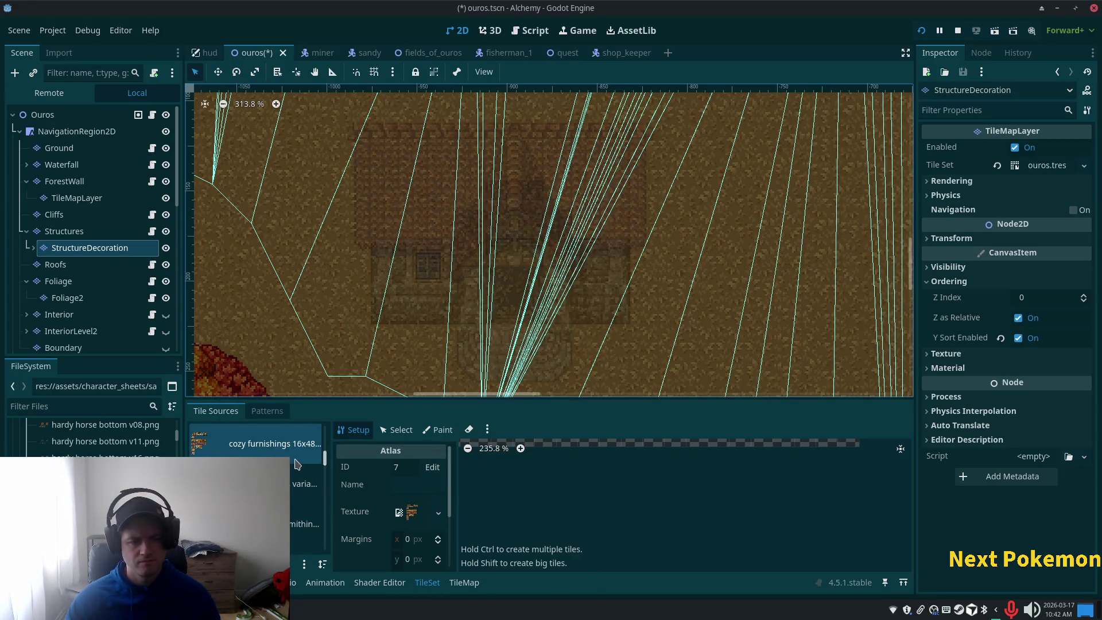
drag(331, 468, 370, 468)
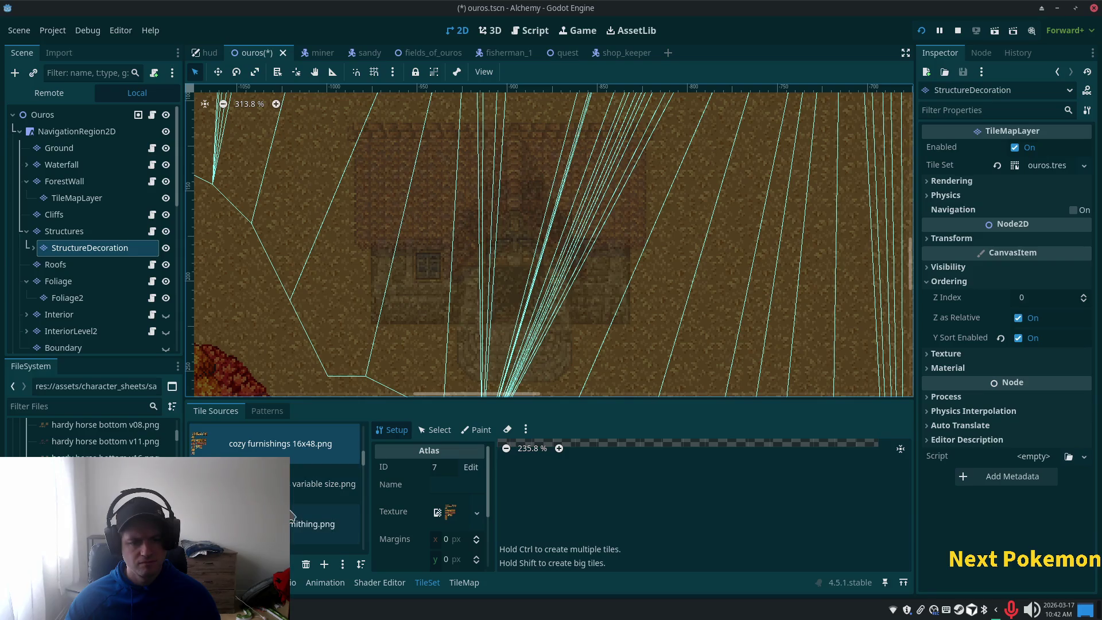
scroll(291, 514, up, 2)
click(295, 475)
scroll(295, 495, up, 2)
scroll(292, 493, up, 1)
scroll(172, 428, up, 5)
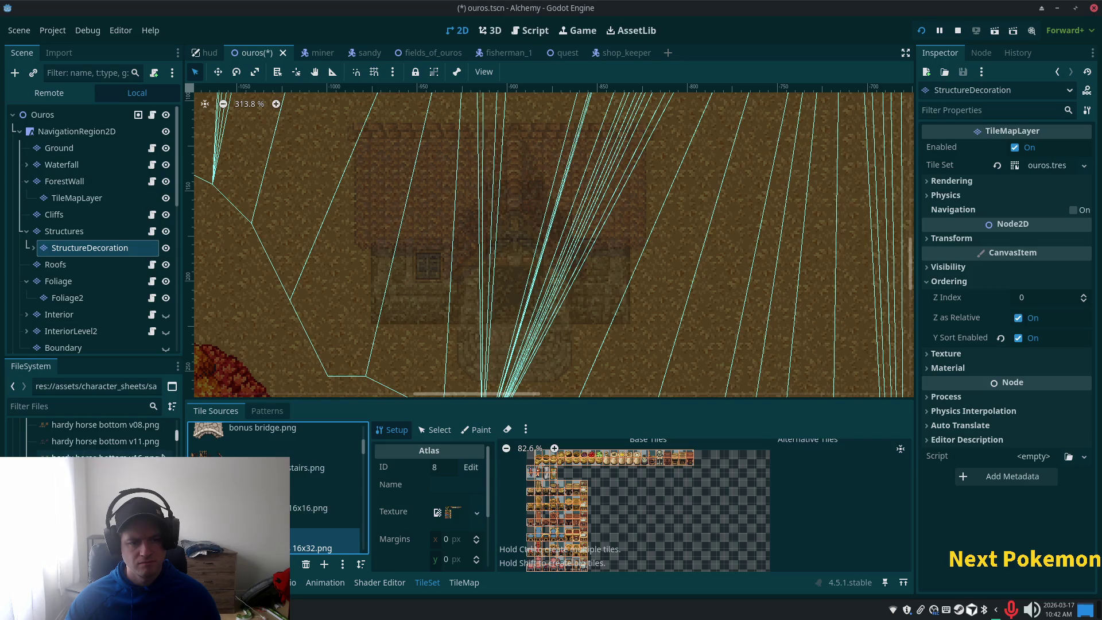
click(75, 477)
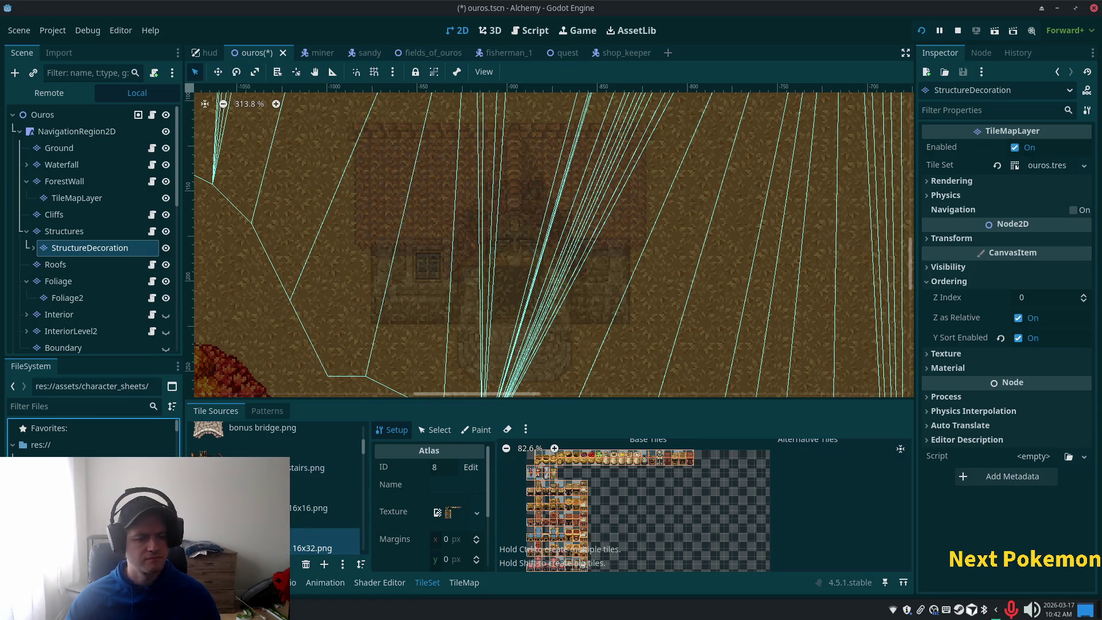
key(alt+Tab)
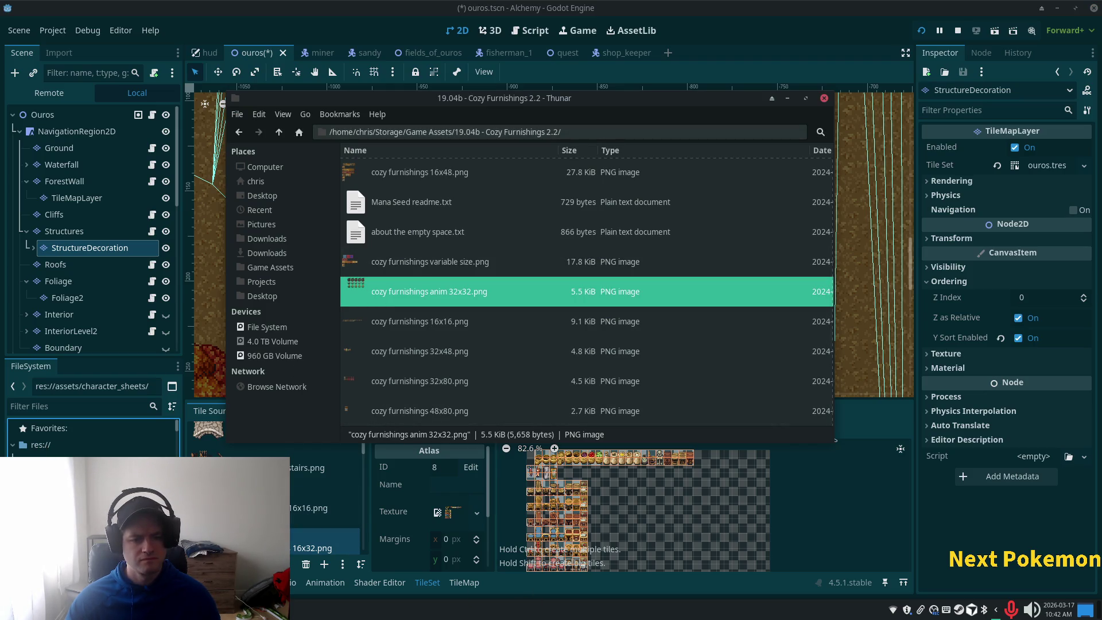
Filter Godot's FileSystem dock by 'cozy'.
click(57, 406)
text(cozy)
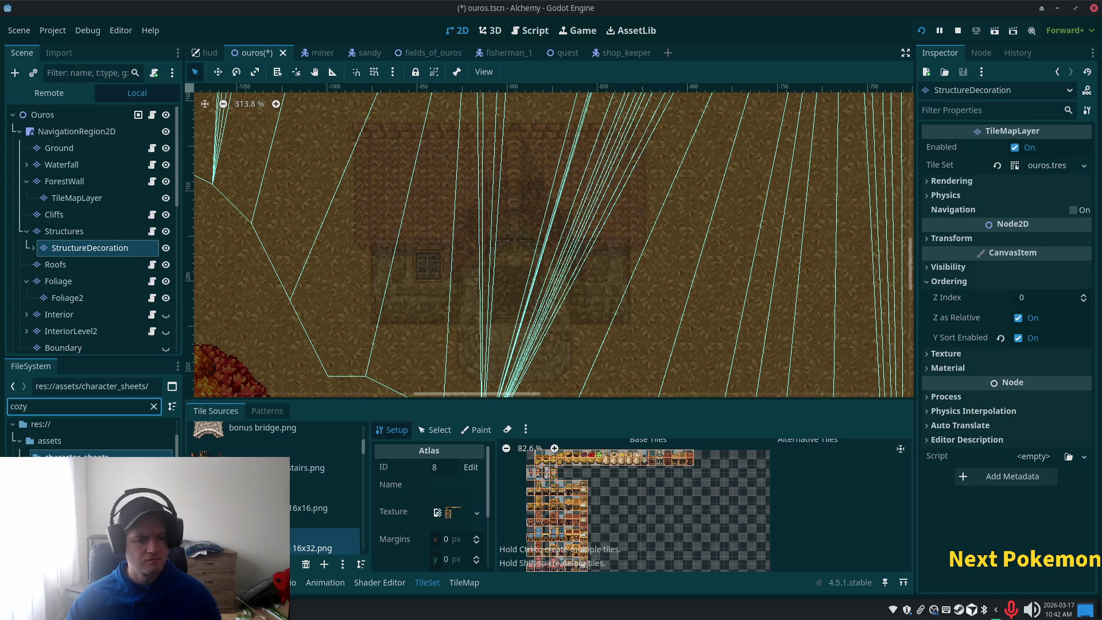
Delete the selected cozy furnishings anim file from the project, confirming the removal.
click(86, 473)
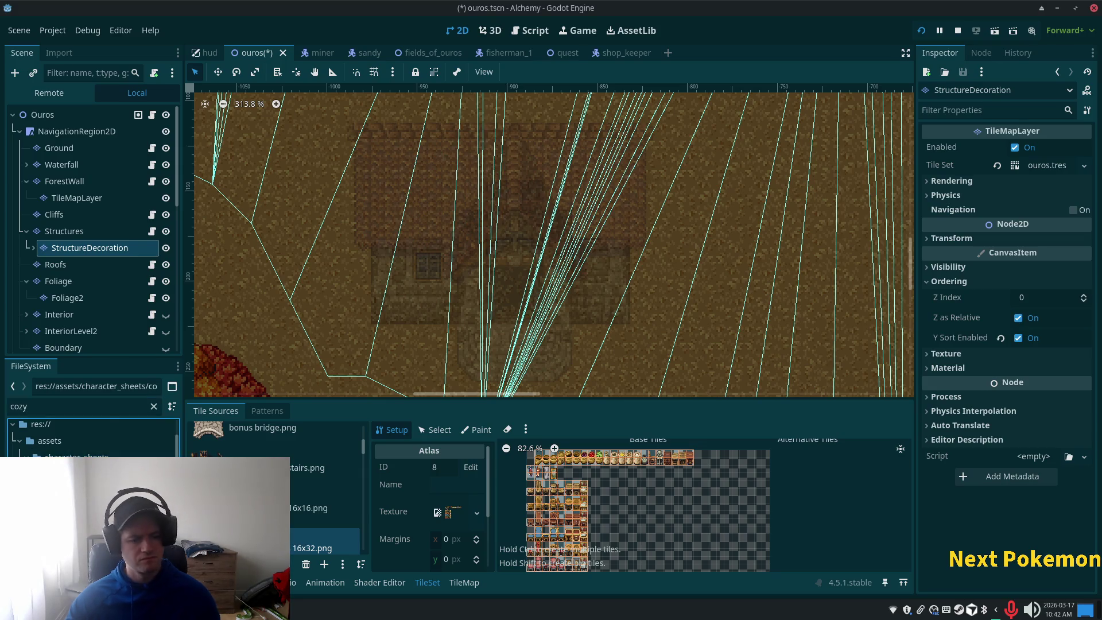
key(Delete)
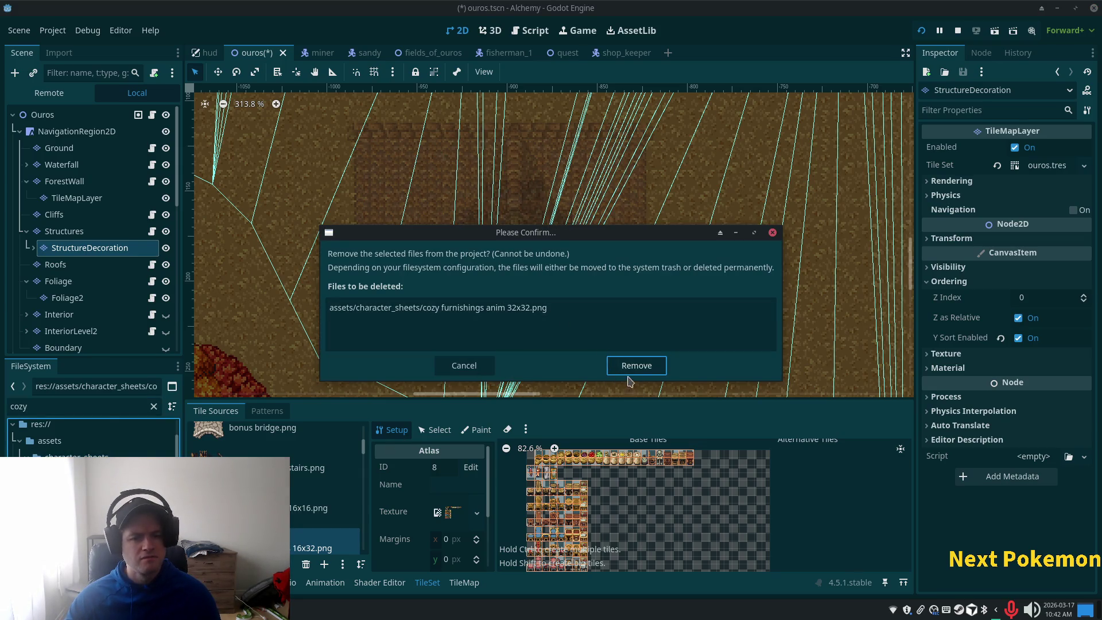
click(630, 370)
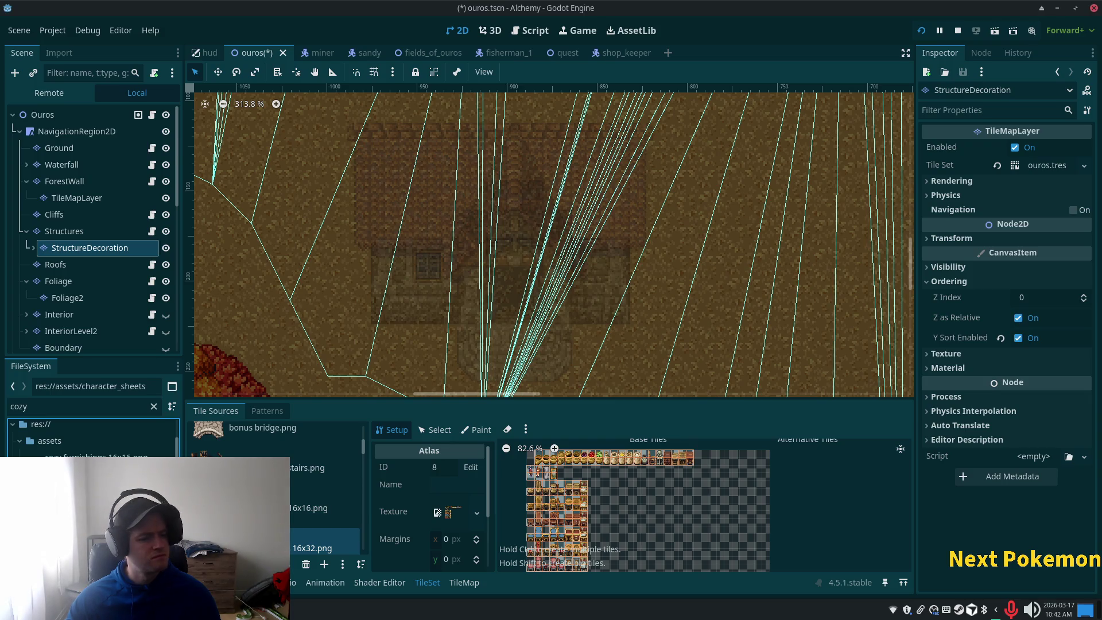
Add the animated furnishings sheet to Tile Sources as a new atlas with auto-created tiles.
mouse_move(86, 491)
mouse_down()
mouse_move(218, 445)
mouse_move(259, 505)
mouse_up()
click(597, 327)
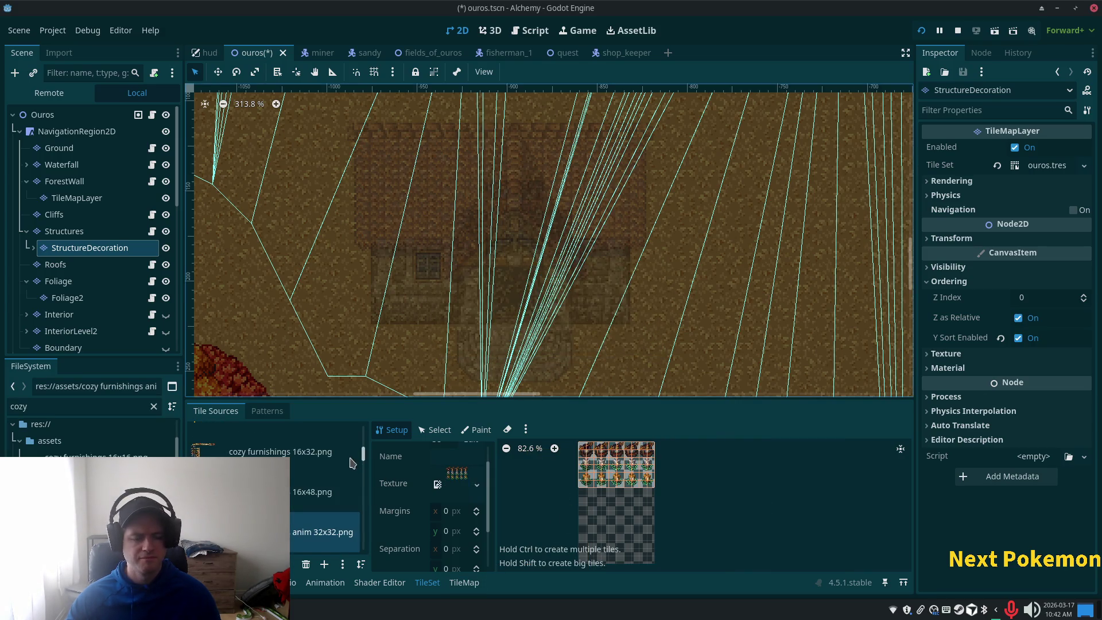
drag(367, 467, 290, 482)
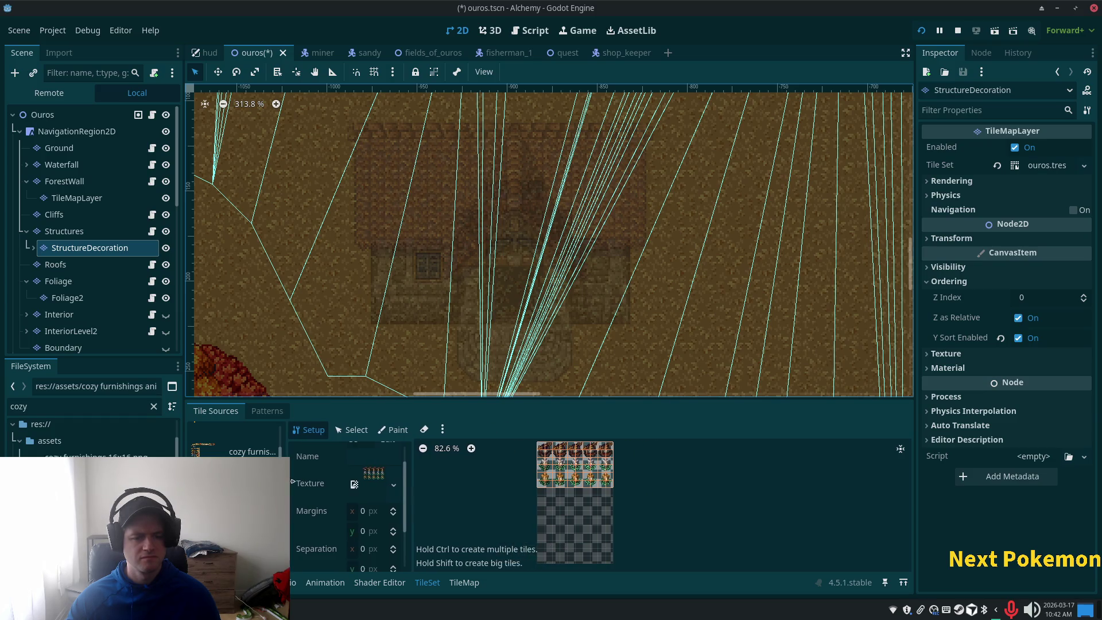
scroll(528, 504, up, 3)
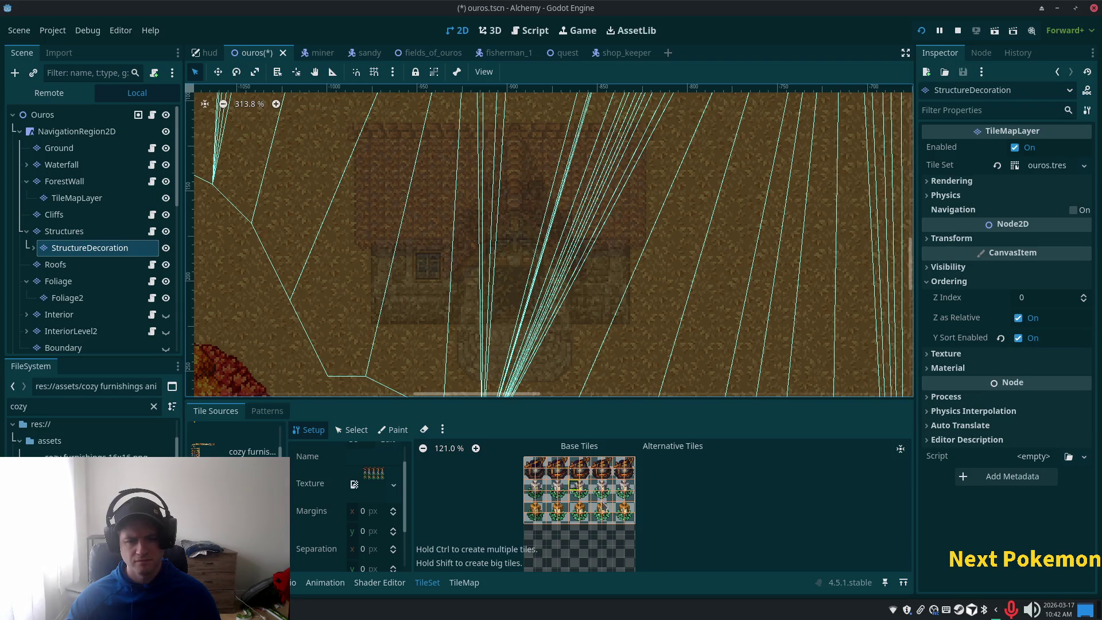
click(352, 430)
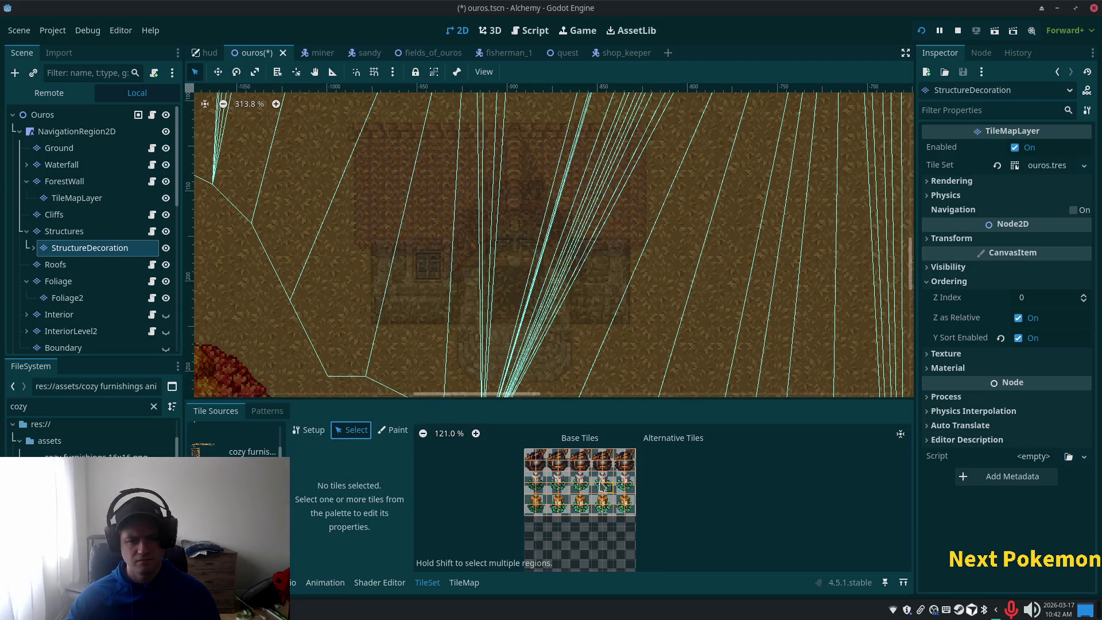
Delete all the auto-created tiles in the new furnishings atlas.
drag(549, 451, 639, 515)
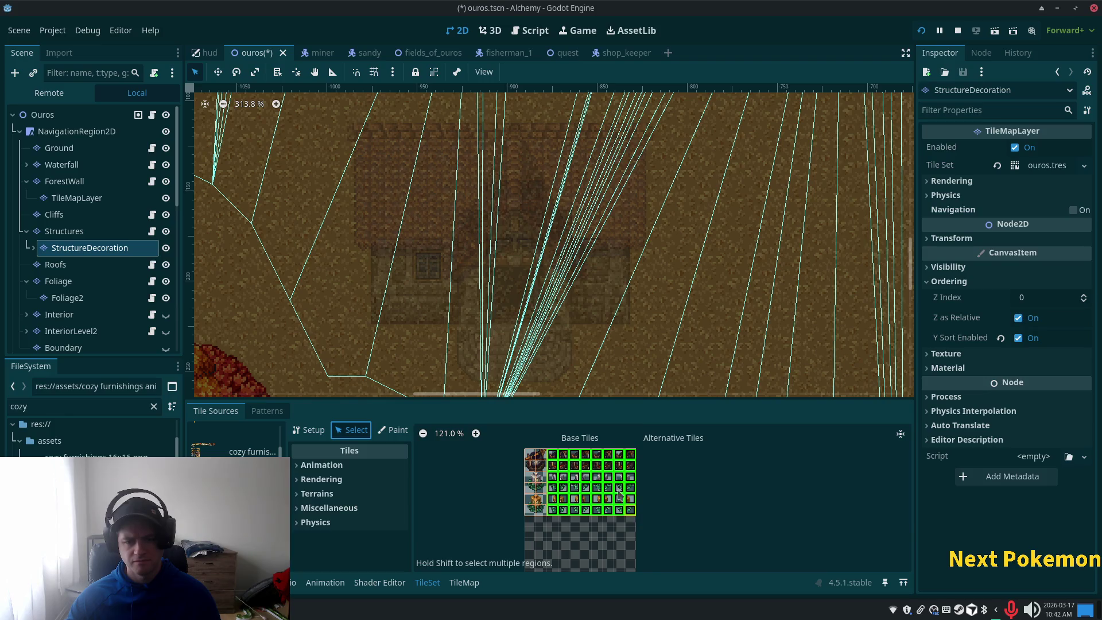
right_click(570, 463)
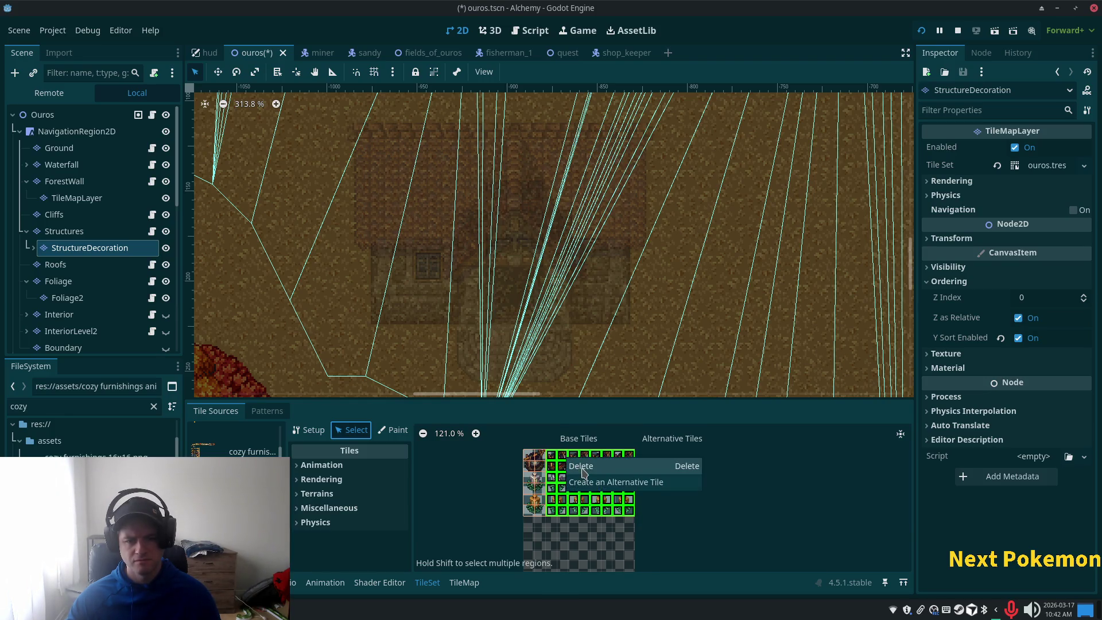
click(583, 468)
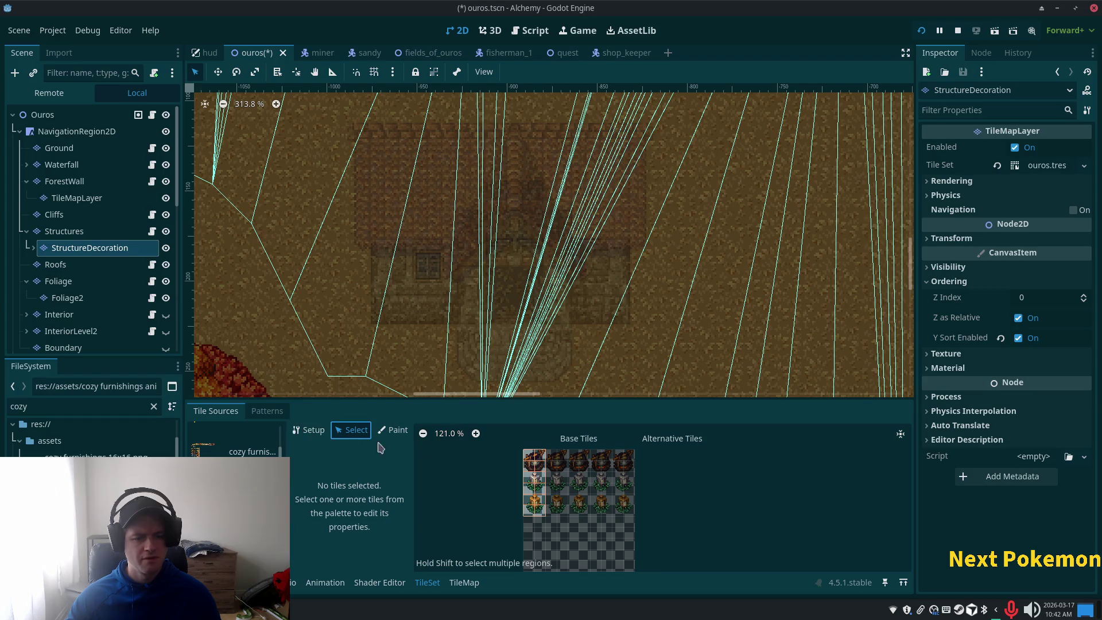
Create the top-left atlas tile and set its animation Columns to 5.
click(539, 465)
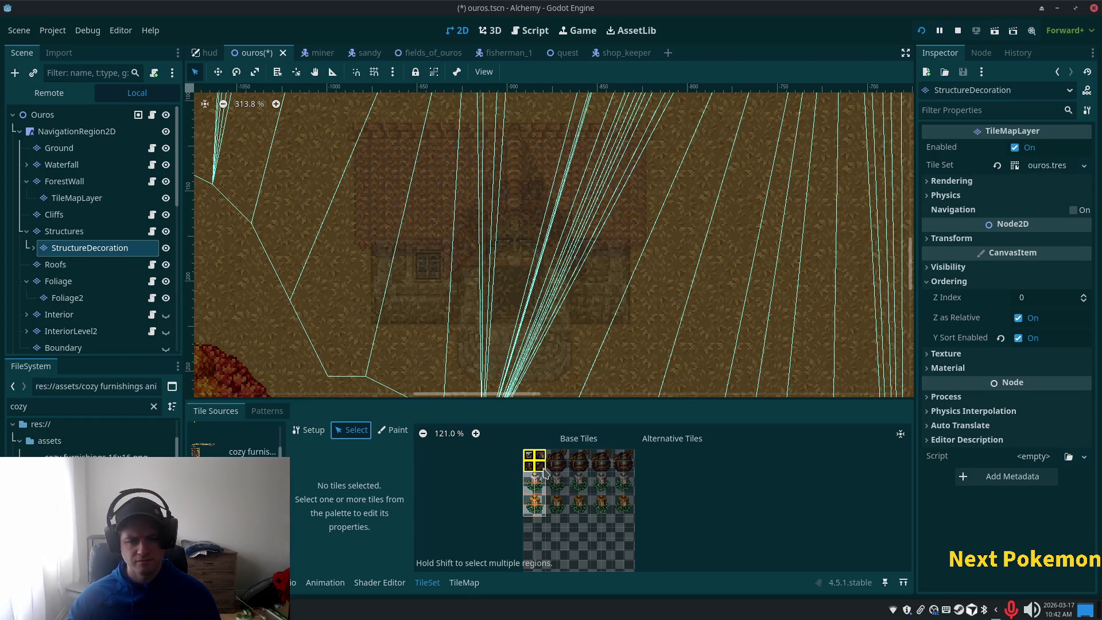
click(310, 465)
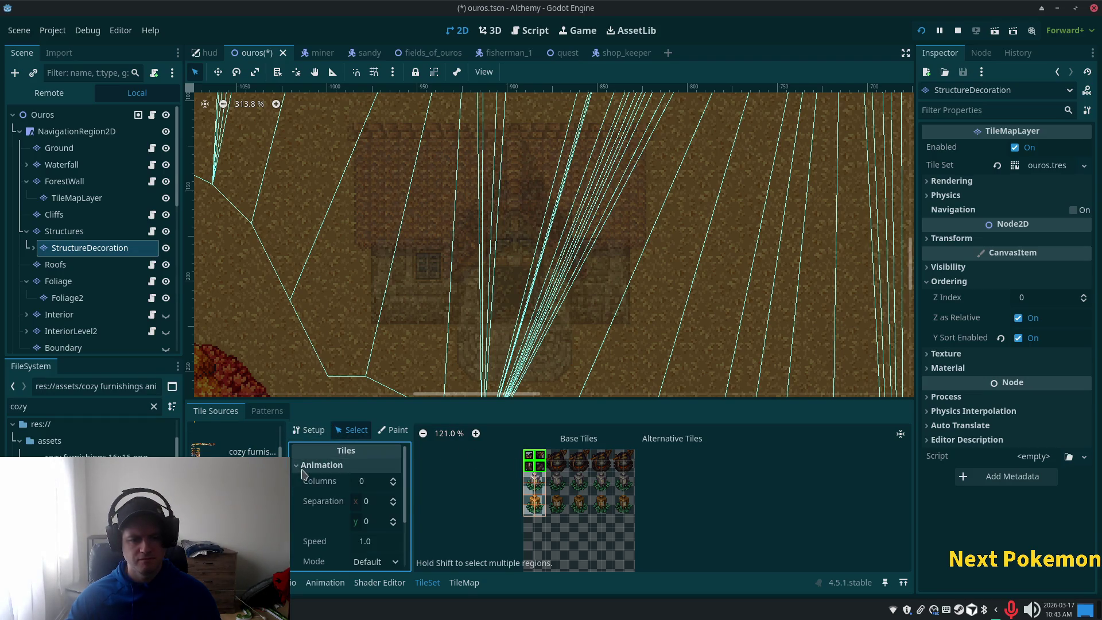
scroll(376, 534, down, 2)
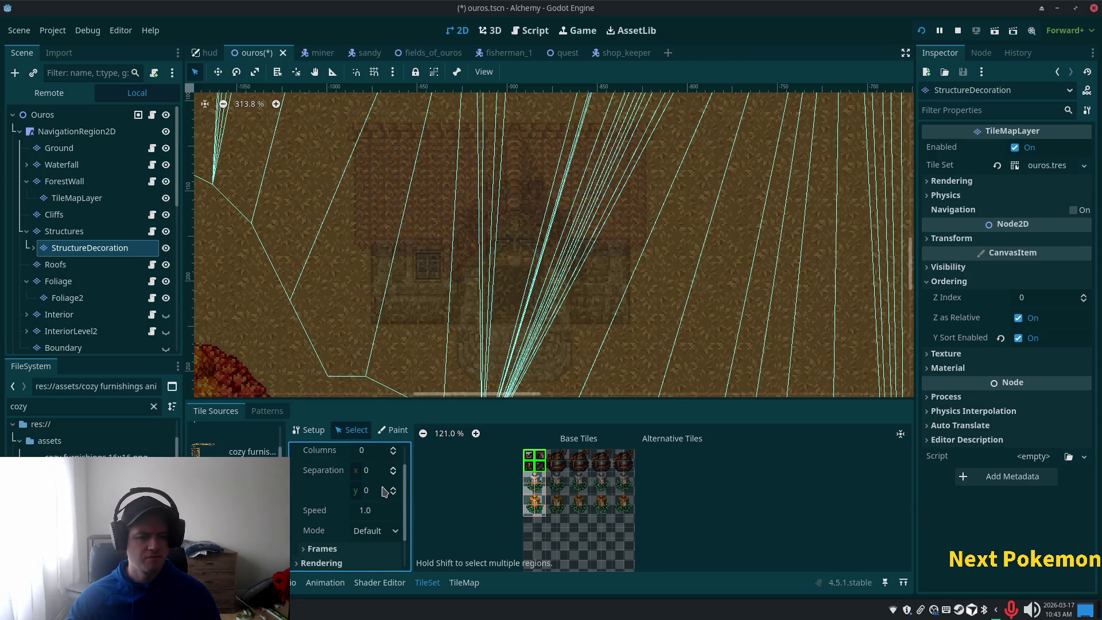
scroll(384, 492, up, 2)
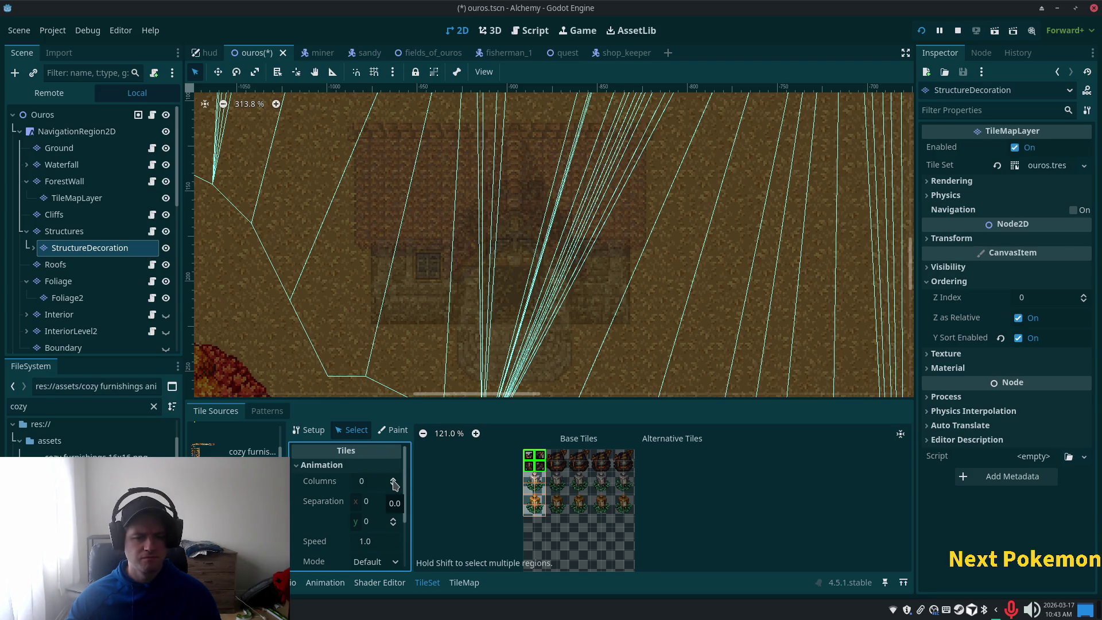
click(394, 480)
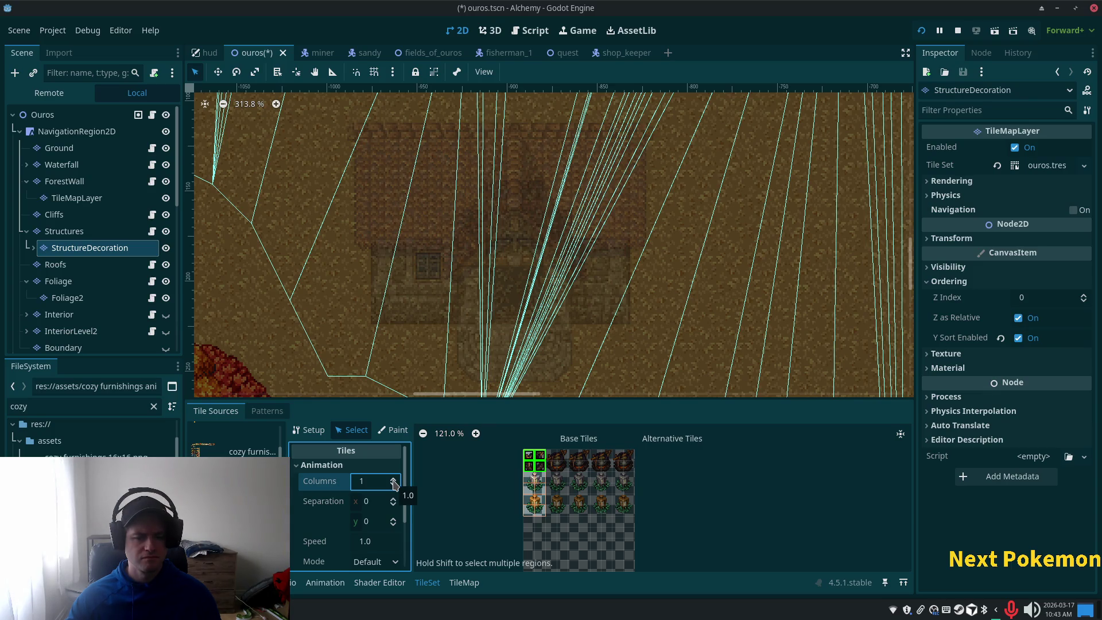
click(393, 481)
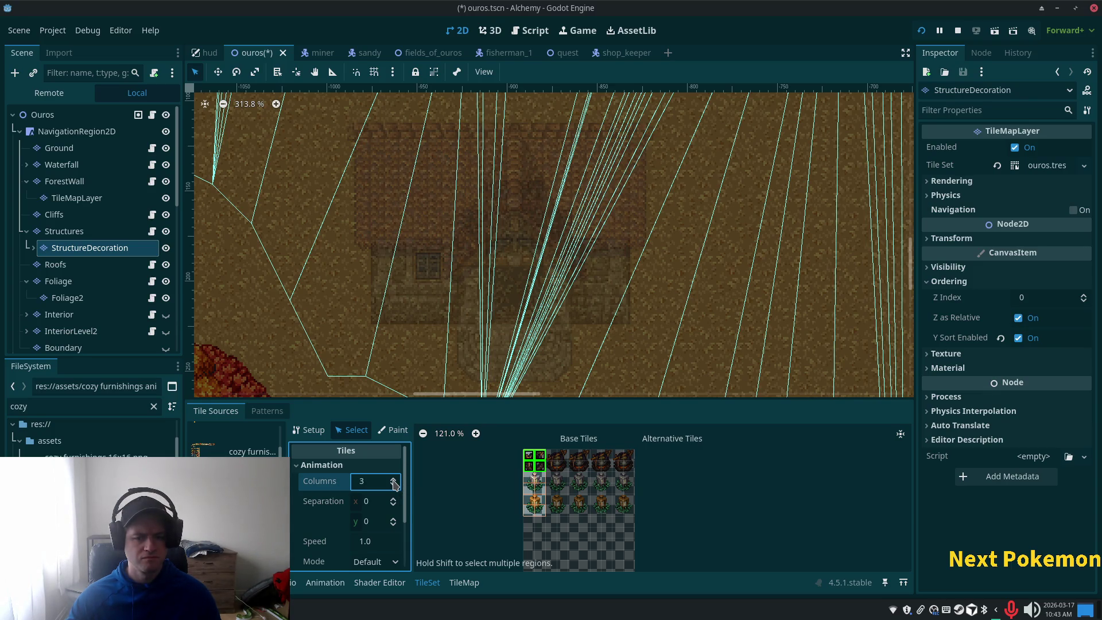
click(393, 480)
click(394, 481)
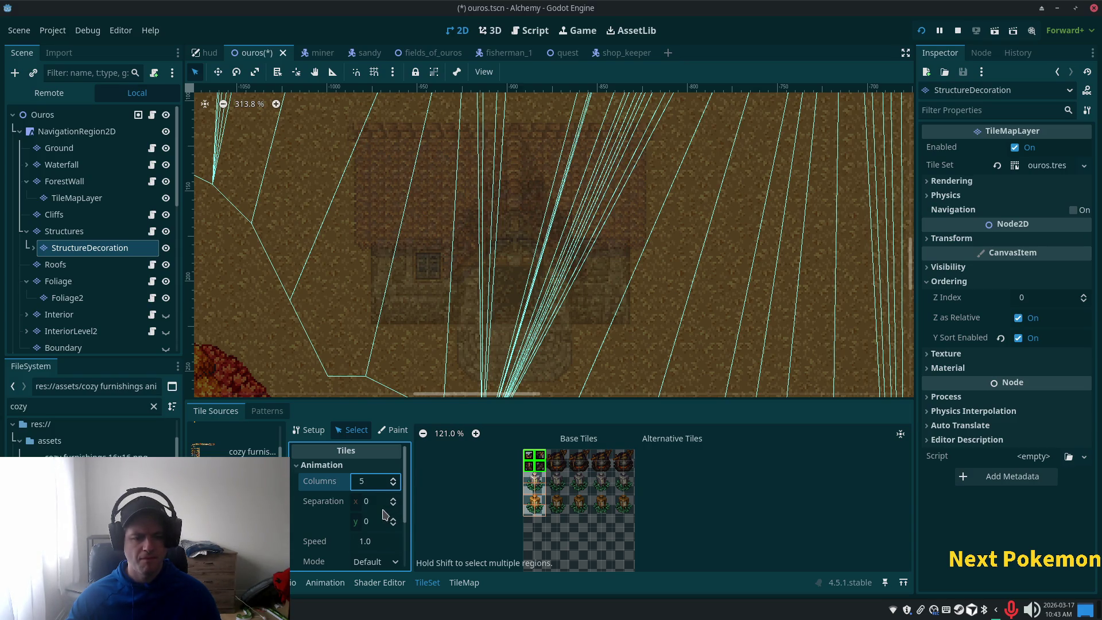
Keep the animation mode at Default and add another animation frame.
scroll(383, 513, down, 1)
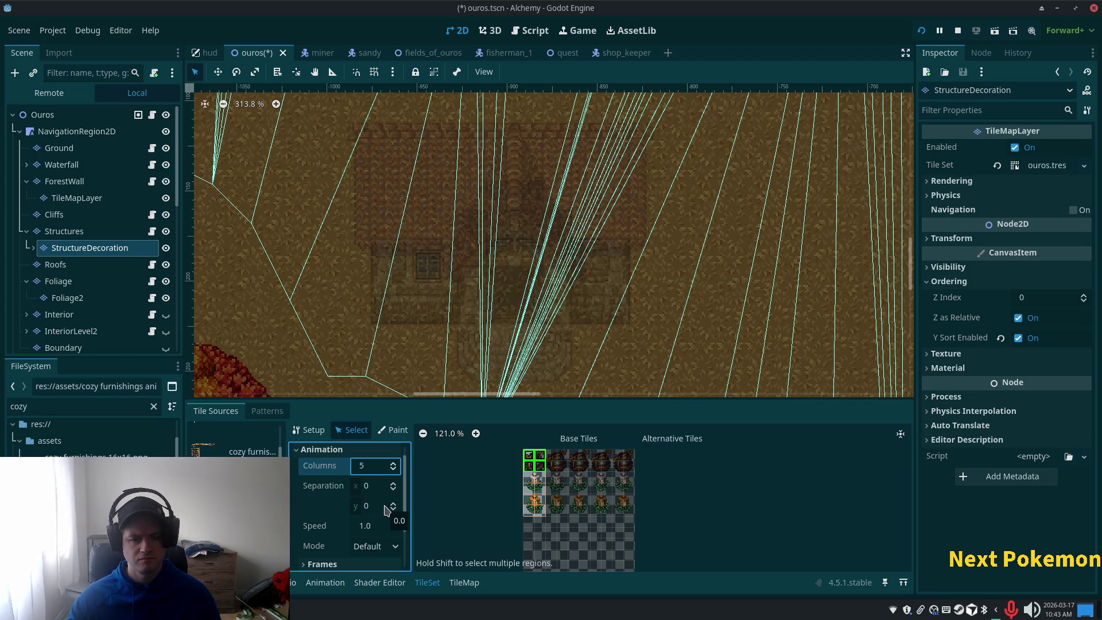
click(396, 548)
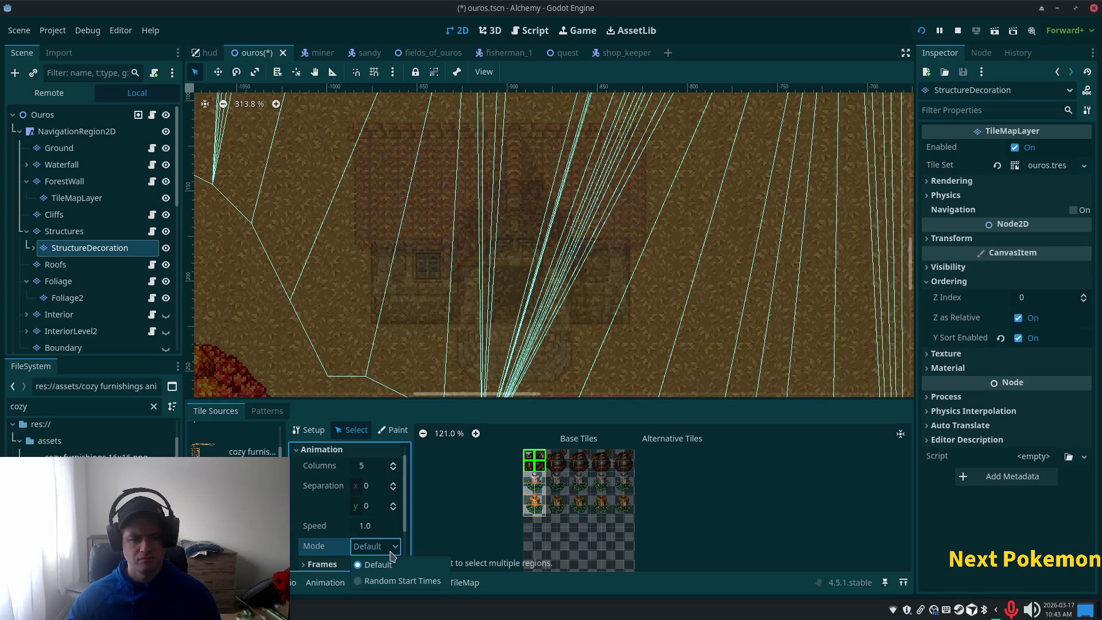
click(380, 493)
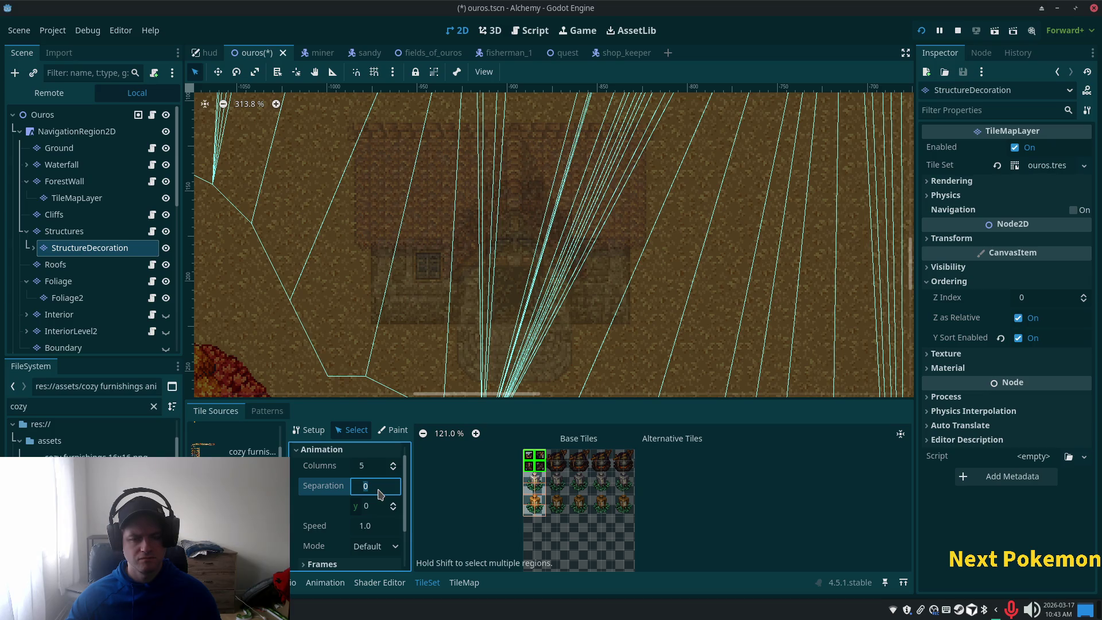
scroll(345, 529, down, 2)
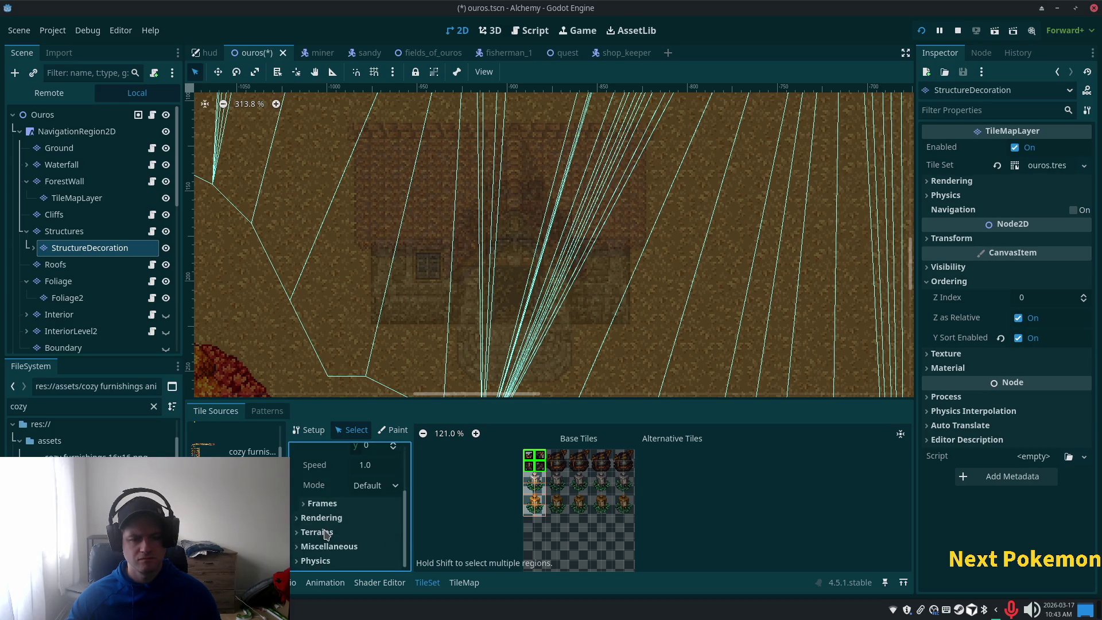
click(320, 503)
click(341, 548)
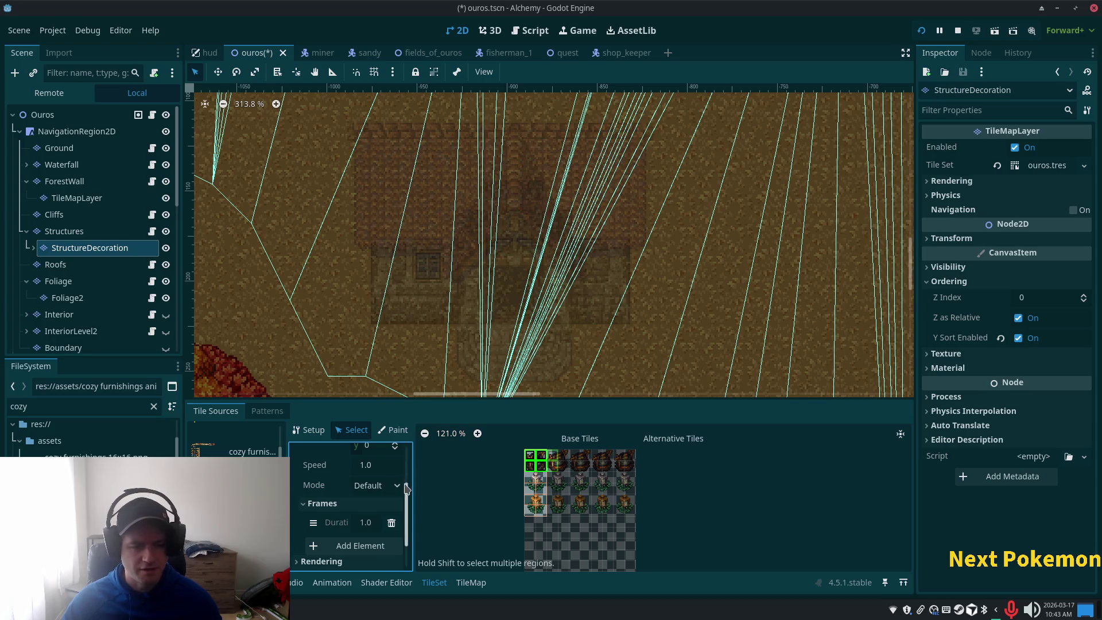
Enter 16 as the tile's horizontal frame separation, then reselect a single atlas tile.
scroll(383, 478, up, 3)
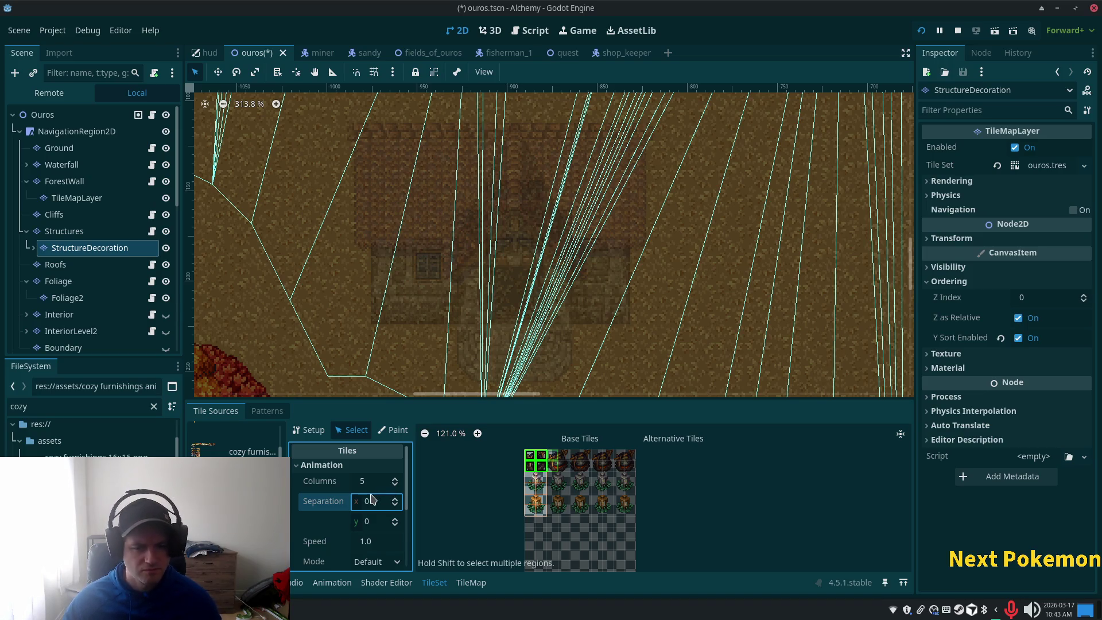
click(376, 503)
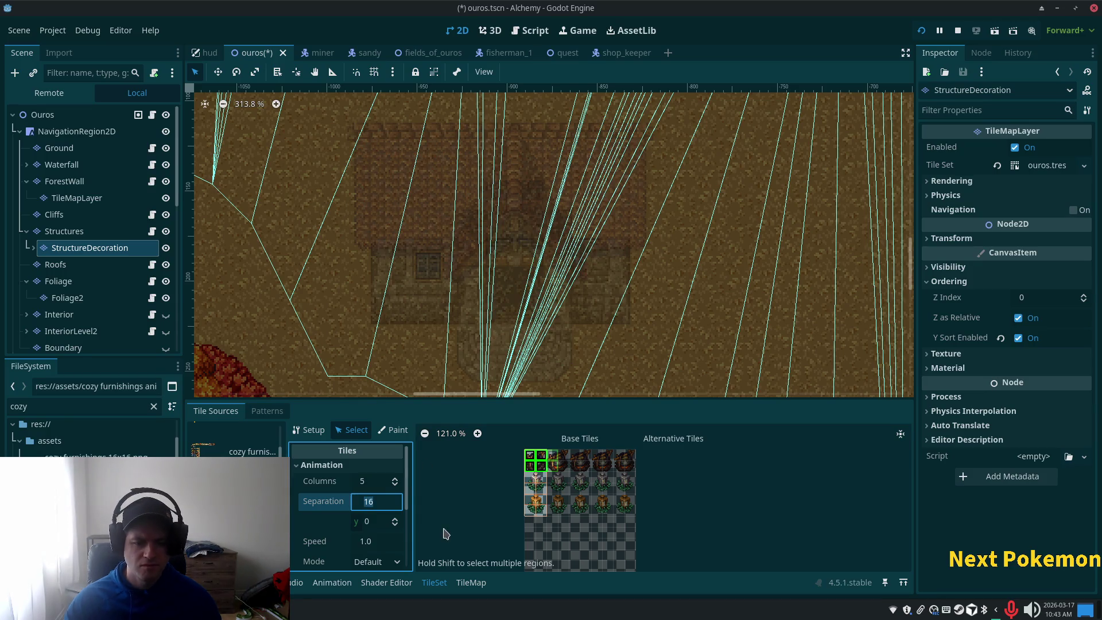
key(Return)
scroll(383, 546, down, 2)
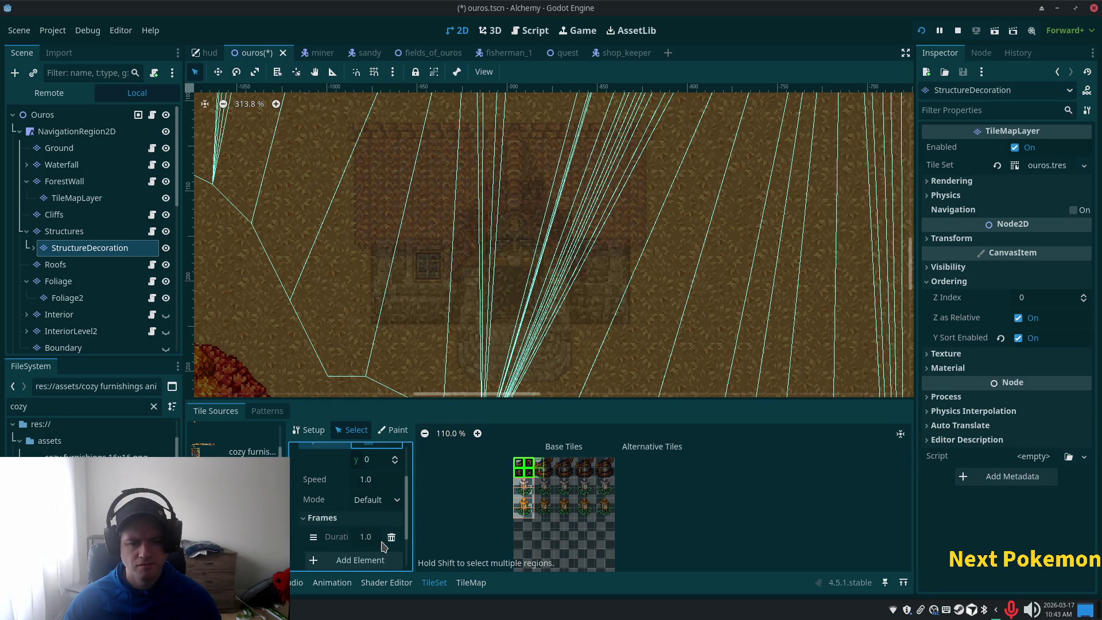
scroll(373, 545, down, 2)
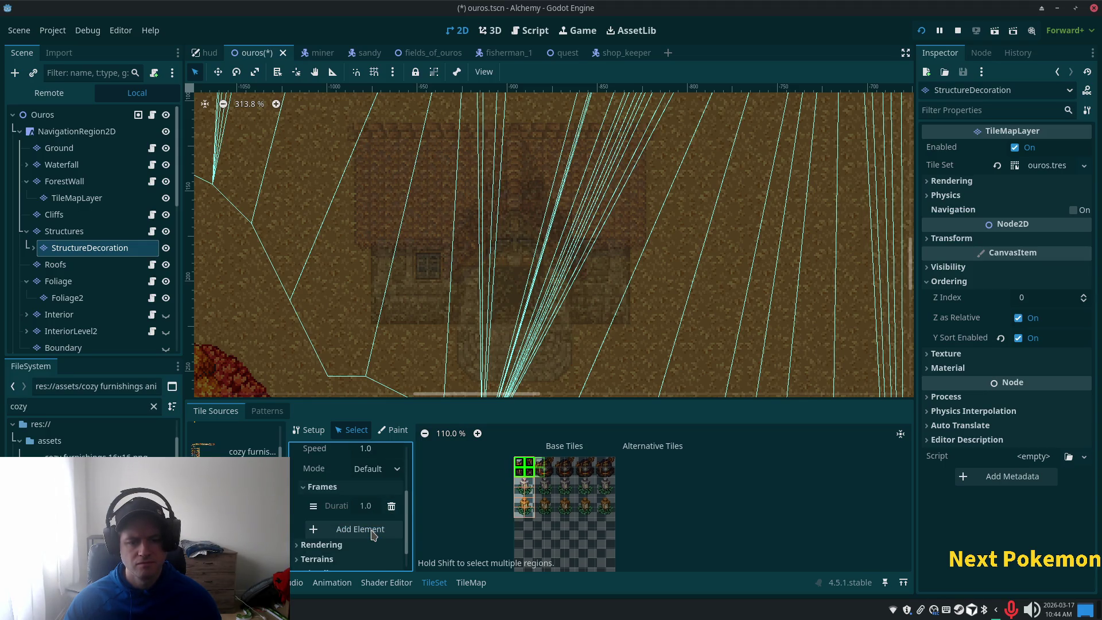
scroll(368, 516, up, 4)
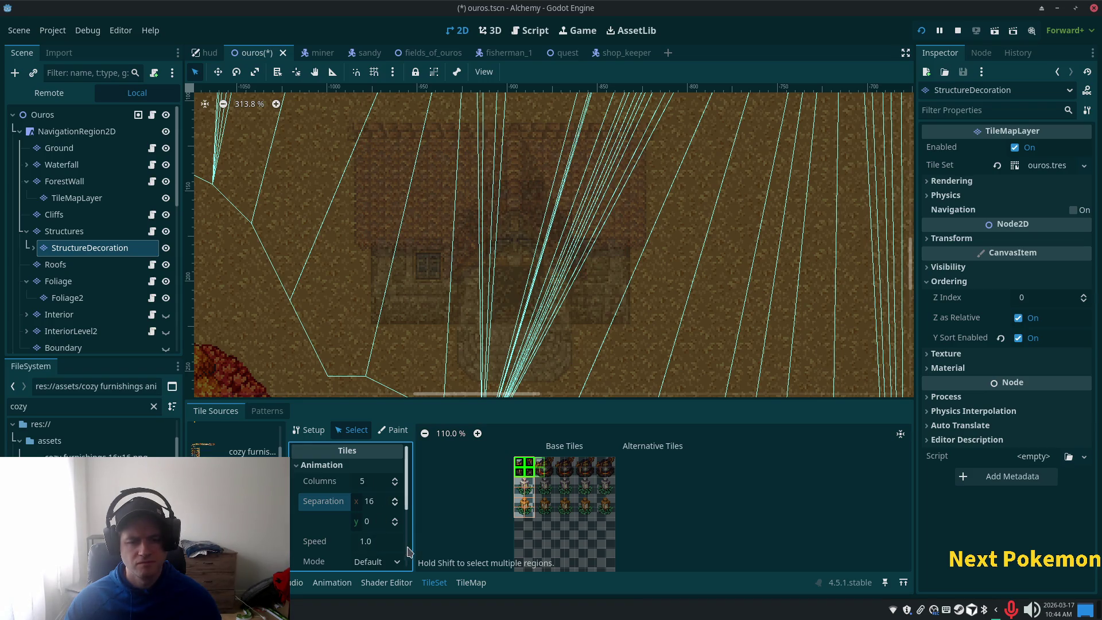
scroll(394, 529, down, 2)
scroll(376, 552, down, 2)
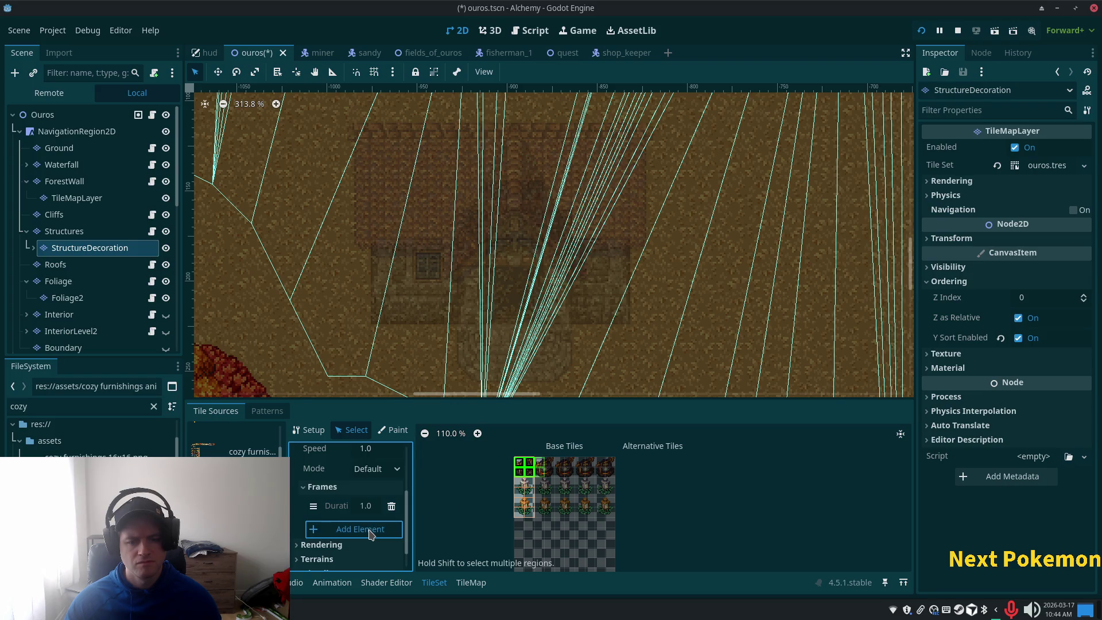
click(519, 466)
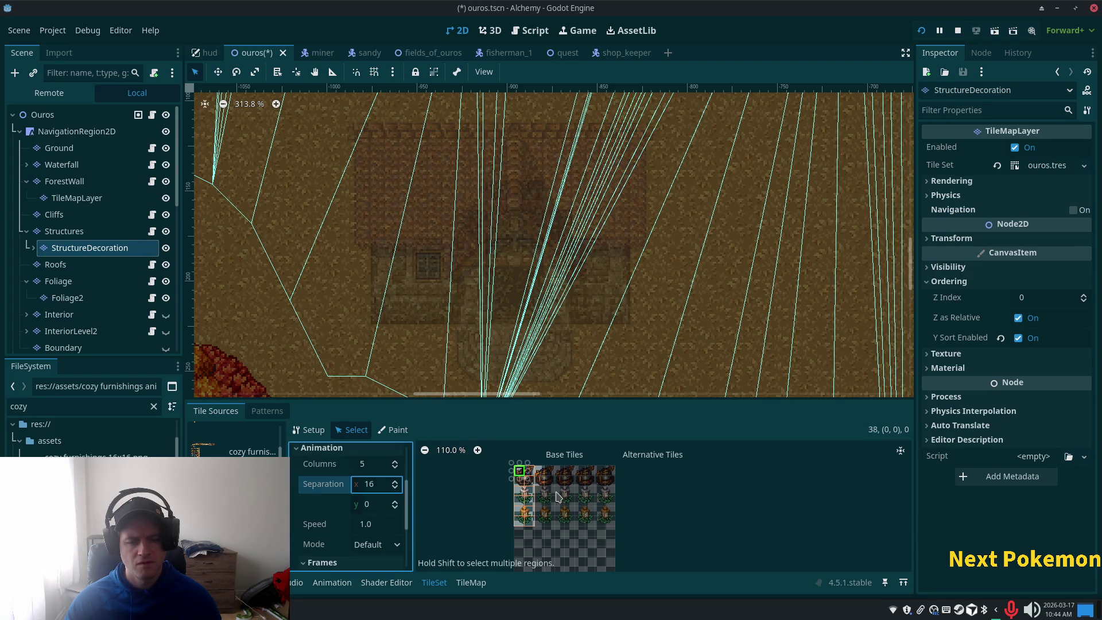
Remove the extra animation frames from the neighbouring atlas tiles.
scroll(360, 499, up, 2)
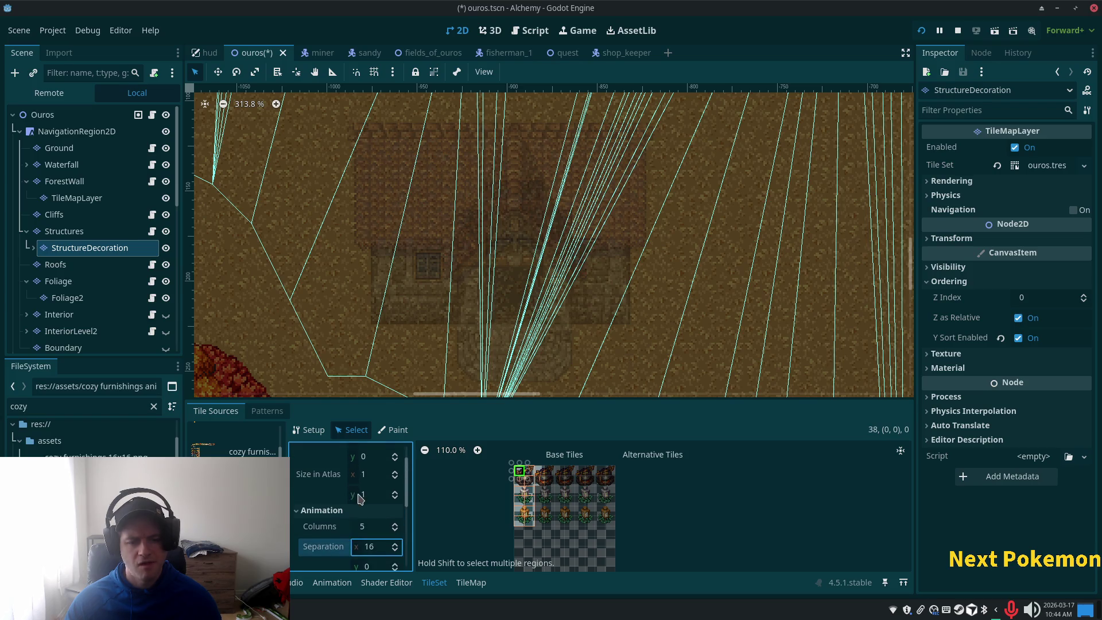
scroll(360, 498, up, 2)
click(529, 472)
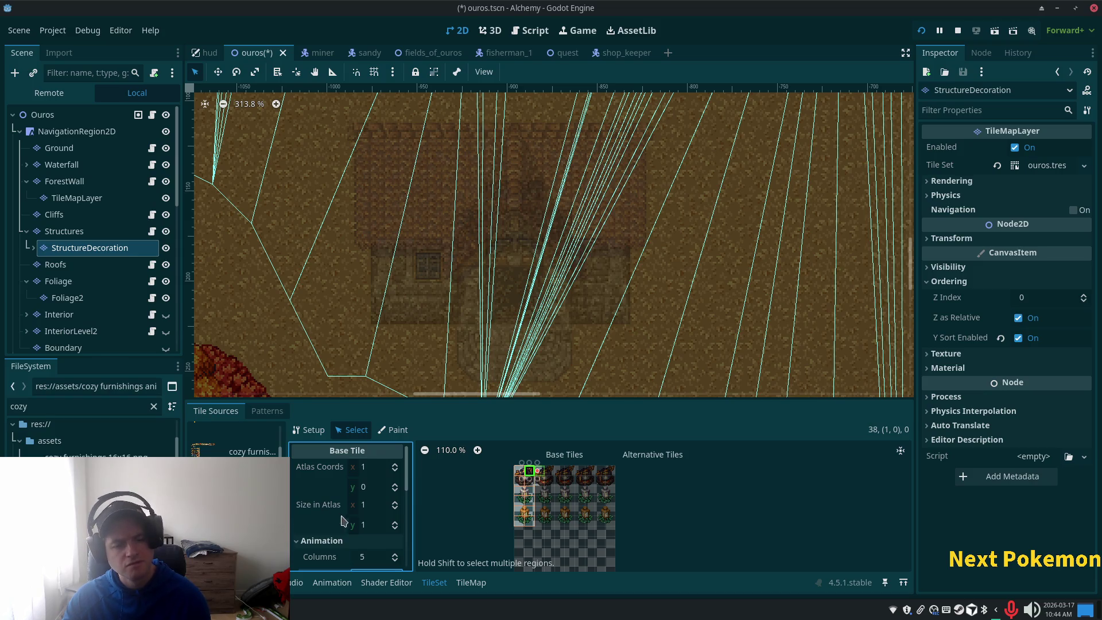
scroll(366, 539, down, 5)
scroll(367, 541, down, 2)
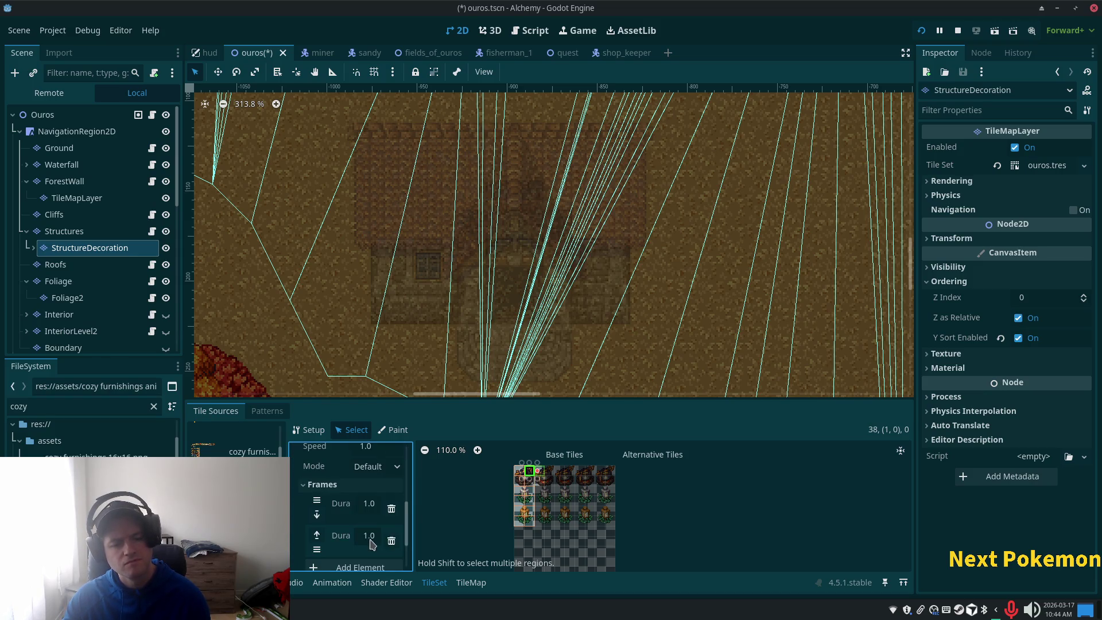
click(391, 510)
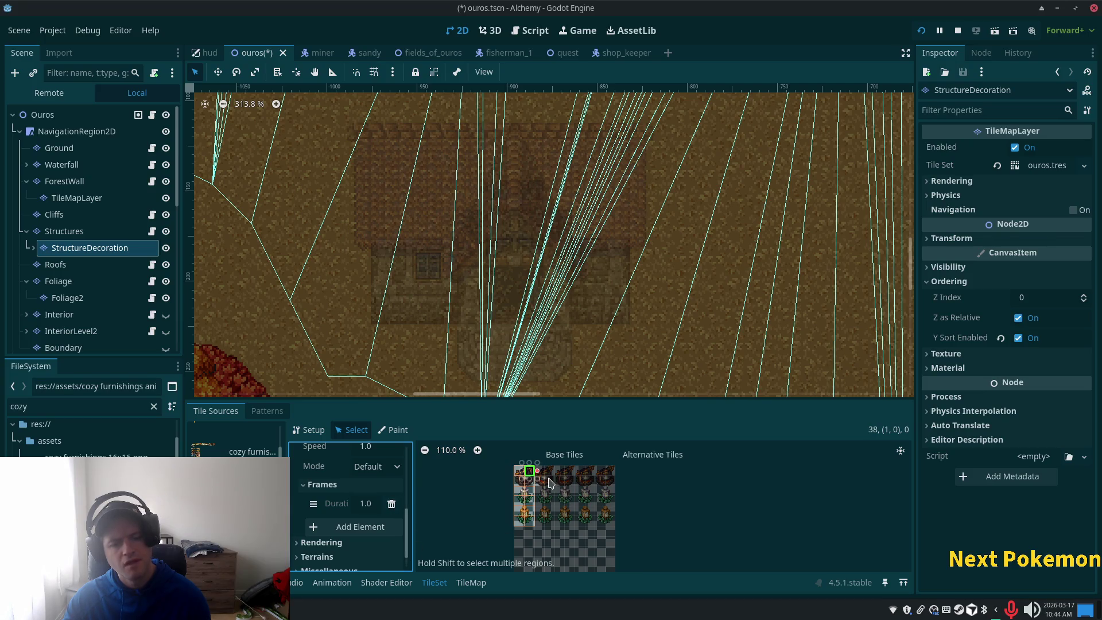
click(529, 484)
click(367, 503)
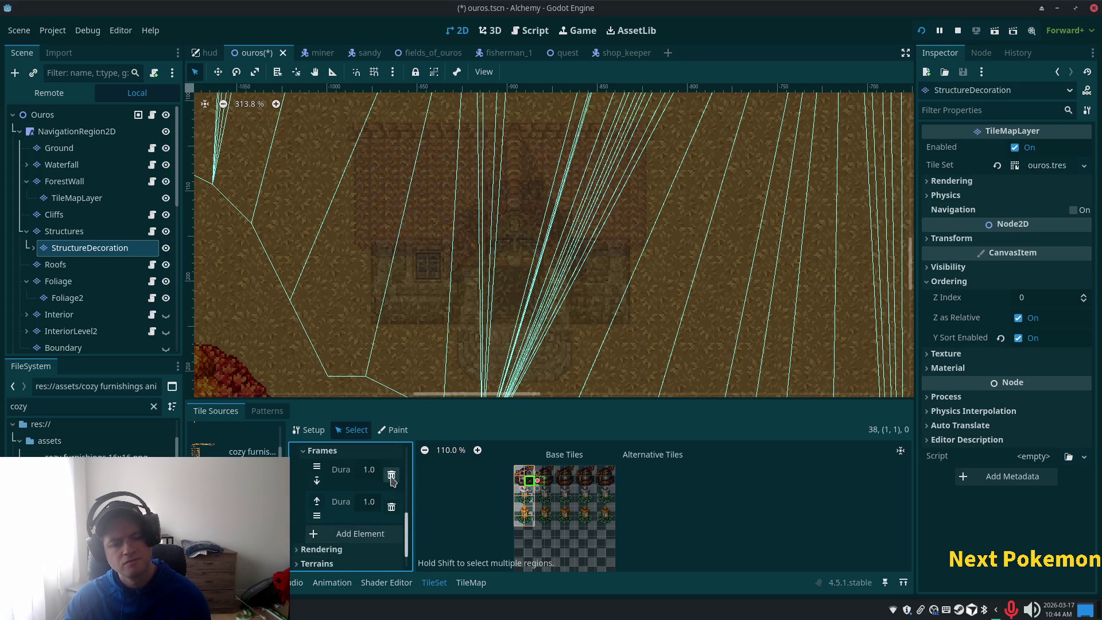
click(392, 477)
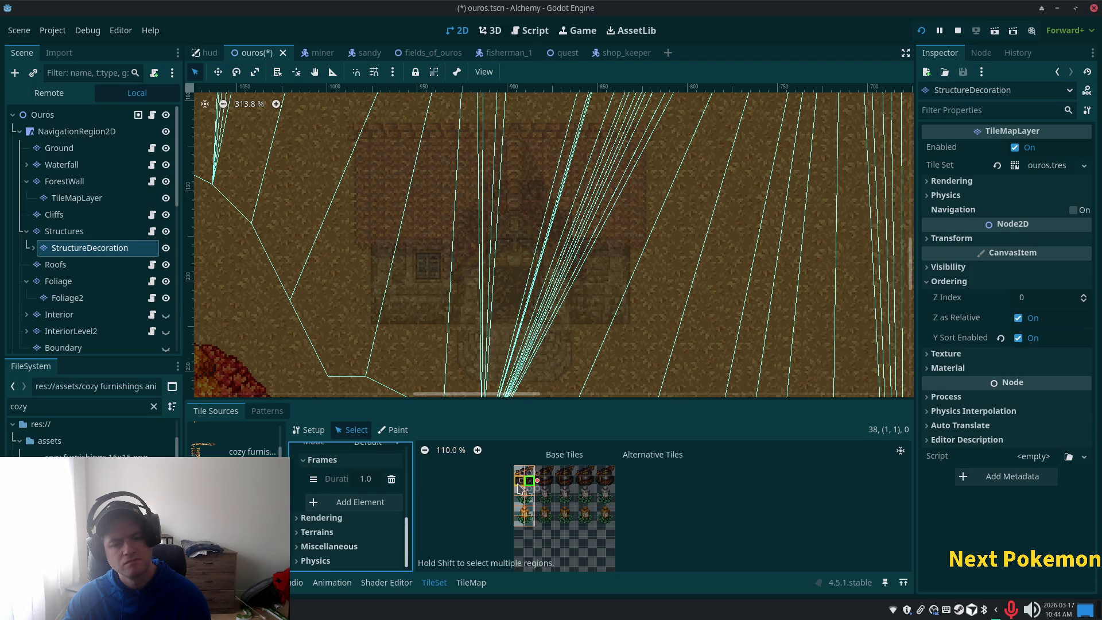
scroll(520, 487, up, 4)
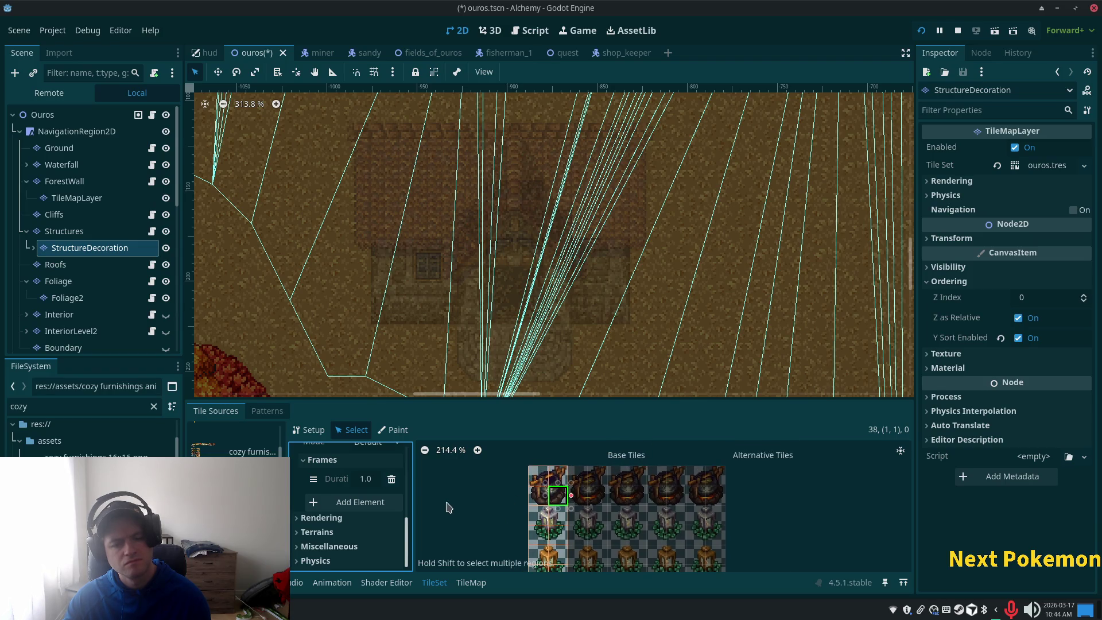
scroll(361, 517, up, 2)
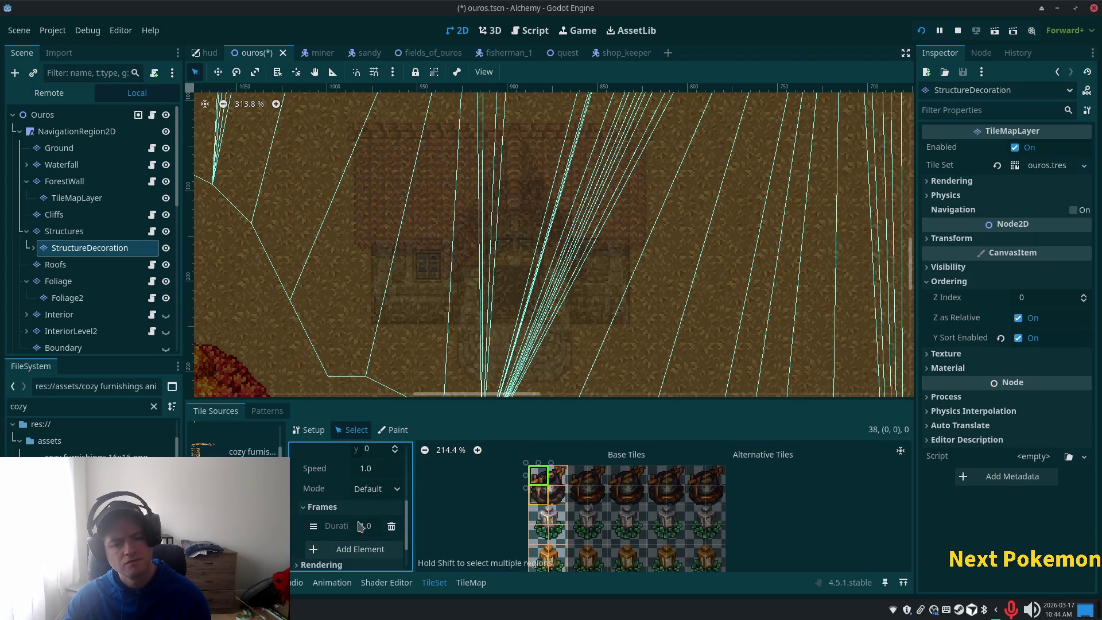
Inspect the first- and second-row atlas tiles, dismissing the tile actions menu without deleting.
click(539, 495)
scroll(352, 503, up, 1)
scroll(352, 503, up, 3)
click(539, 478)
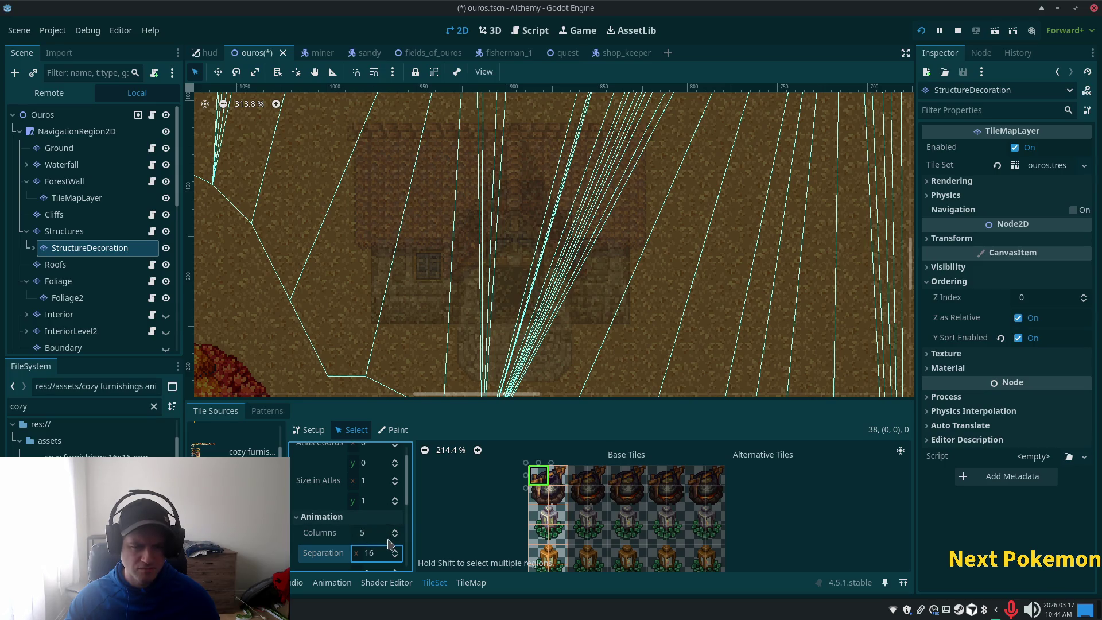
scroll(373, 537, down, 5)
scroll(388, 543, down, 2)
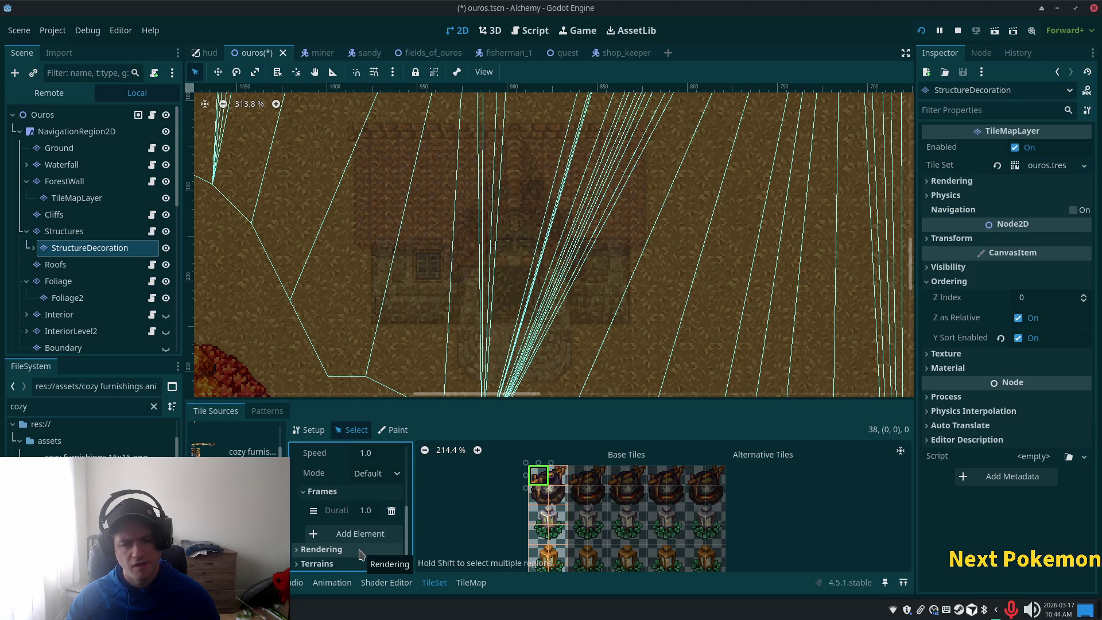
click(558, 476)
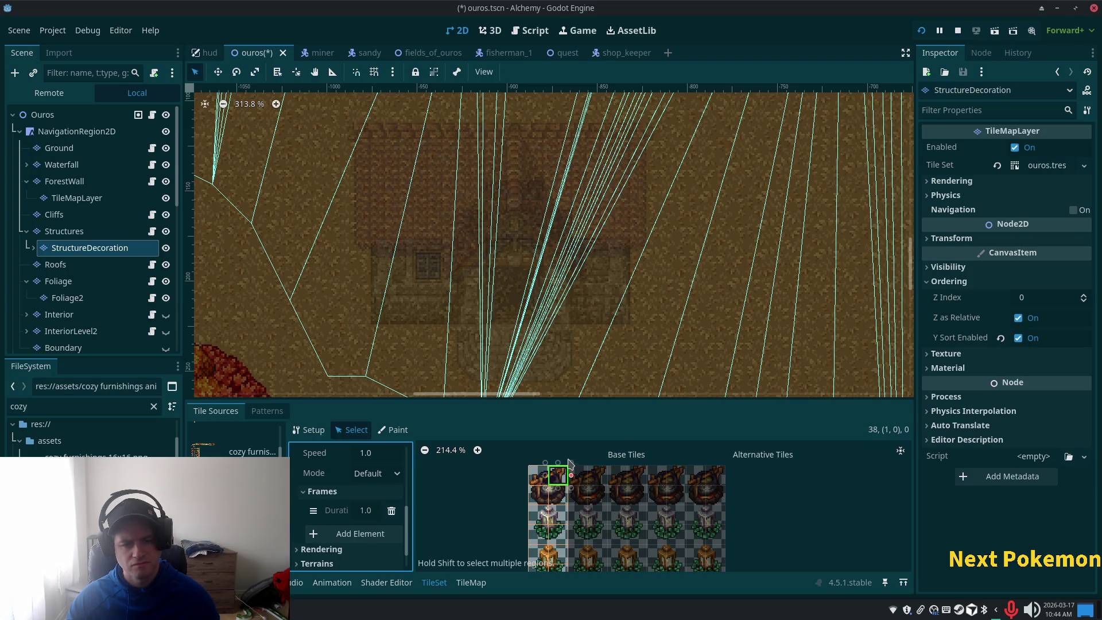
shift+click(561, 494)
right_click(571, 488)
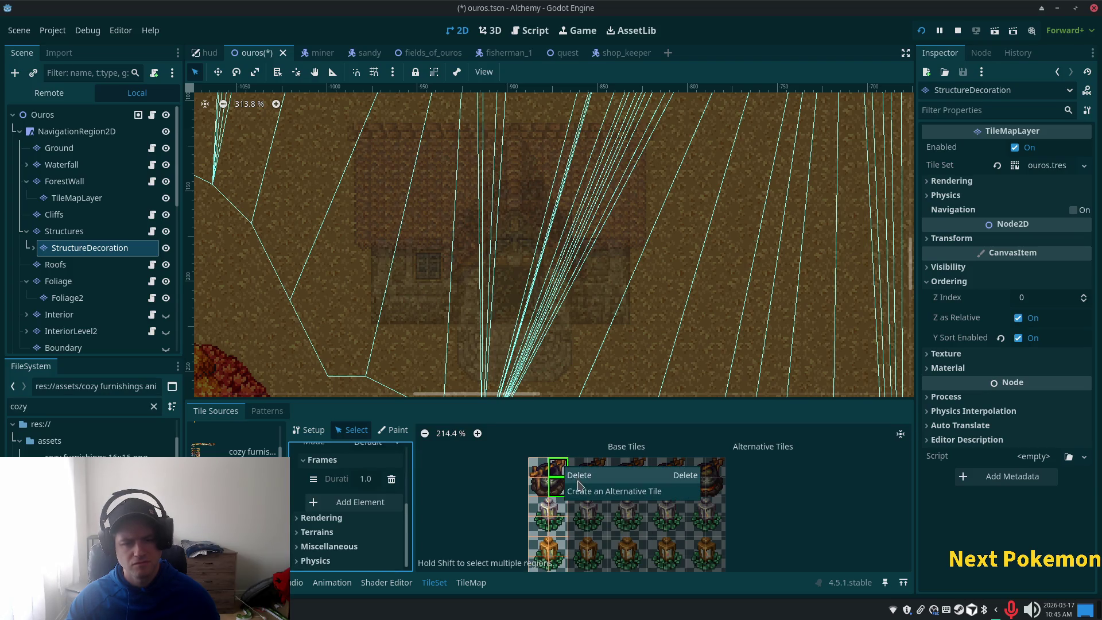
click(579, 485)
Add a frame to the top-left lantern tile and set its horizontal separation to 0.
click(547, 474)
scroll(376, 504, up, 3)
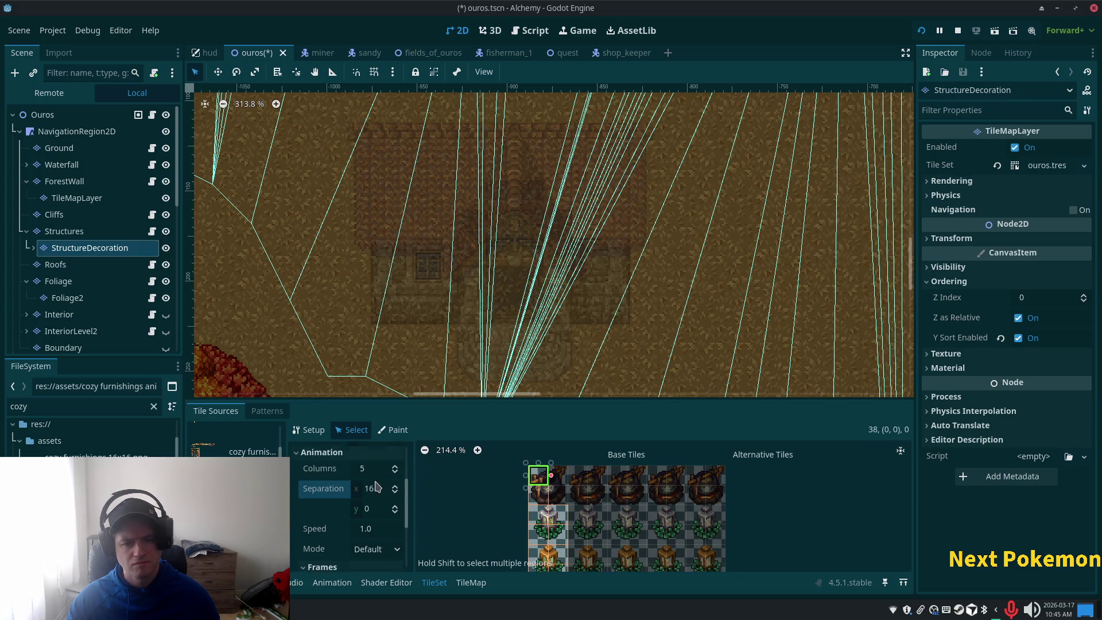
scroll(376, 504, down, 3)
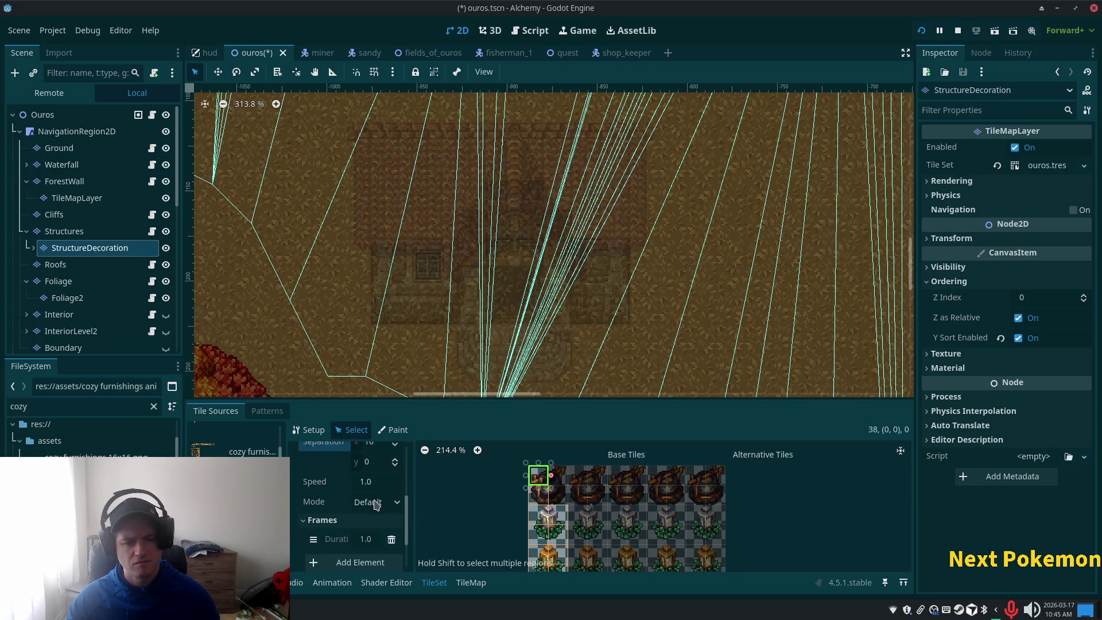
click(376, 564)
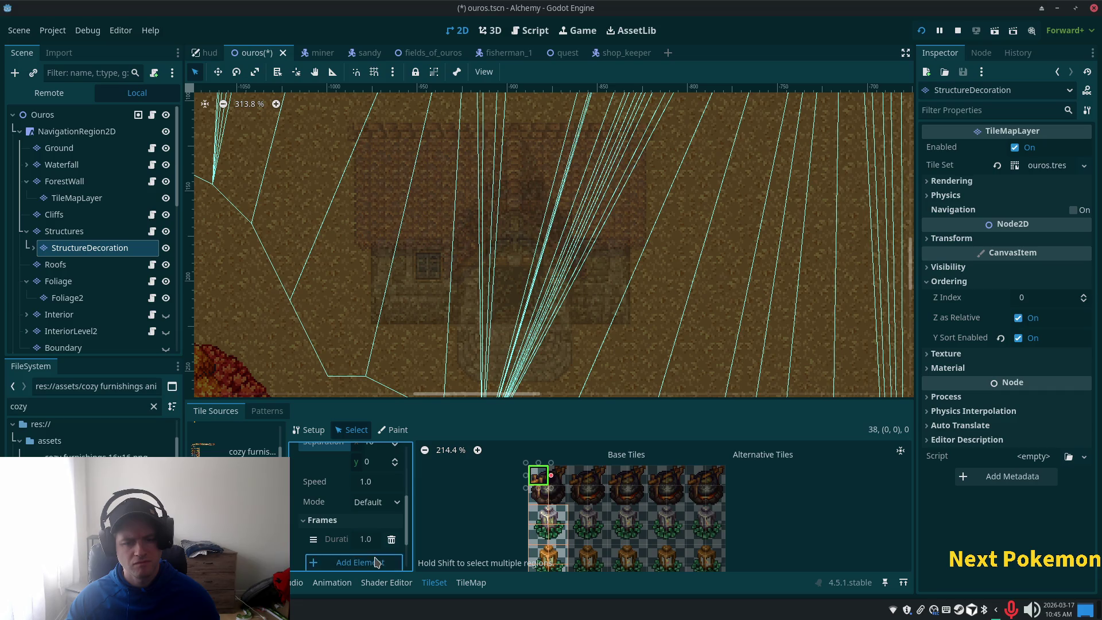
scroll(374, 497, up, 4)
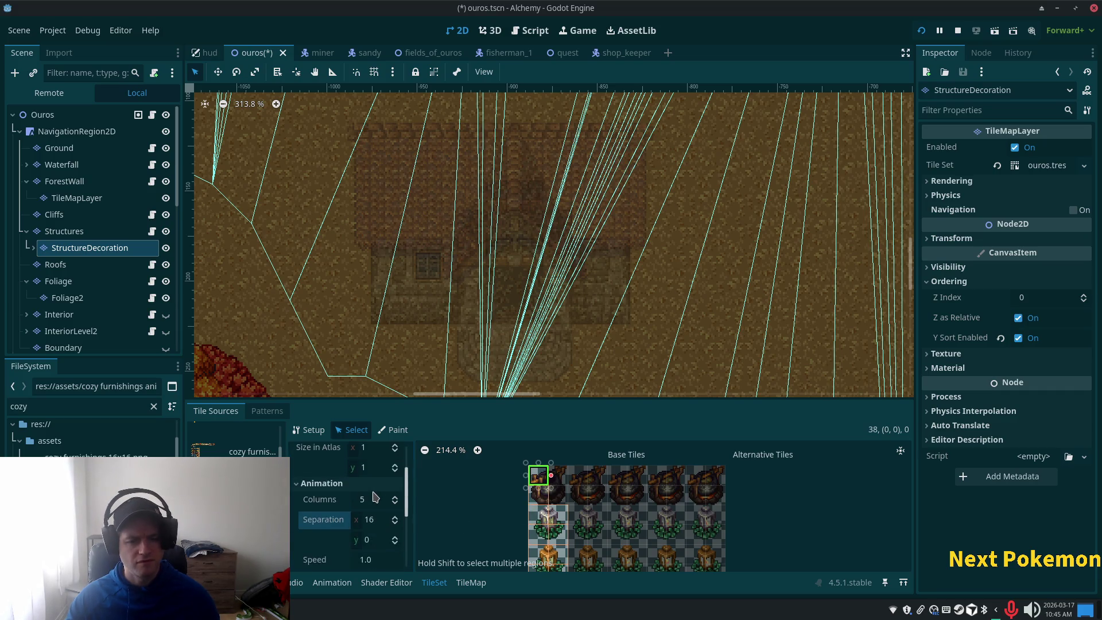
scroll(374, 497, up, 2)
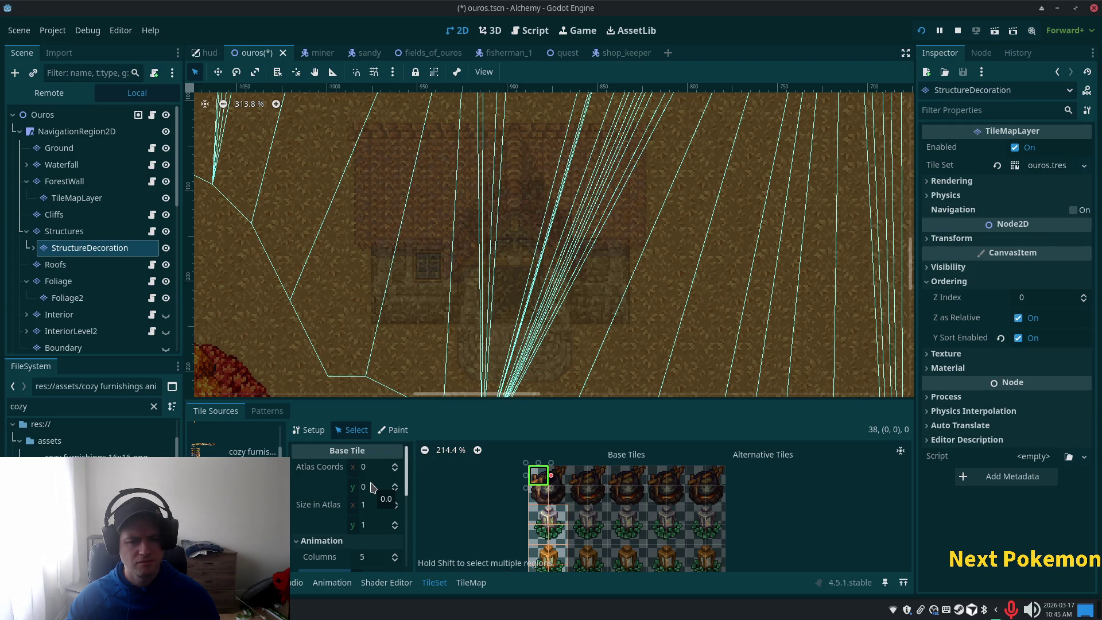
scroll(376, 499, down, 2)
click(376, 531)
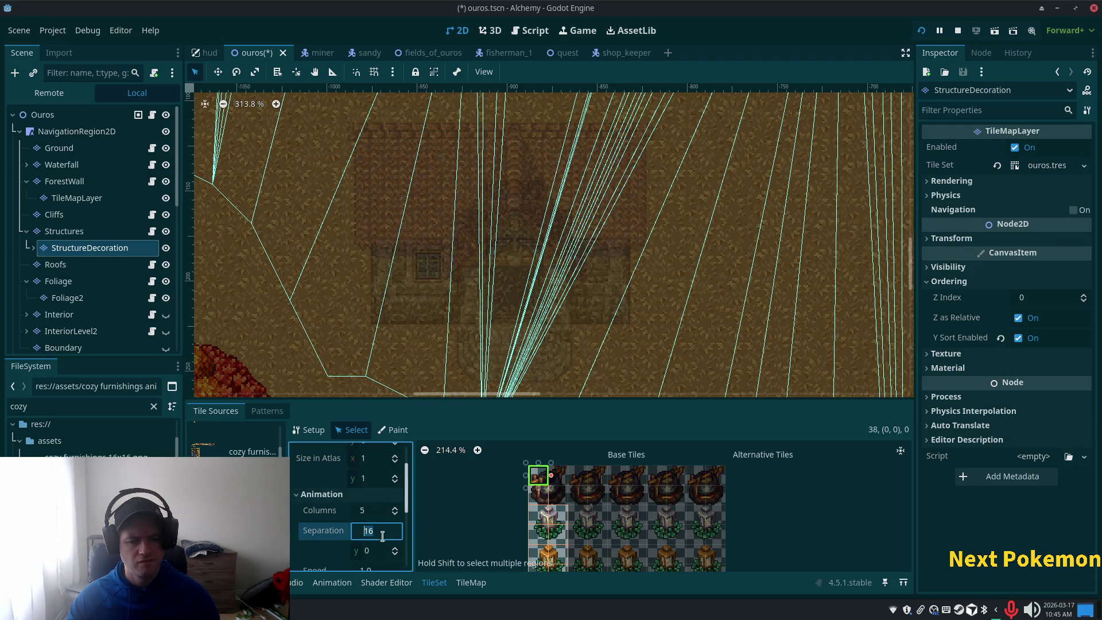
text(0)
key(Return)
Give the lantern tile five animation frames and change the horizontal separation to 1.
scroll(374, 552, down, 3)
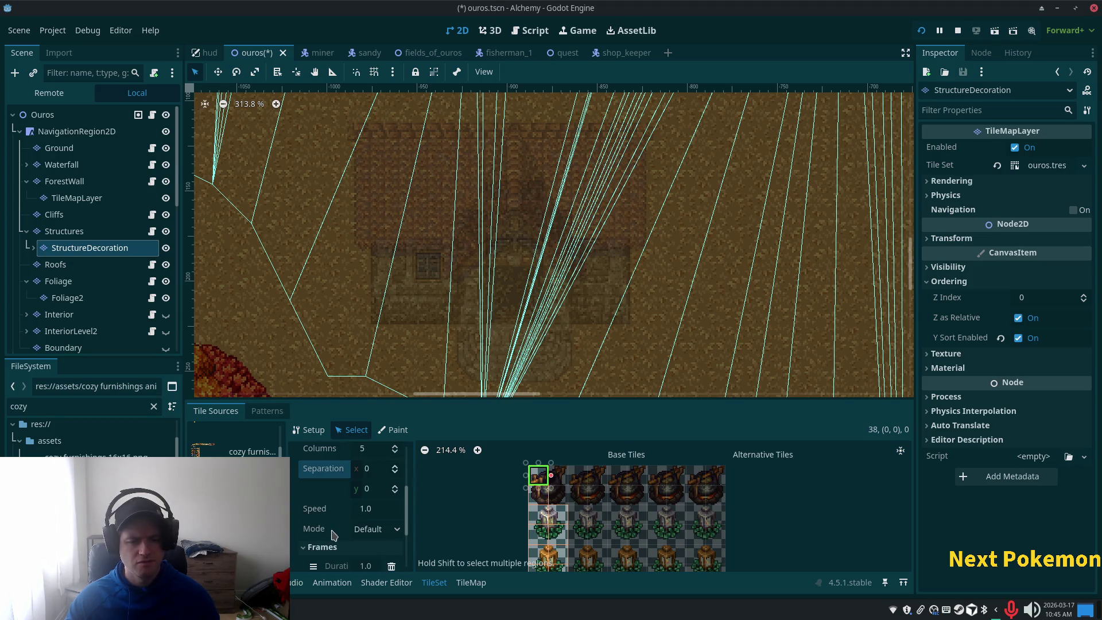
scroll(372, 563, down, 2)
click(361, 545)
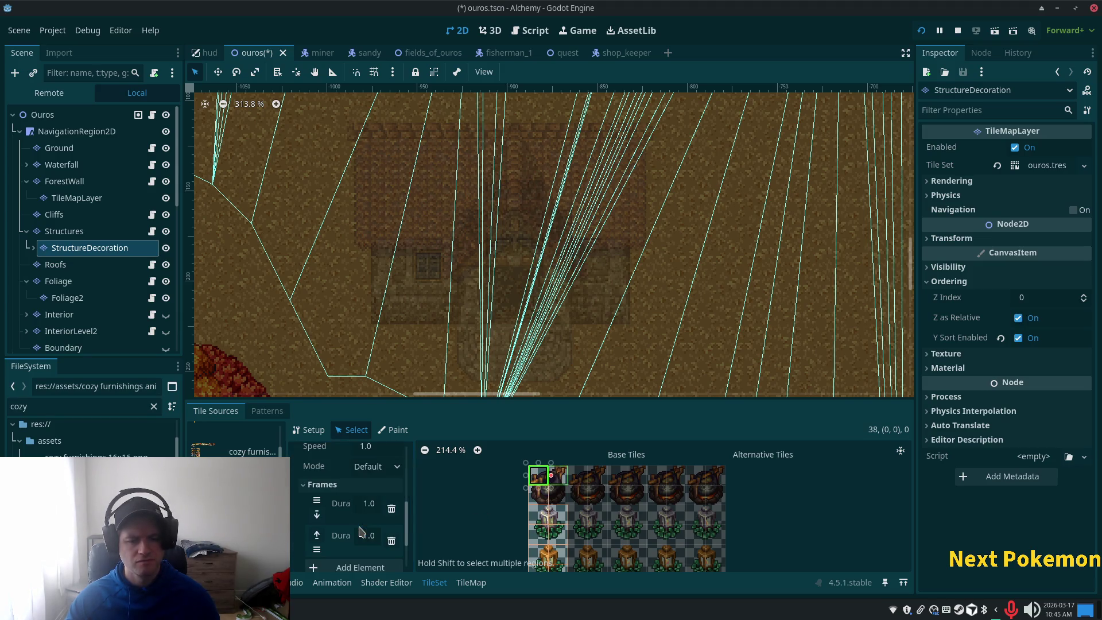
click(357, 566)
scroll(350, 567, down, 2)
click(346, 567)
scroll(345, 556, down, 1)
click(346, 560)
scroll(344, 534, down, 1)
scroll(381, 490, up, 6)
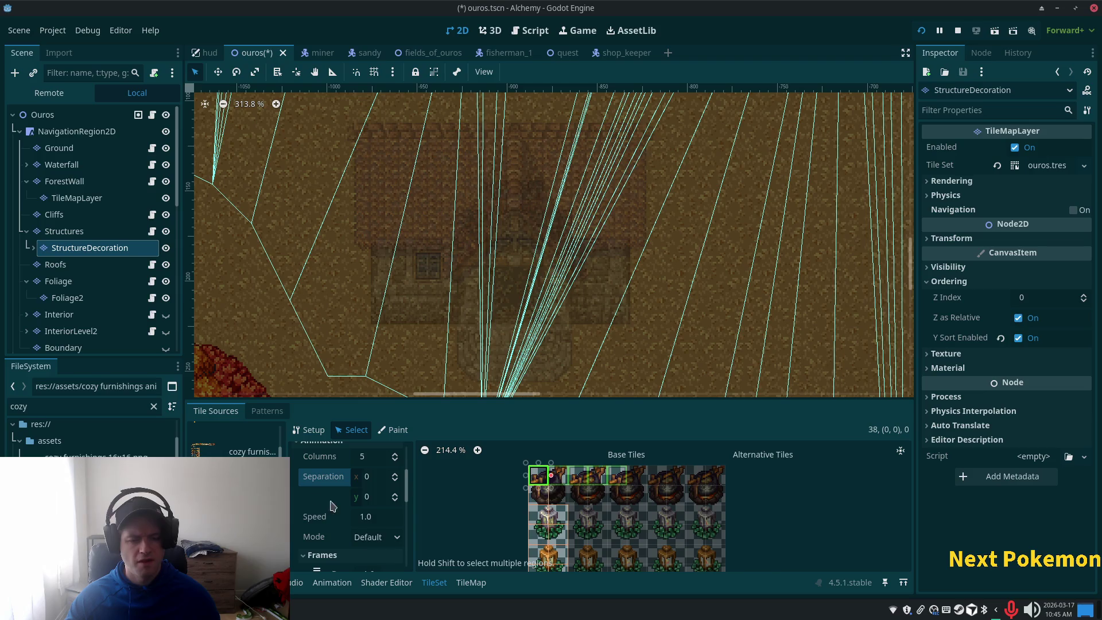
click(374, 476)
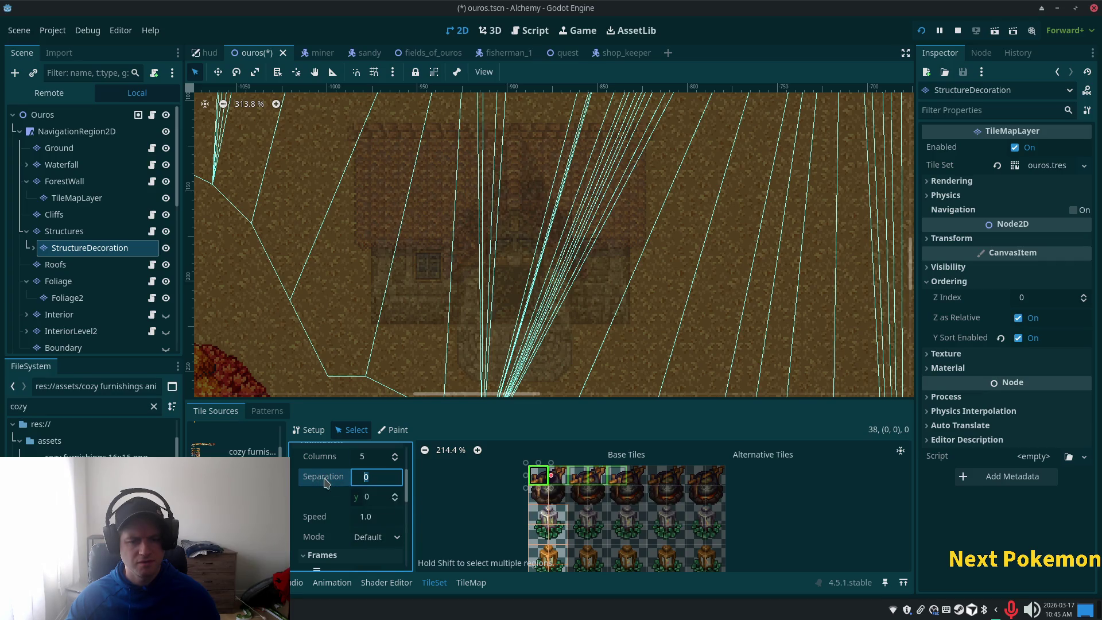
text(1)
key(Return)
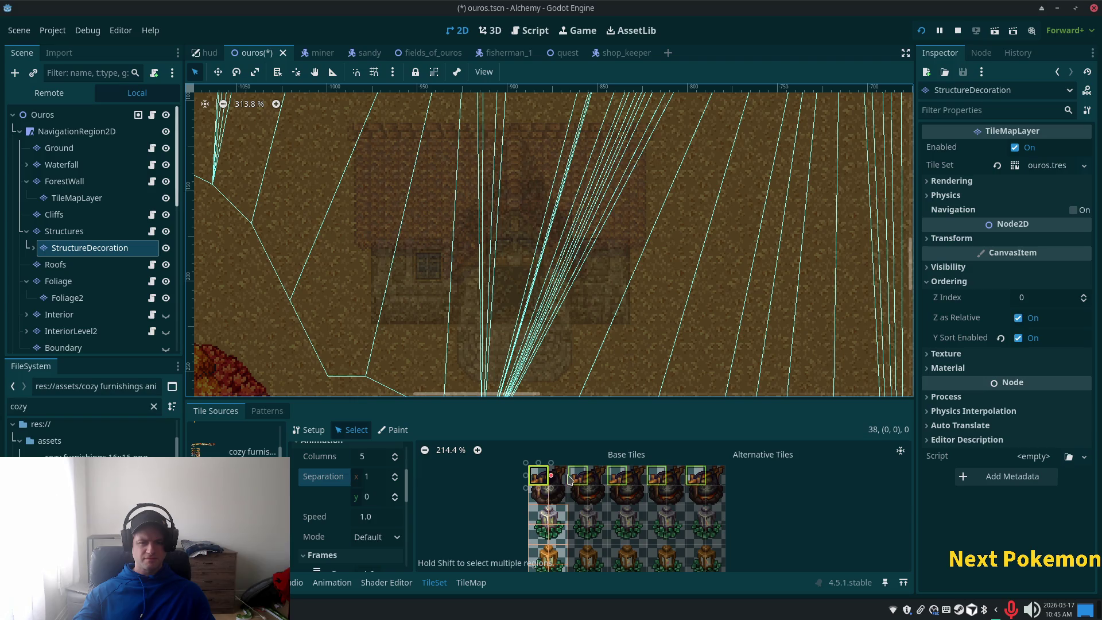
click(570, 479)
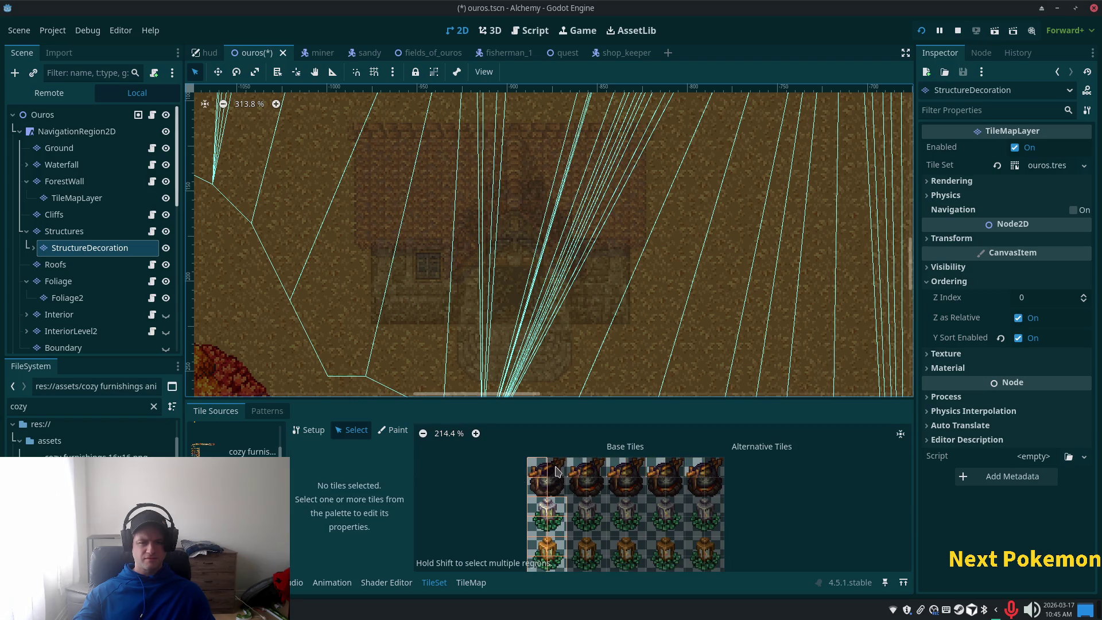
Set the horizontal frame separation of tile (0,1) to 1.
click(559, 475)
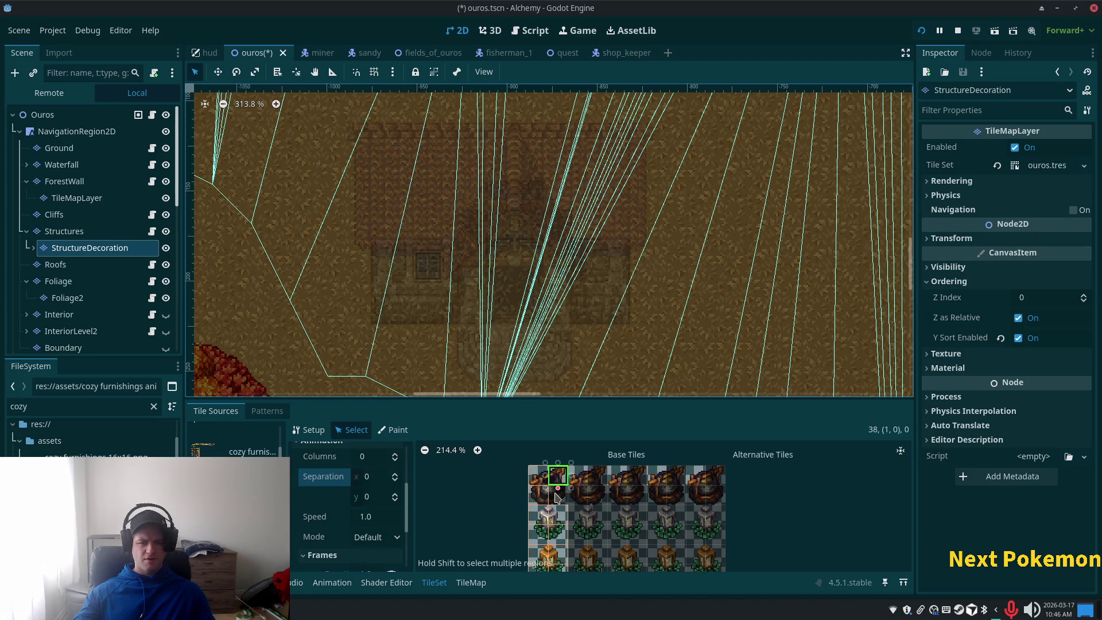
click(556, 497)
click(541, 496)
click(380, 481)
key(BackSpace)
Add animation frames until tile (0,1) has five, then check tile (1,0).
scroll(371, 469, down, 3)
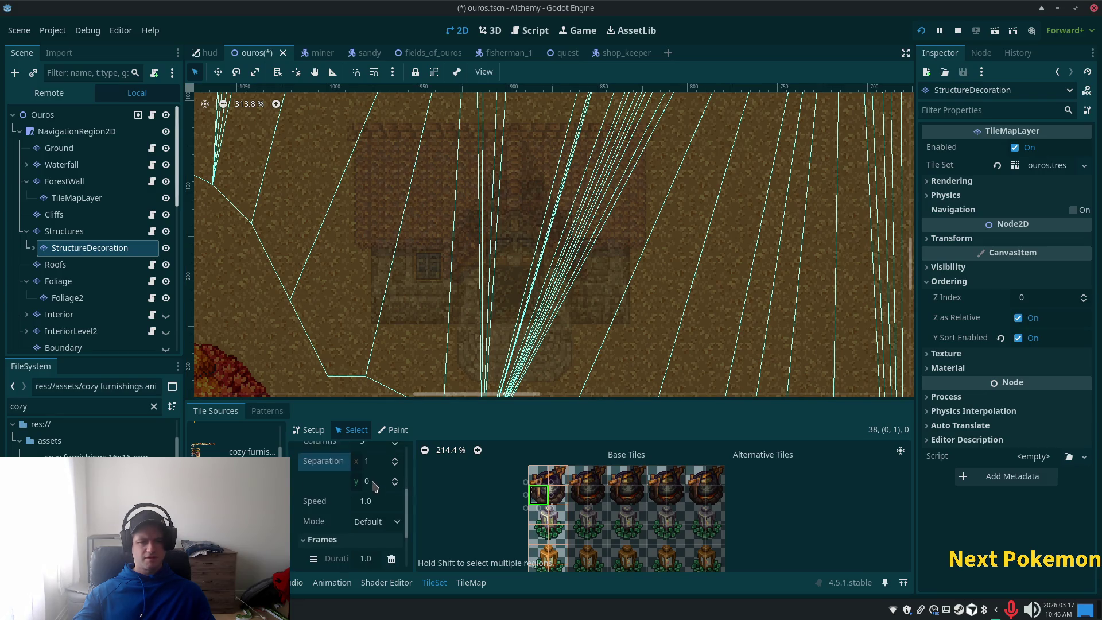
click(365, 551)
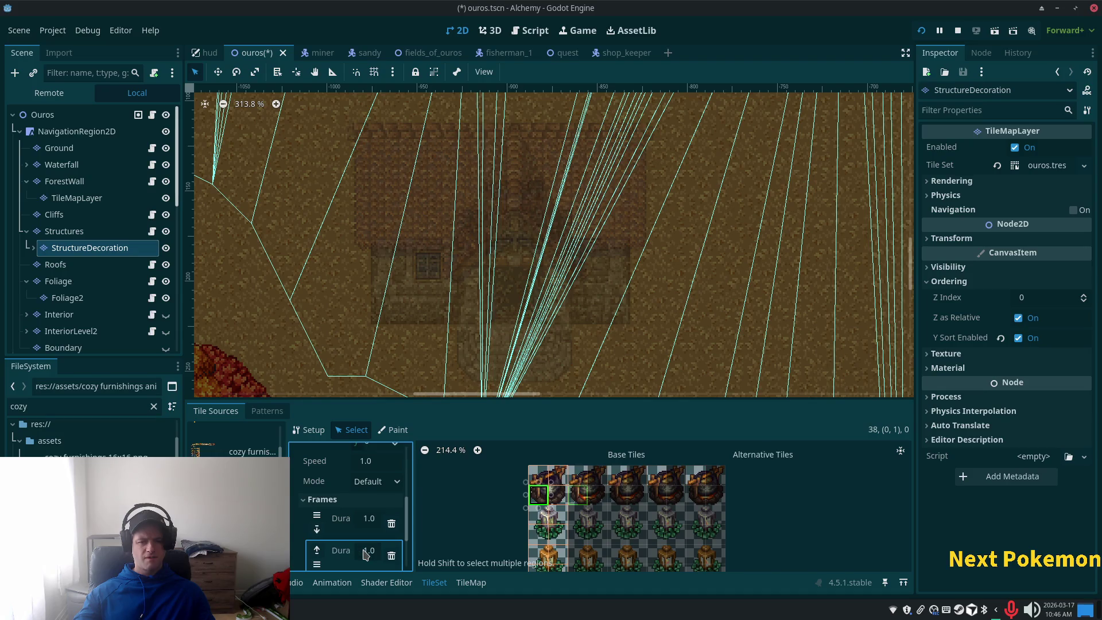
scroll(365, 553, down, 2)
click(356, 534)
scroll(357, 534, down, 2)
click(356, 534)
scroll(355, 547, down, 2)
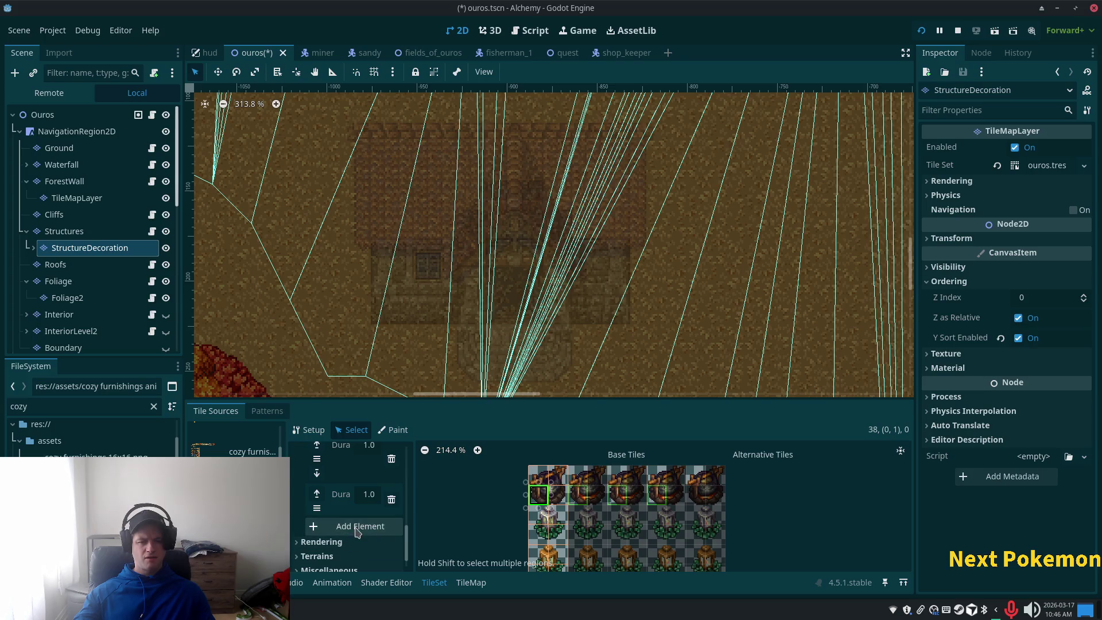
click(359, 524)
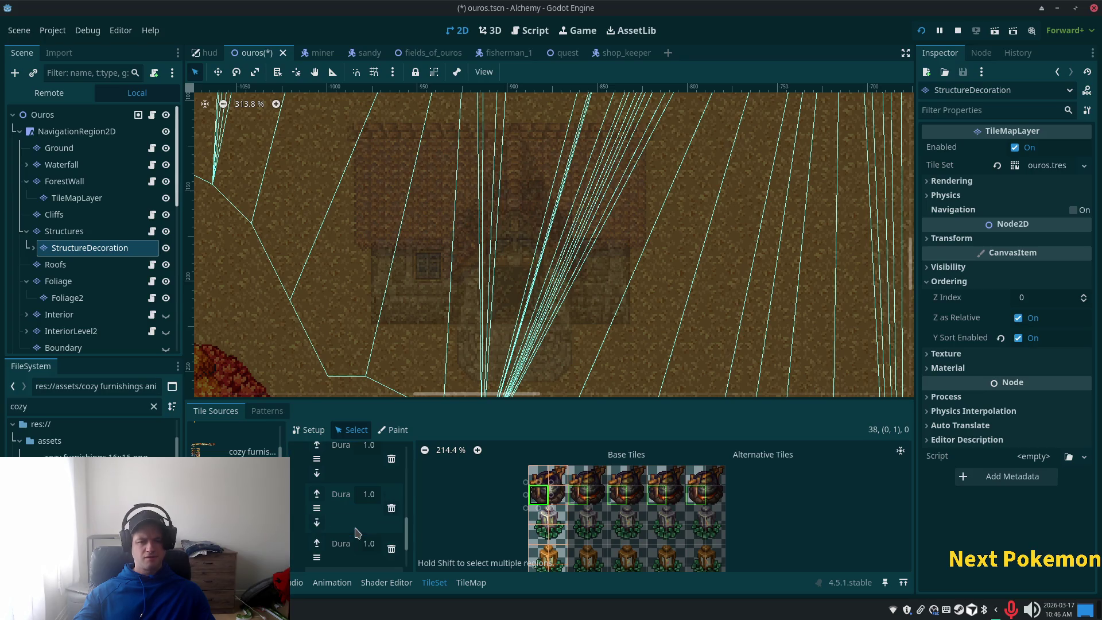
click(558, 475)
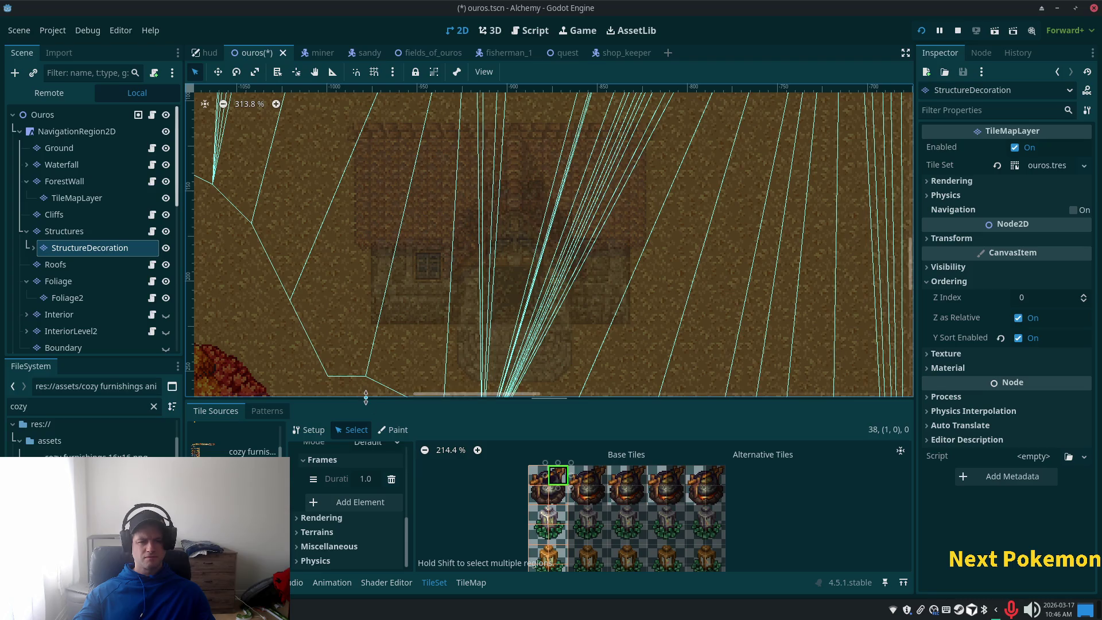
Give the first lantern tile separation 1 and five animation frames.
drag(368, 400, 367, 212)
scroll(371, 464, up, 1)
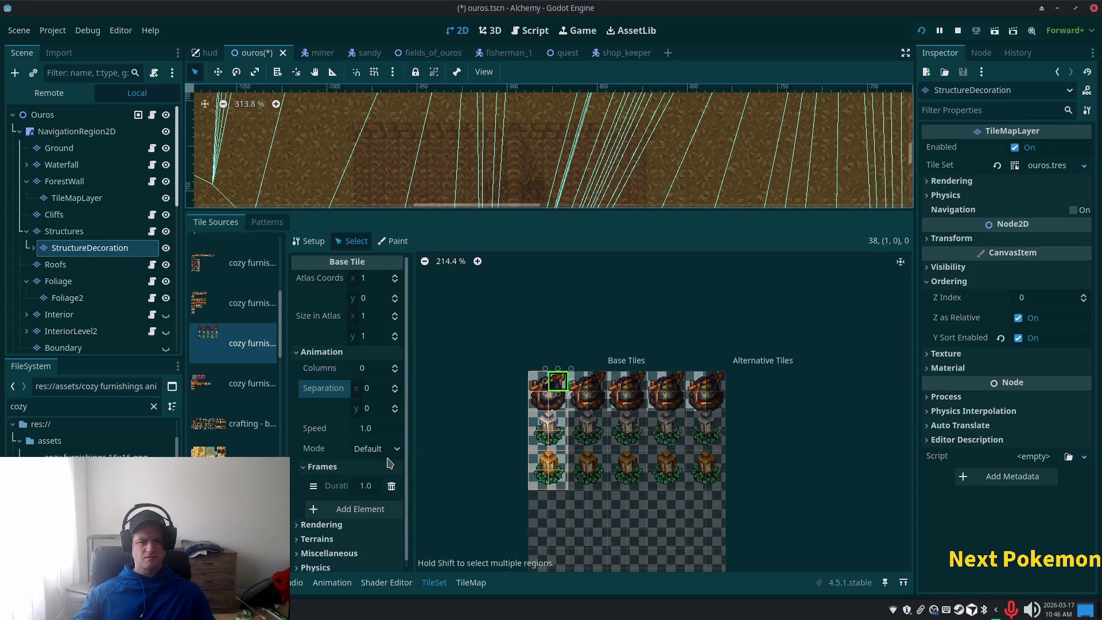
click(370, 390)
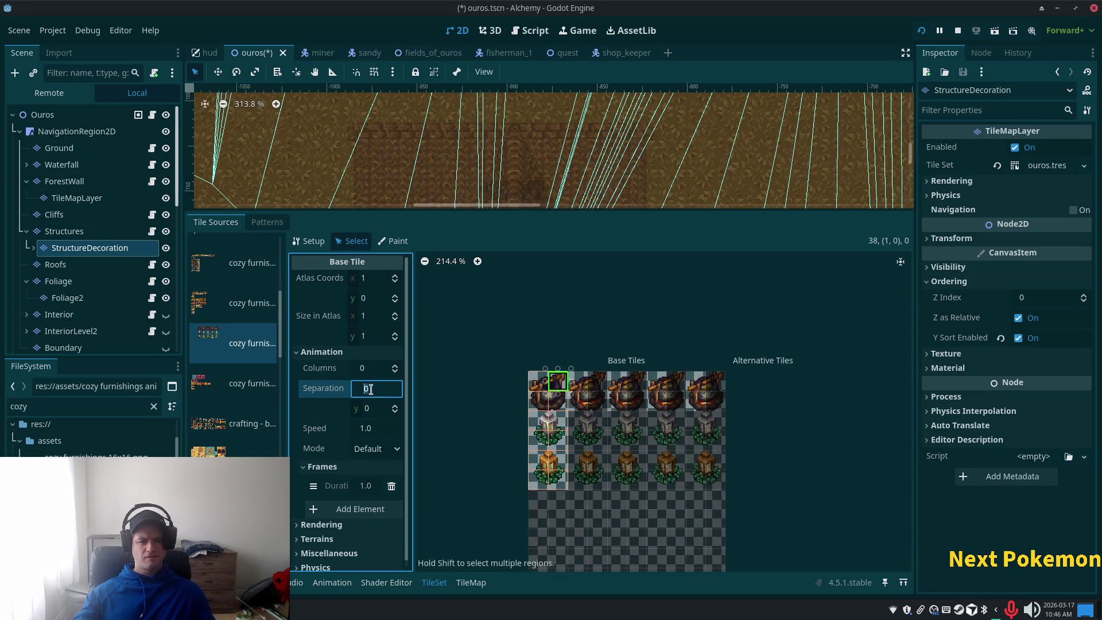
text(1)
click(360, 510)
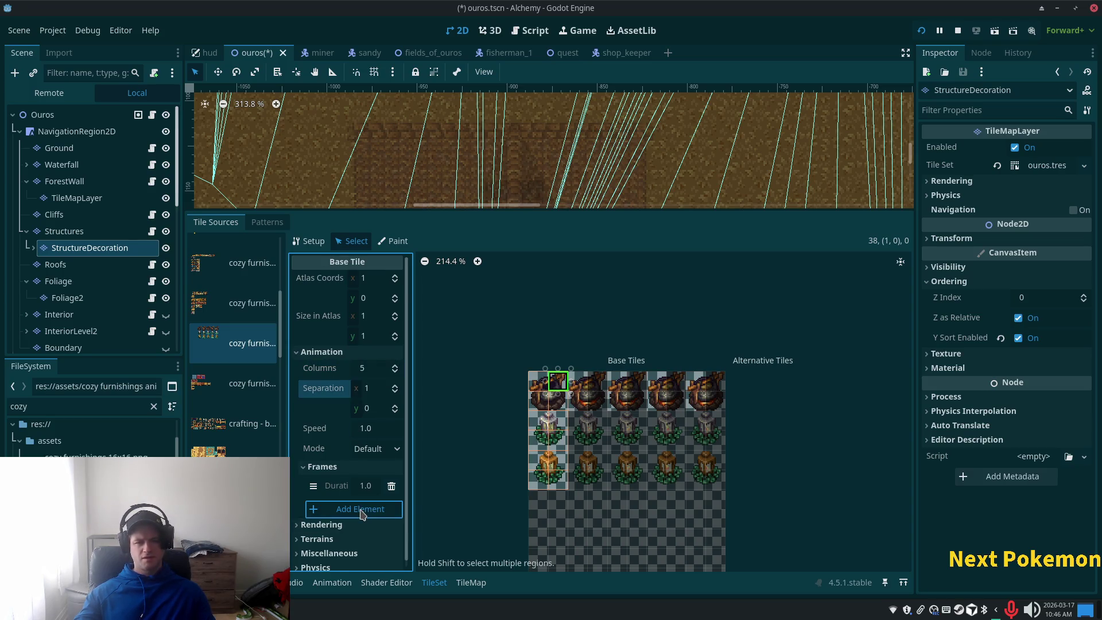
click(362, 514)
click(353, 550)
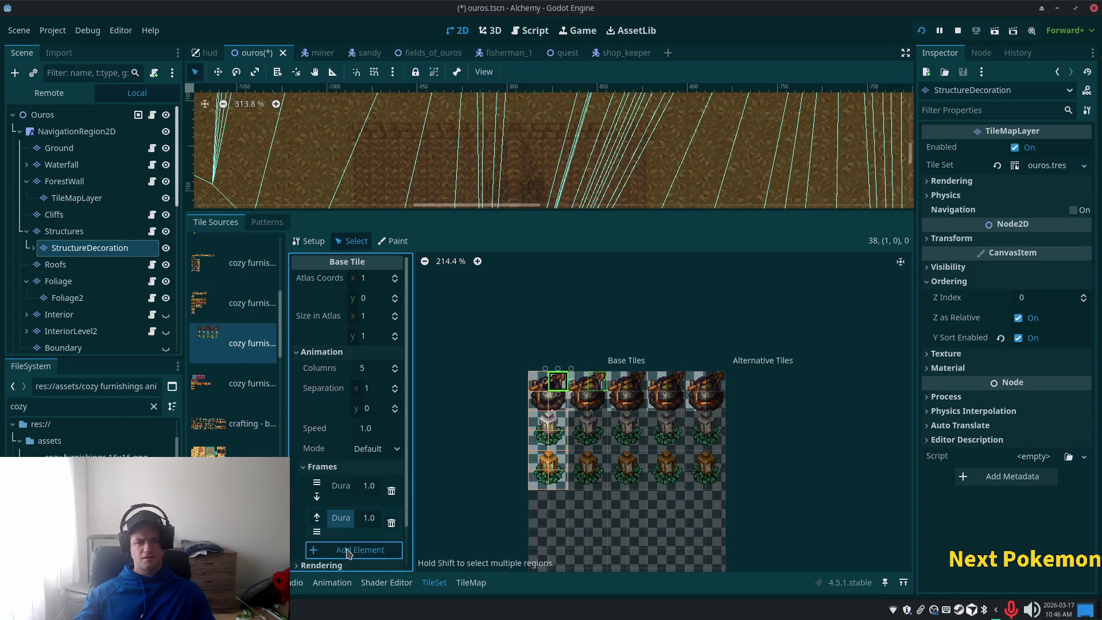
scroll(348, 551, down, 3)
click(351, 501)
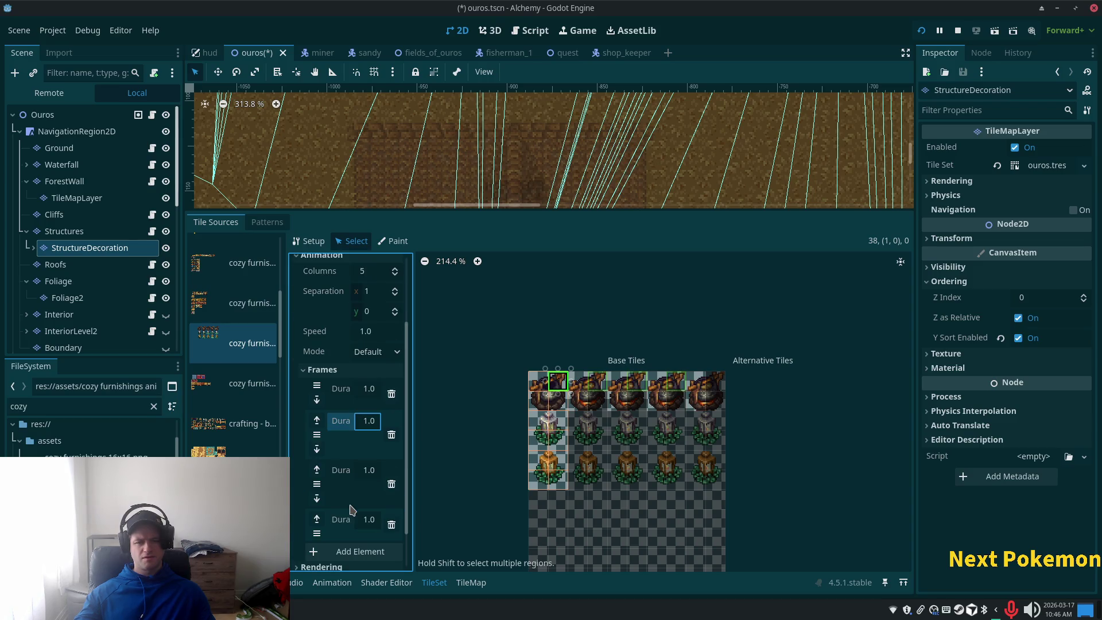
click(361, 551)
scroll(344, 517, down, 2)
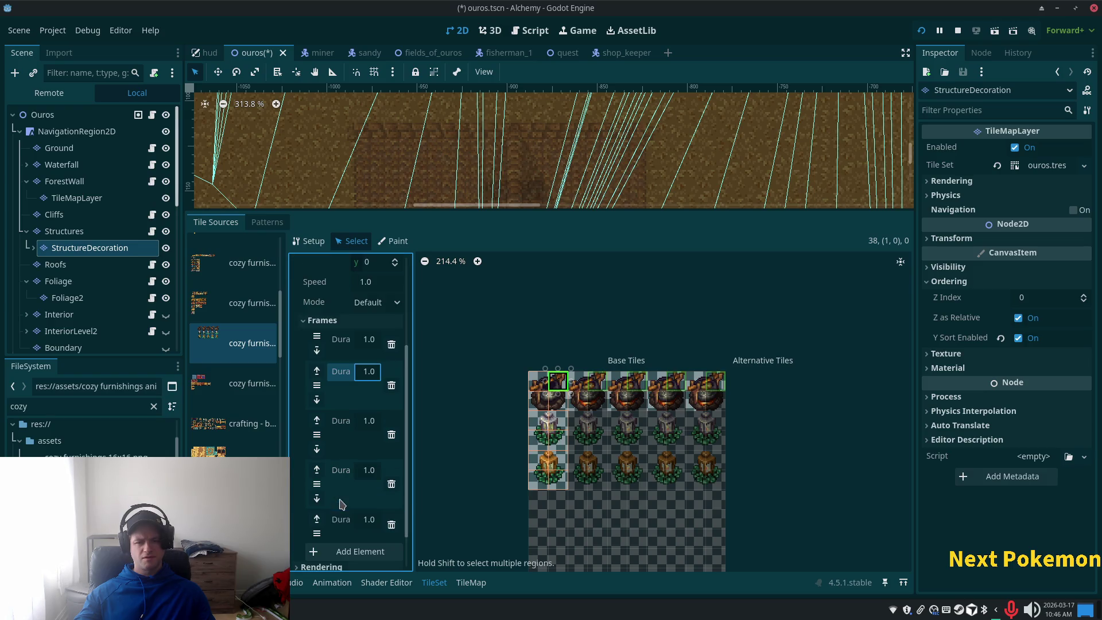
Give the next lantern tile down 5 columns, separation 1 and five frames; select the 2x4 block.
click(565, 409)
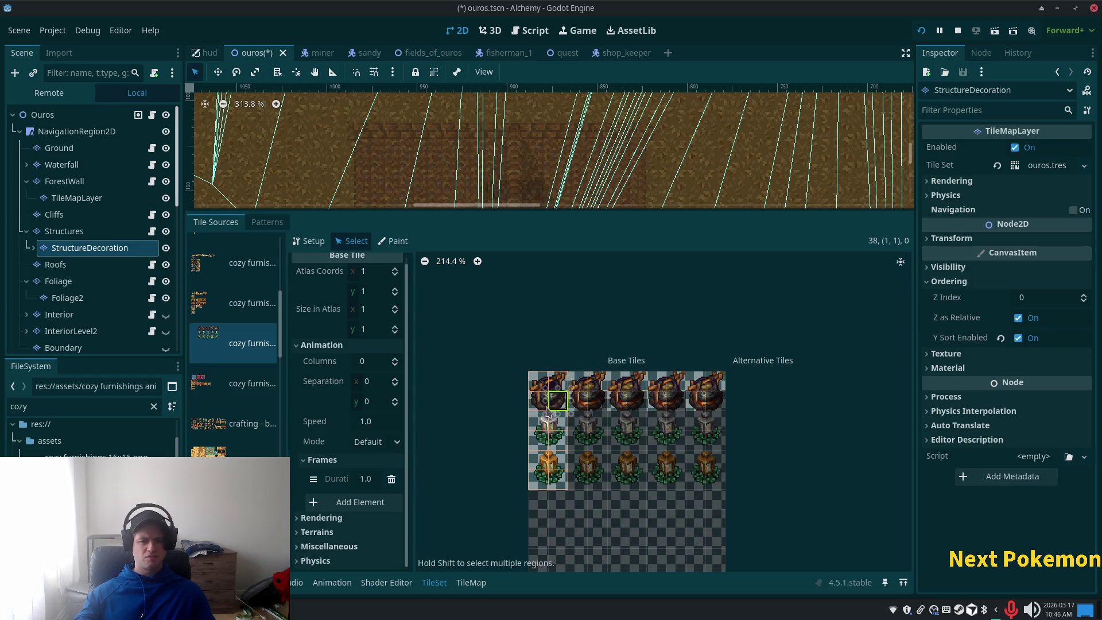
click(375, 381)
text(1)
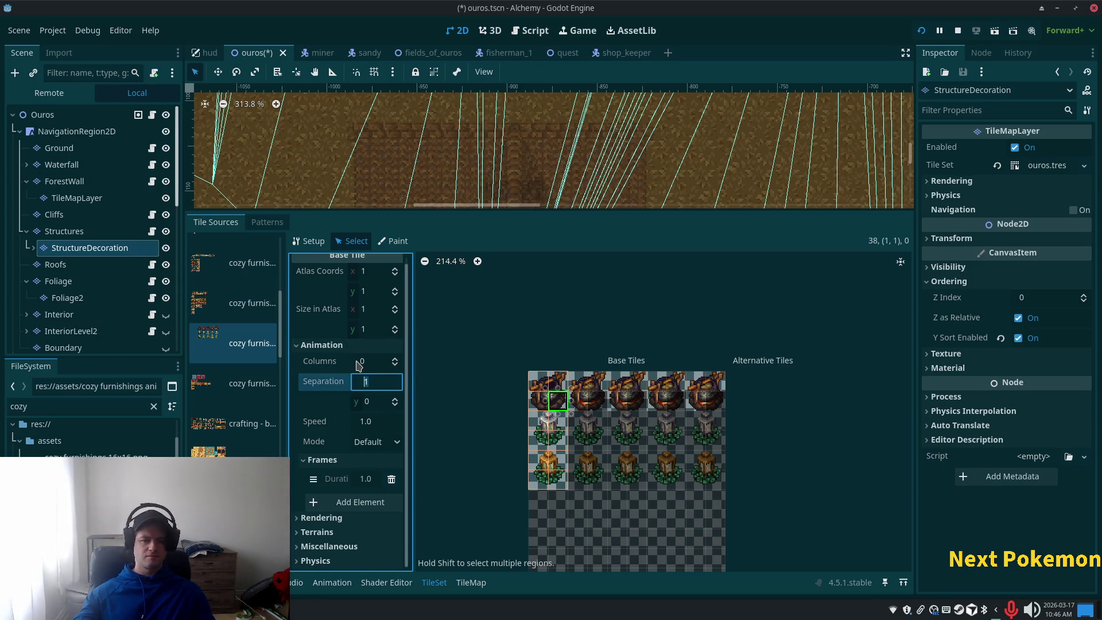
click(362, 360)
text(5)
key(Tab)
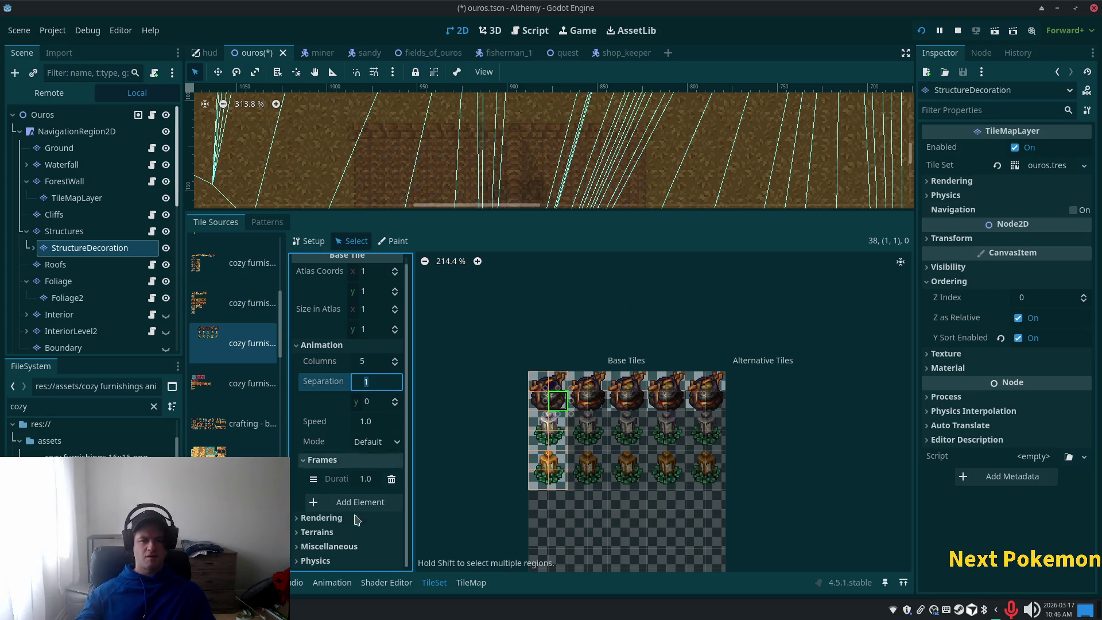
click(363, 501)
click(353, 543)
scroll(353, 549, down, 3)
click(347, 505)
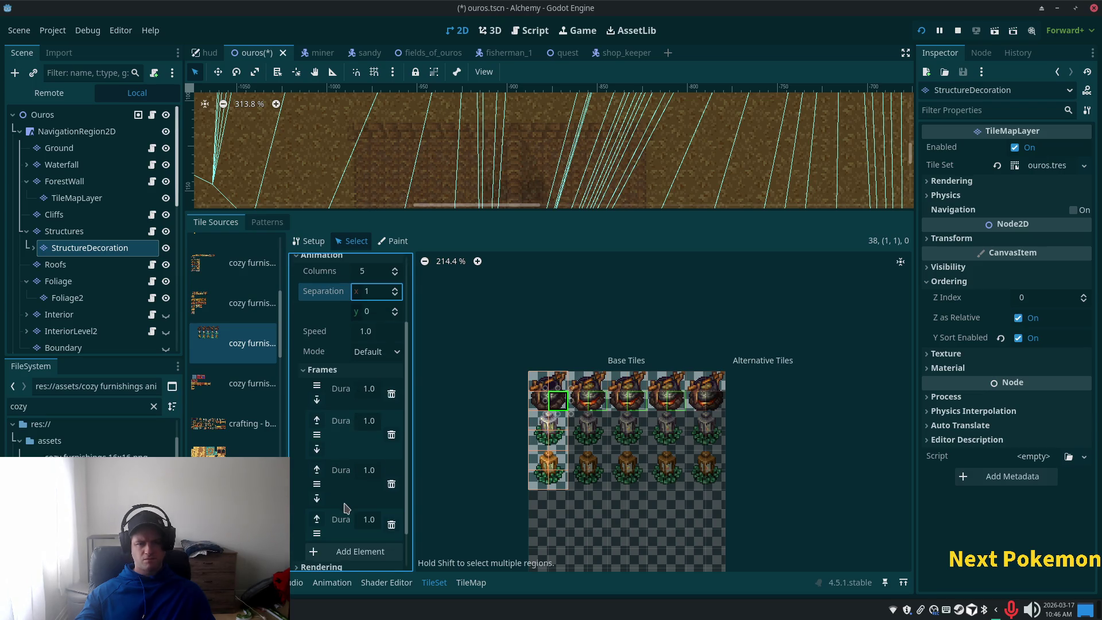
scroll(353, 505, down, 2)
click(350, 509)
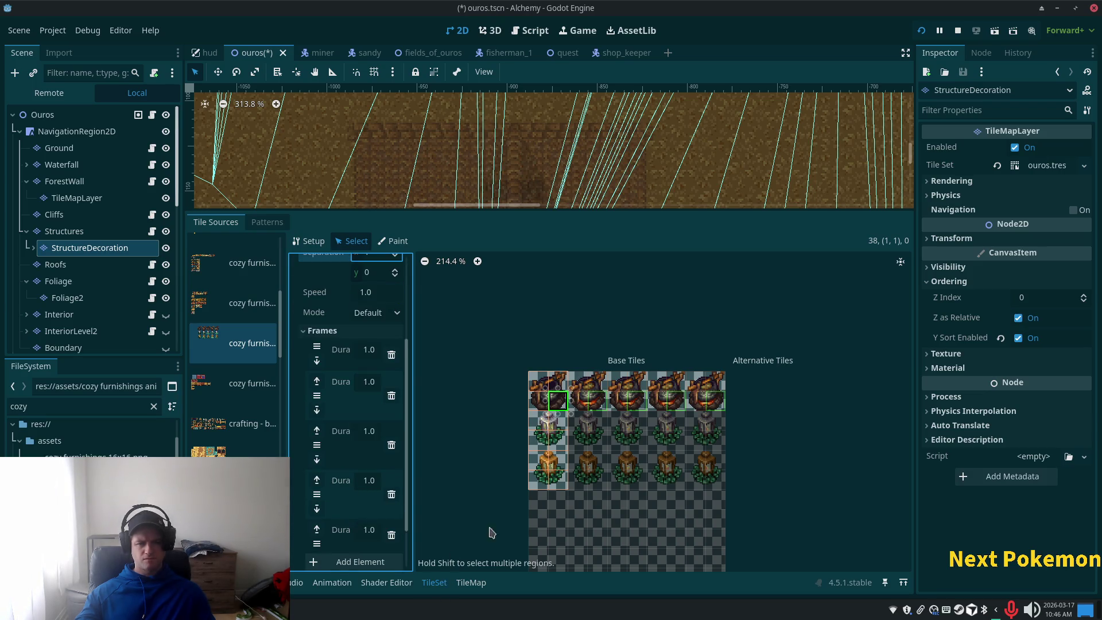
click(542, 424)
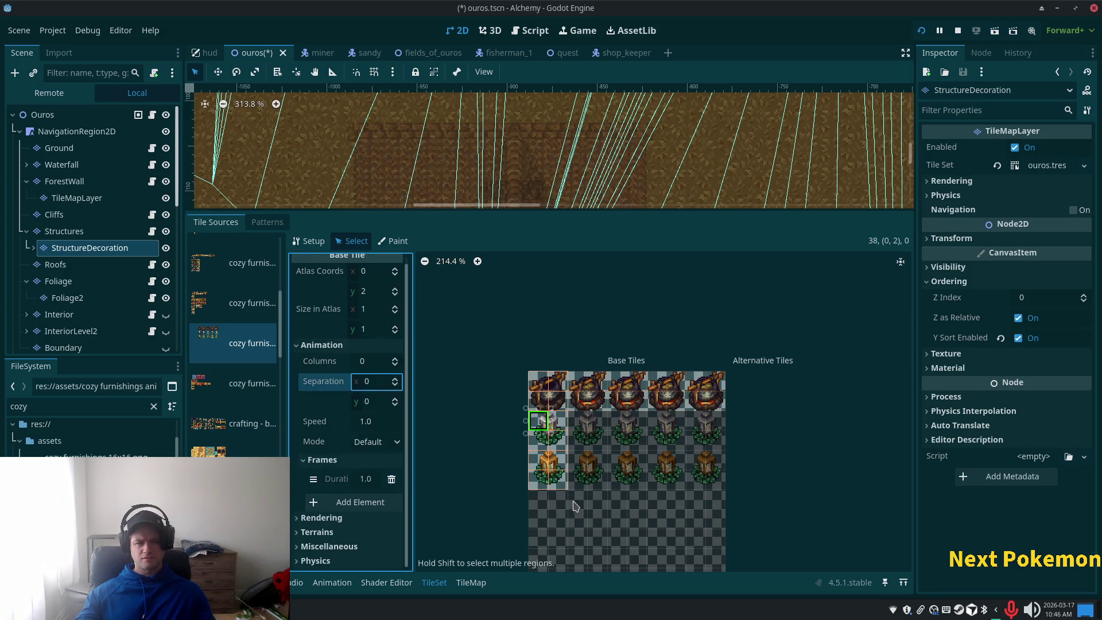
drag(563, 409, 533, 481)
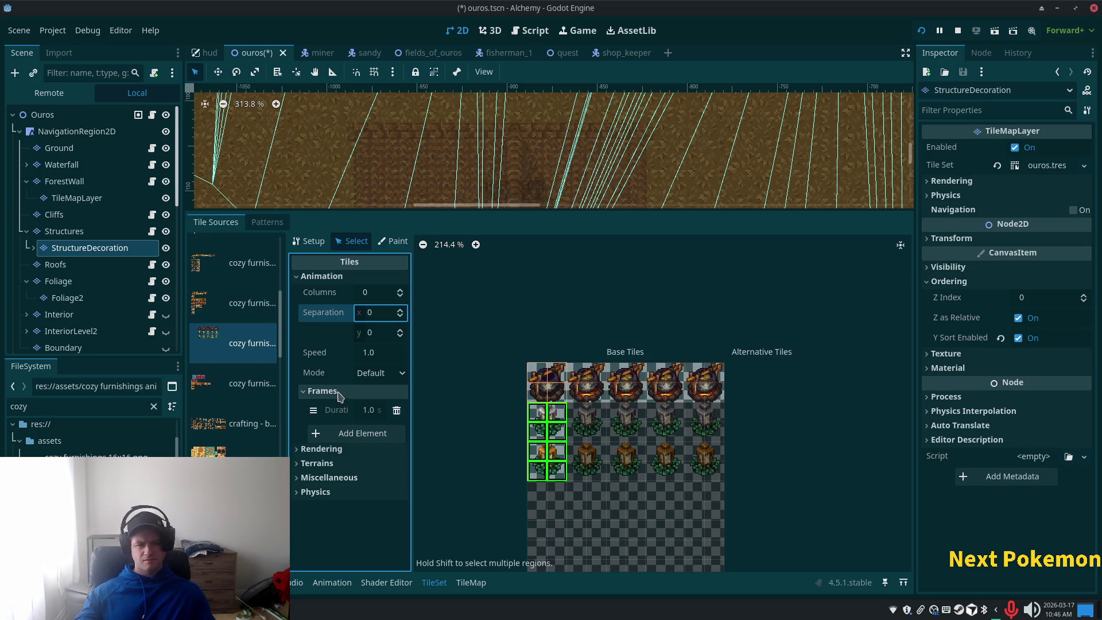
Set the 2x4 lantern block to 5 animation columns with five frames, then save the scene.
click(370, 294)
text(5)
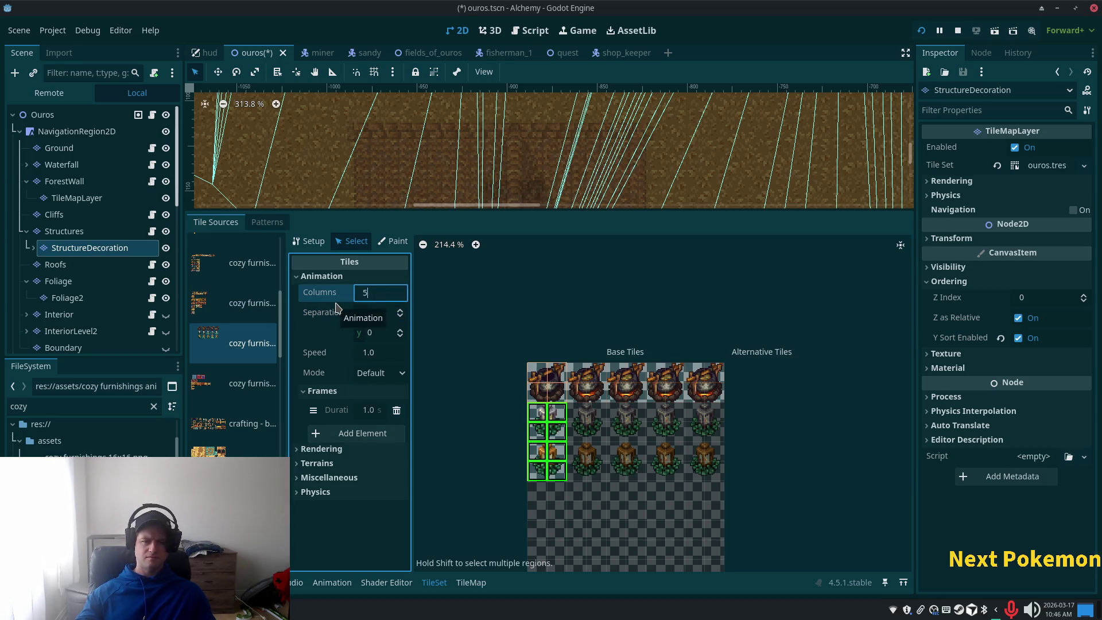
key(Tab)
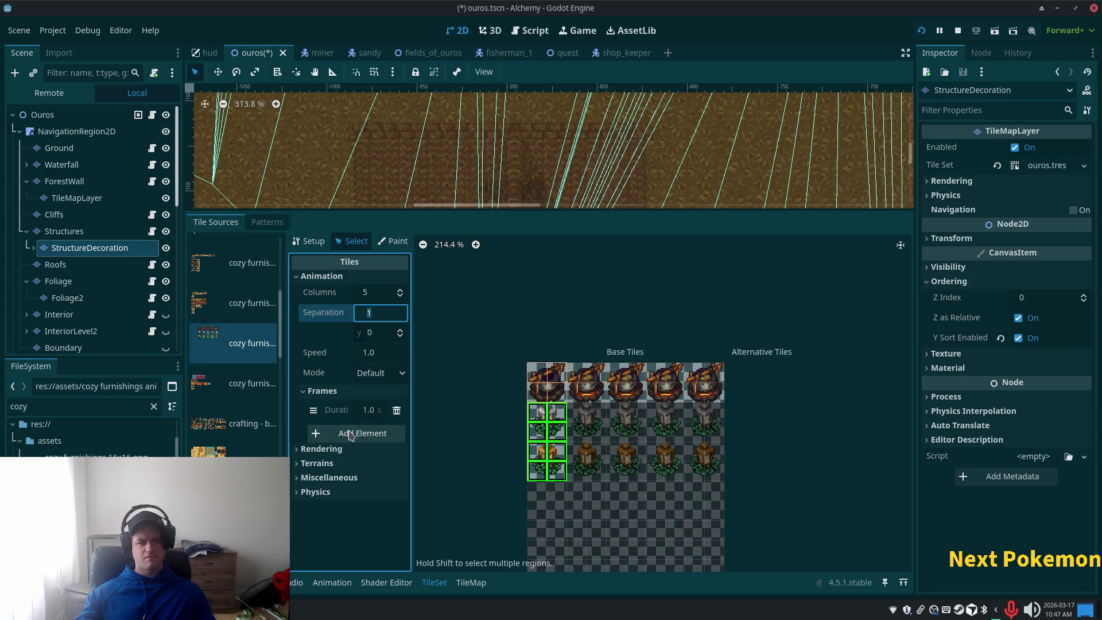
click(350, 435)
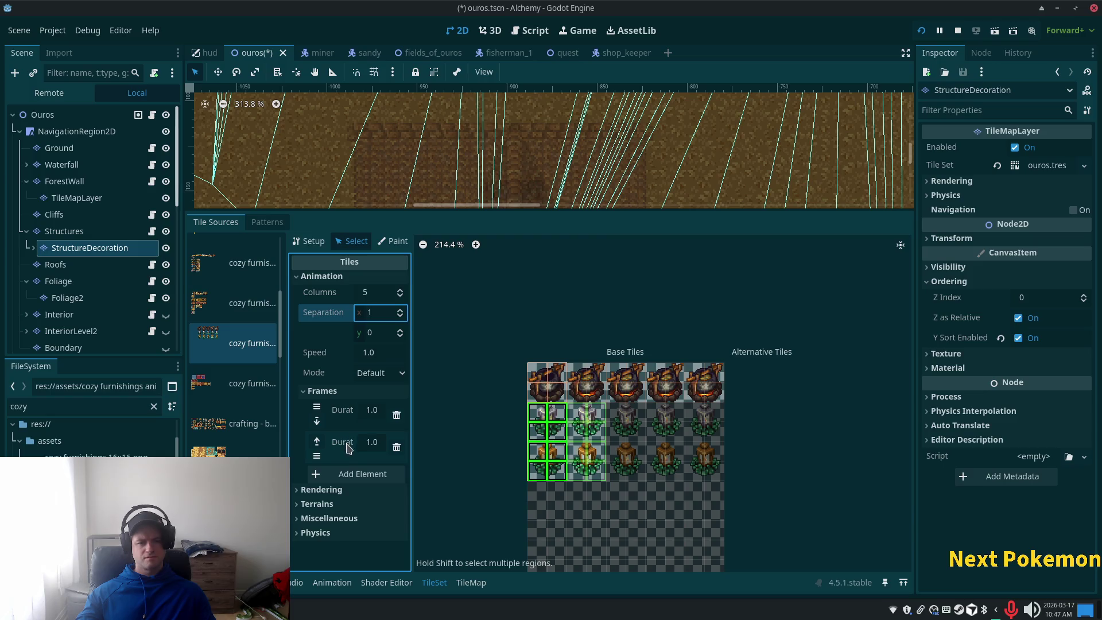
click(347, 474)
scroll(345, 505, down, 1)
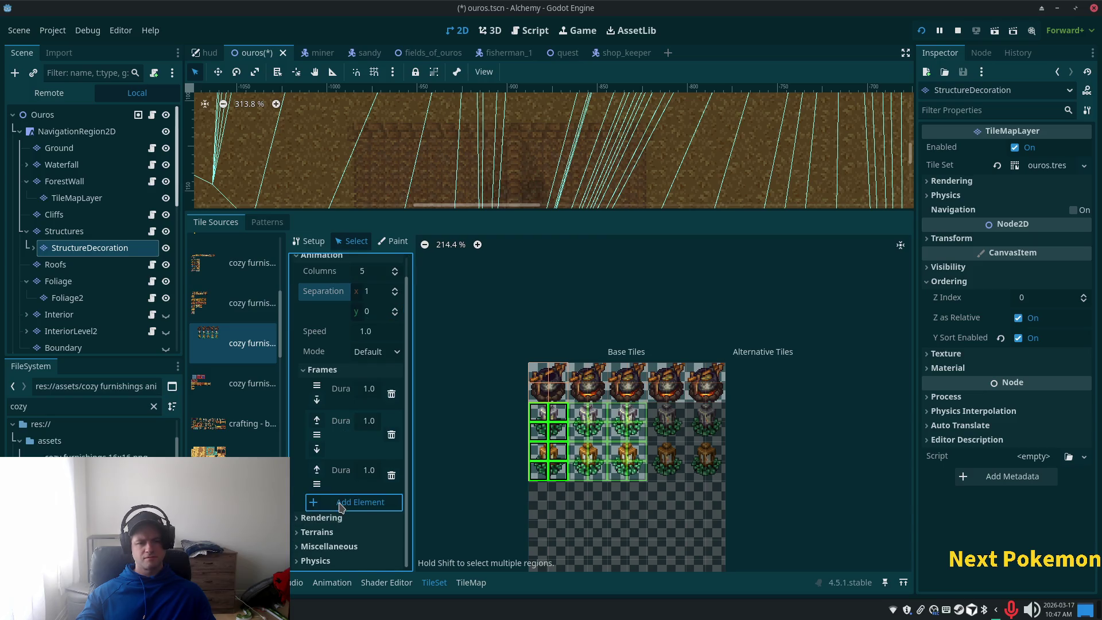
click(341, 503)
scroll(341, 506, down, 1)
click(339, 502)
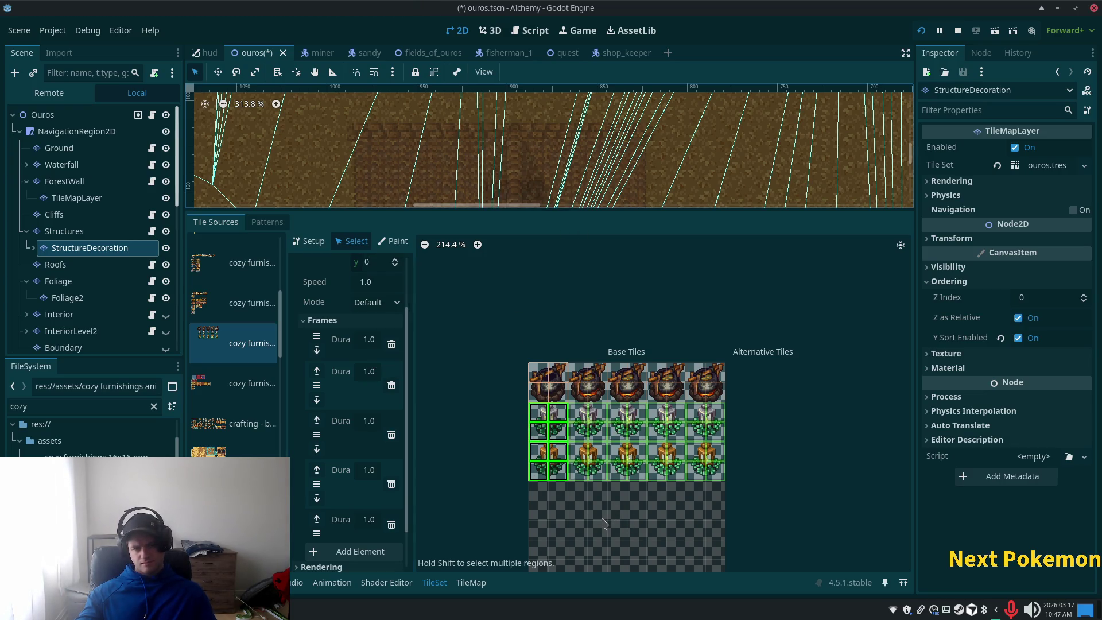
click(540, 451)
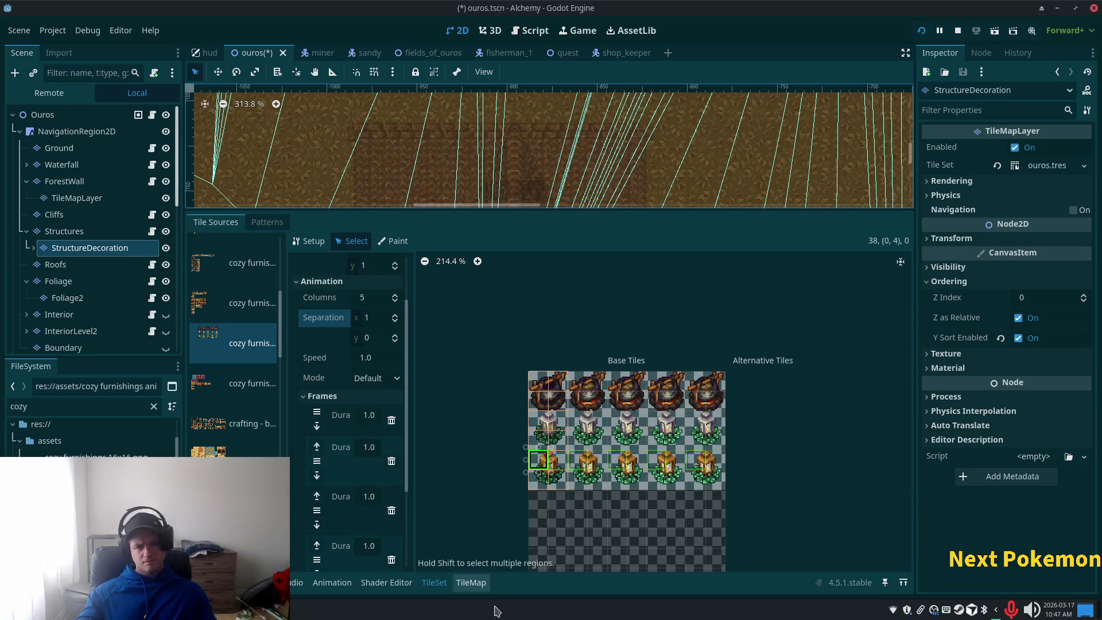
key(ctrl+s)
Paint lantern tiles on the left and right of the stone house's front door.
click(477, 582)
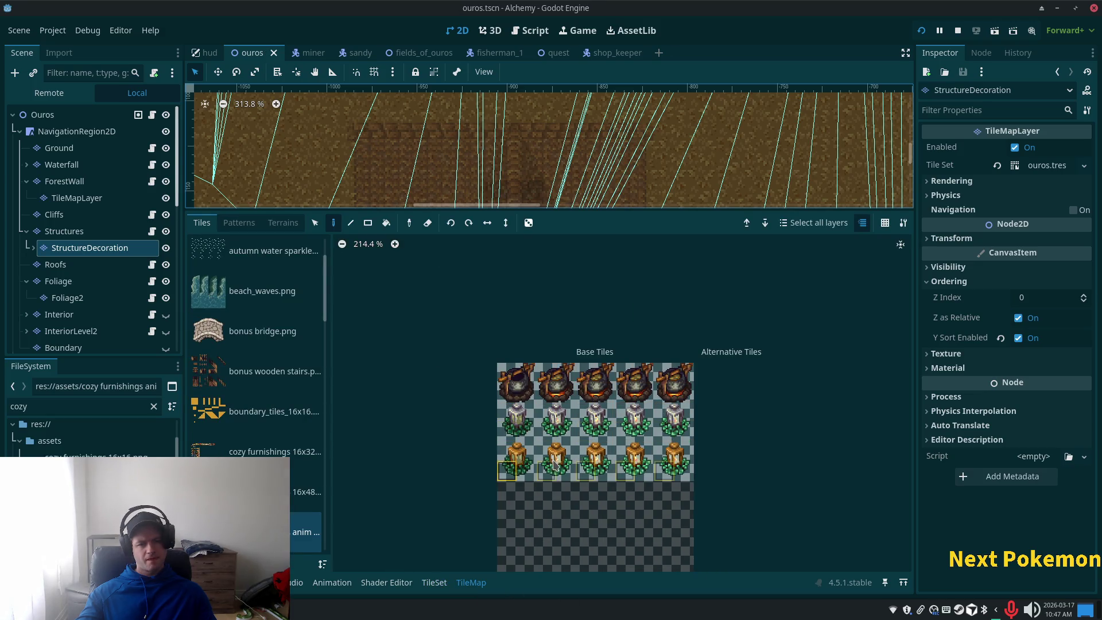
click(510, 460)
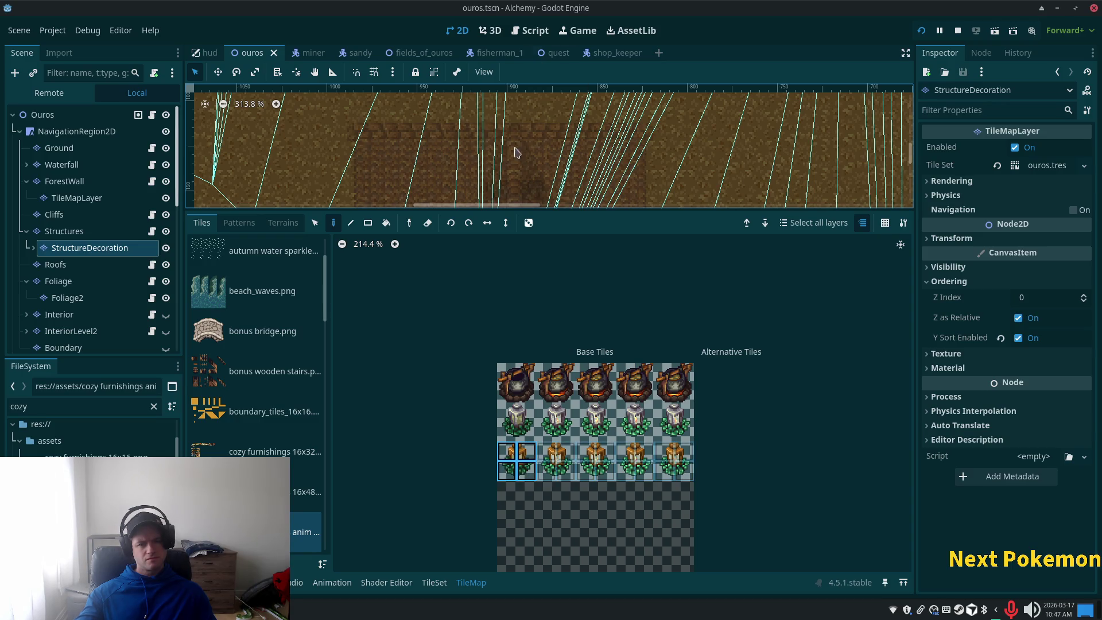
scroll(519, 126, left, 5)
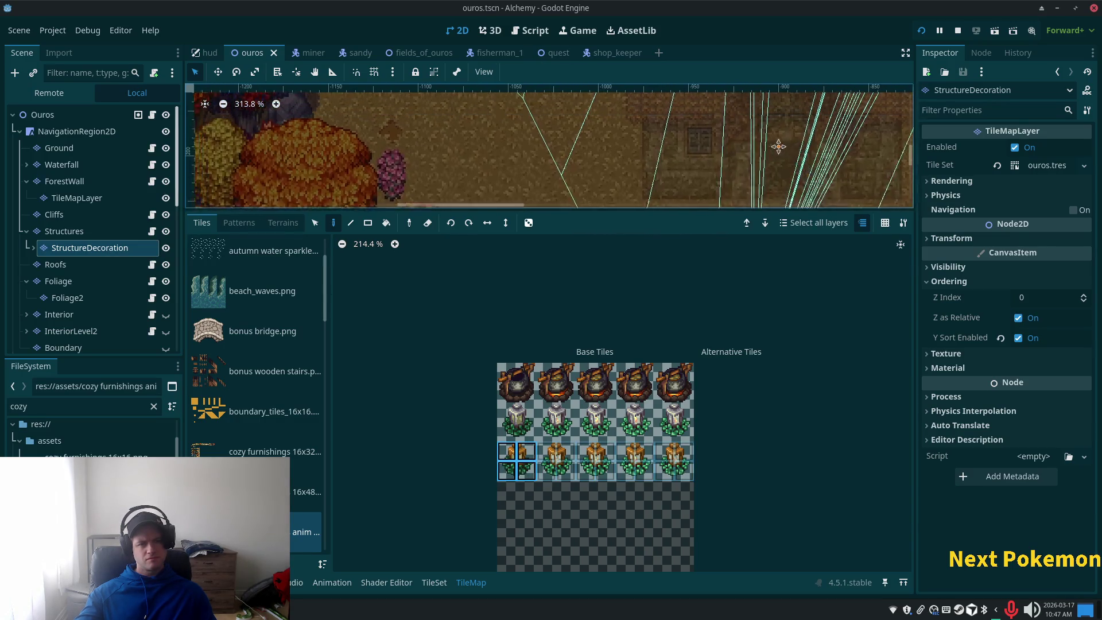
drag(642, 208, 641, 442)
drag(701, 248, 459, 258)
scroll(454, 252, up, 2)
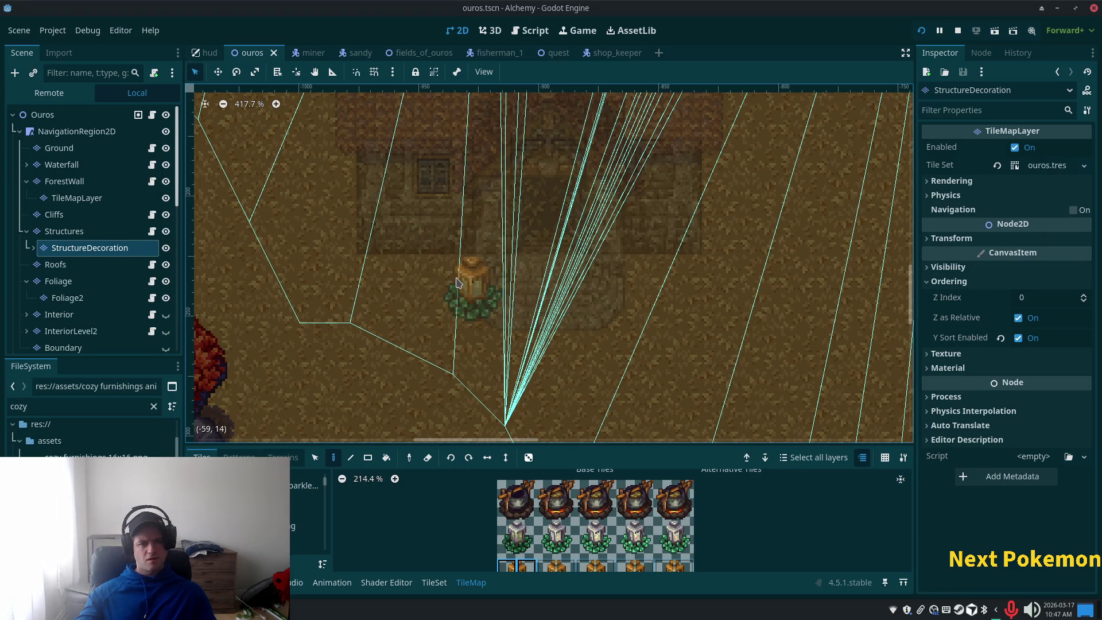
mouse_move(449, 251)
mouse_down()
mouse_move(712, 396)
mouse_move(652, 293)
mouse_up()
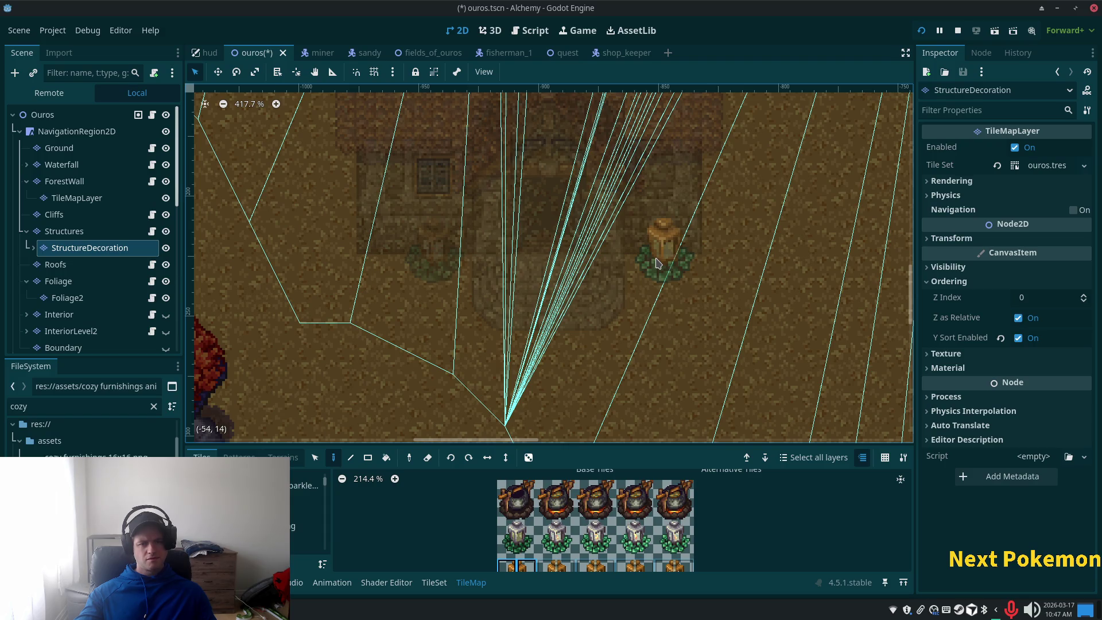
click(657, 263)
click(43, 115)
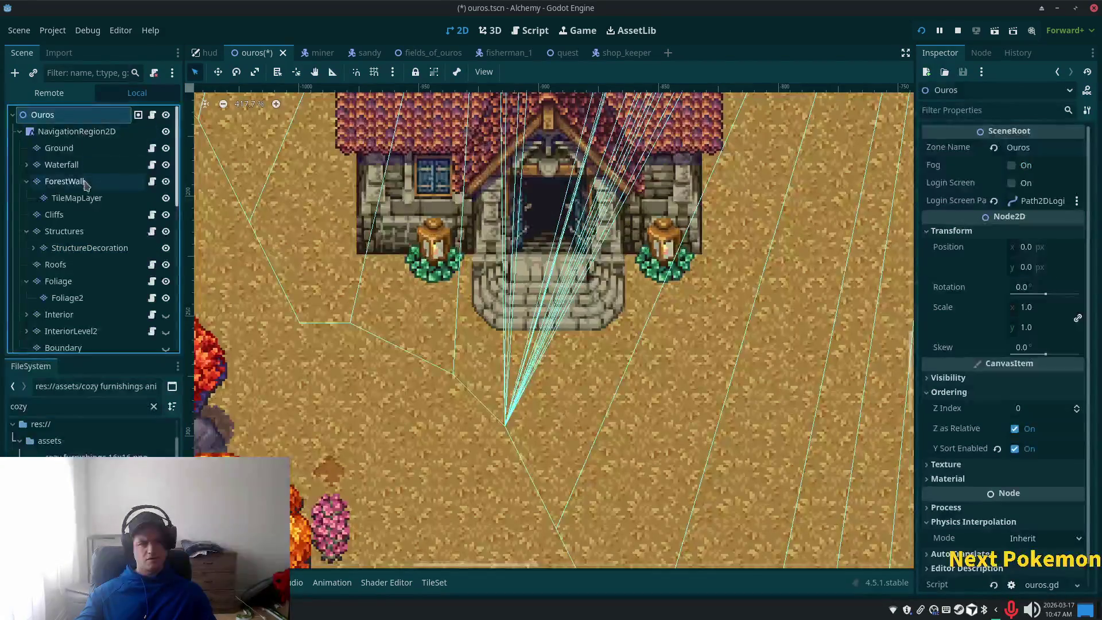
Zoom out of the map and save the Ouros scene with Ctrl+S.
scroll(650, 329, down, 2)
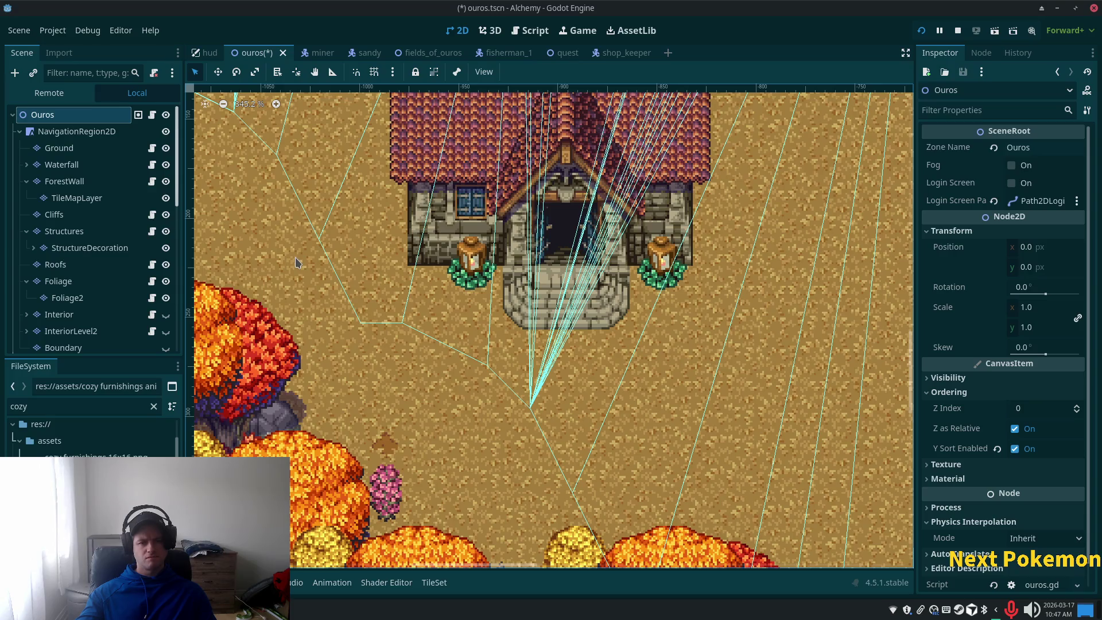
key(ctrl+s)
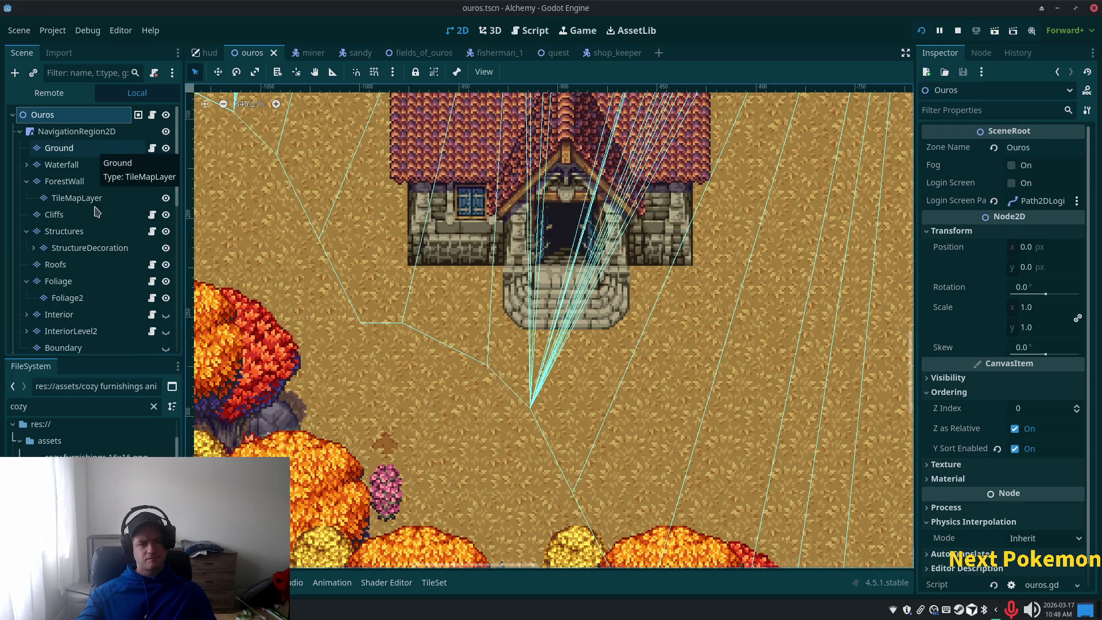
click(435, 583)
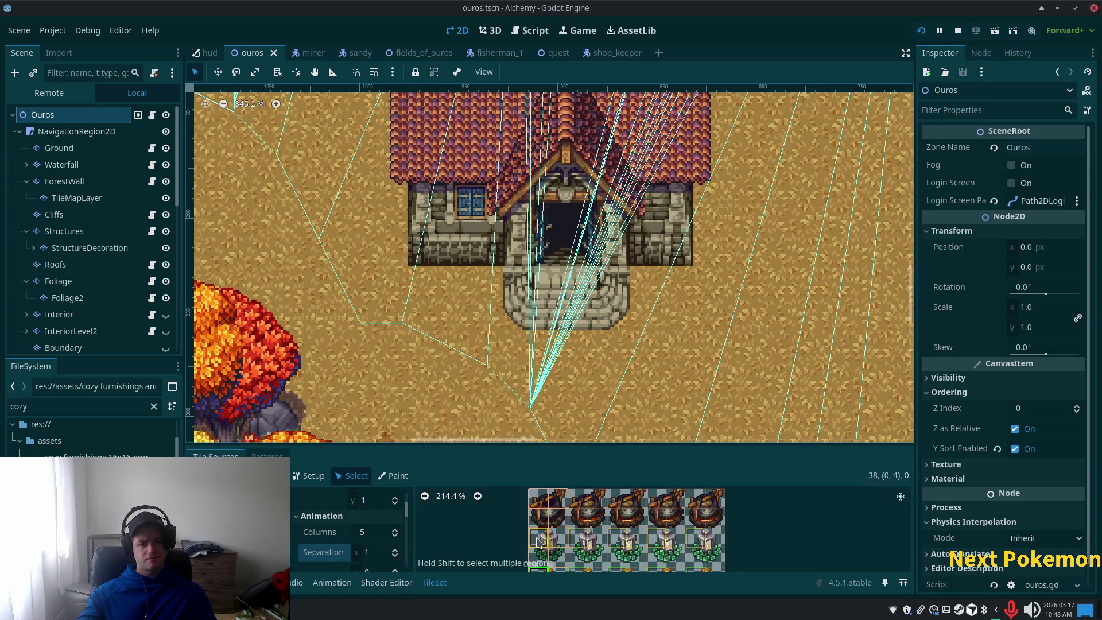
Make the TileSet panel taller and zoom the lantern atlas to 161.1%.
scroll(626, 539, down, 3)
scroll(615, 551, up, 6)
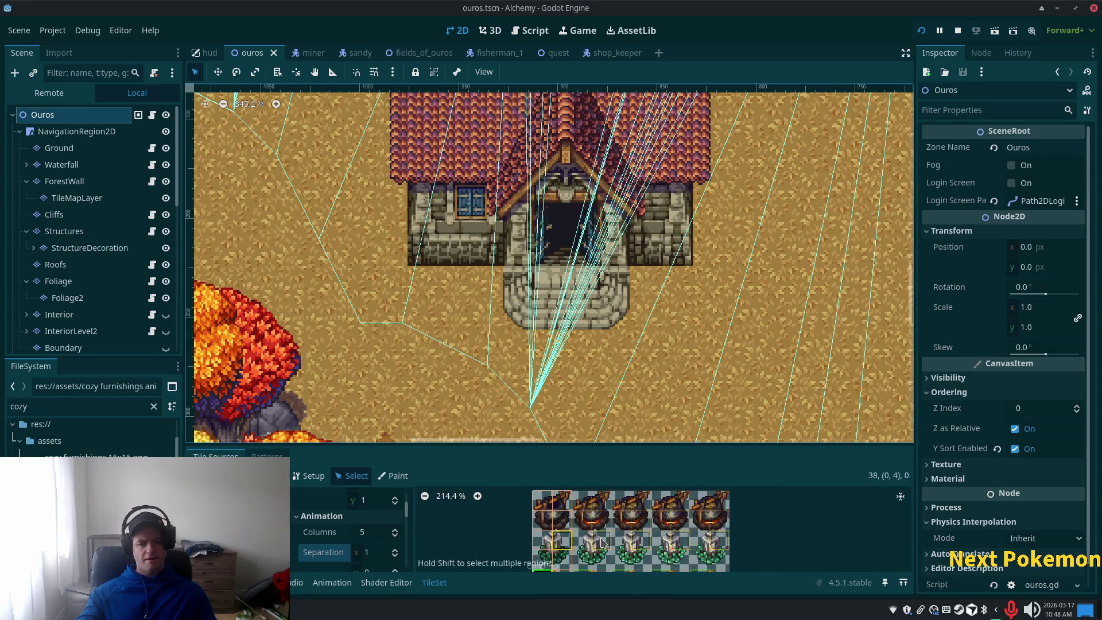
scroll(617, 551, down, 3)
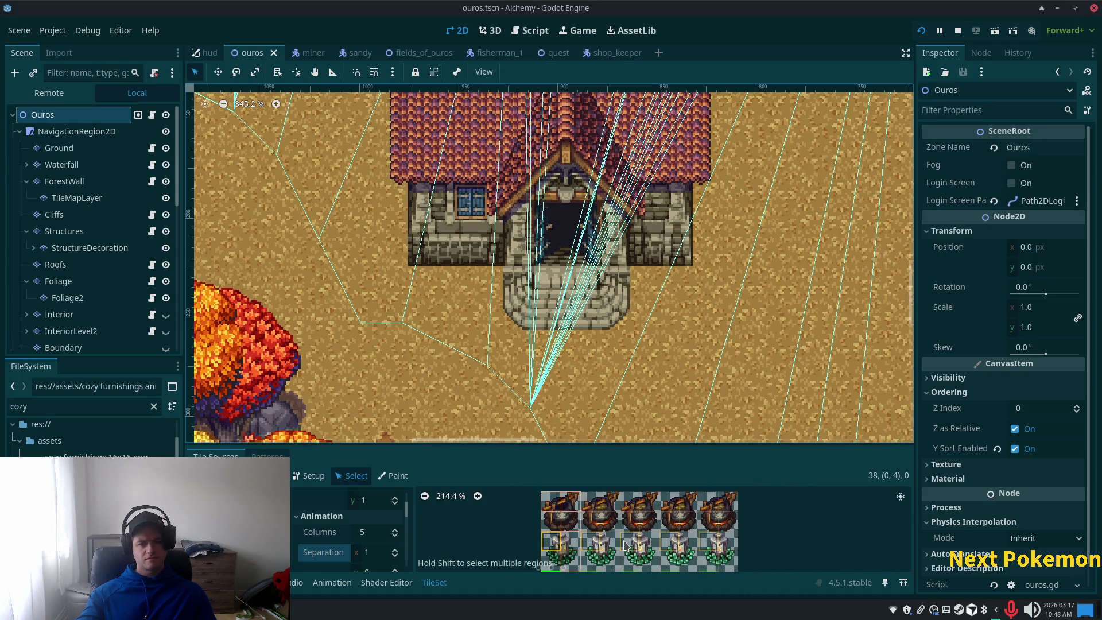
scroll(619, 550, down, 3)
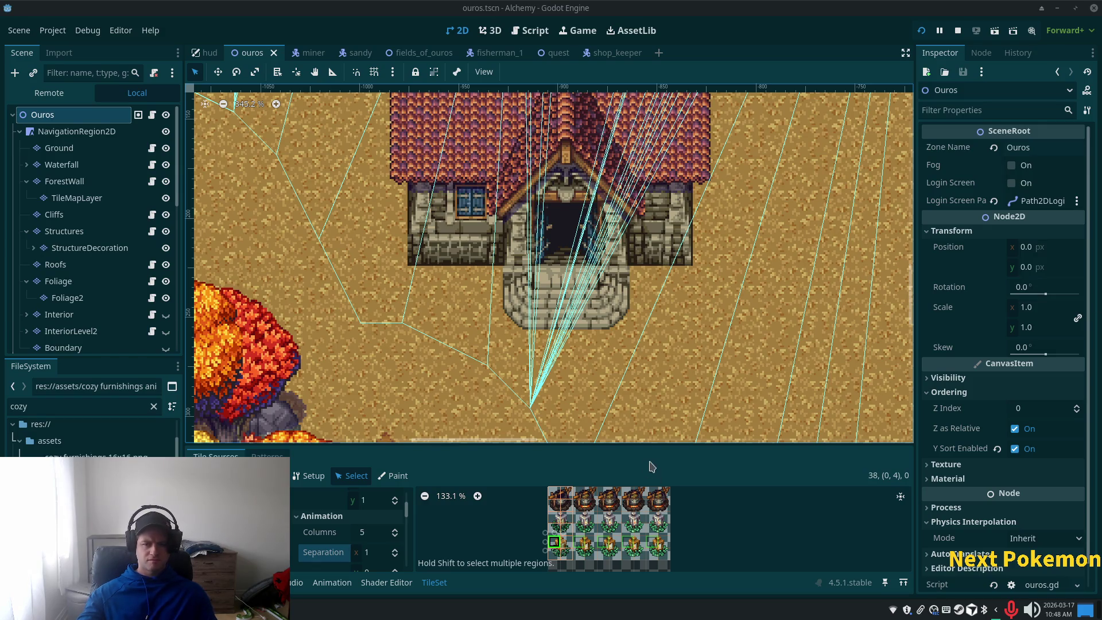
scroll(569, 534, up, 2)
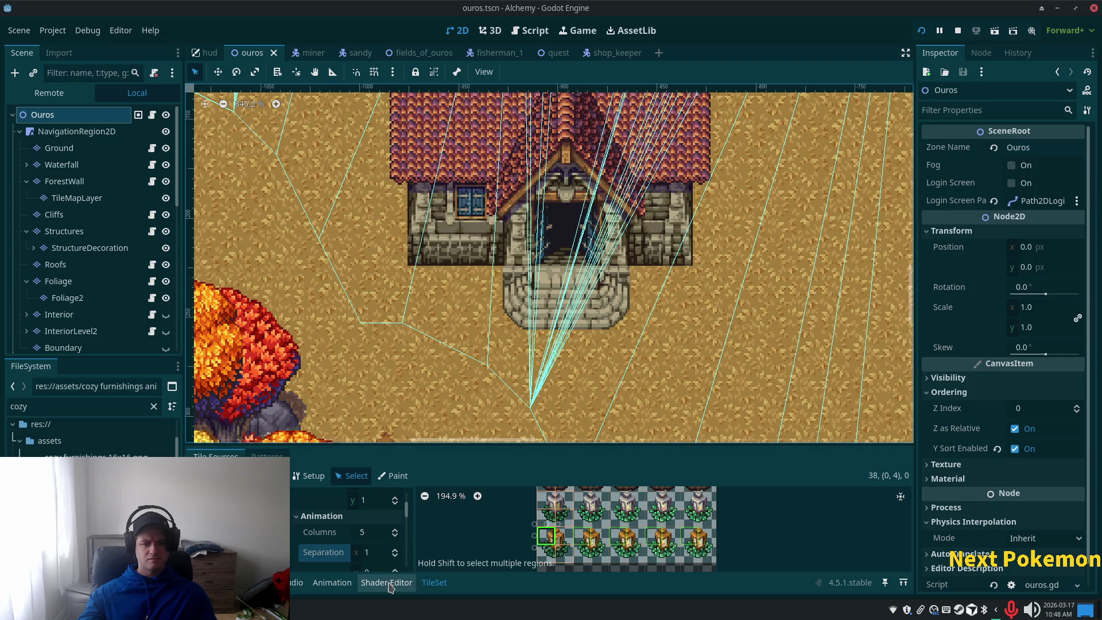
scroll(623, 513, down, 3)
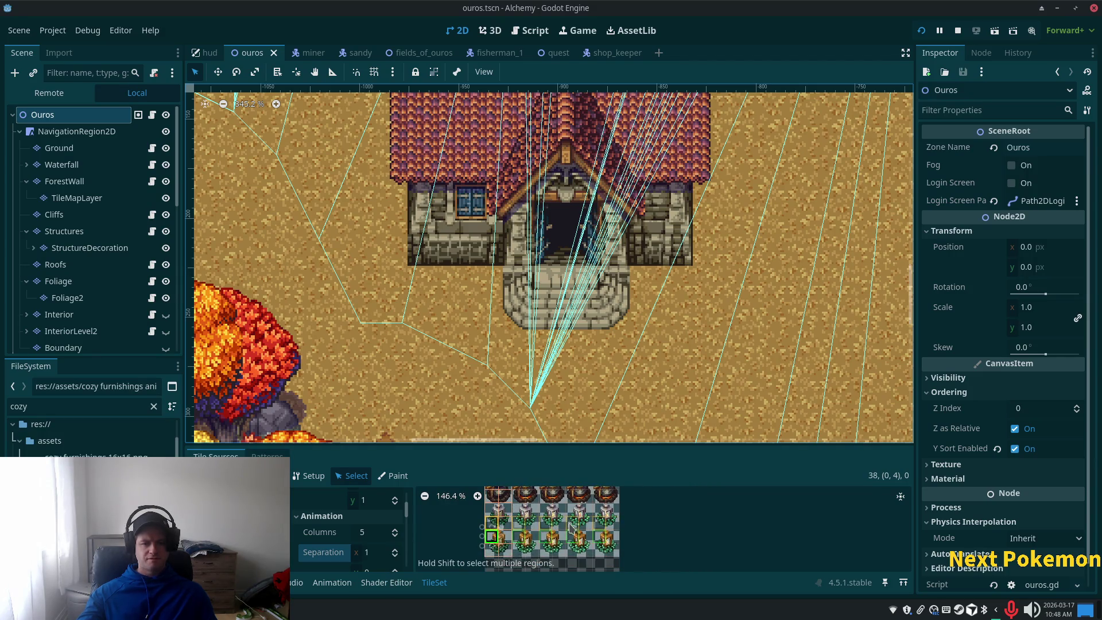
scroll(568, 539, down, 3)
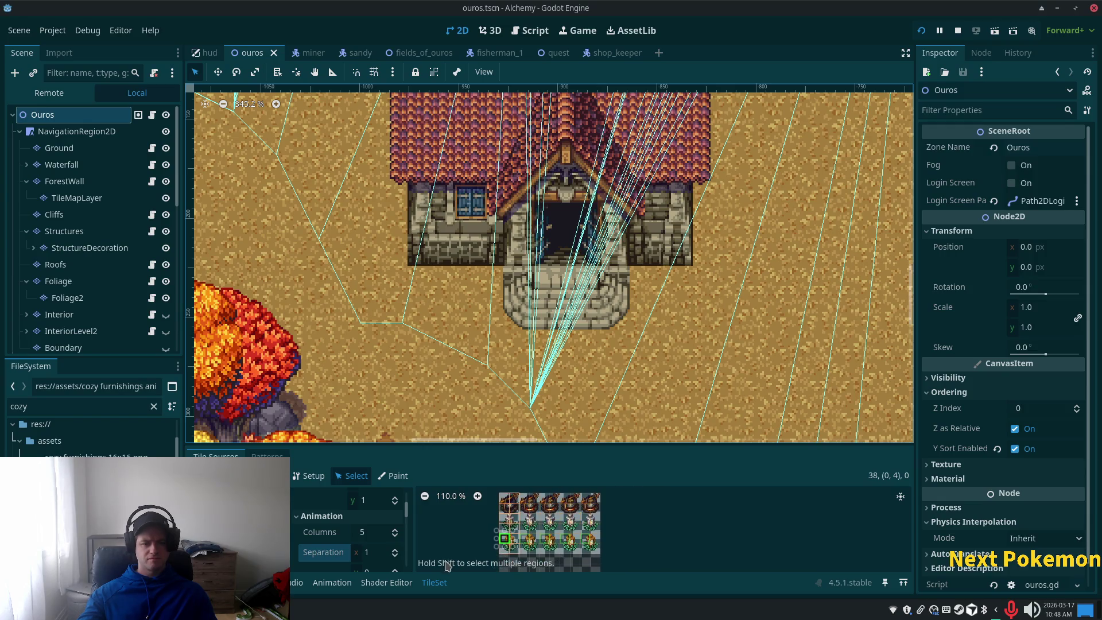
mouse_move(458, 447)
mouse_down()
mouse_move(462, 345)
mouse_move(461, 364)
mouse_up()
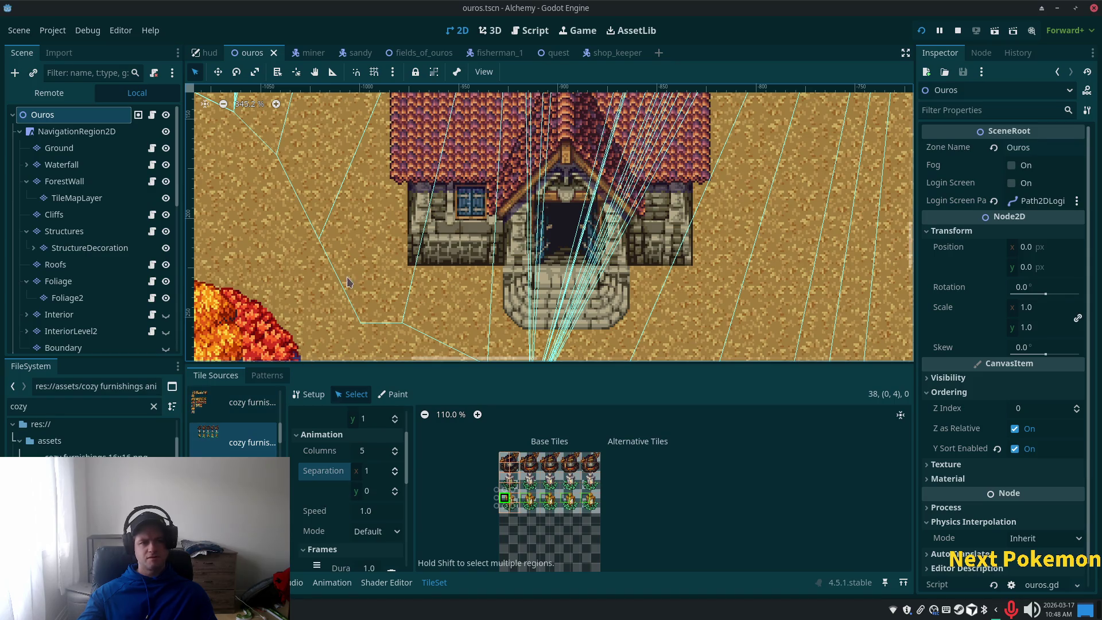
scroll(507, 467, up, 2)
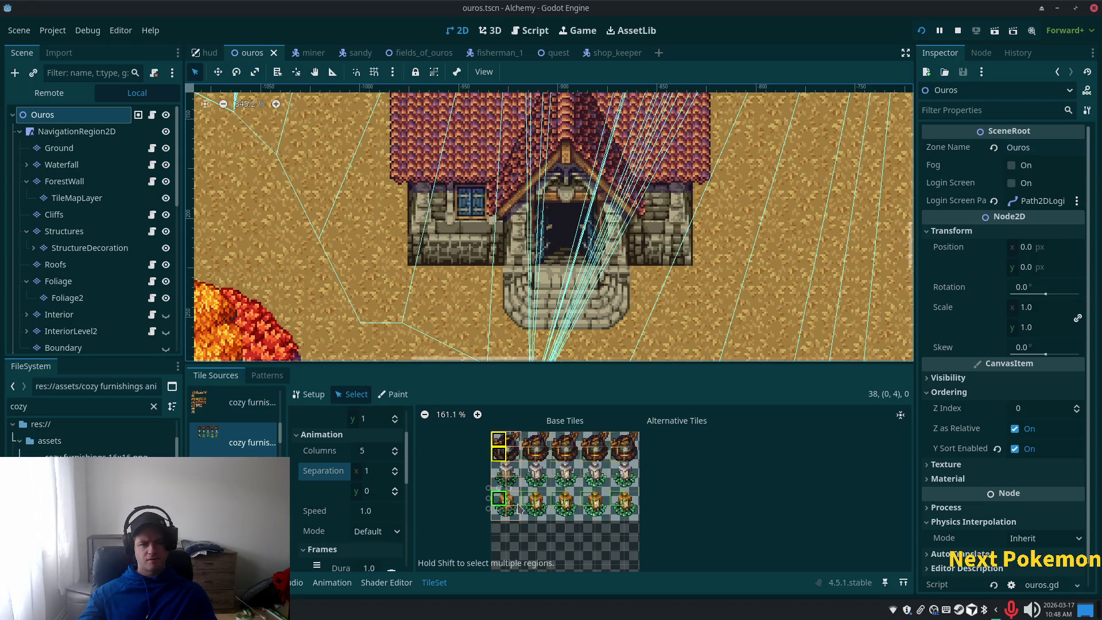
Delete the lantern atlas's old small tiles.
right_click(508, 447)
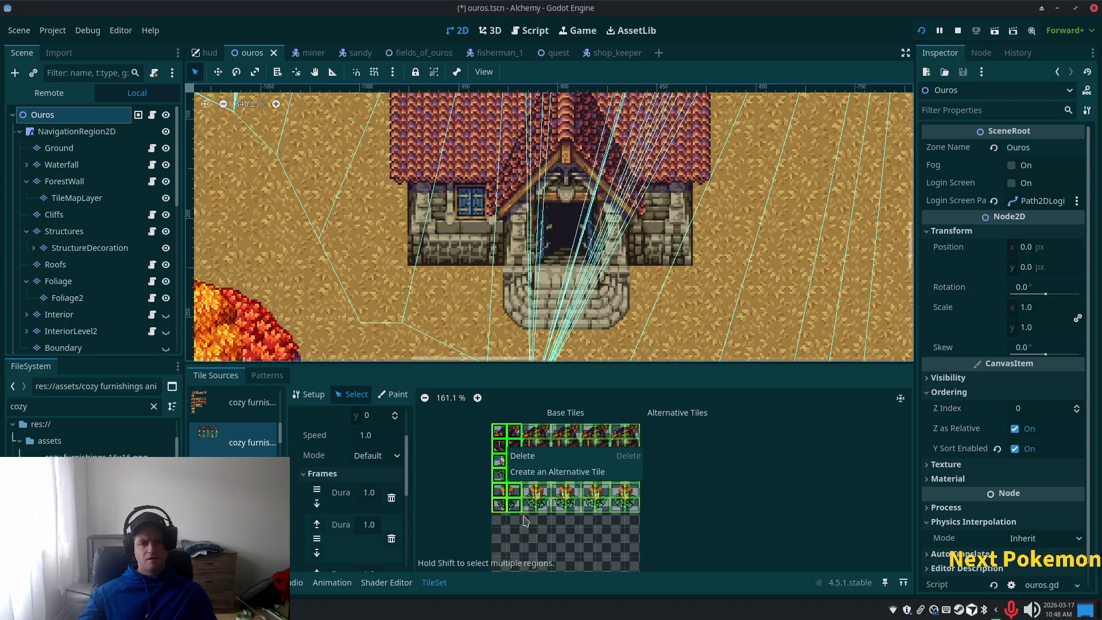
click(540, 457)
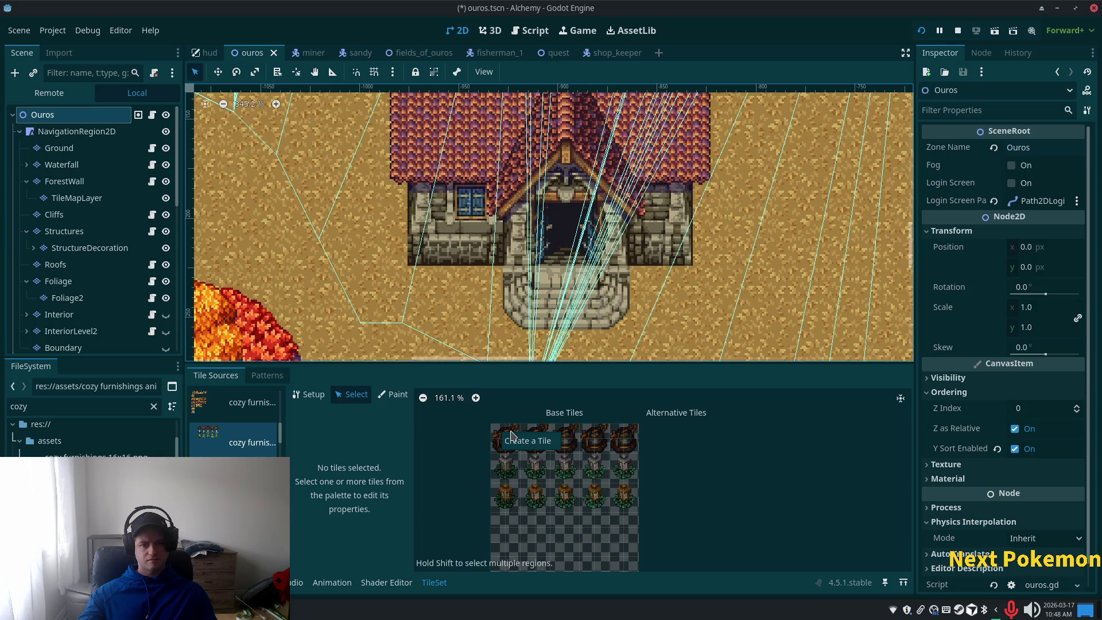
click(513, 439)
click(519, 447)
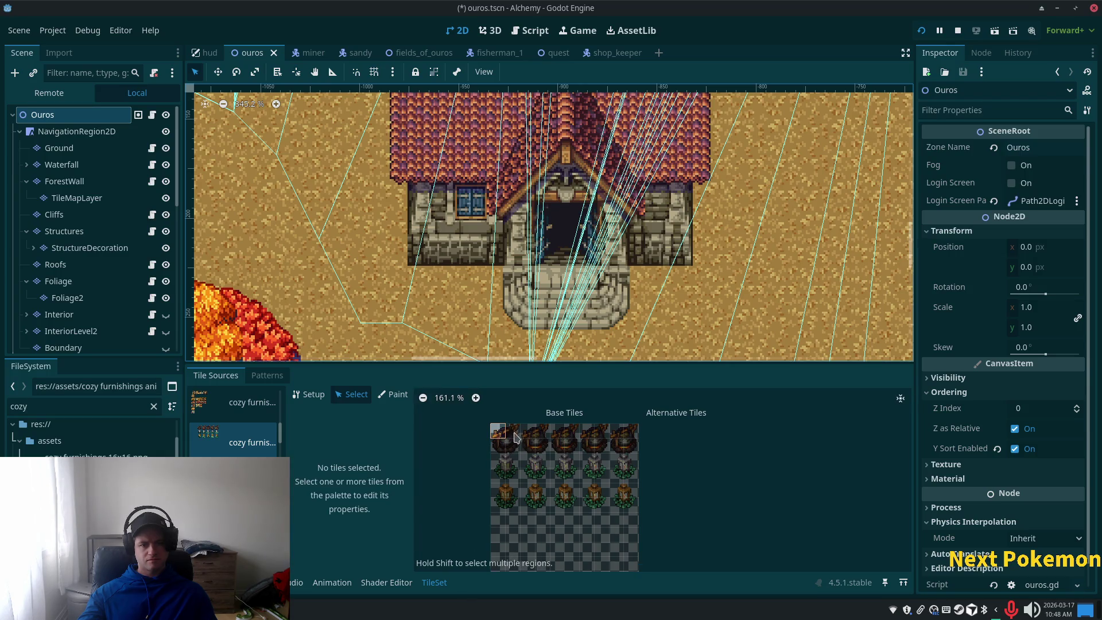
Redefine the atlas's second column as one tall lantern tile and select it.
click(309, 395)
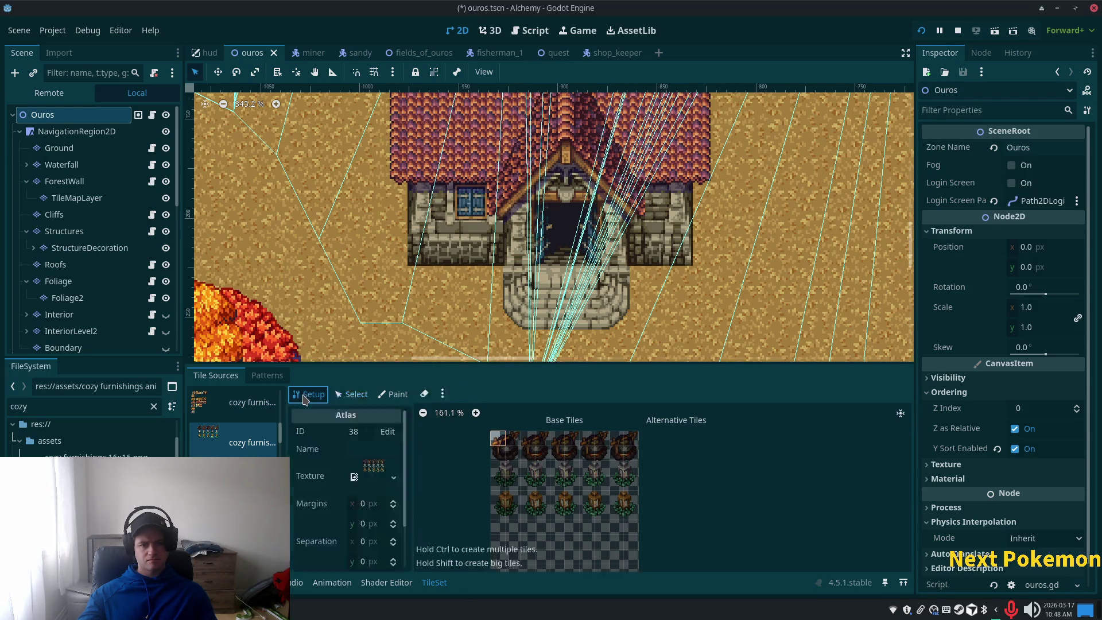
drag(513, 484, 514, 524)
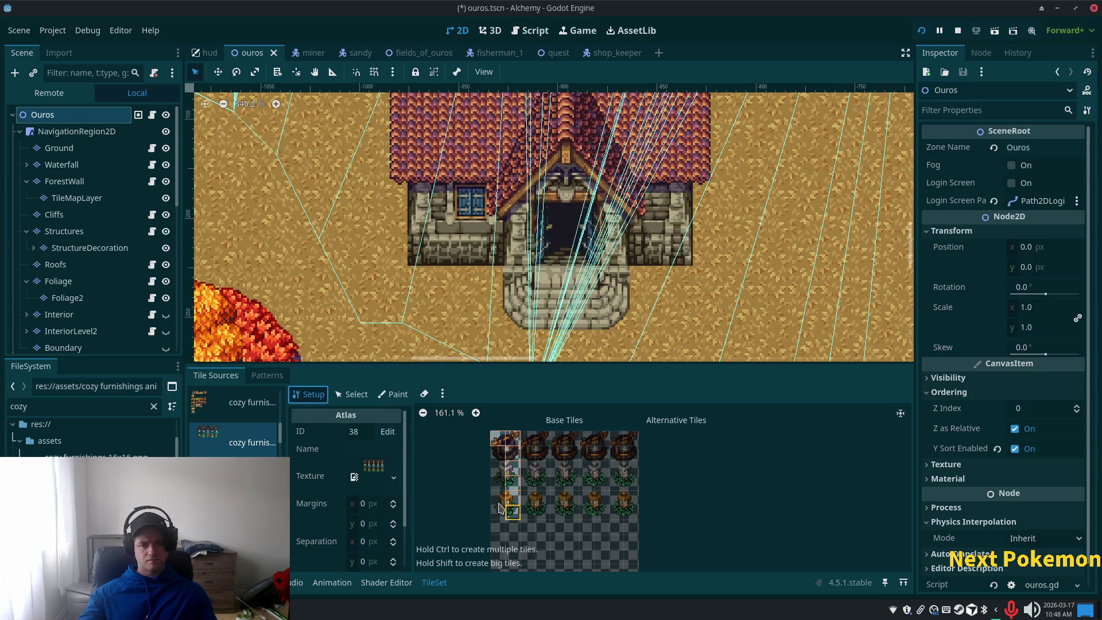
drag(505, 442, 505, 517)
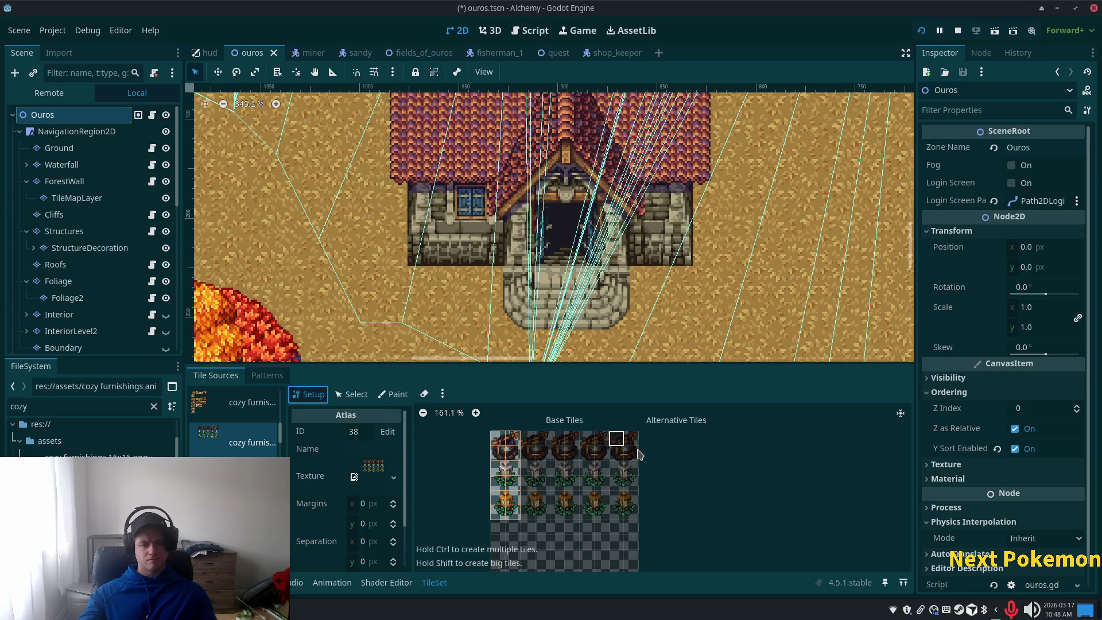
key(ctrl+z)
key(ctrl+z)
click(499, 438)
drag(543, 438, 540, 520)
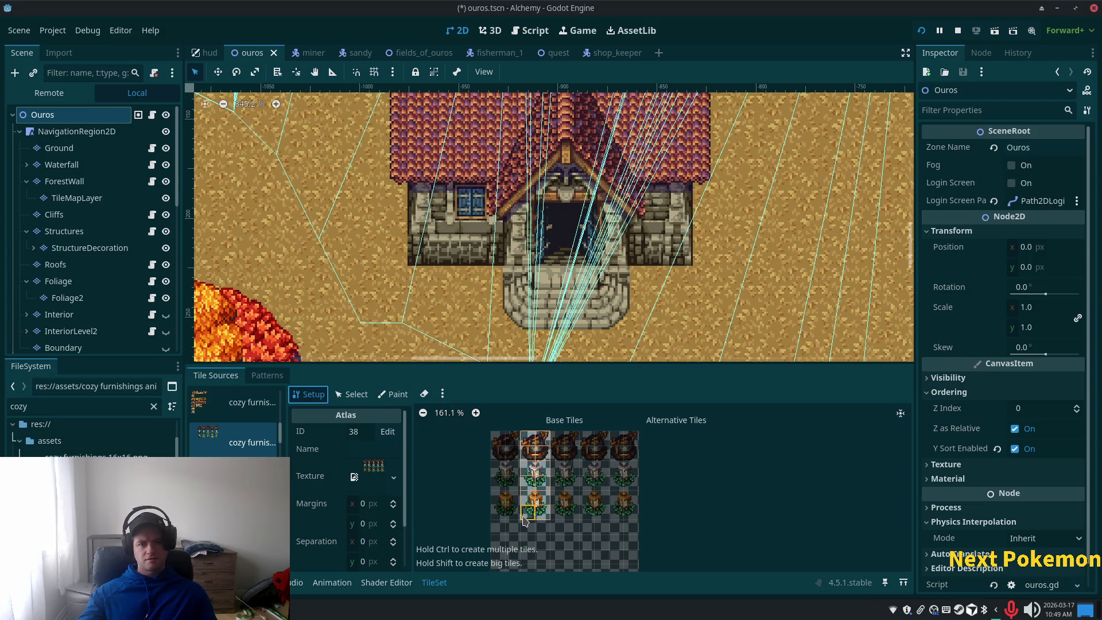
click(354, 395)
drag(525, 436, 538, 513)
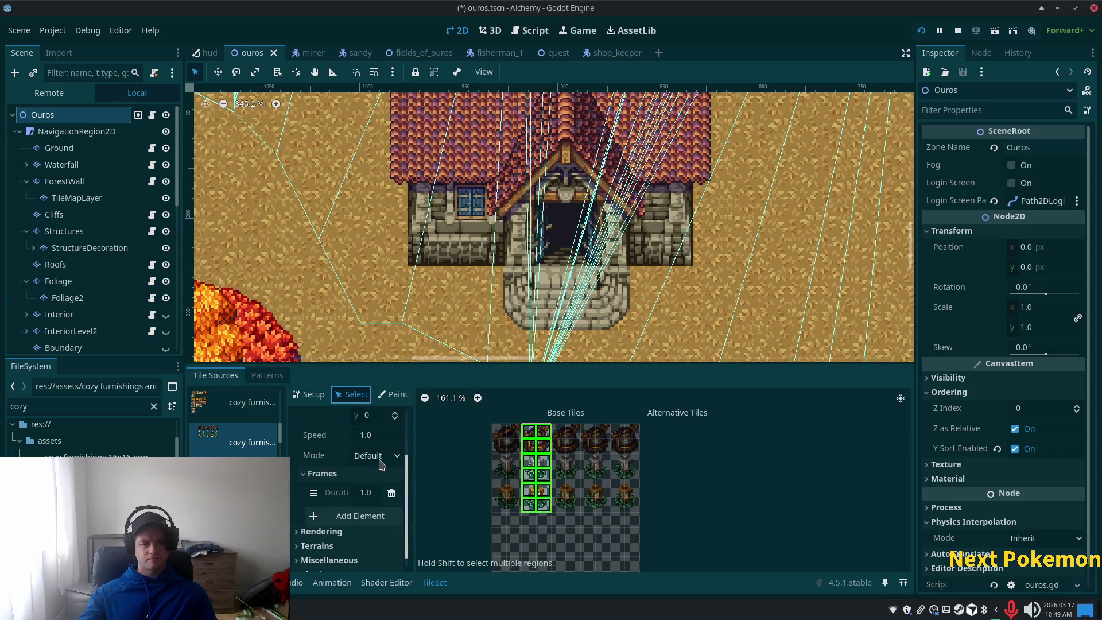
Set the lantern animation to 4 columns with separation 1 and add three more frames.
scroll(380, 464, up, 4)
click(380, 451)
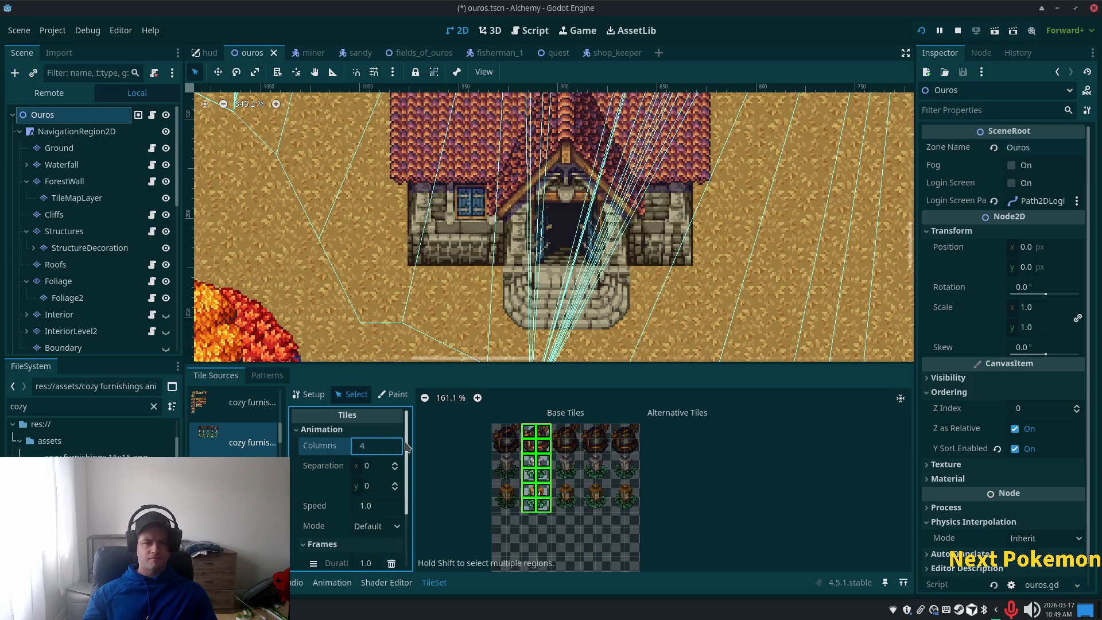
key(Tab)
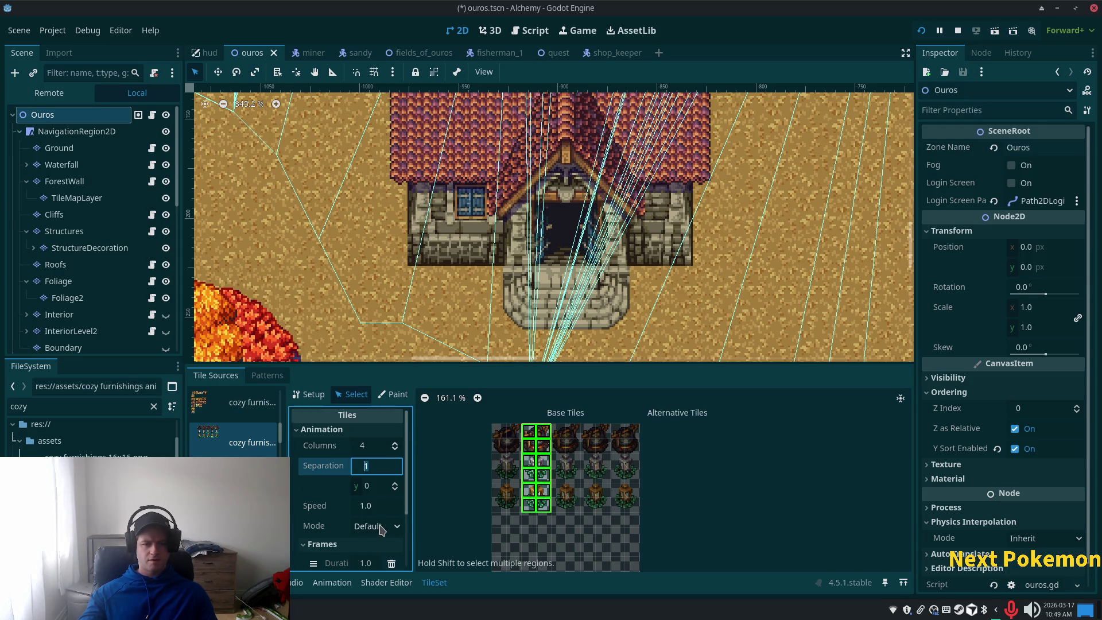
scroll(380, 529, down, 2)
click(370, 545)
scroll(372, 546, down, 2)
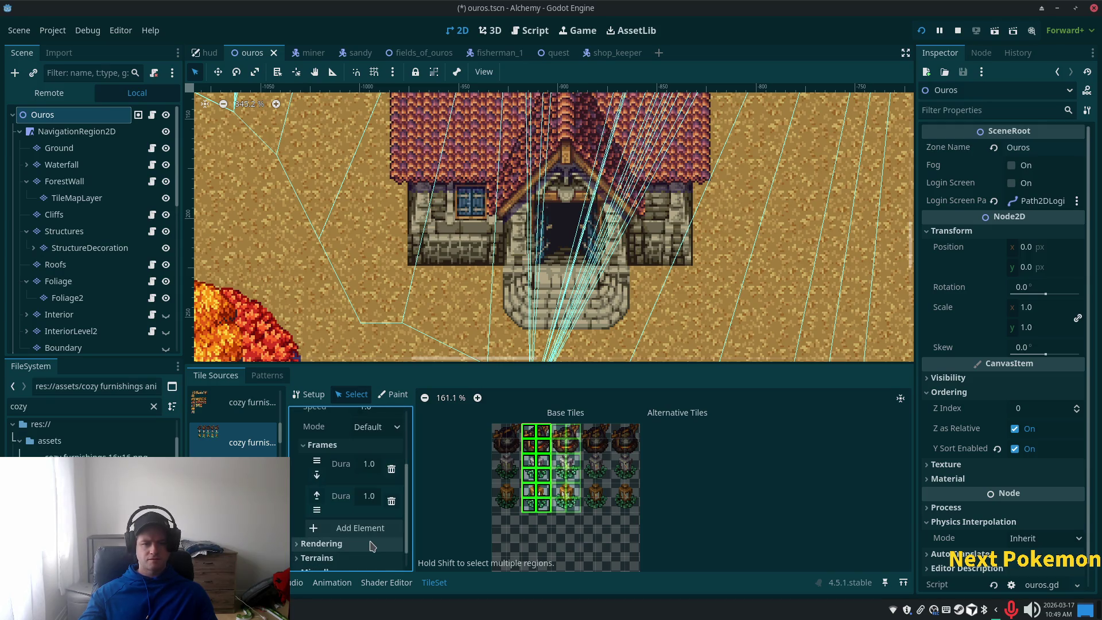
click(365, 526)
scroll(362, 523, down, 2)
click(359, 519)
Set the lantern animation speed to 4.0.
scroll(360, 511, up, 5)
click(376, 467)
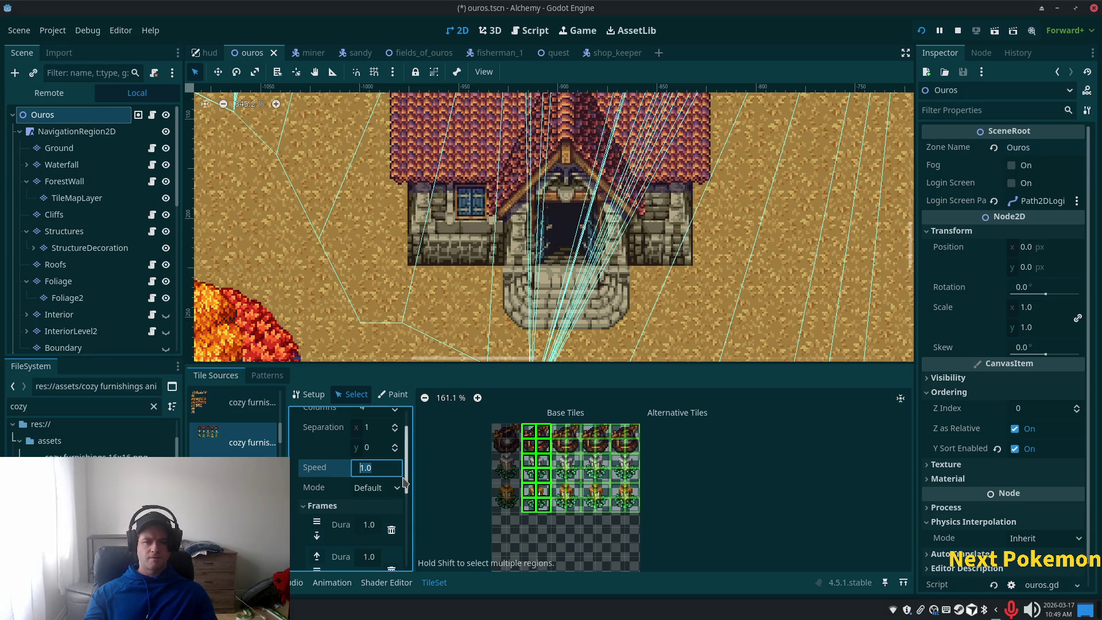
text(4)
key(Tab)
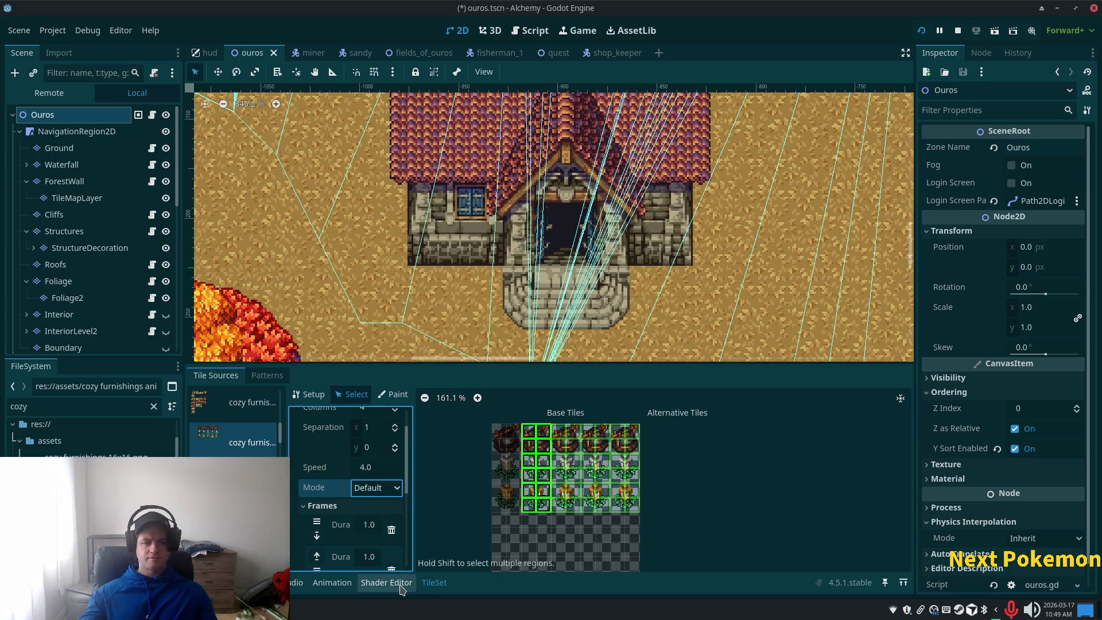
click(86, 248)
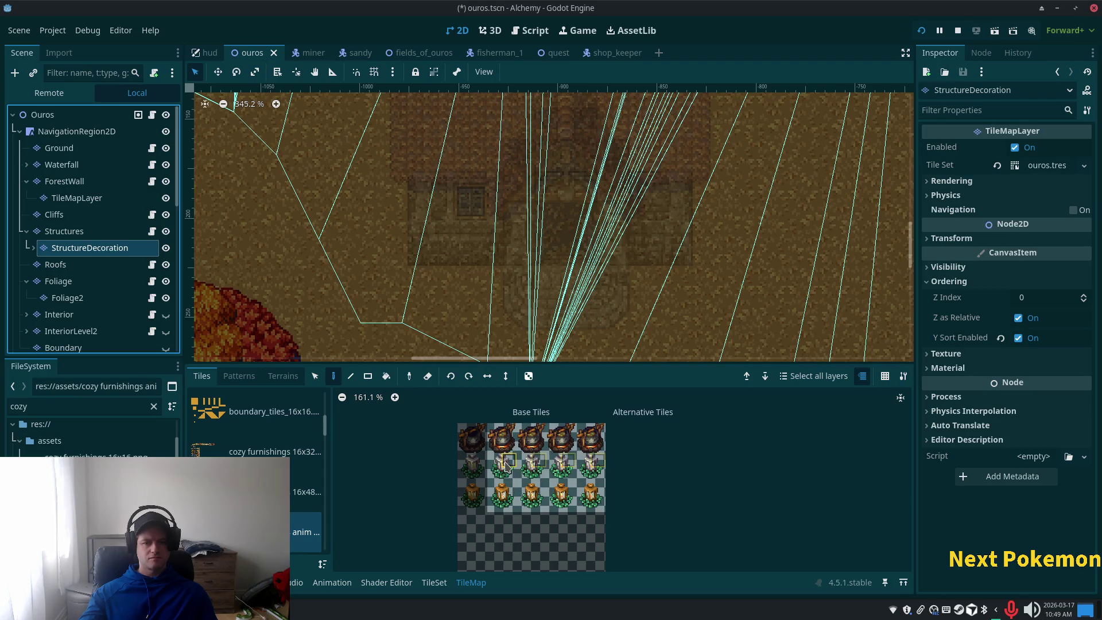
Paint the 2x2 lantern block beside the stone house, then reselect the Ouros root.
drag(495, 461, 510, 476)
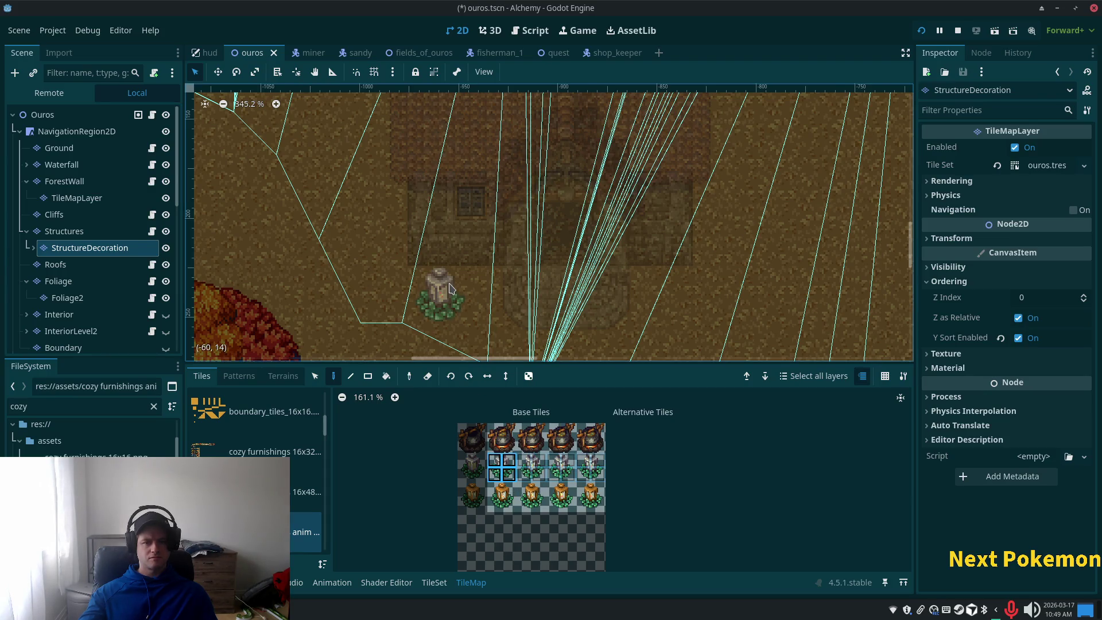
click(413, 263)
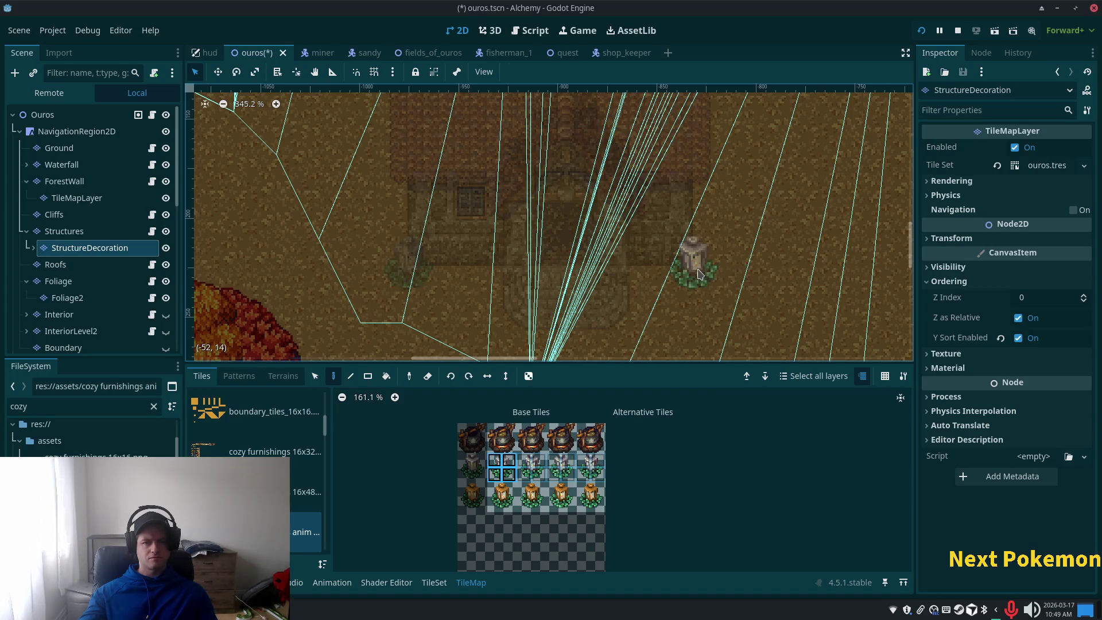
click(40, 115)
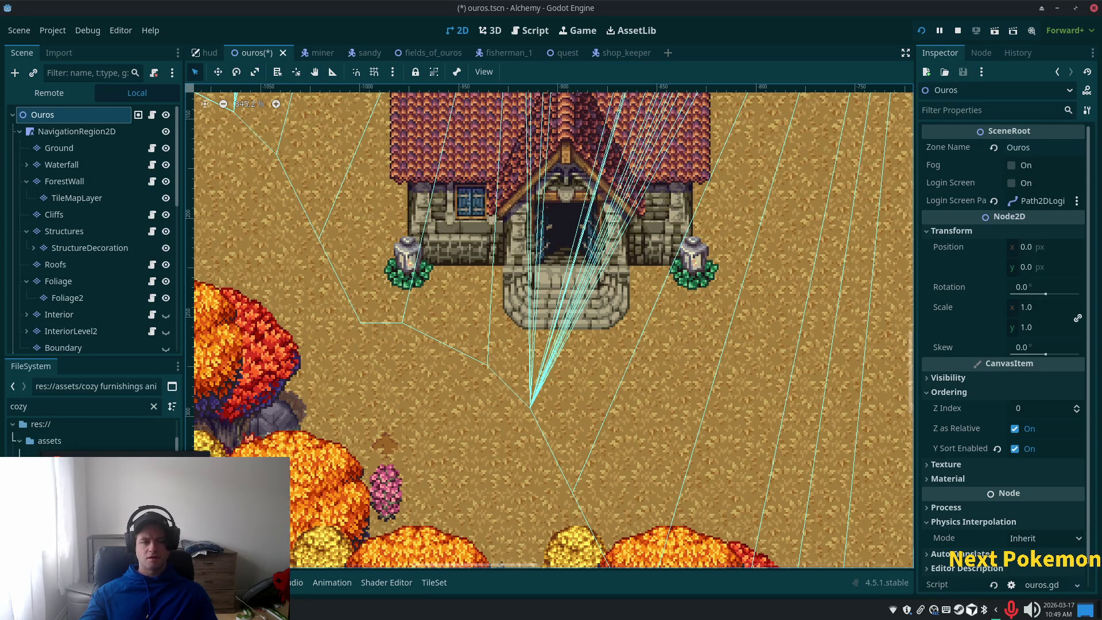
key(alt+Tab)
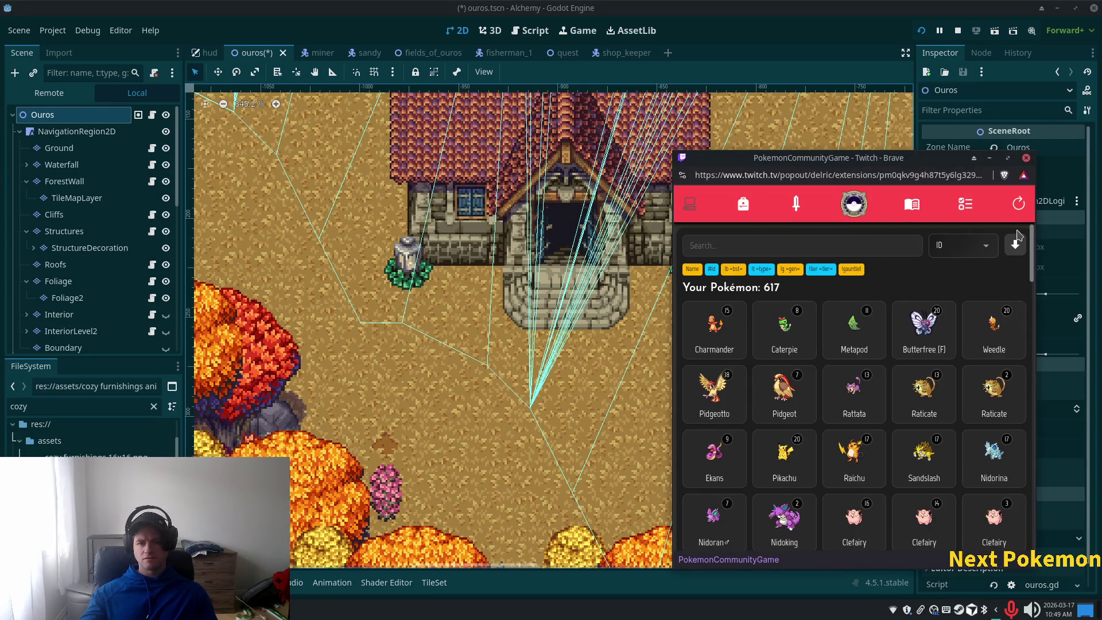
Refresh the Pokémon collection and sort it by ID.
click(947, 248)
click(950, 284)
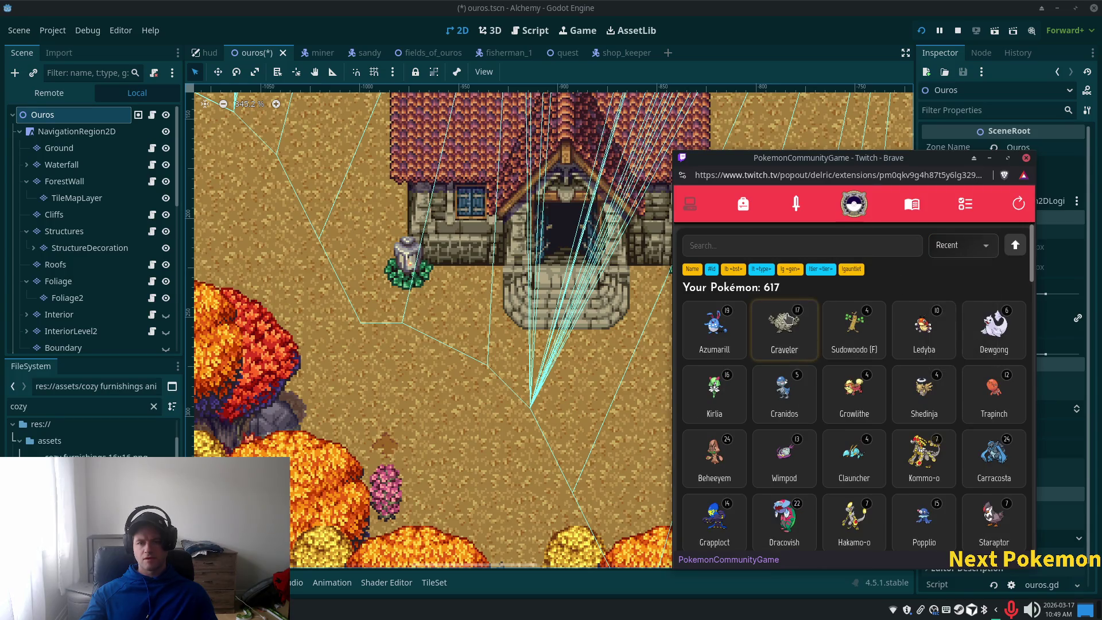
click(1017, 207)
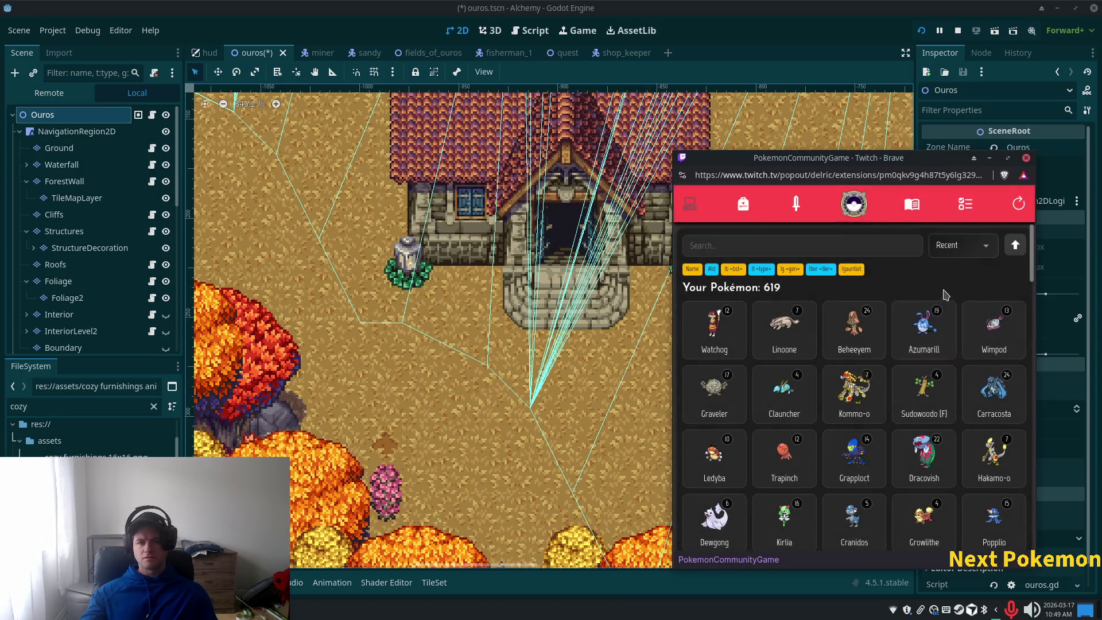
click(978, 250)
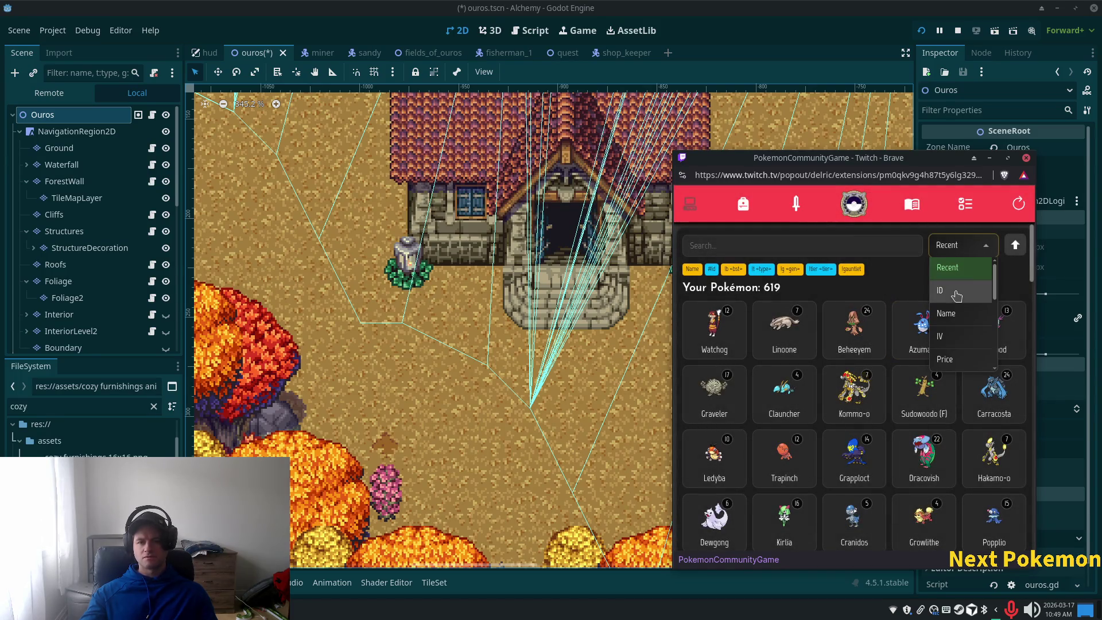
click(960, 291)
scroll(872, 316, down, 4)
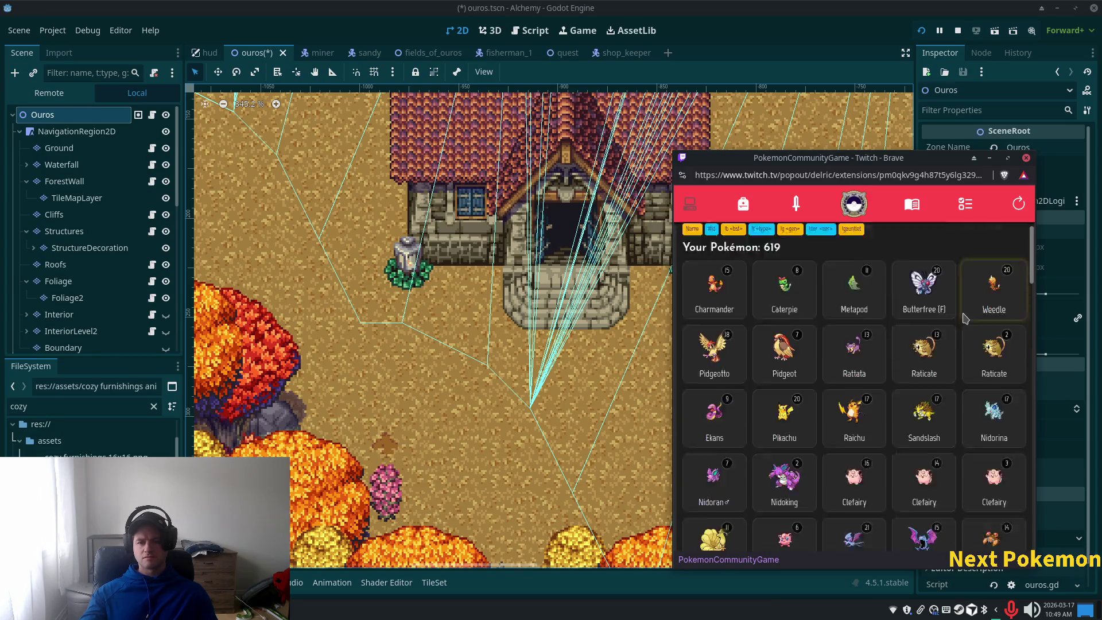
Wonder trade away the Clefairy from the collection.
click(872, 315)
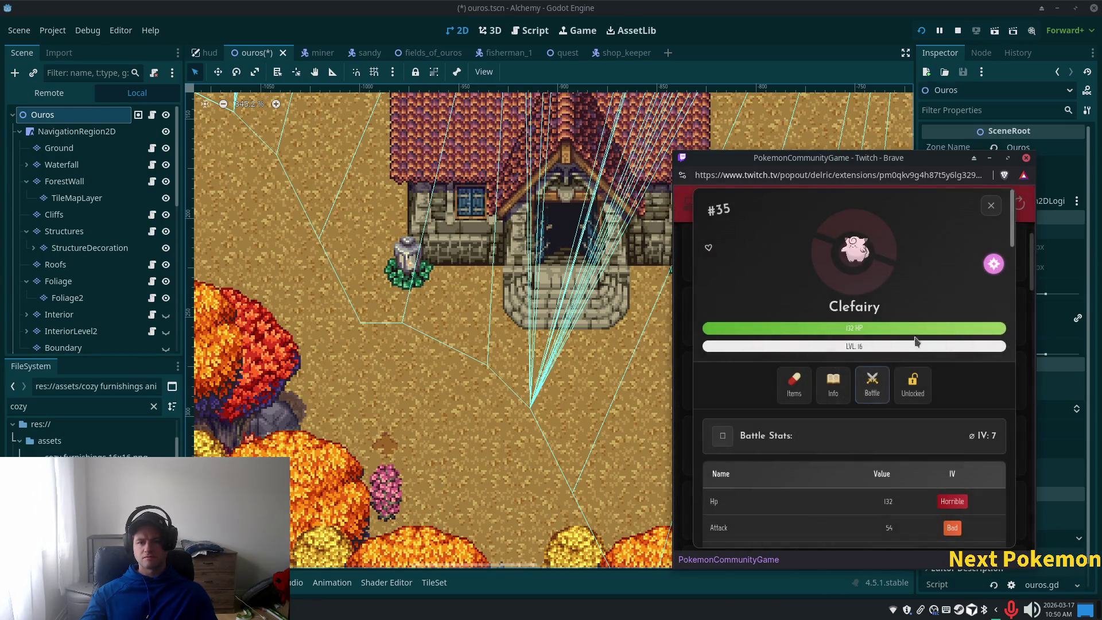
scroll(890, 313, down, 10)
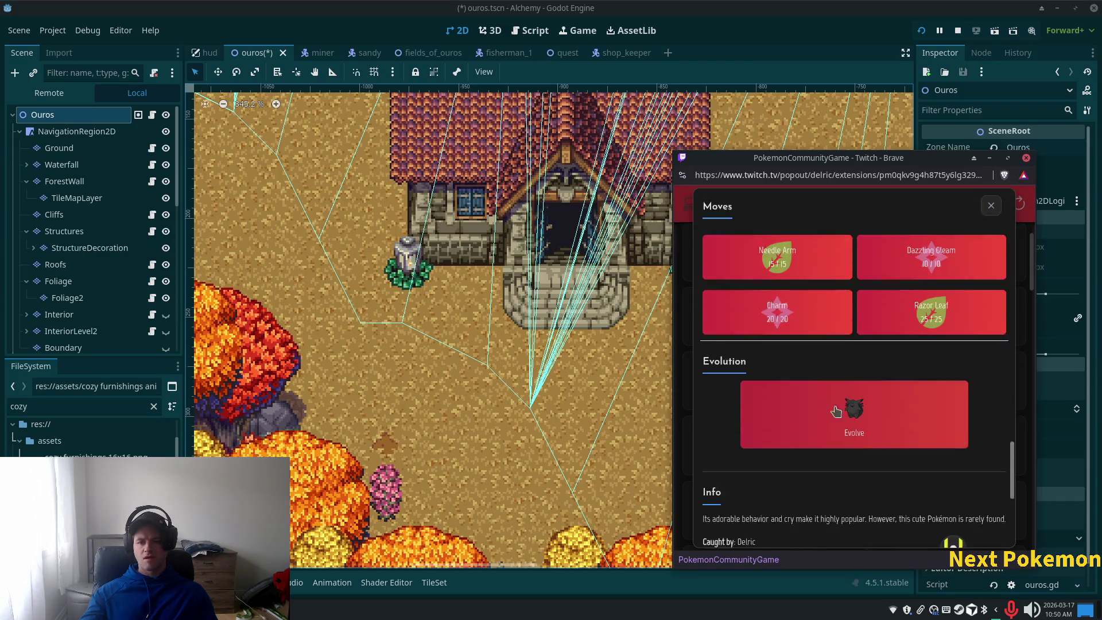
click(854, 529)
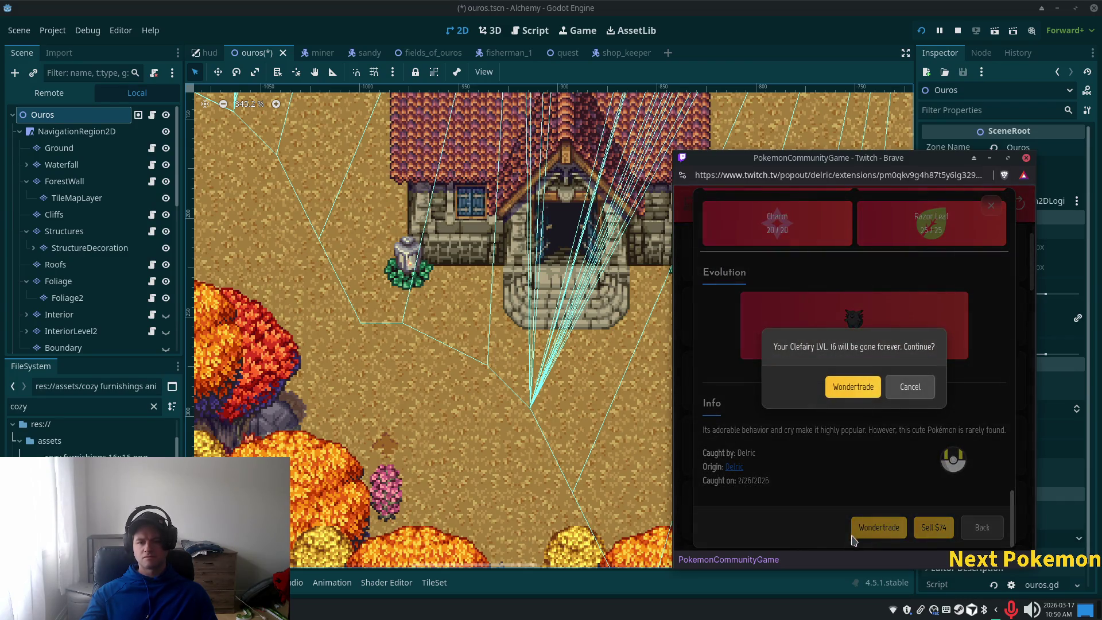
click(850, 393)
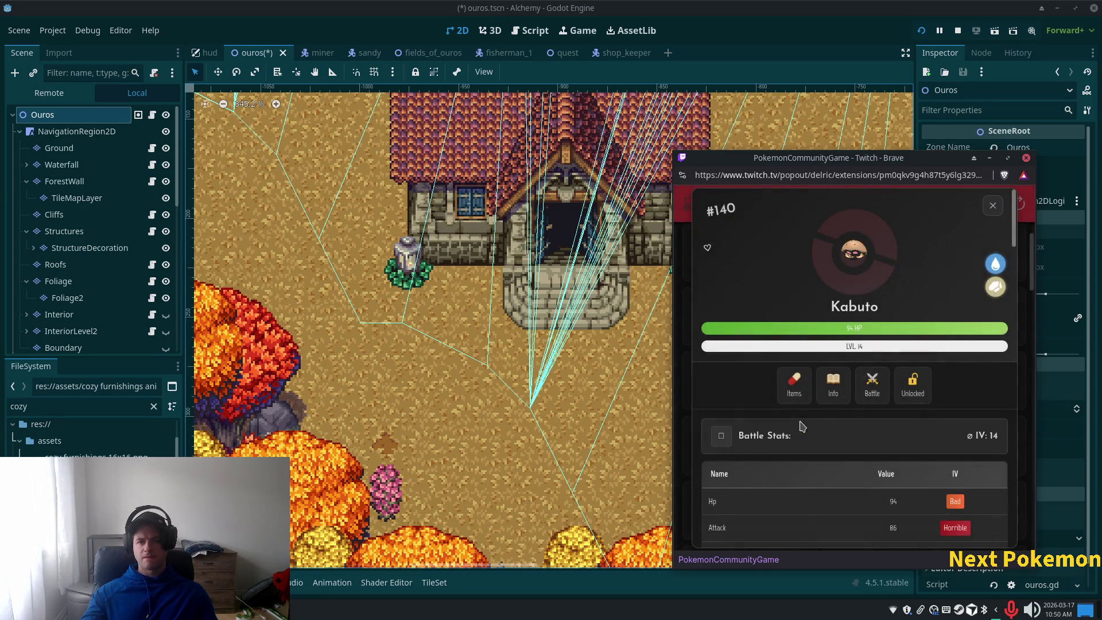
click(994, 207)
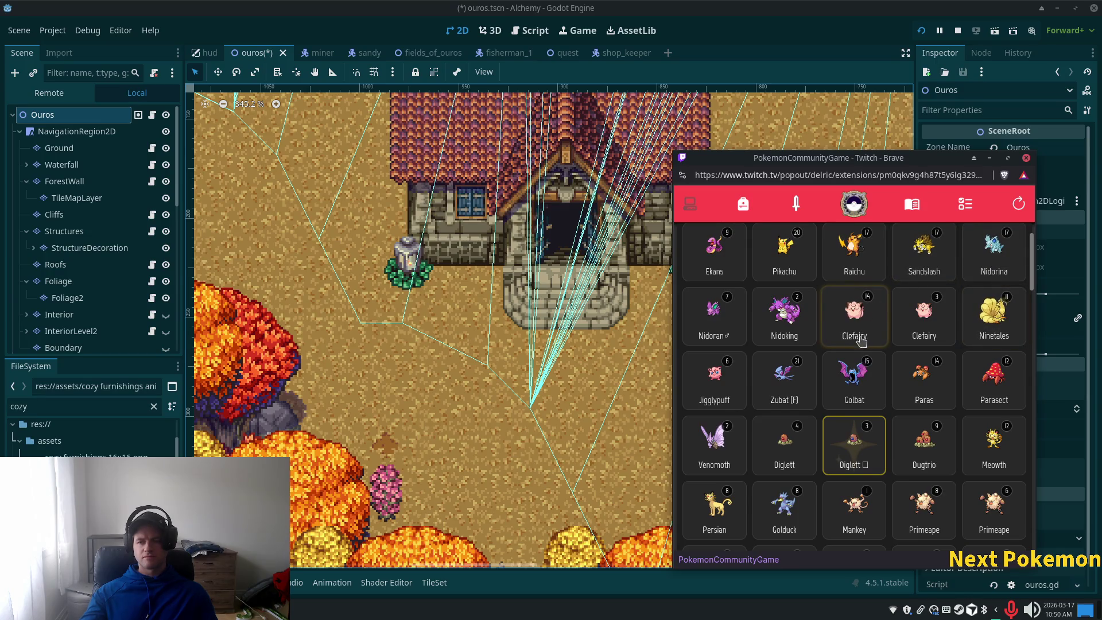
Scroll through the missions page, then bring the Godot editor back to the front.
scroll(918, 299, up, 1)
click(968, 208)
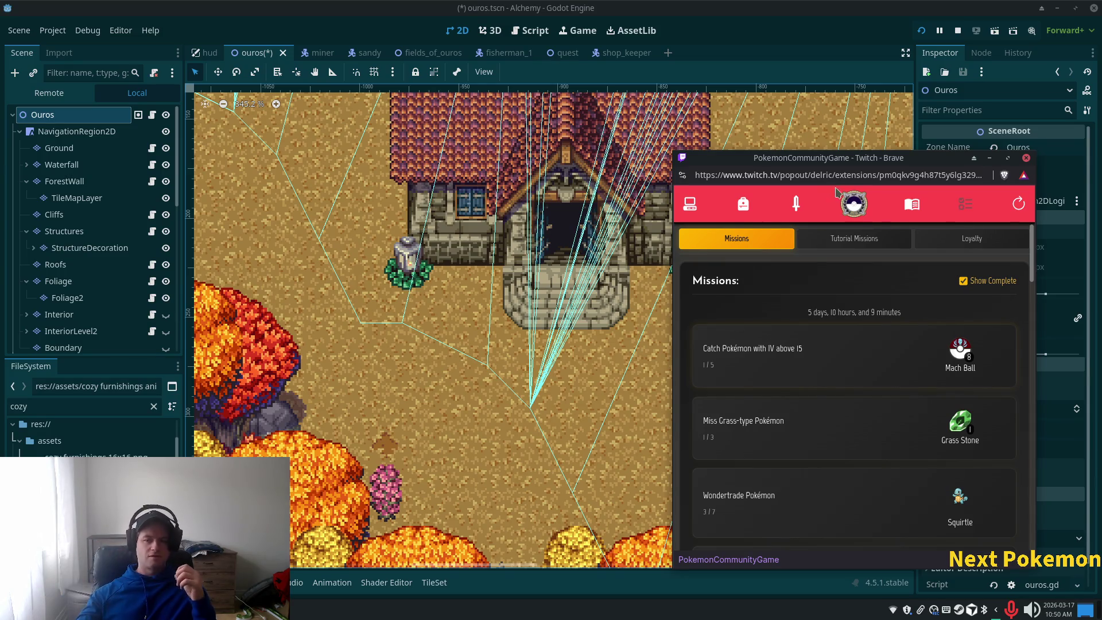
scroll(918, 379, down, 1)
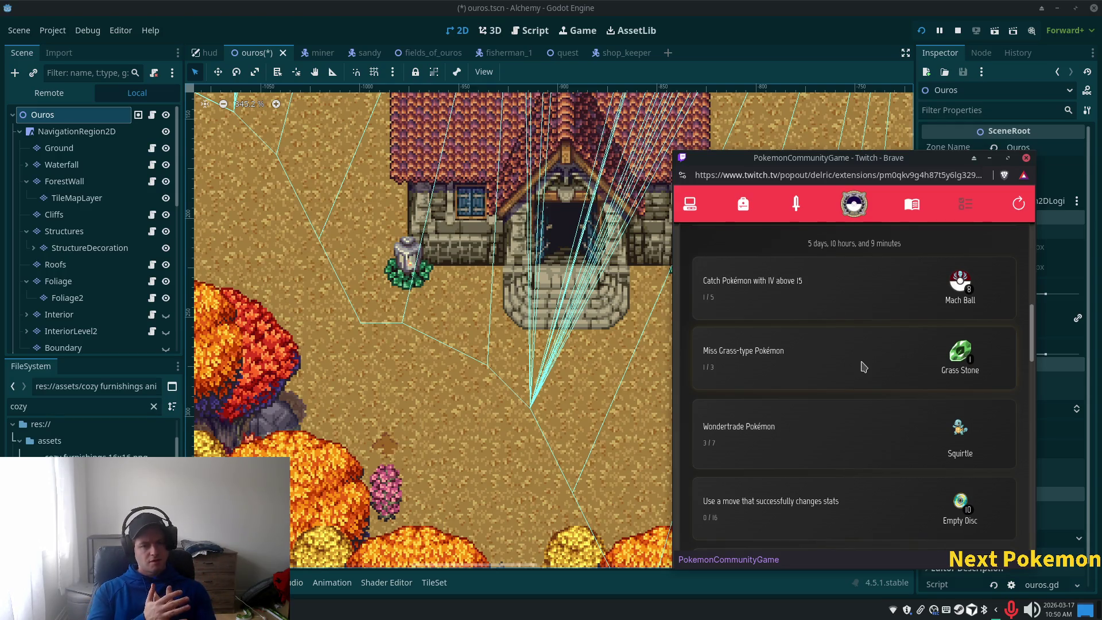
click(540, 49)
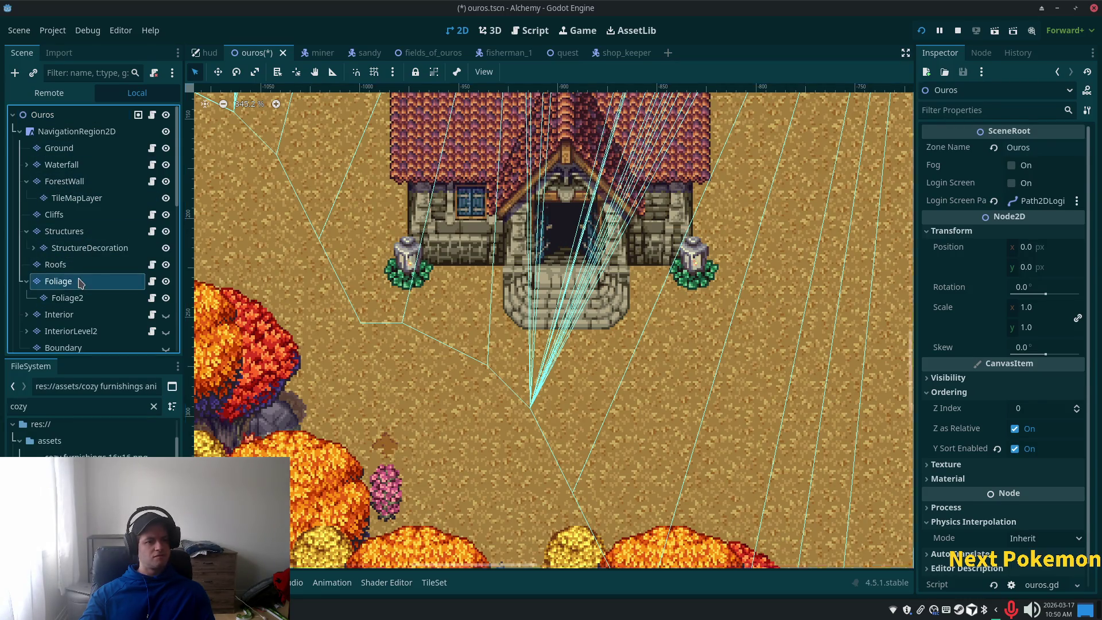
Select the Foliage layer and browse the autumn forest, fences and walls, and thatched roof sources.
click(59, 281)
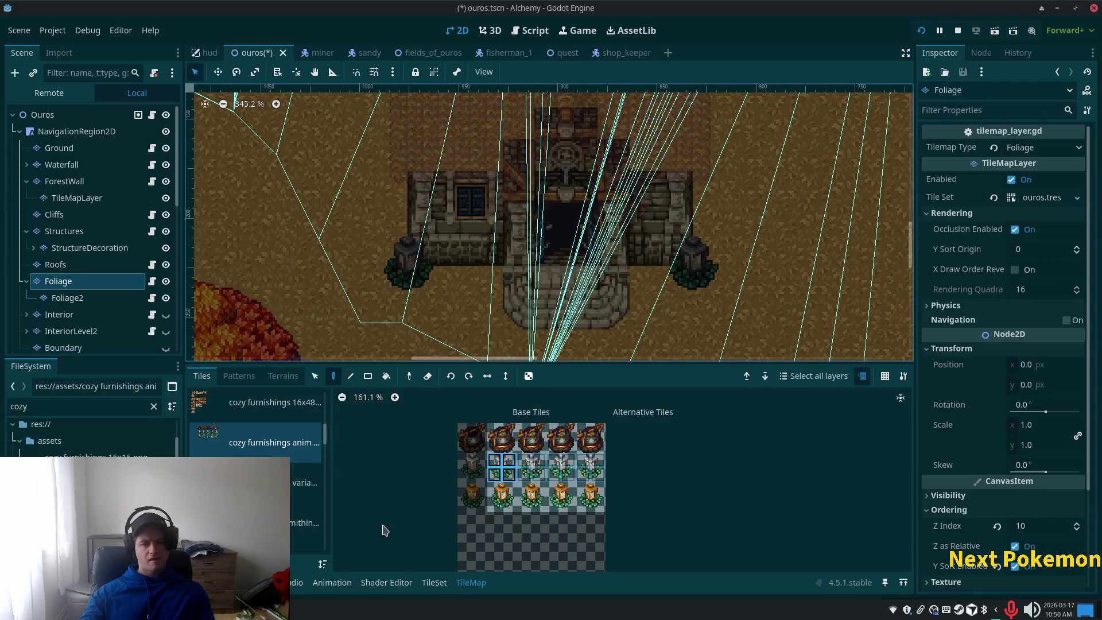
scroll(247, 442, up, 5)
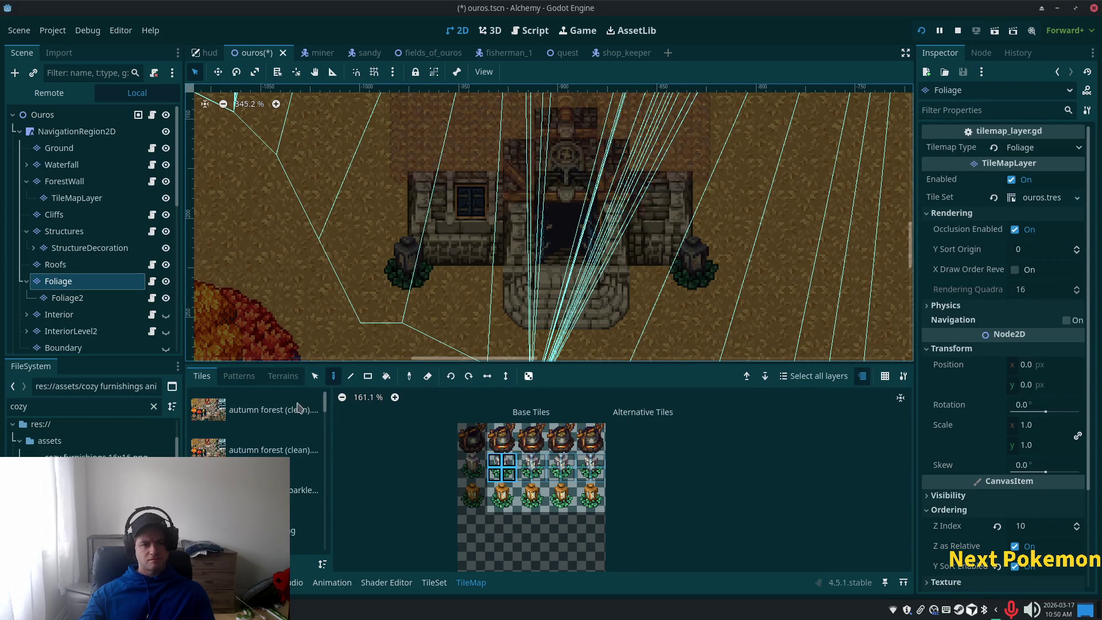
click(276, 412)
scroll(556, 481, down, 2)
scroll(543, 484, up, 1)
scroll(542, 484, up, 1)
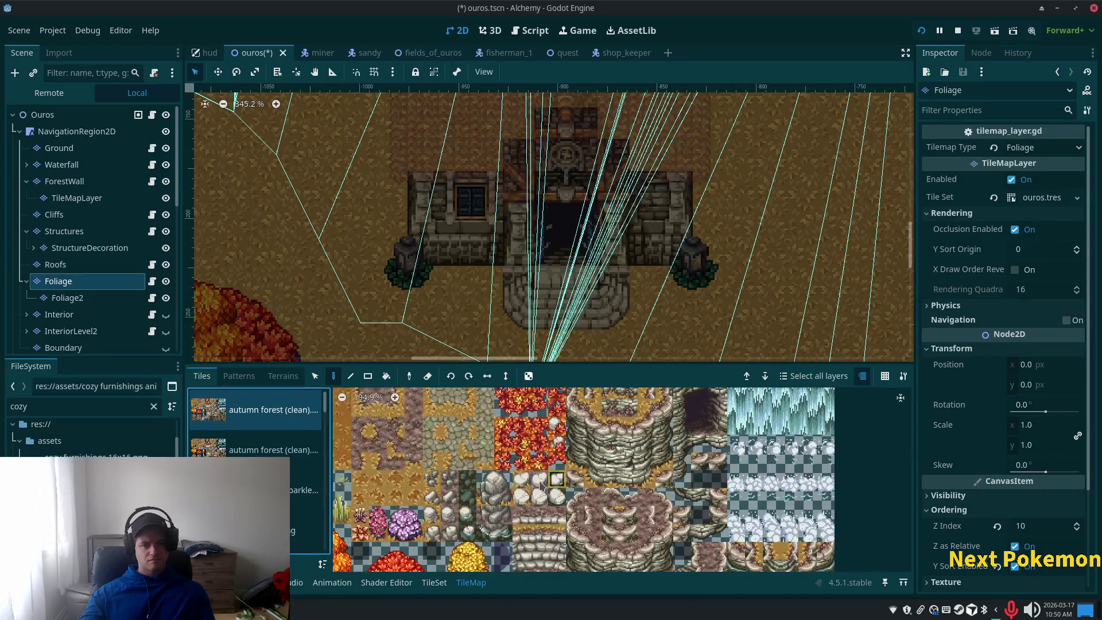
scroll(280, 454, down, 1)
scroll(280, 454, down, 5)
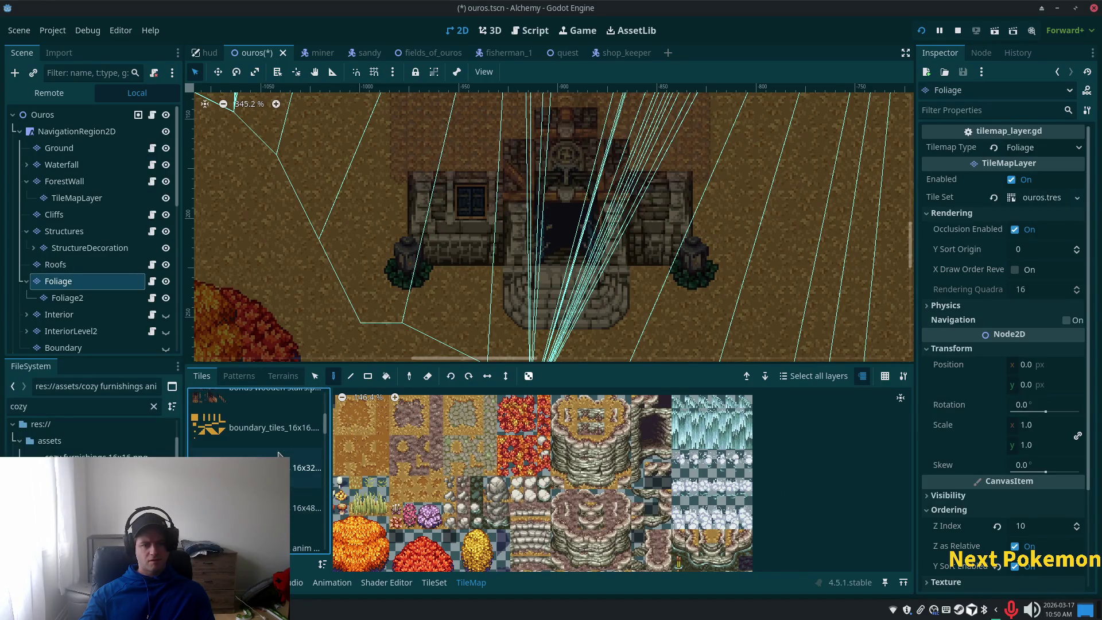
scroll(279, 454, down, 4)
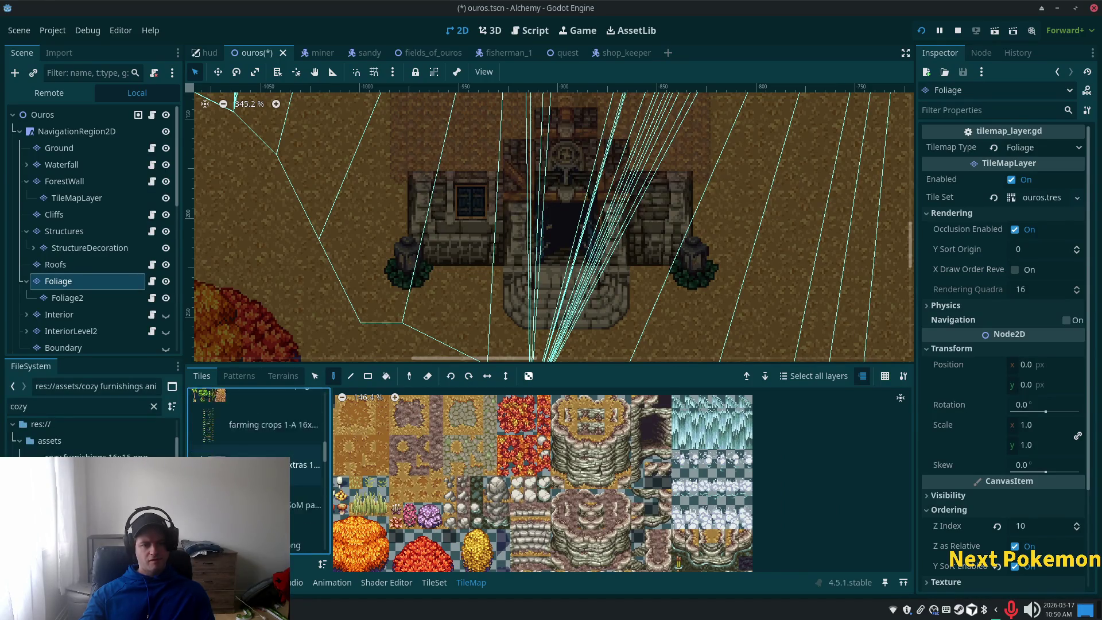
scroll(258, 468, down, 1)
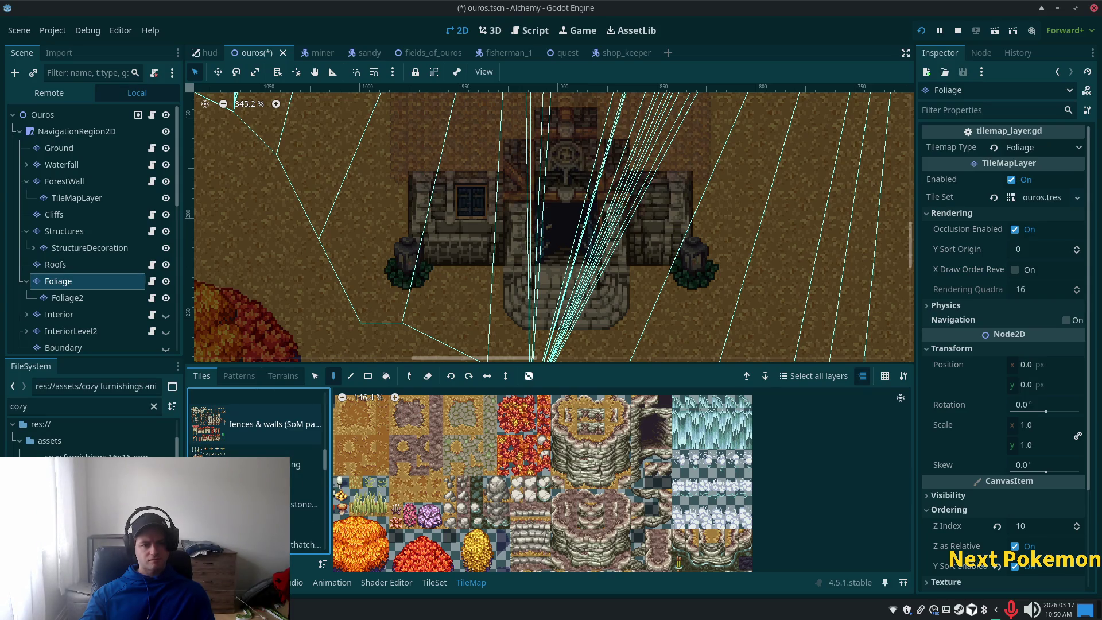
click(258, 428)
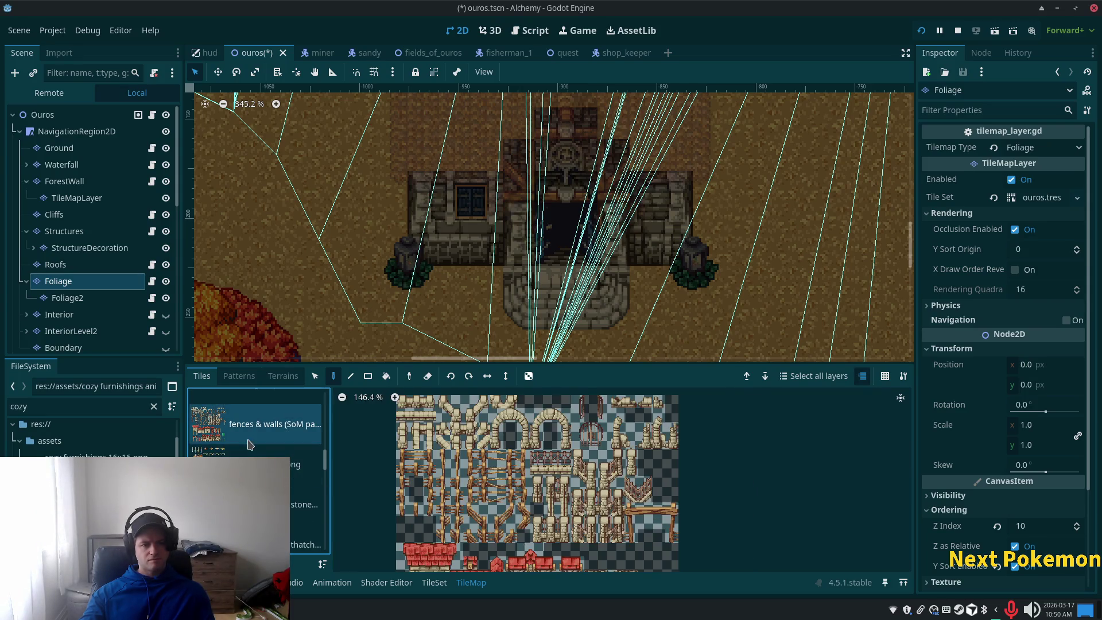
click(259, 540)
Open the TileSet editor showing the red cozy furnishings source.
scroll(258, 459, up, 1)
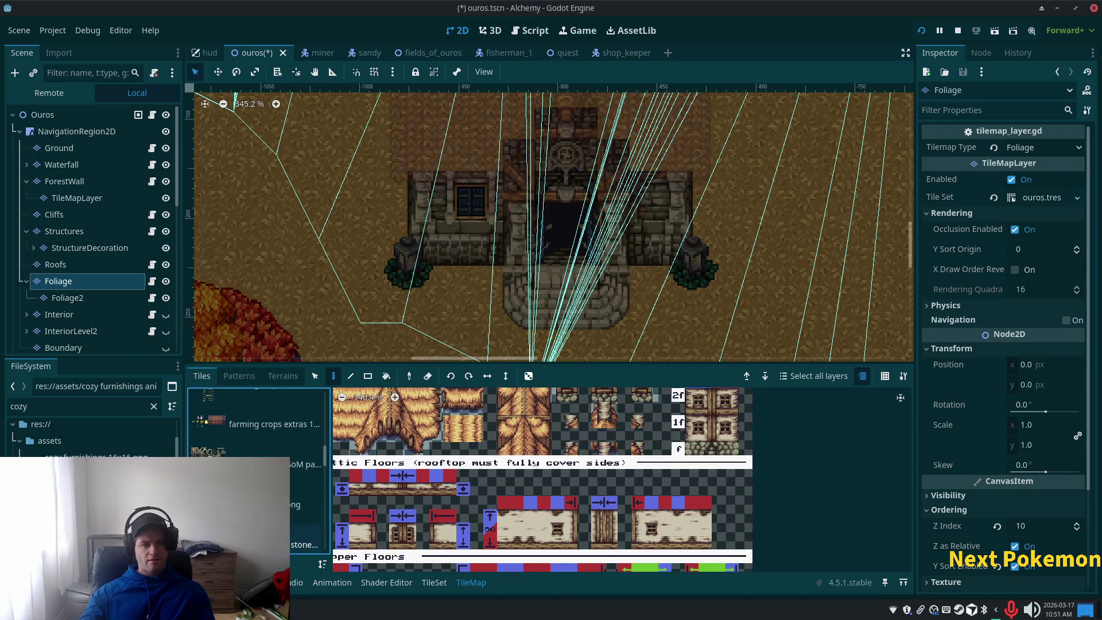
scroll(259, 430, up, 1)
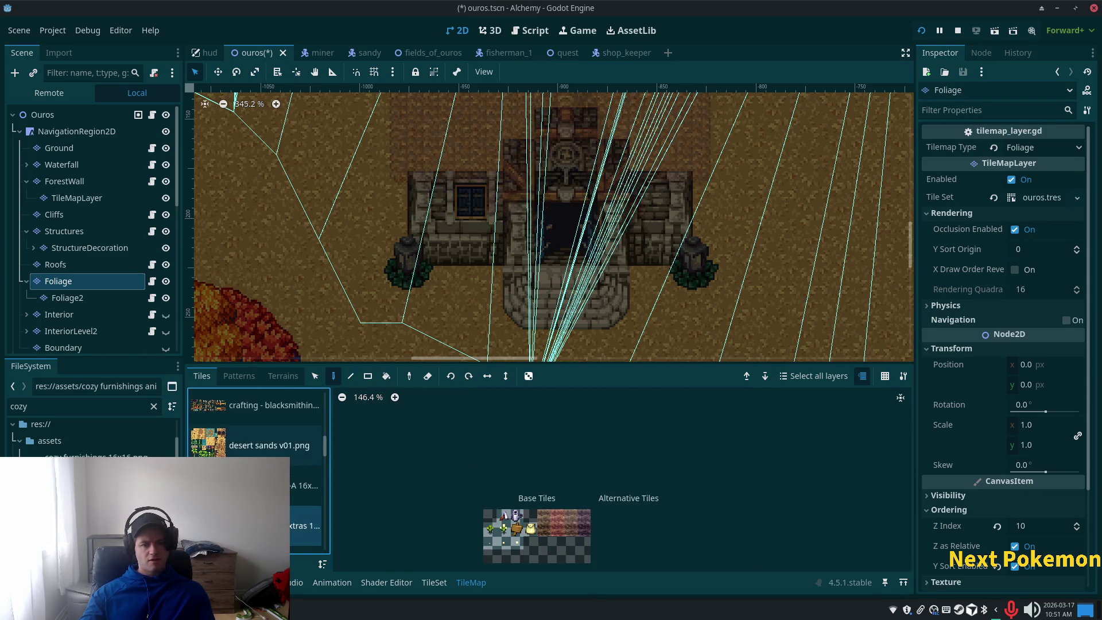
click(435, 582)
scroll(235, 425, down, 1)
click(236, 413)
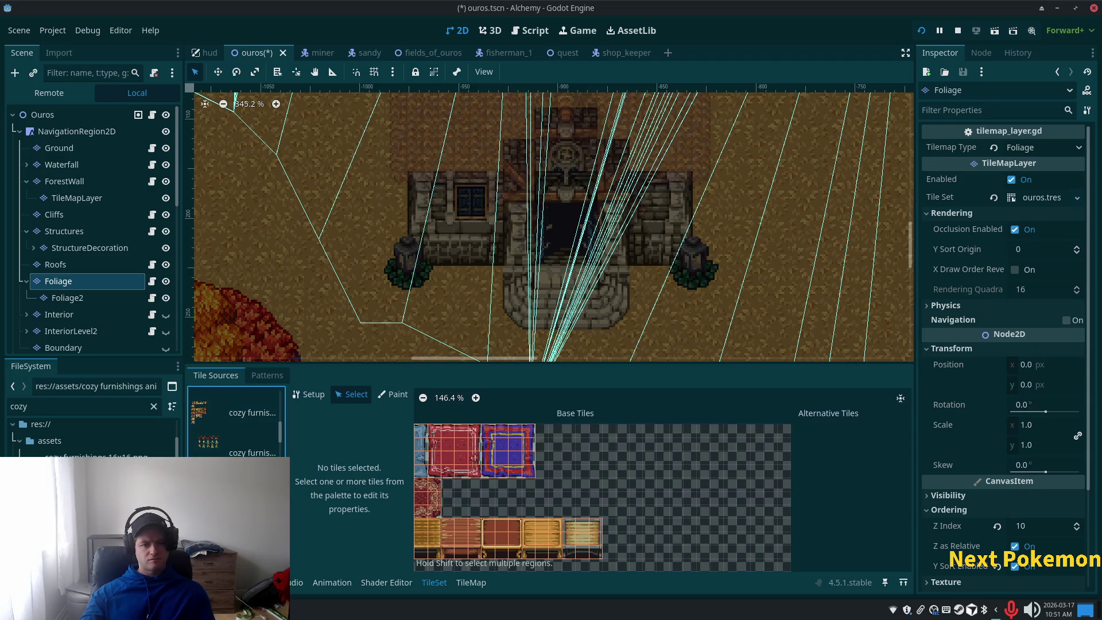
View the lantern and cauldron, autumn terrain, and desert sands tile sources.
click(236, 444)
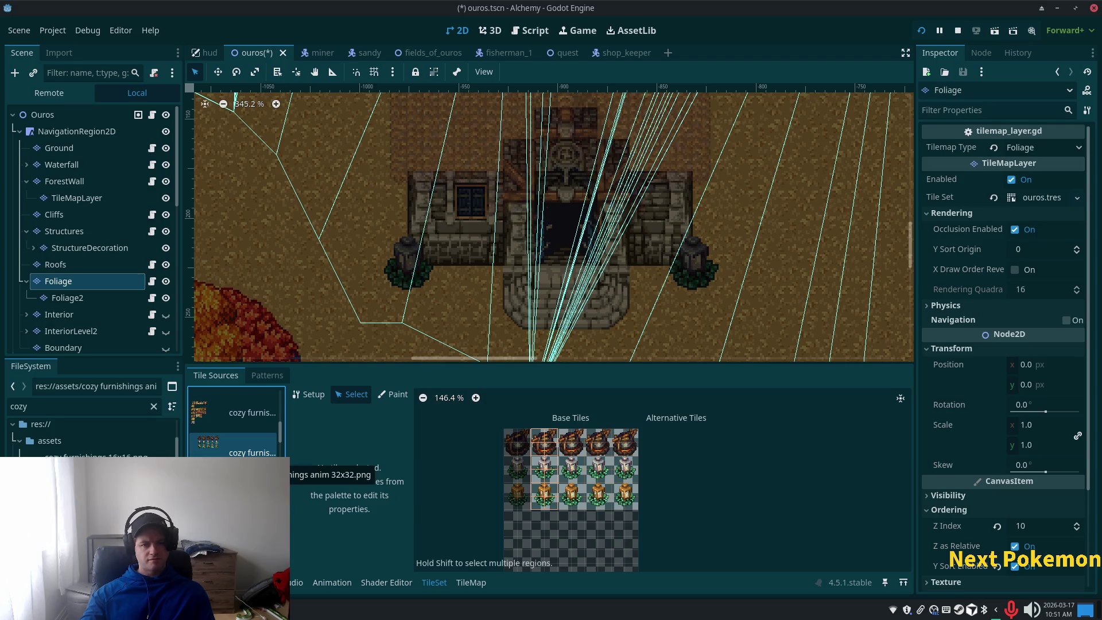
scroll(252, 448, down, 3)
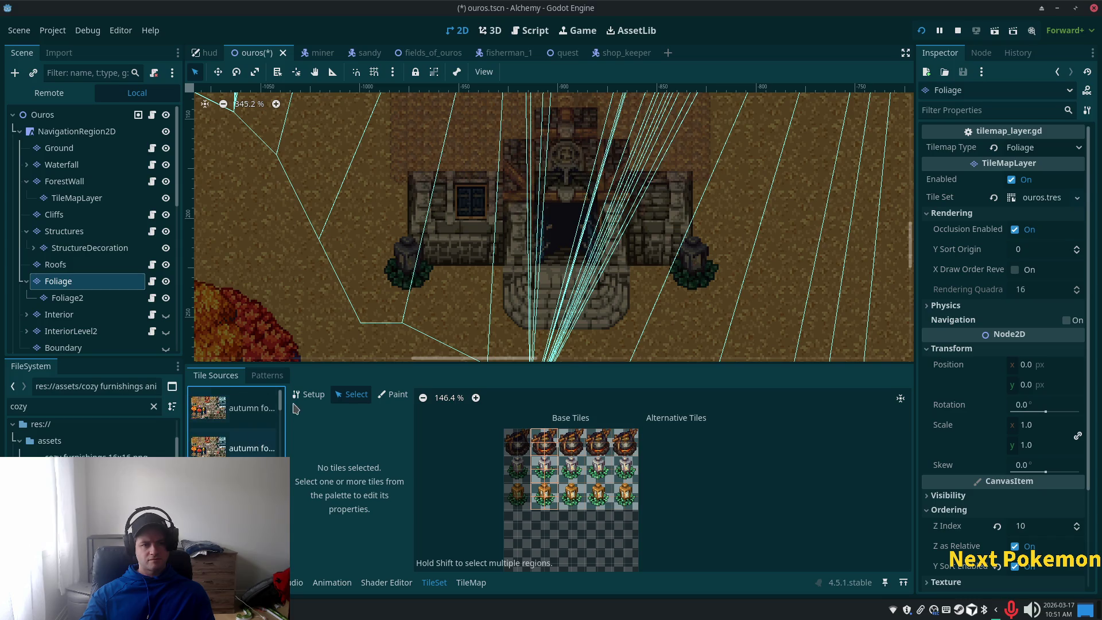
click(264, 409)
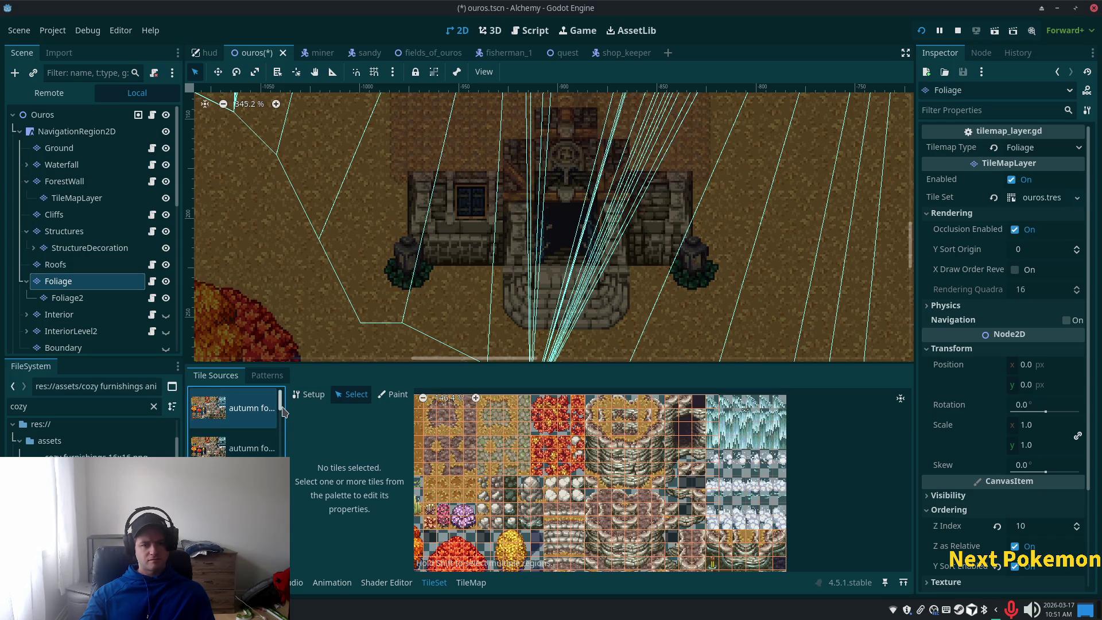
drag(282, 415, 283, 456)
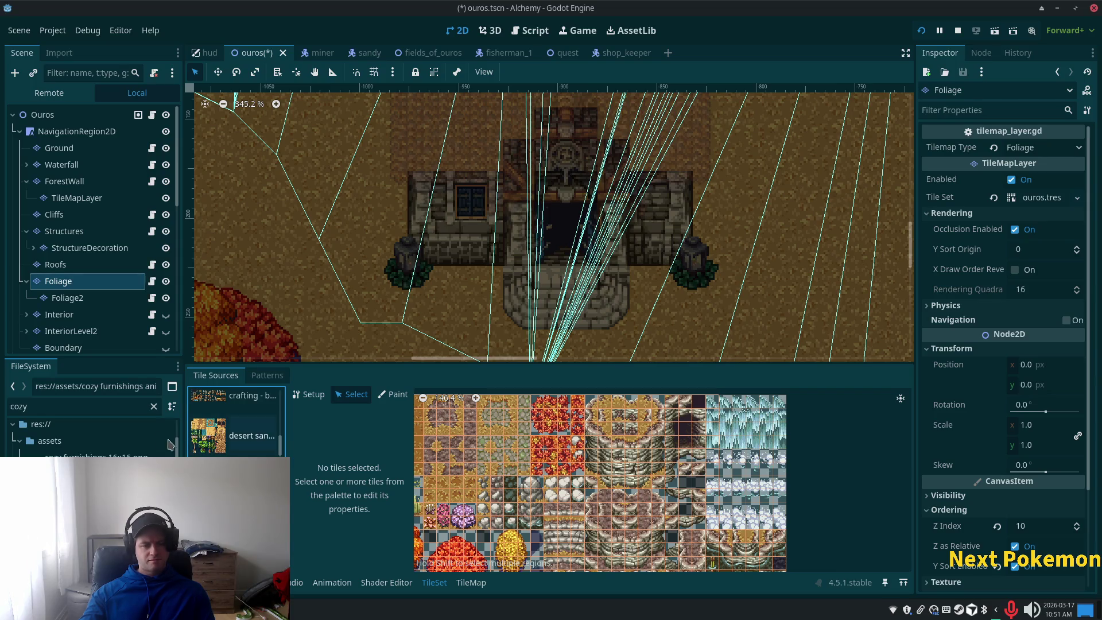
click(197, 451)
scroll(574, 477, down, 2)
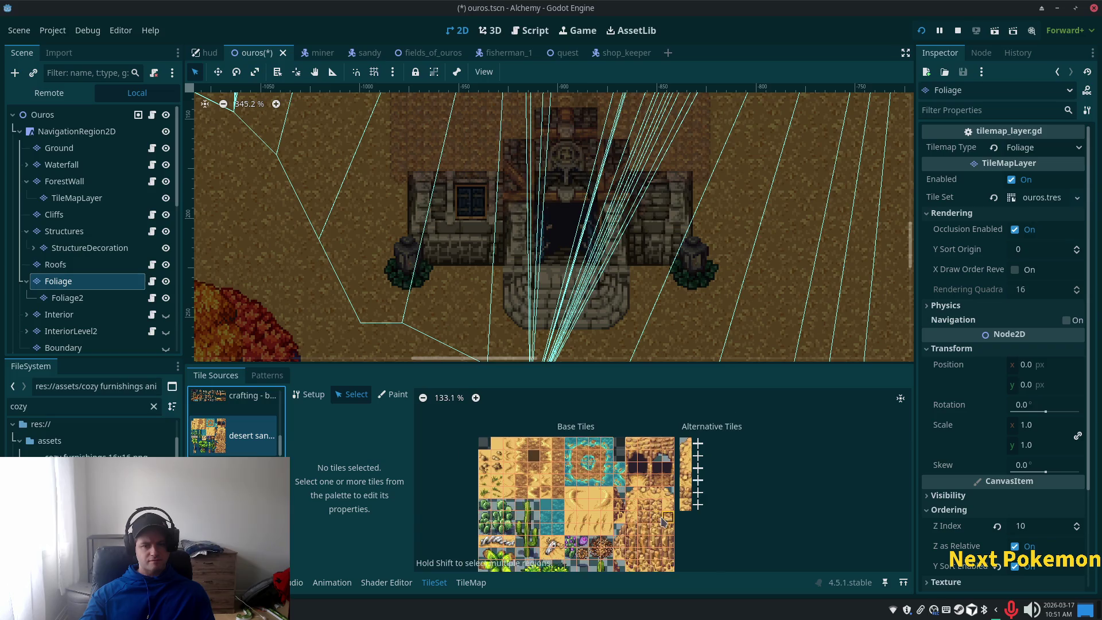
scroll(628, 425, down, 3)
scroll(629, 425, up, 1)
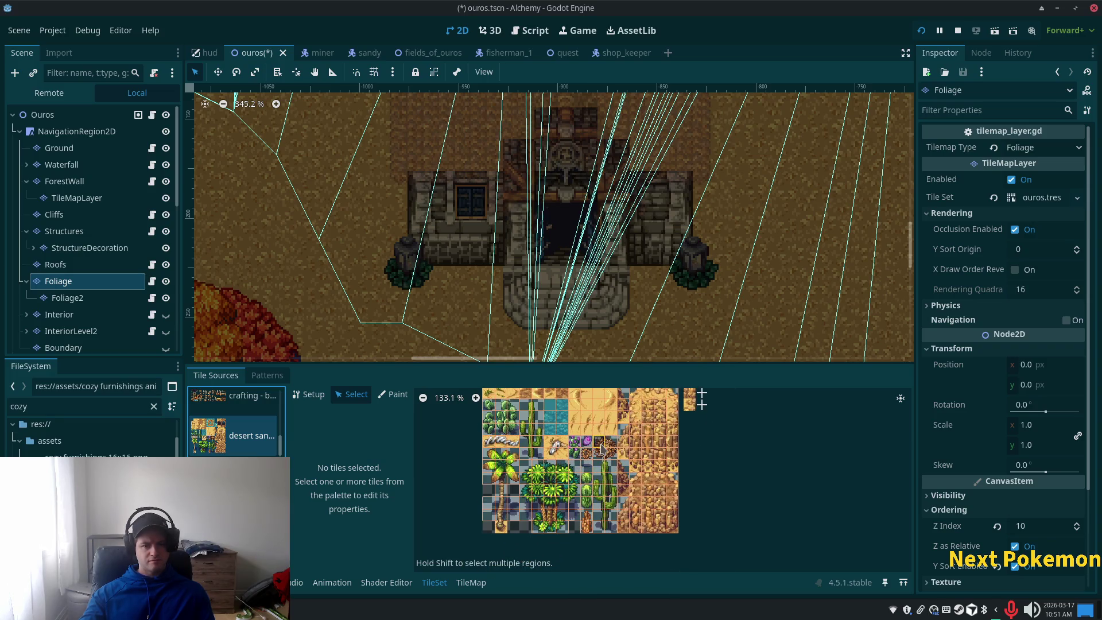
scroll(494, 522, up, 1)
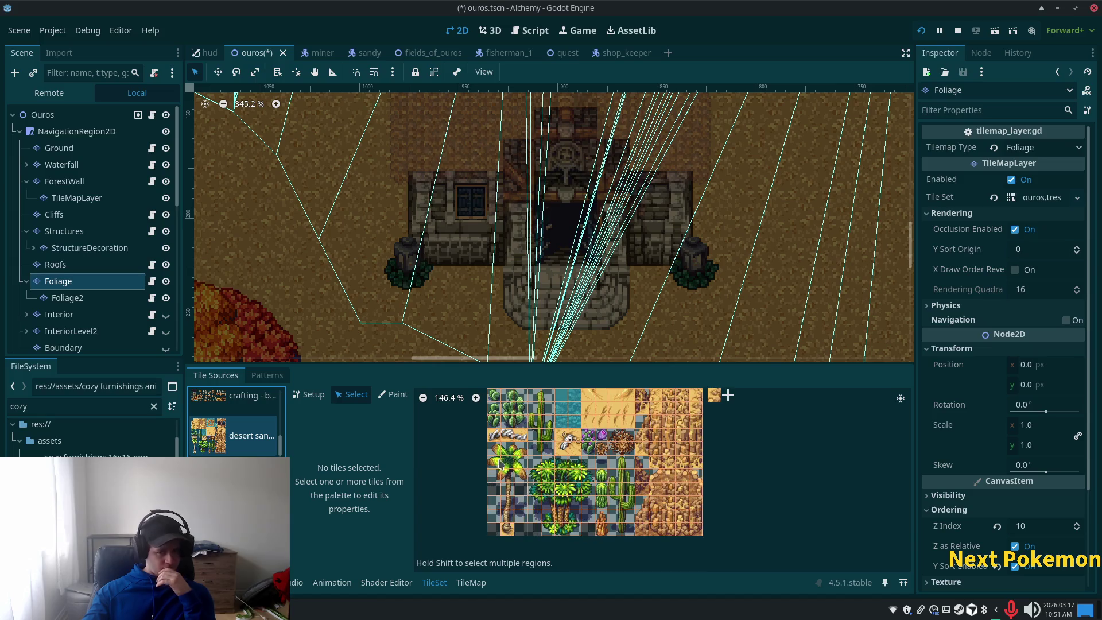
scroll(610, 523, up, 4)
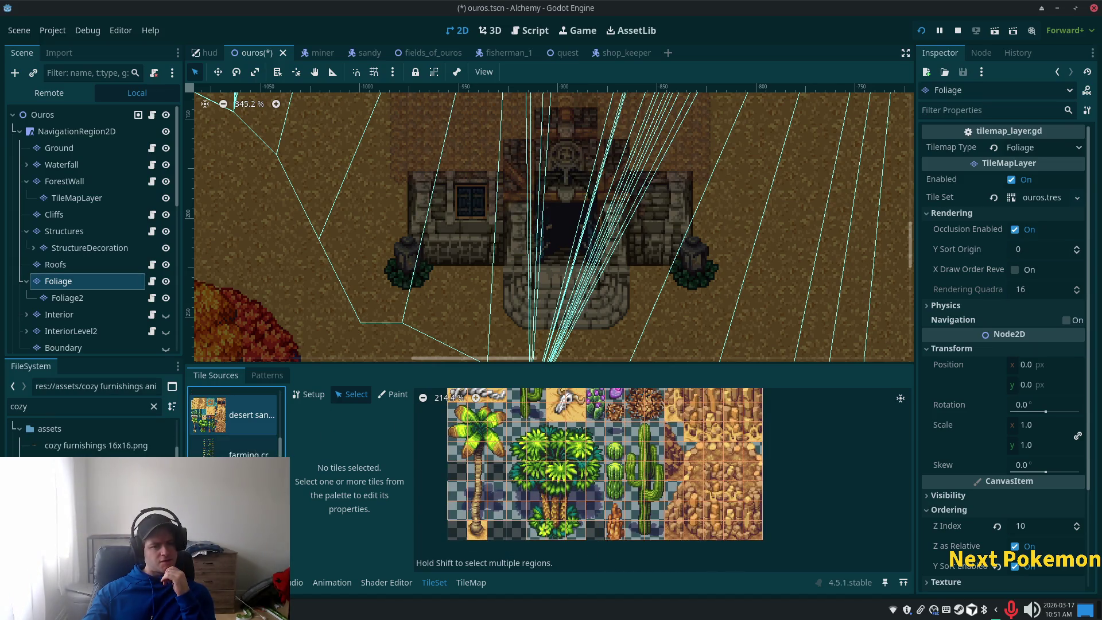
scroll(235, 425, down, 2)
View the farming crop and rock-cliff sources, then select three green bush tiles.
click(241, 436)
scroll(689, 465, up, 4)
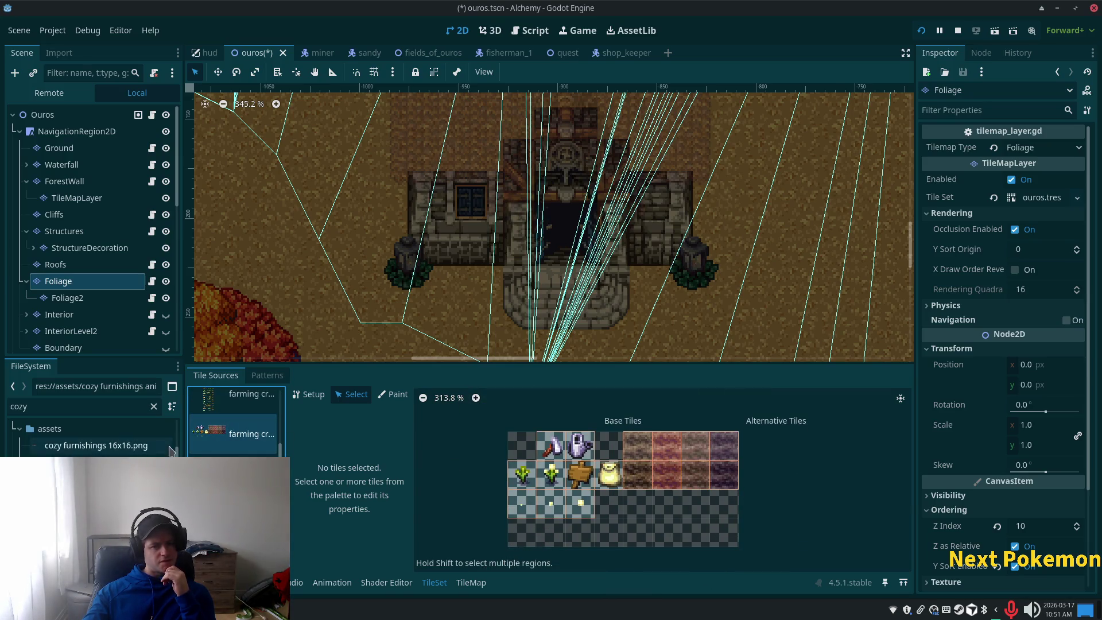
scroll(235, 422, up, 3)
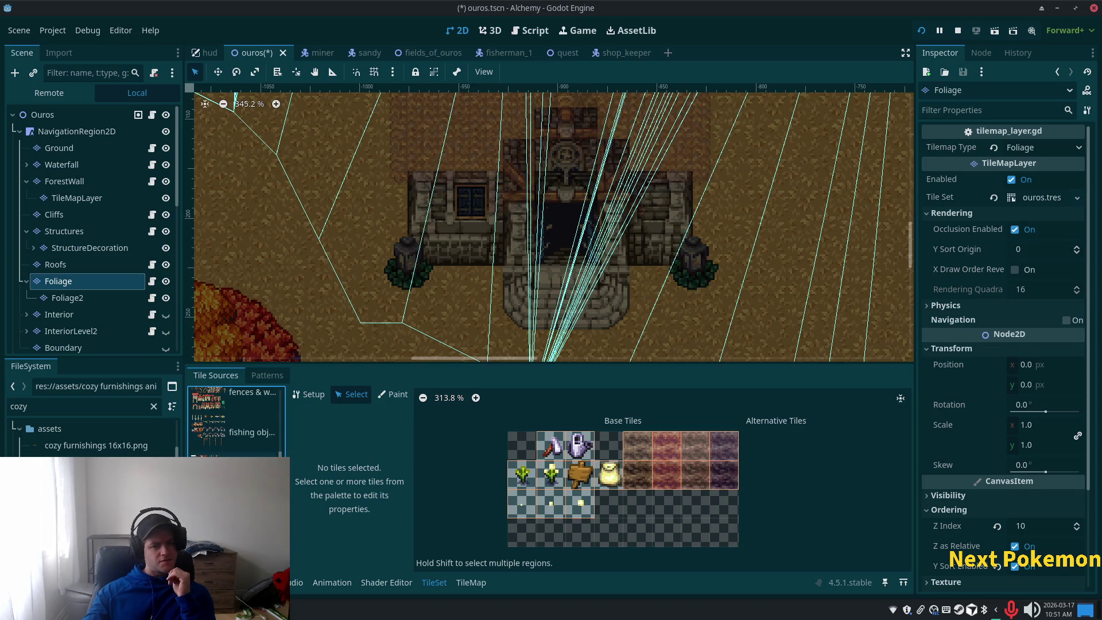
scroll(235, 422, down, 2)
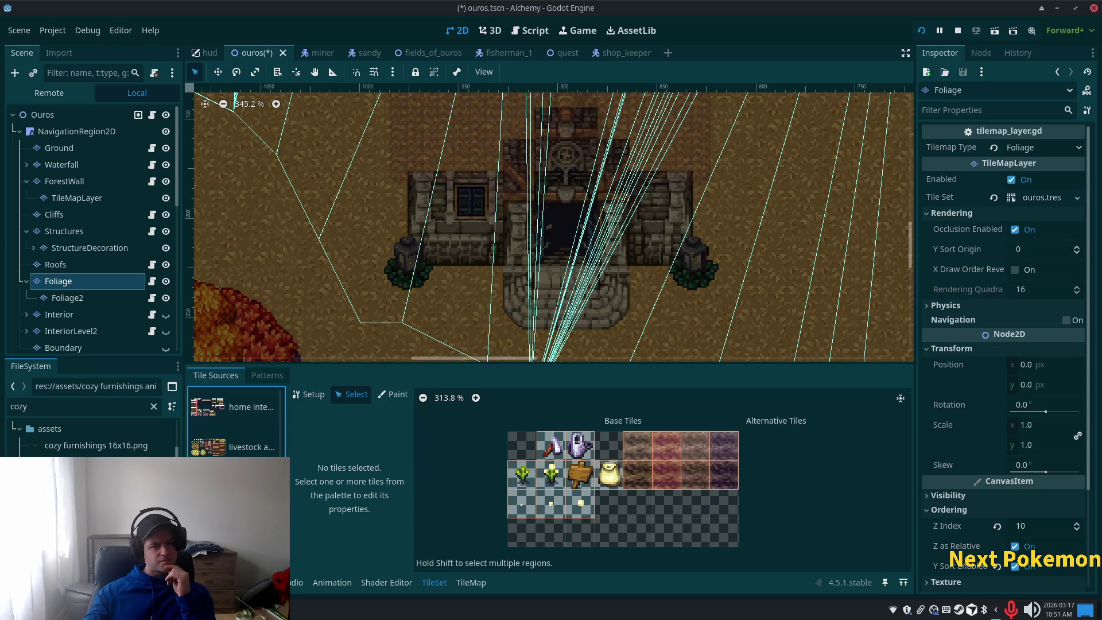
scroll(236, 422, down, 1)
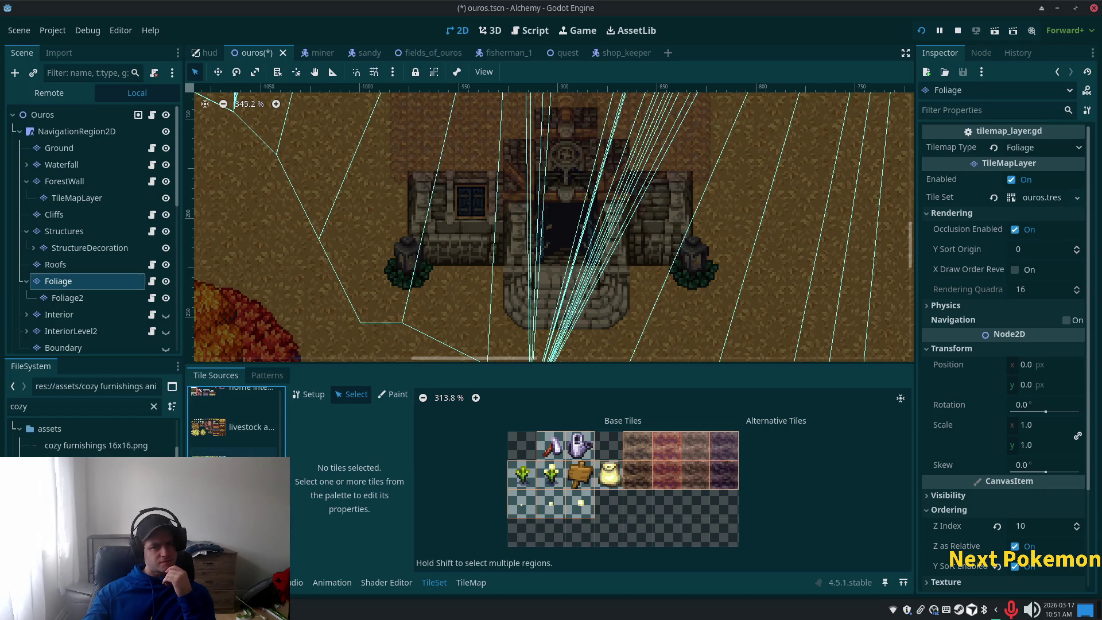
click(235, 427)
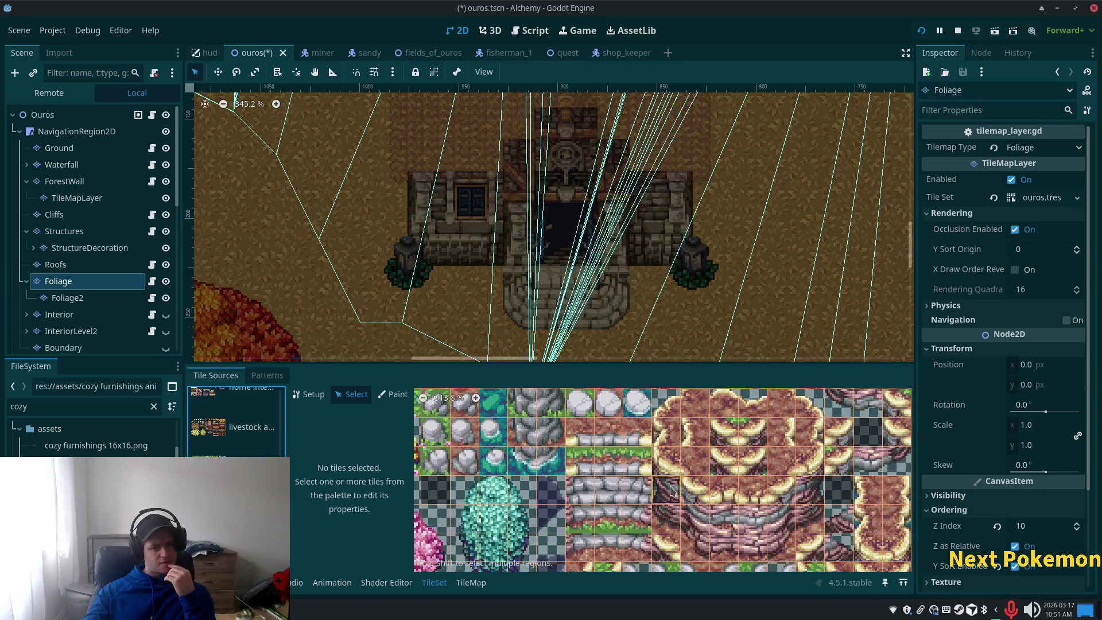
scroll(672, 490, down, 3)
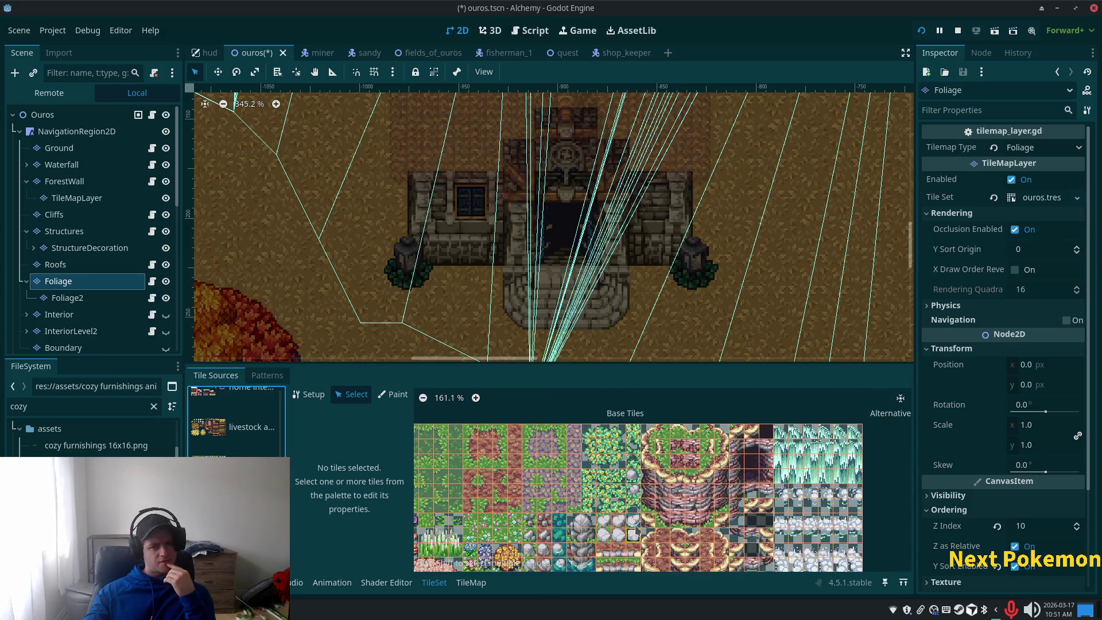
scroll(639, 534, up, 2)
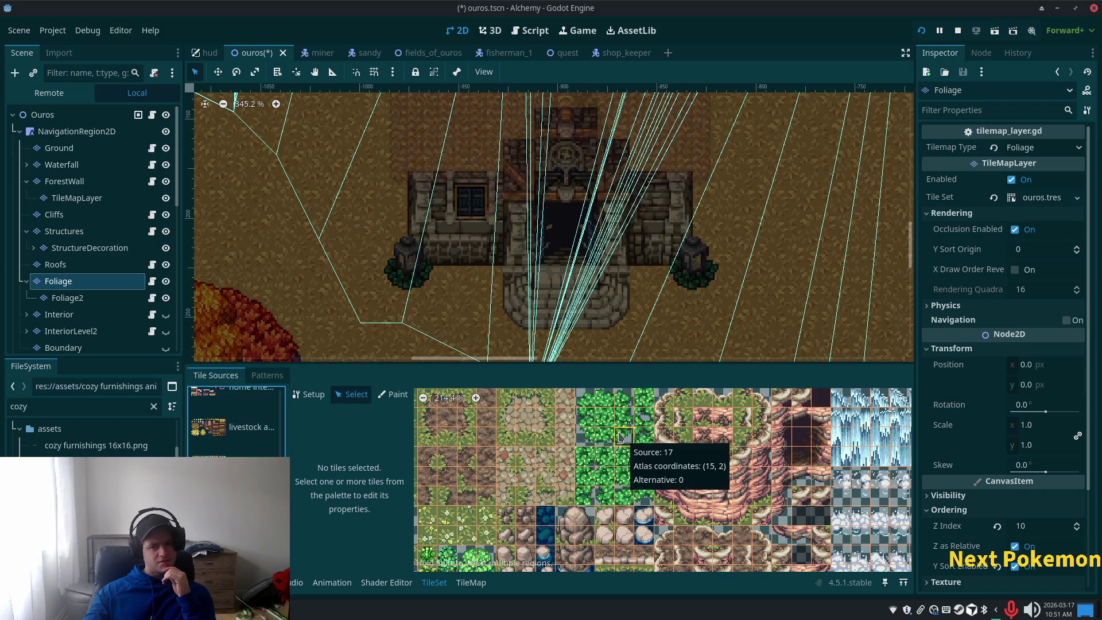
drag(615, 402, 626, 399)
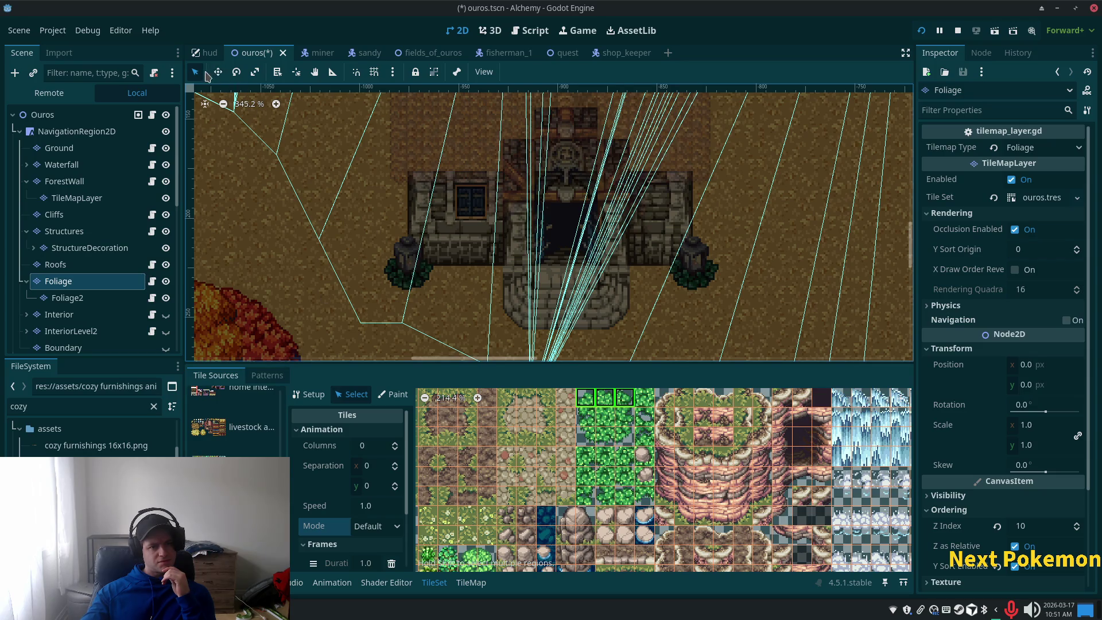
Try grass and rock tile picks in the Foliage atlas, then reselect the Ouros root node.
click(470, 583)
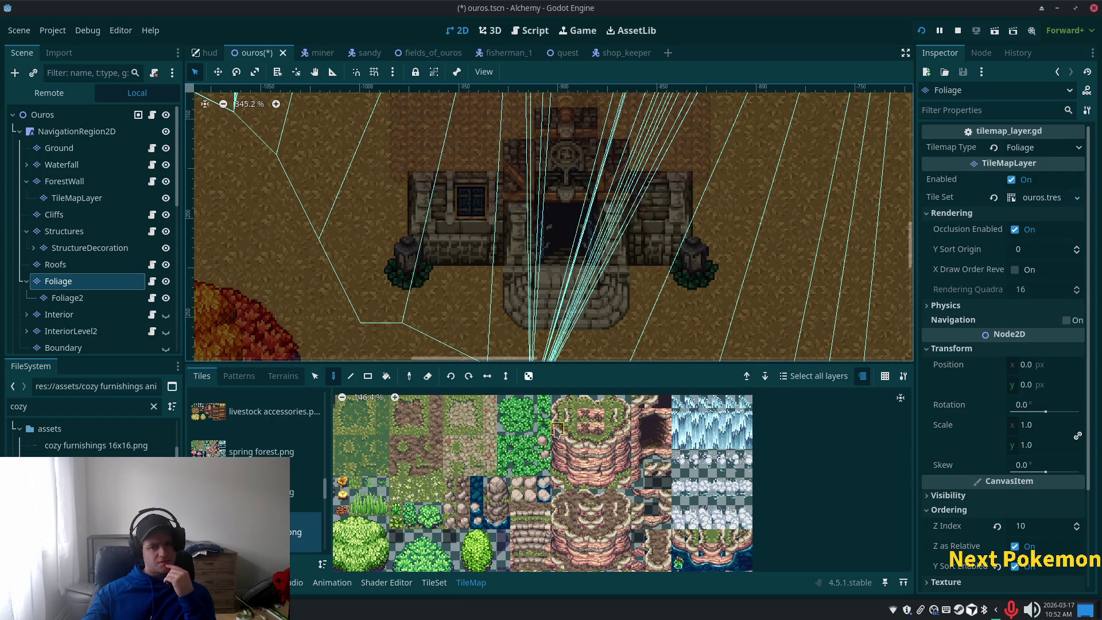
scroll(519, 428, up, 2)
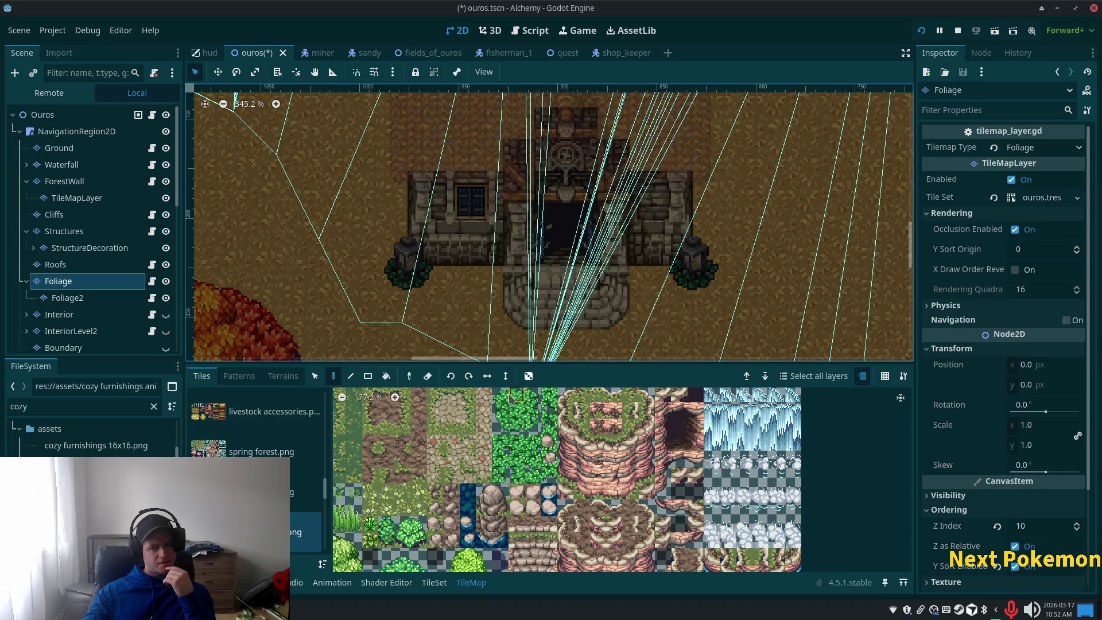
drag(500, 426, 532, 427)
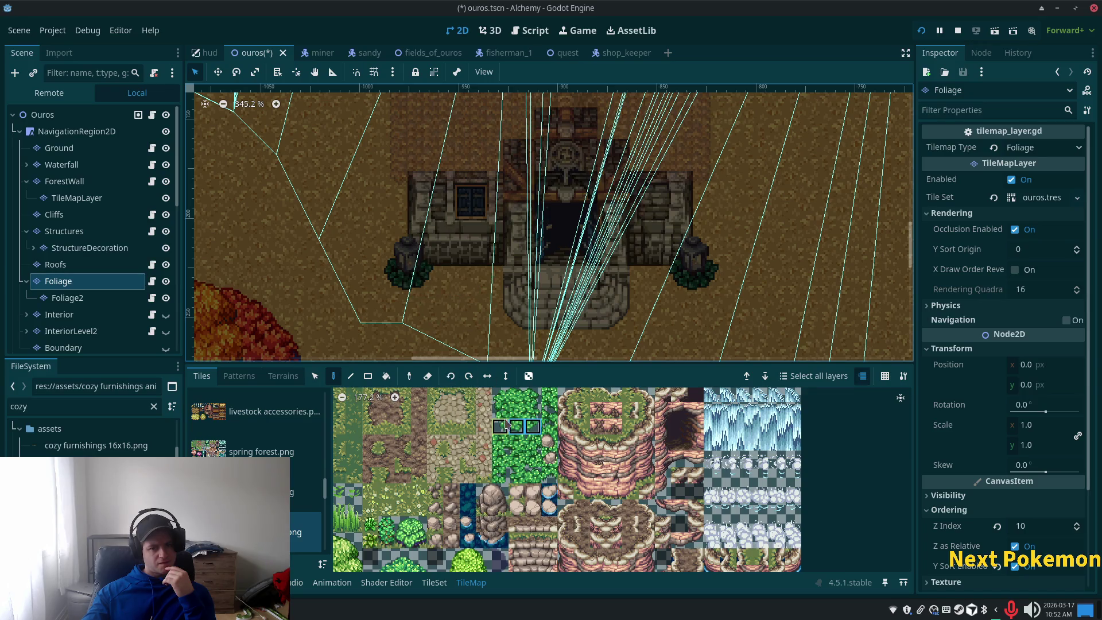
click(500, 426)
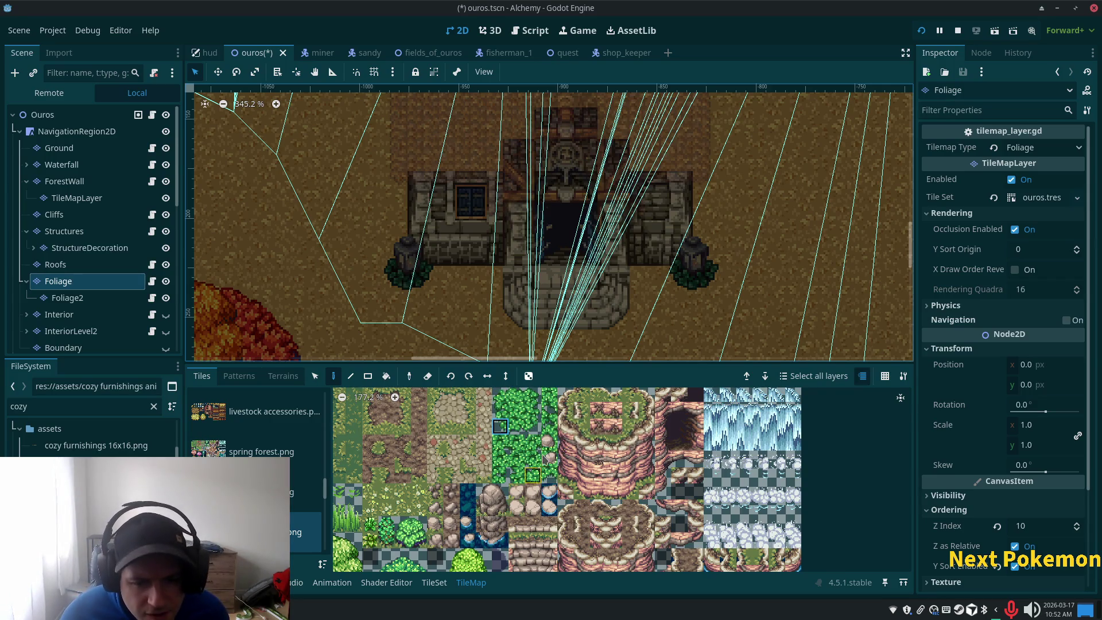
drag(553, 439, 549, 426)
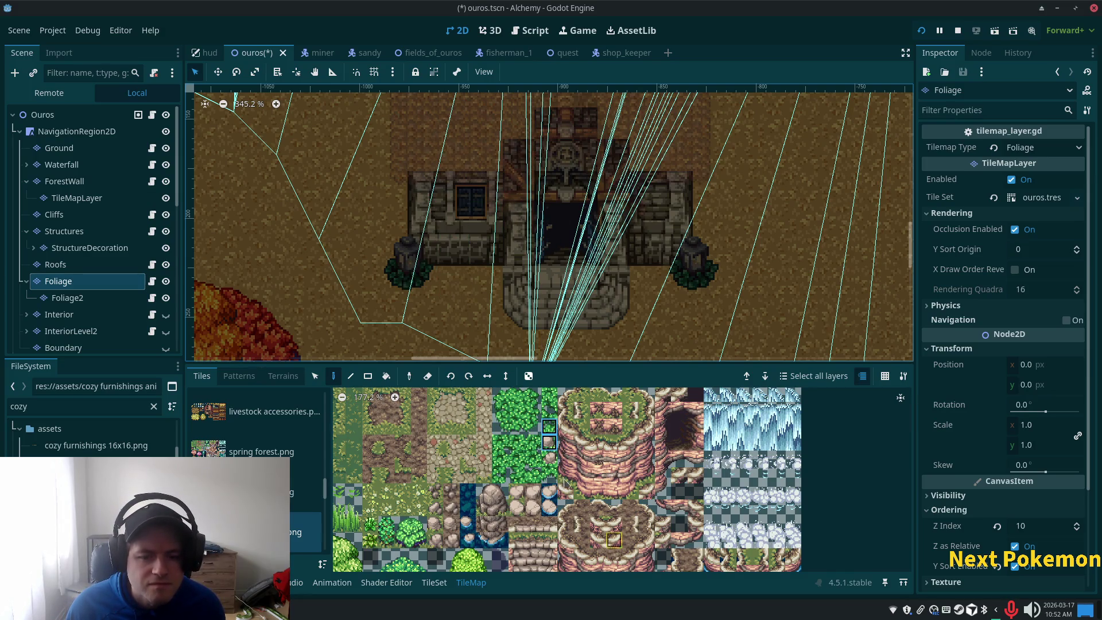
click(549, 459)
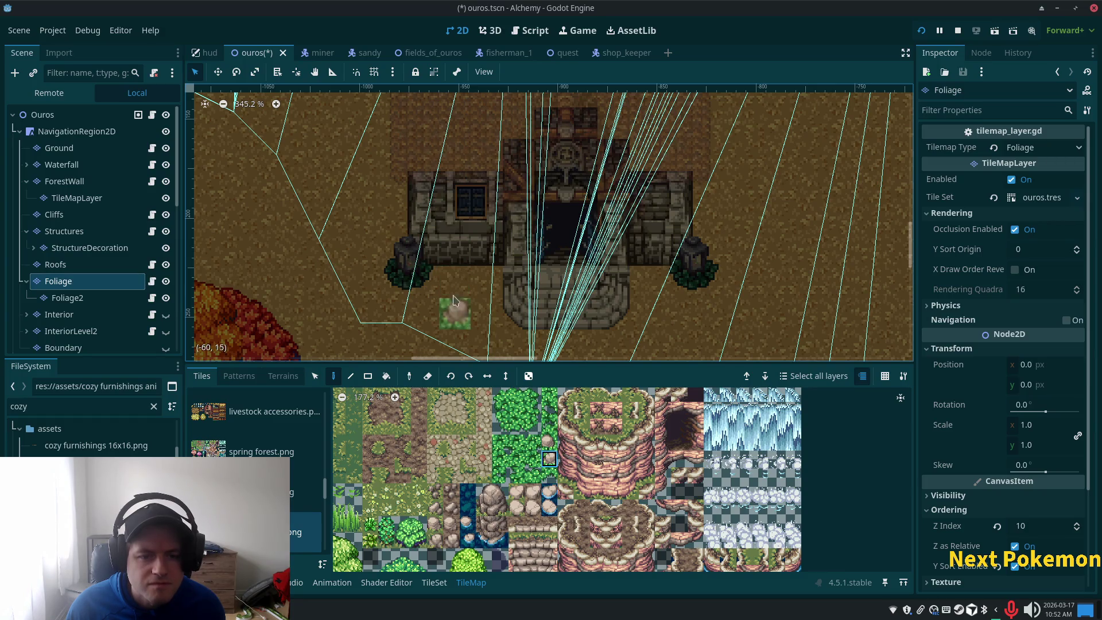
scroll(666, 529, down, 3)
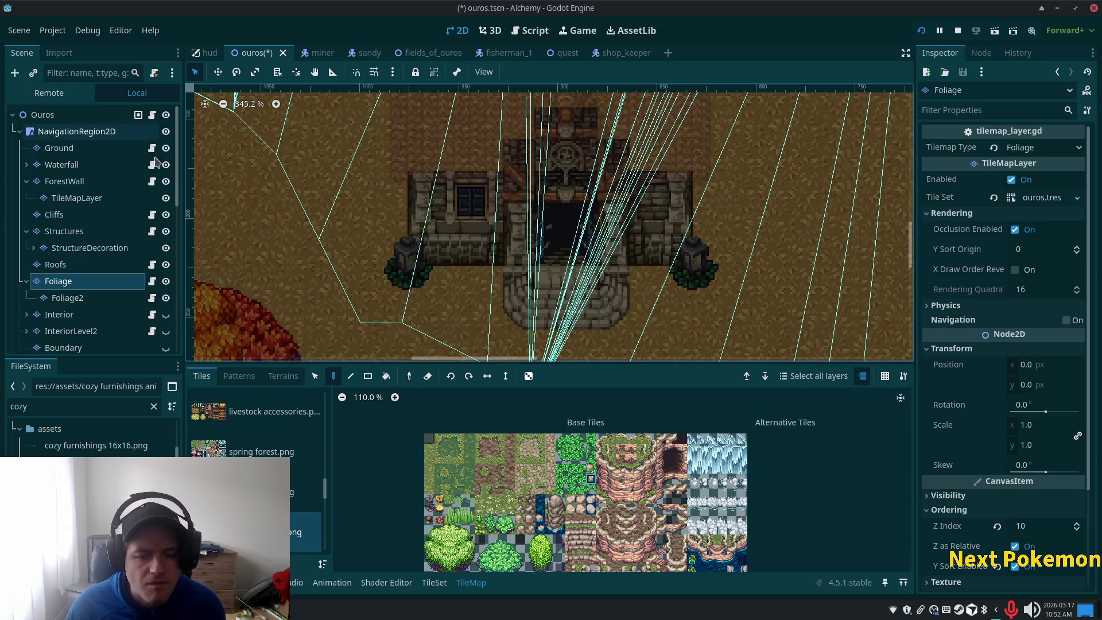
scroll(634, 429, down, 2)
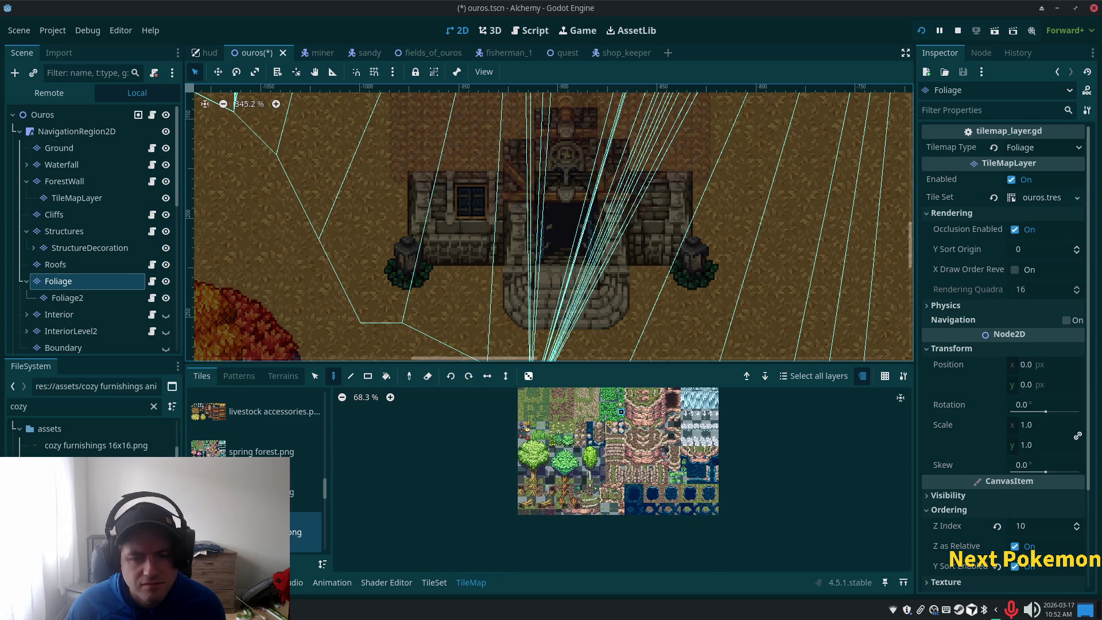
click(64, 114)
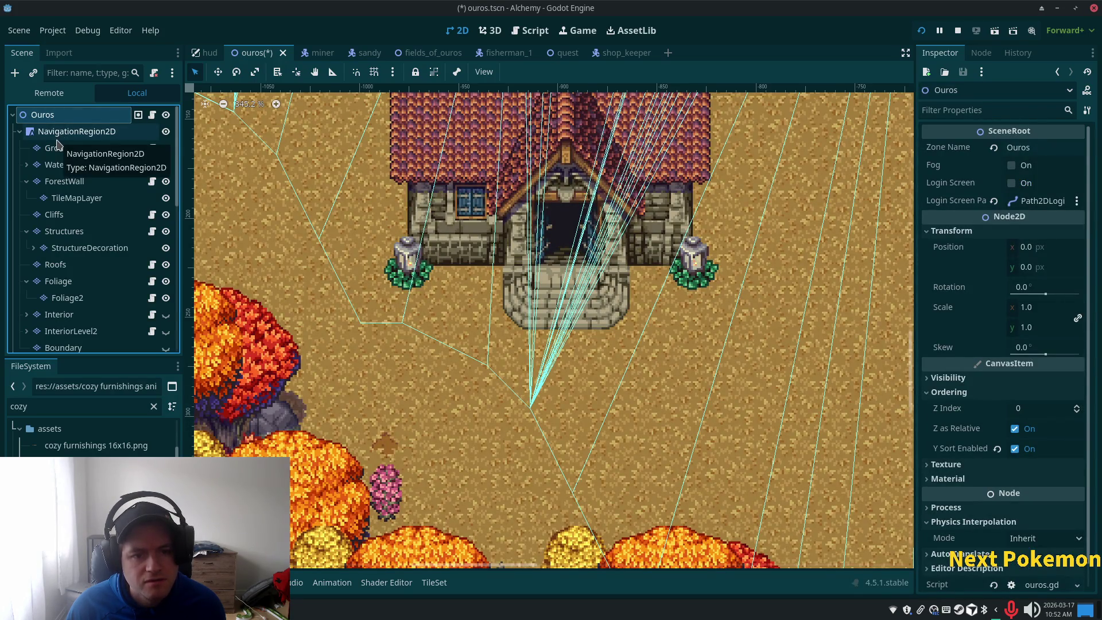
On the Ground layer, choose the autumn forest (clean) atlas and paint a dirt tile before the house.
click(57, 146)
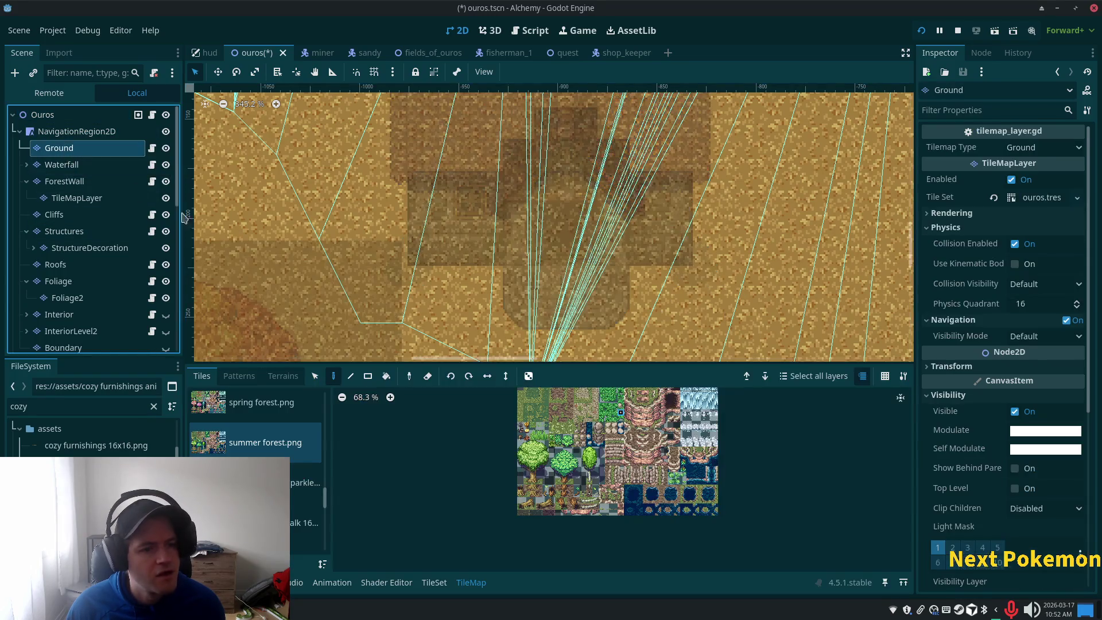
drag(324, 503, 325, 405)
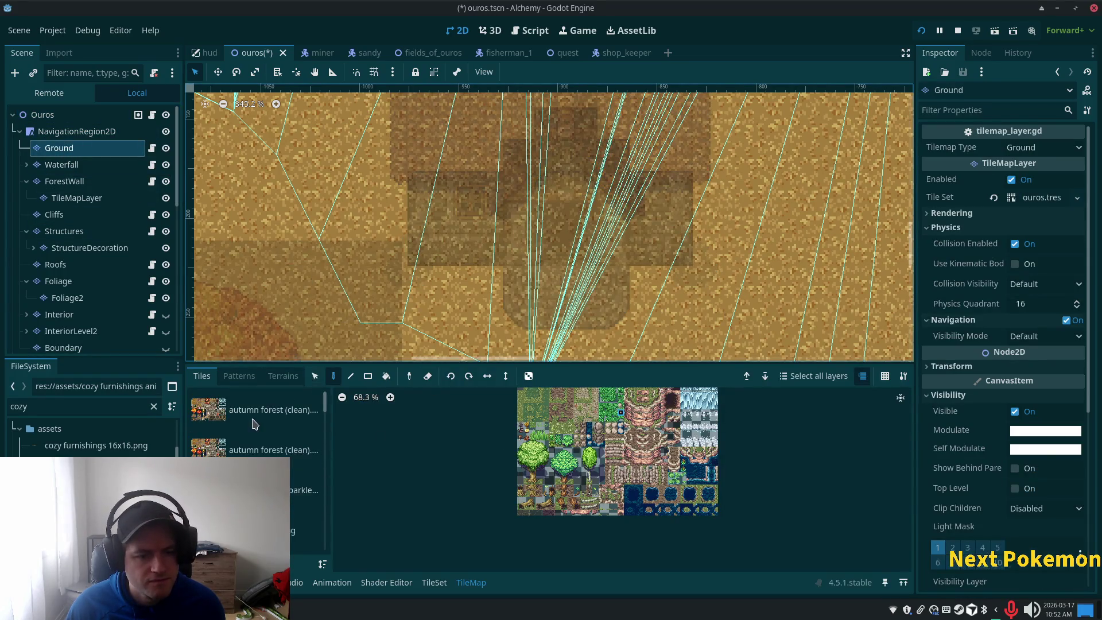
click(310, 411)
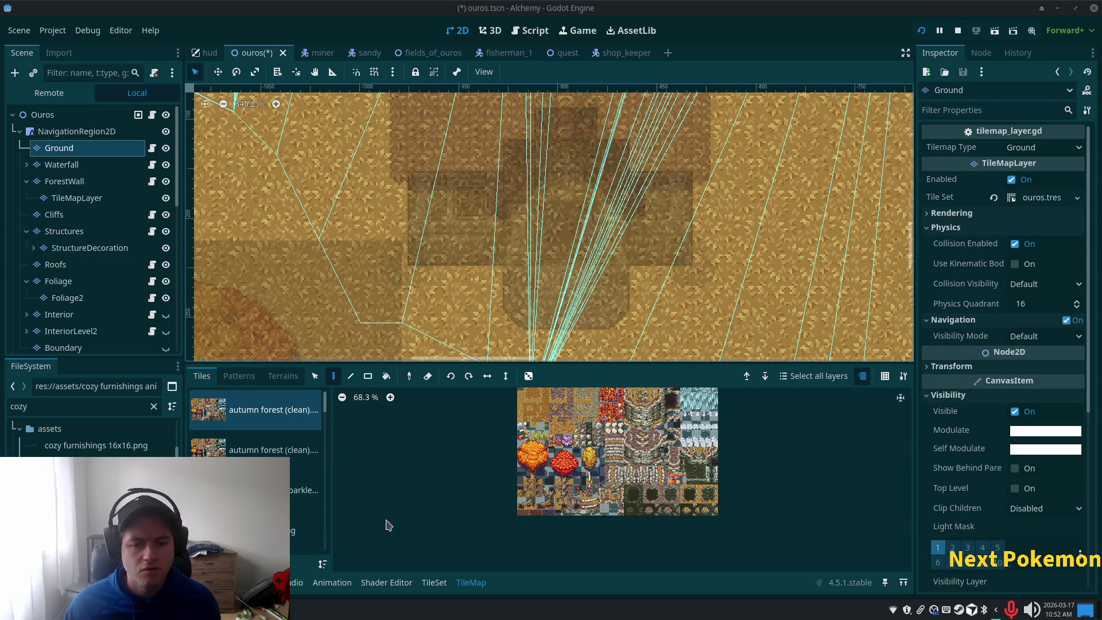
scroll(587, 432, up, 3)
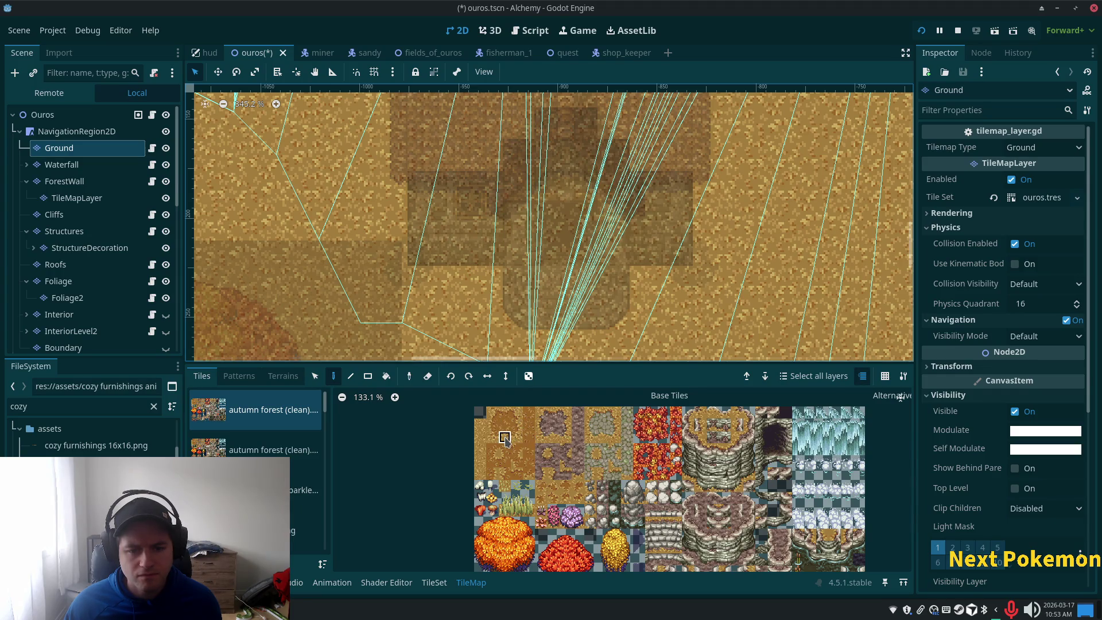
click(436, 285)
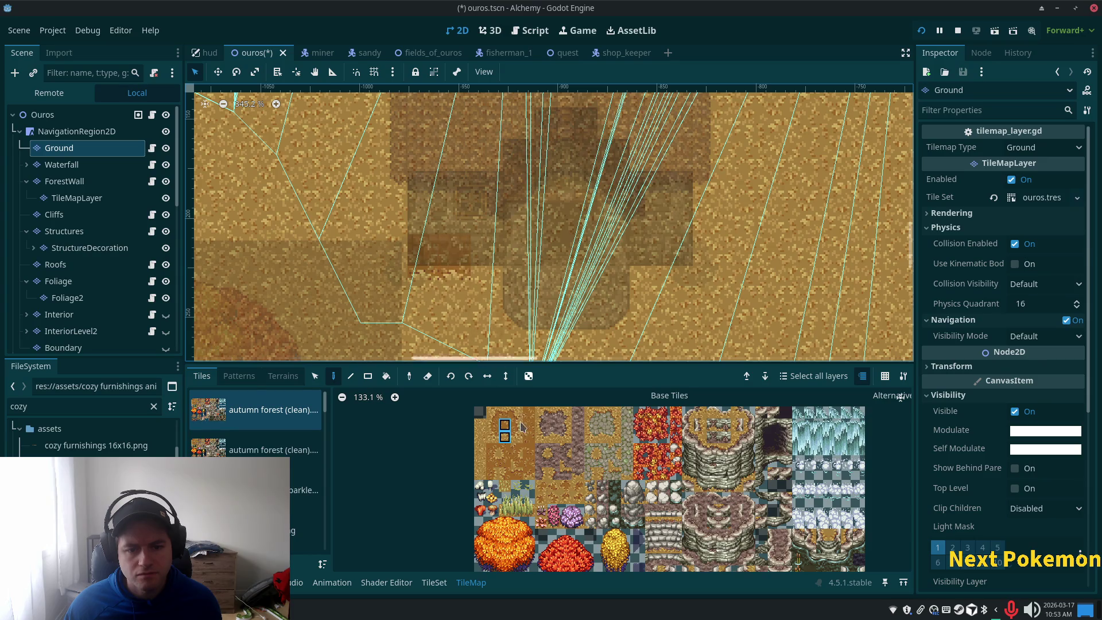
Paint mud tiles on the ground and try several single and row dirt tile picks.
drag(492, 438, 493, 425)
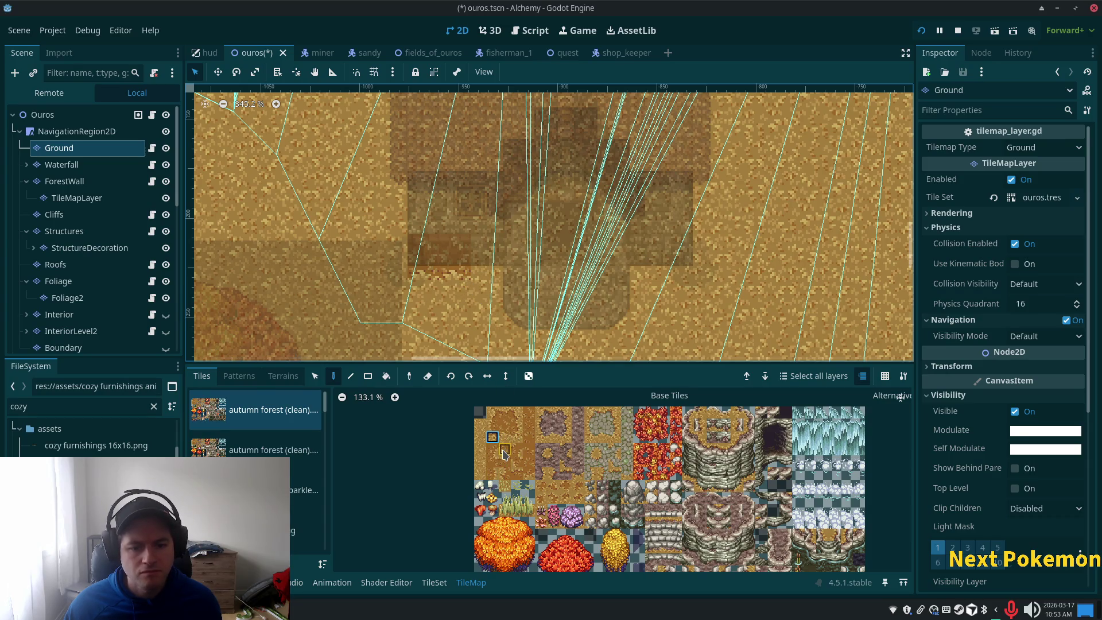
click(488, 282)
drag(505, 461, 505, 449)
click(493, 437)
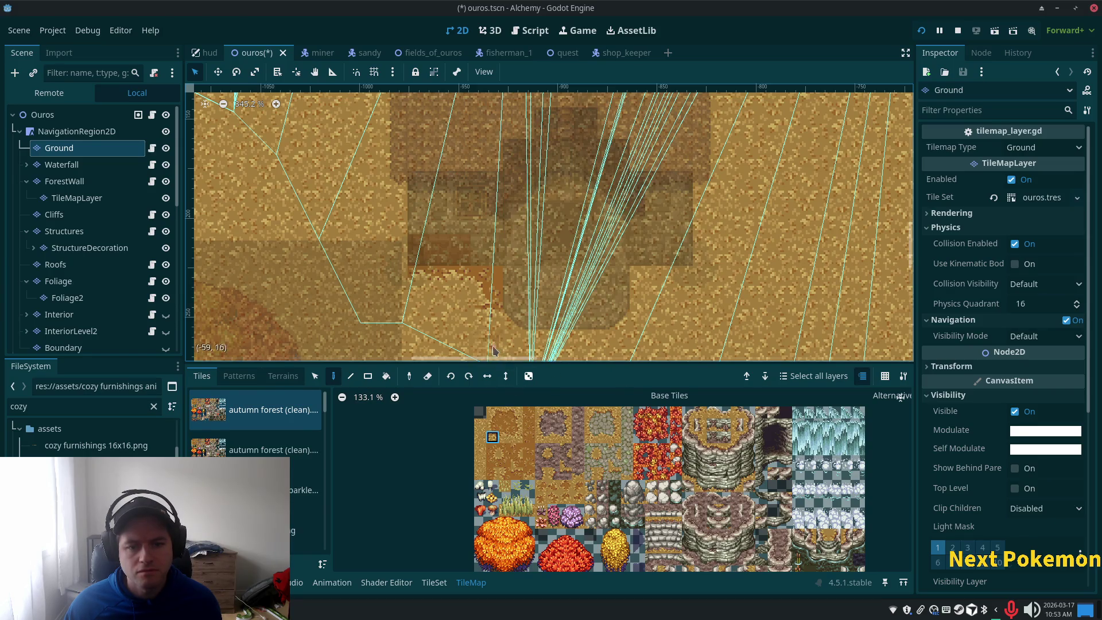
click(505, 474)
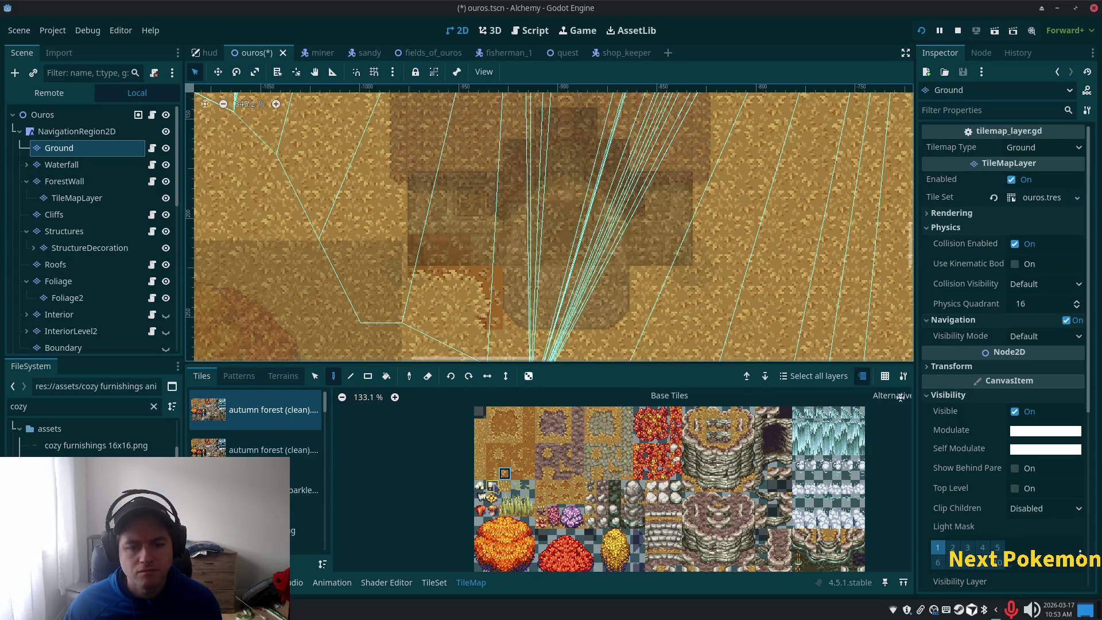
drag(493, 435, 516, 439)
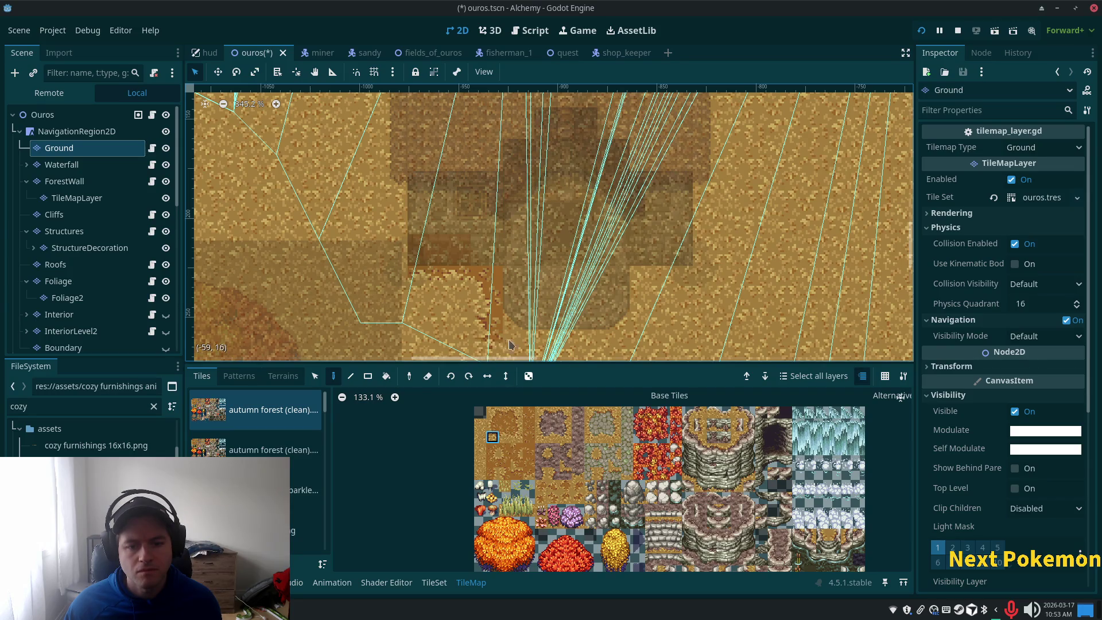
scroll(582, 260, down, 2)
click(505, 449)
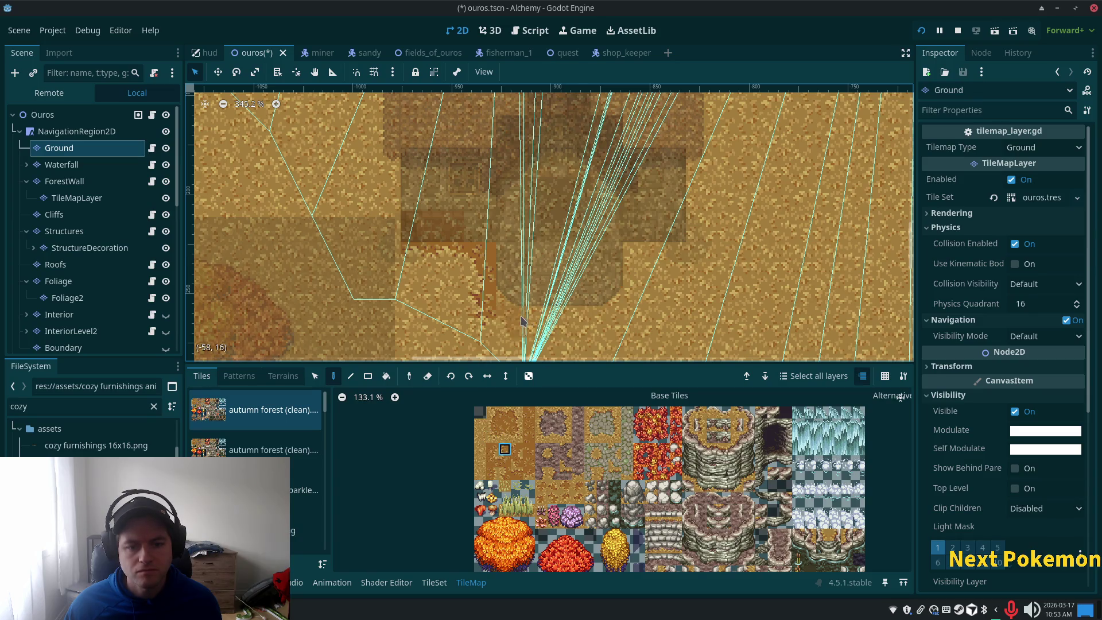
click(504, 437)
scroll(498, 242, down, 3)
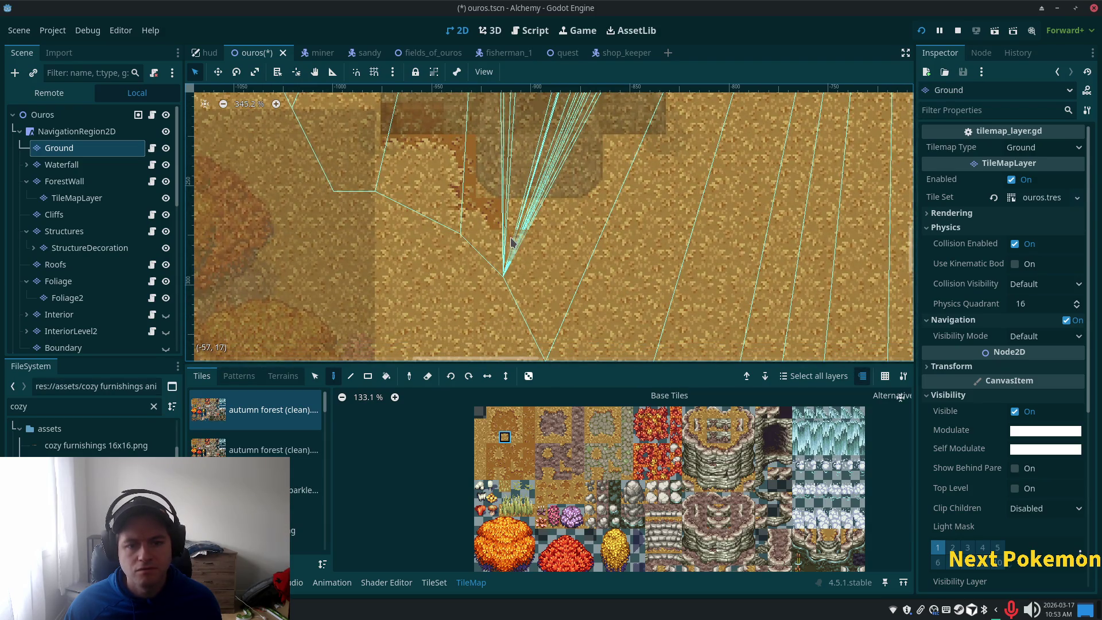
Sample a dark dirt tile from the map, paint it, and repaint a cell with lighter dirt.
click(493, 437)
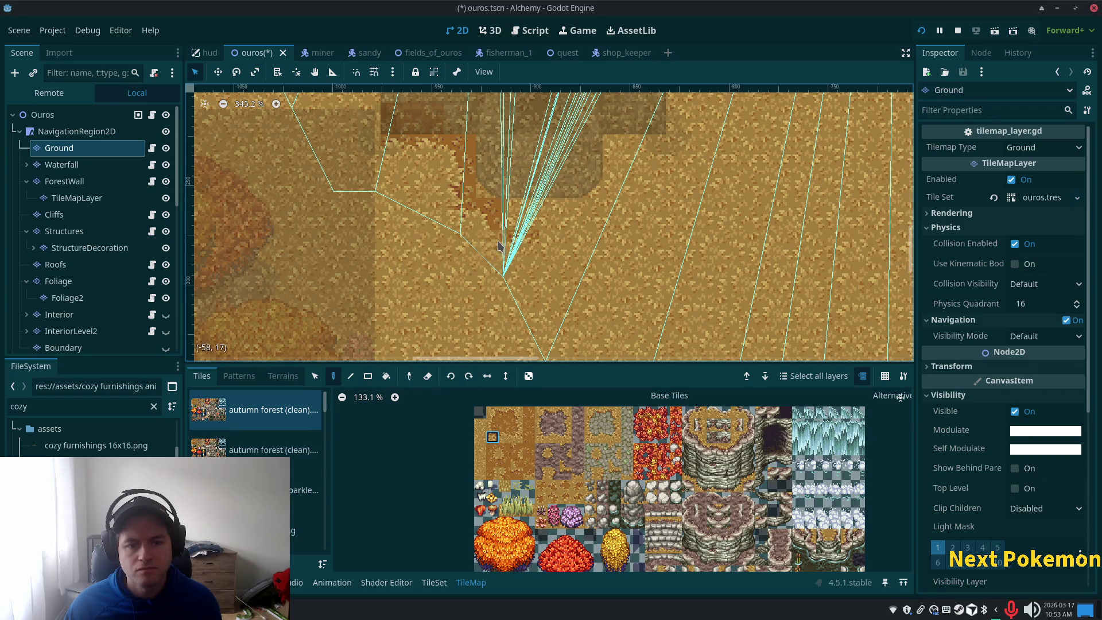
scroll(527, 183, up, 3)
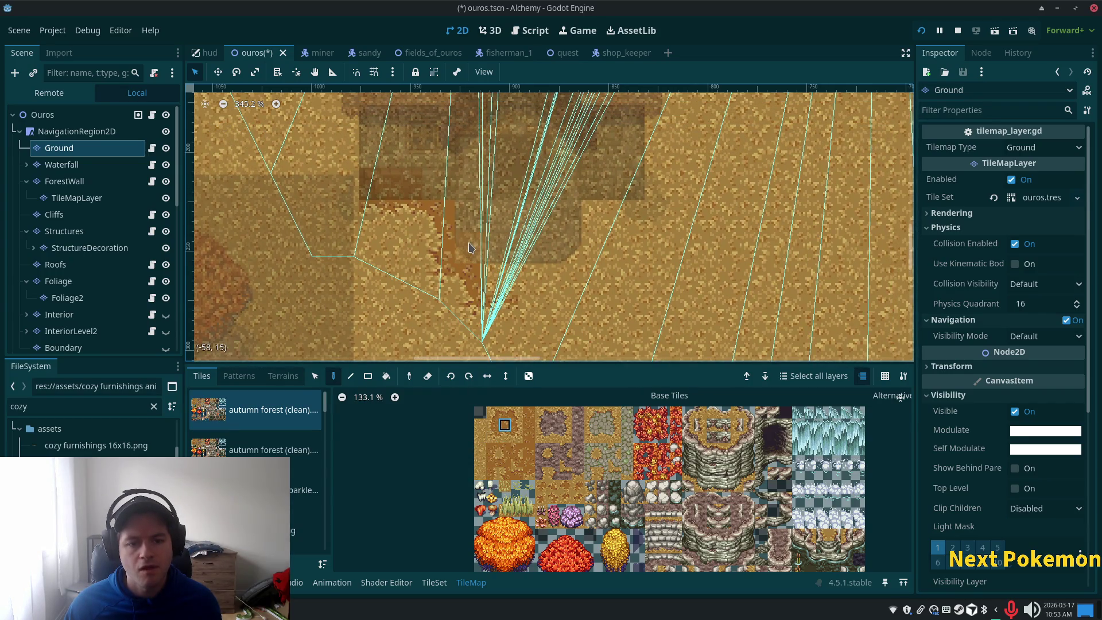
ctrl+click(523, 271)
click(523, 272)
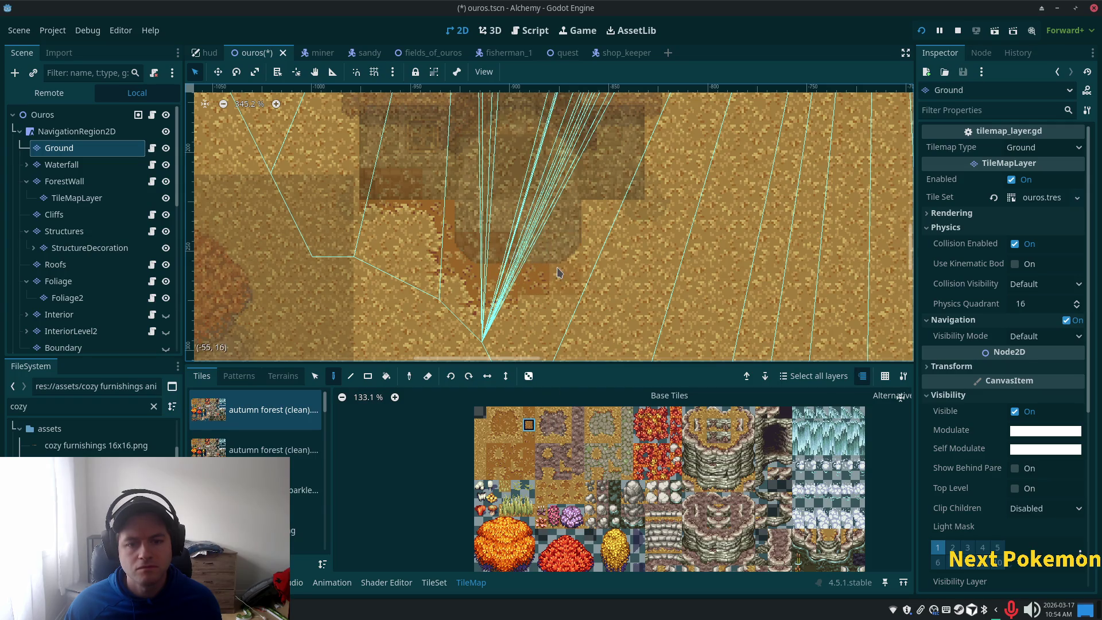
click(505, 437)
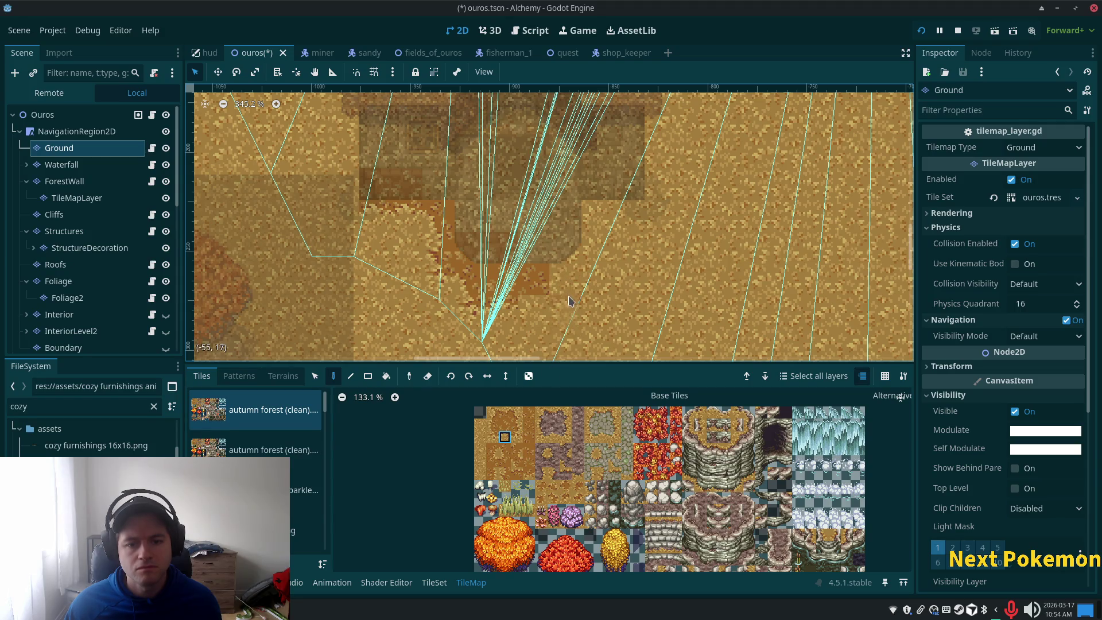
click(577, 281)
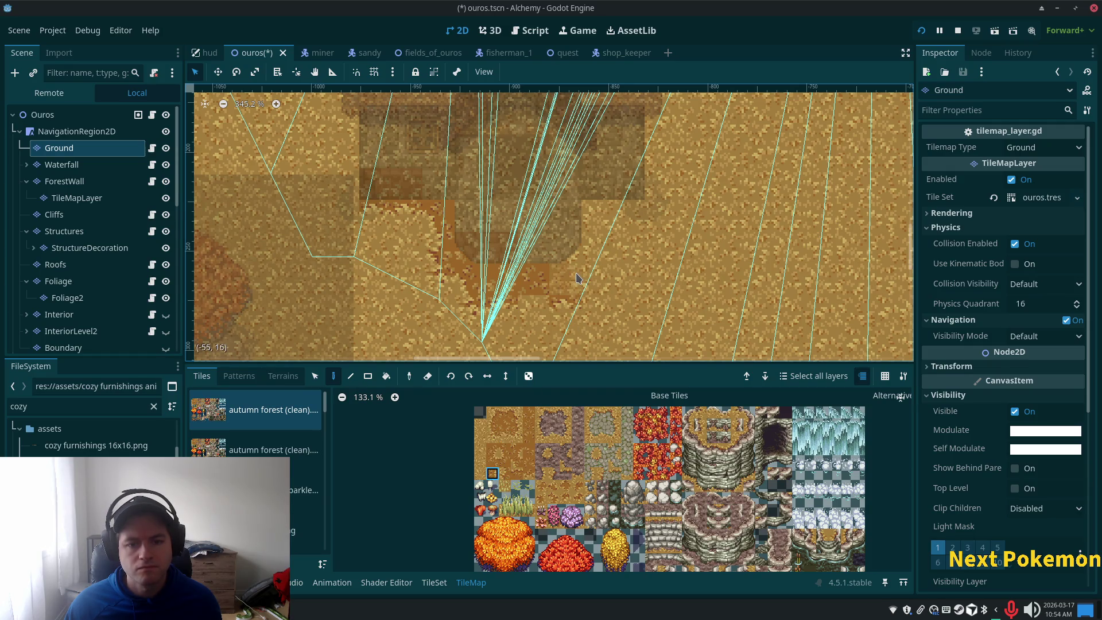
Paint orange dirt tiles into the Ground cells below the house.
click(517, 425)
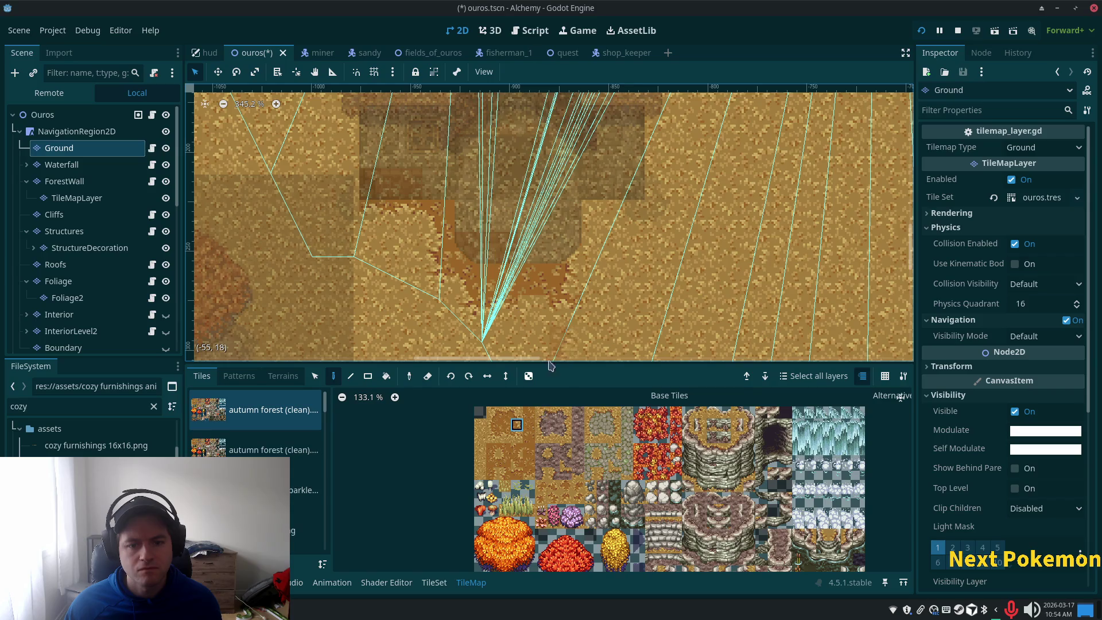
click(493, 449)
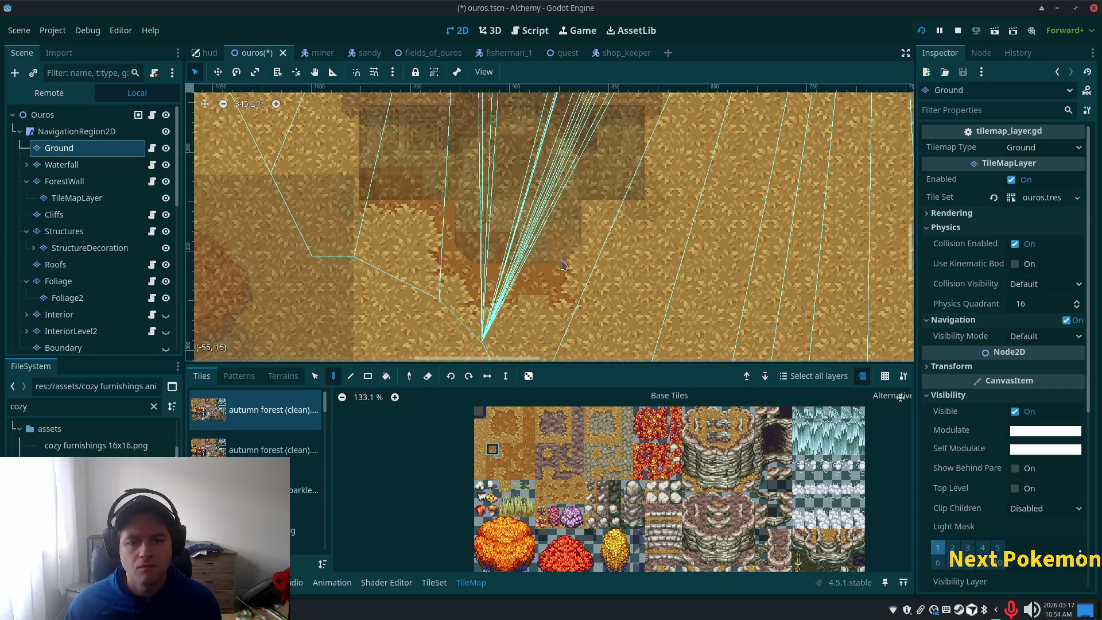
click(517, 430)
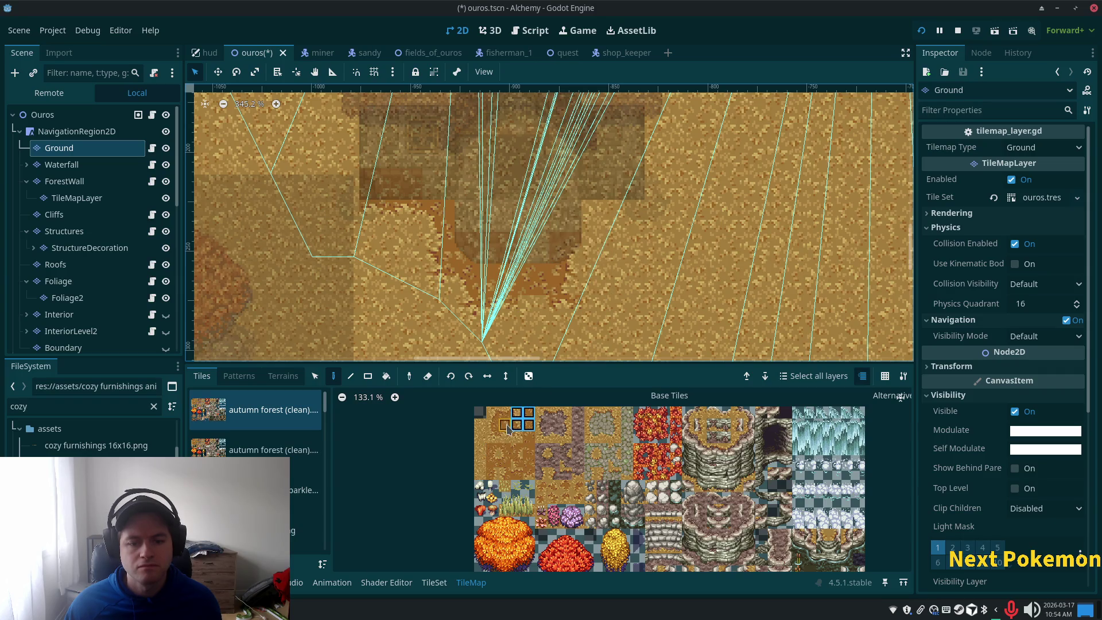
click(595, 227)
click(517, 437)
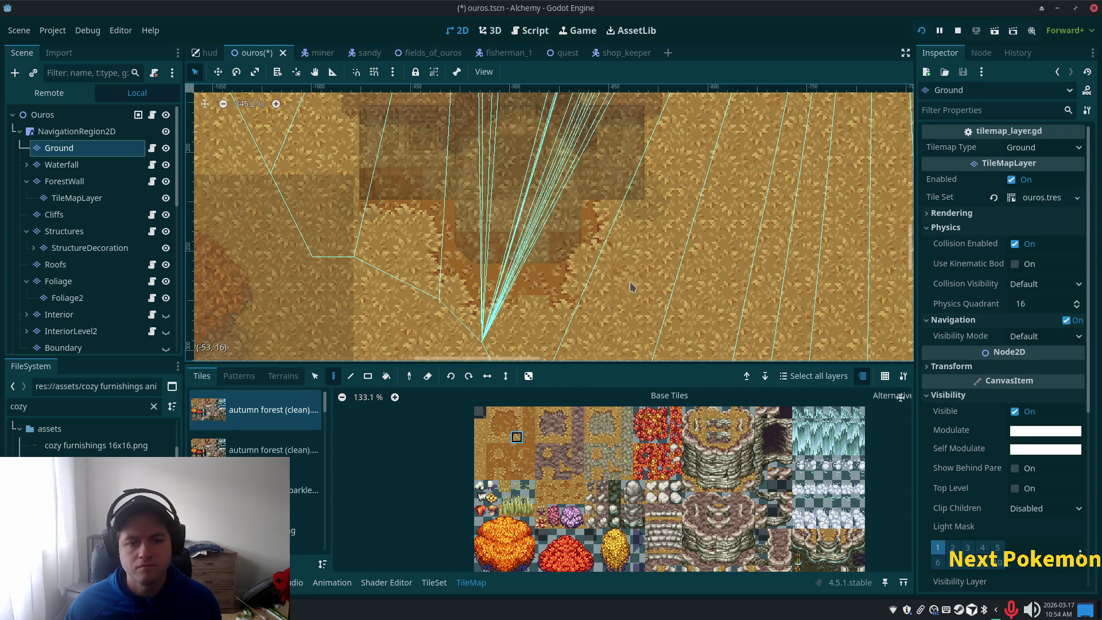
scroll(632, 285, up, 2)
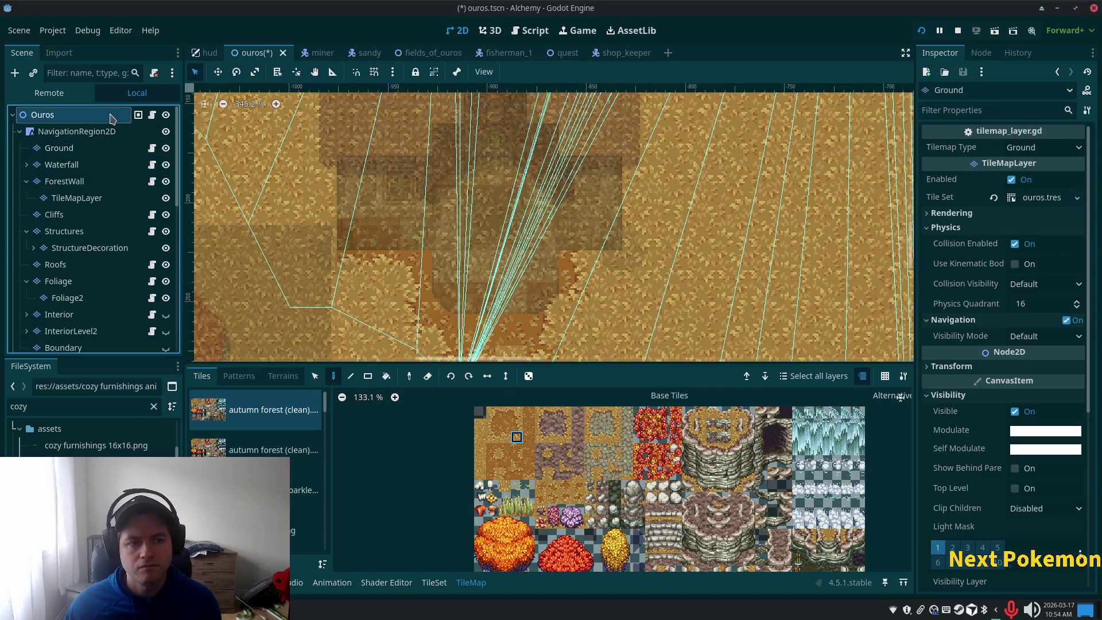
Check the whole scene, then go back to editing the Ground layer.
click(111, 118)
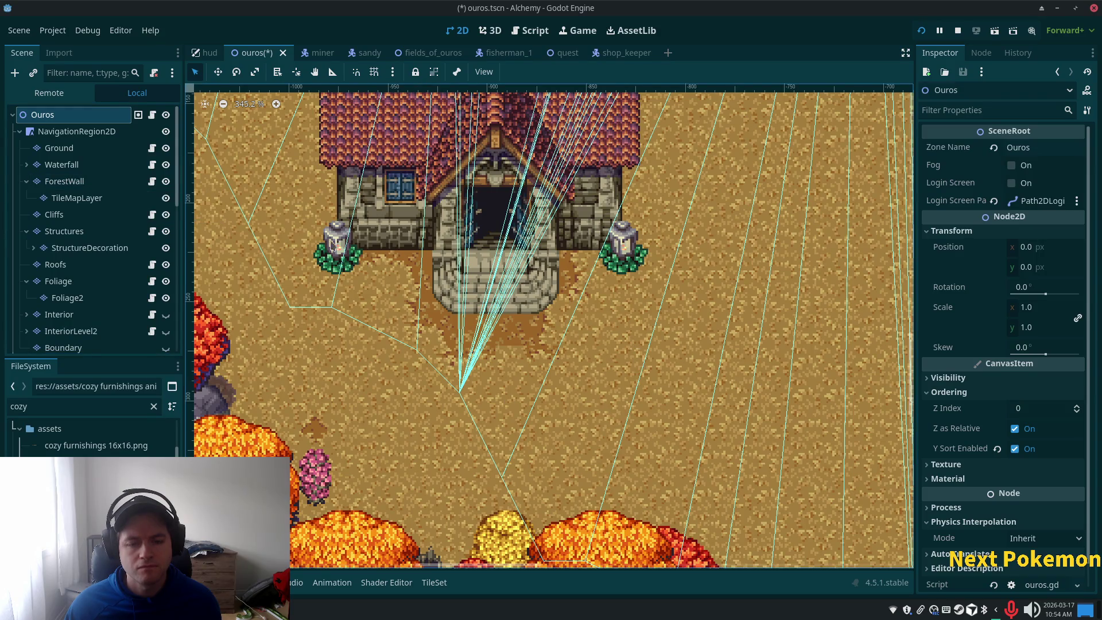
click(59, 148)
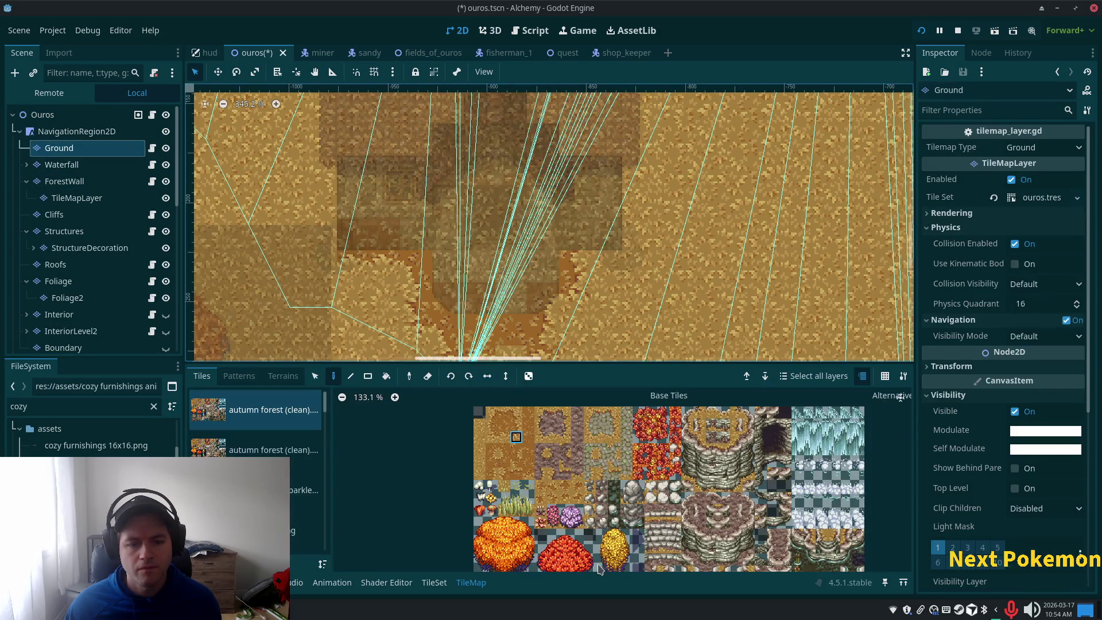
scroll(526, 355, down, 3)
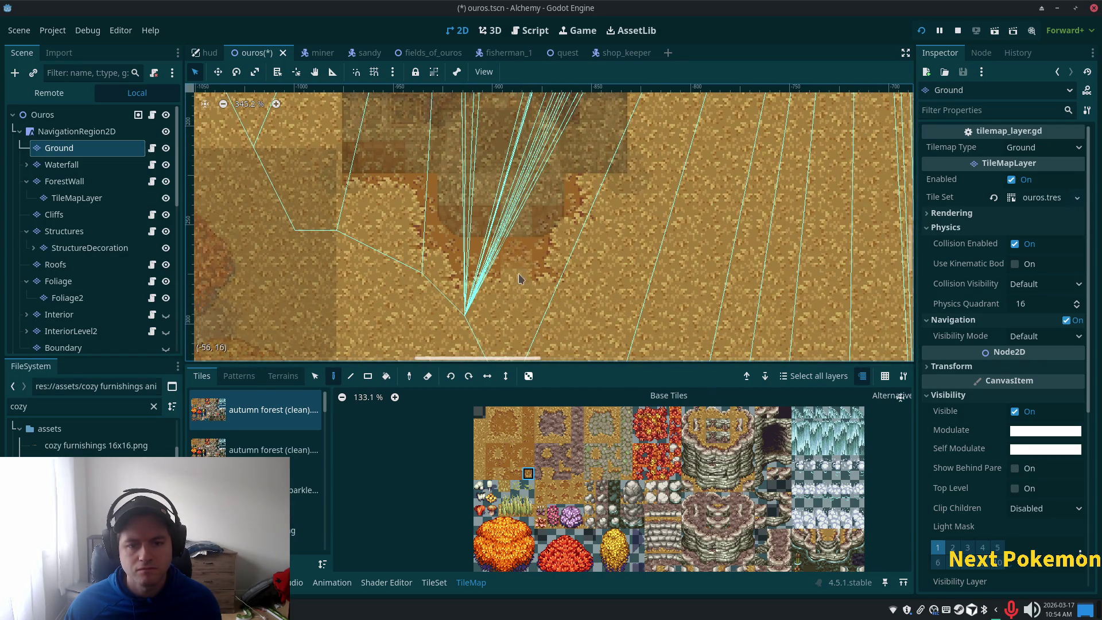
scroll(661, 344, up, 2)
scroll(631, 356, right, 2)
Paint darker dirt and dirt-edge tiles onto the ground beside the house.
click(505, 437)
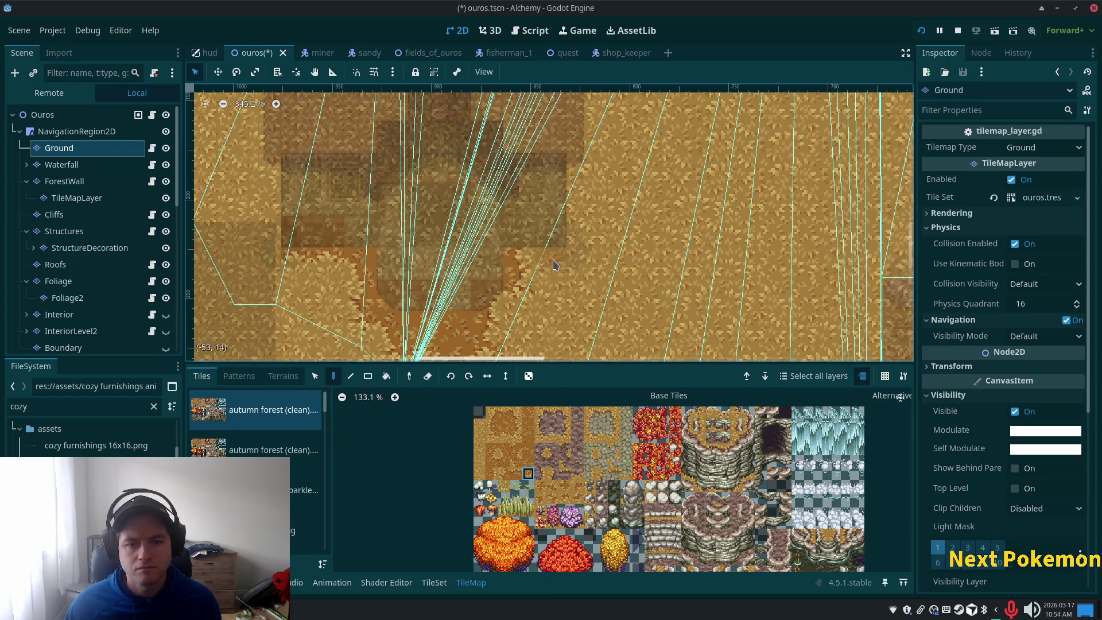
click(516, 437)
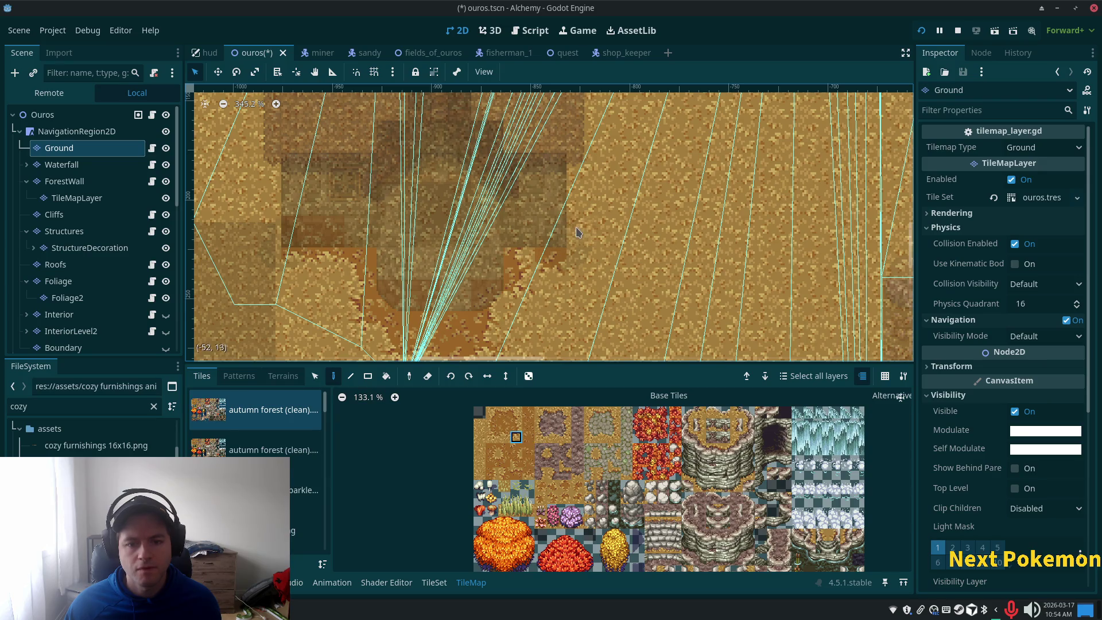
click(517, 425)
click(586, 236)
click(492, 449)
click(522, 247)
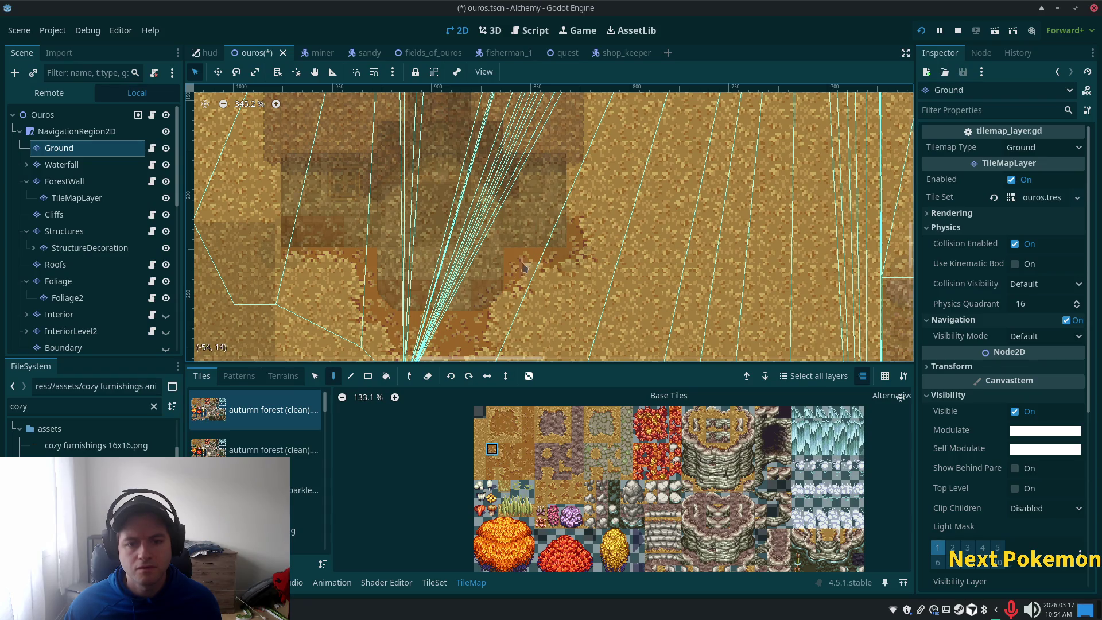
scroll(689, 276, up, 2)
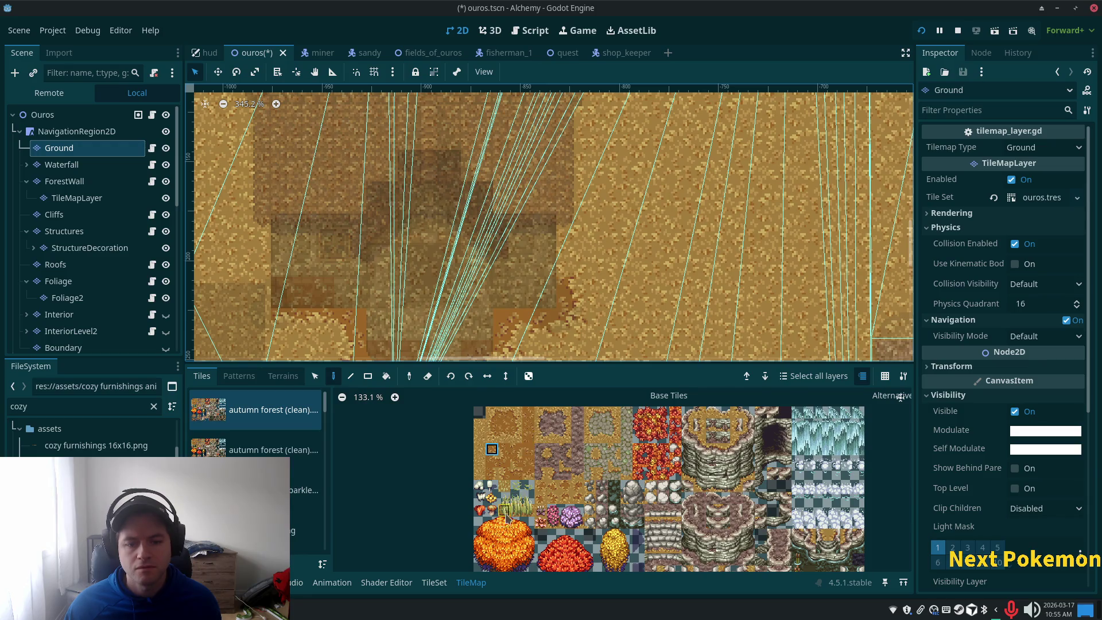
click(492, 474)
click(571, 261)
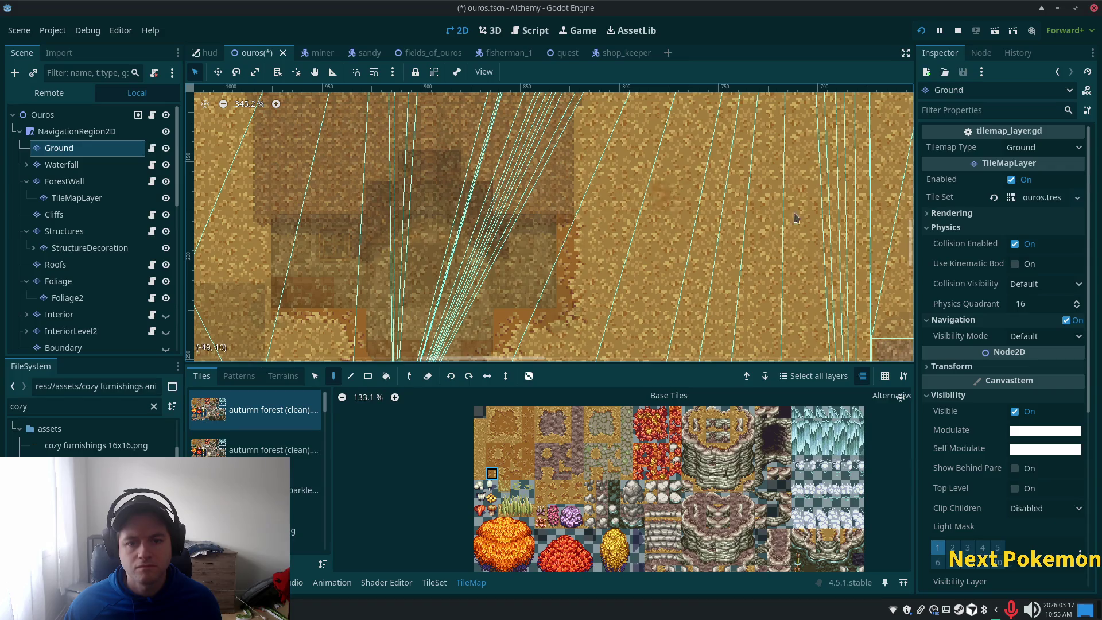
Paint more darker dirt and dirt-edge tiles along the house's left edge.
scroll(674, 228, up, 1)
click(516, 413)
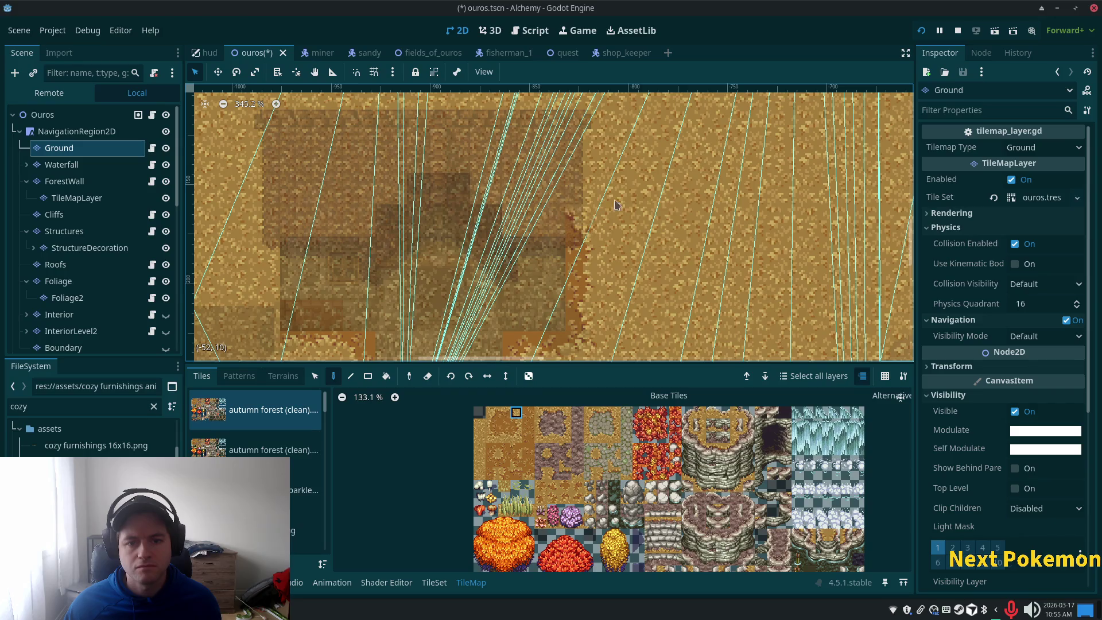
scroll(574, 284, down, 1)
scroll(574, 285, left, 2)
click(492, 437)
click(504, 474)
click(369, 265)
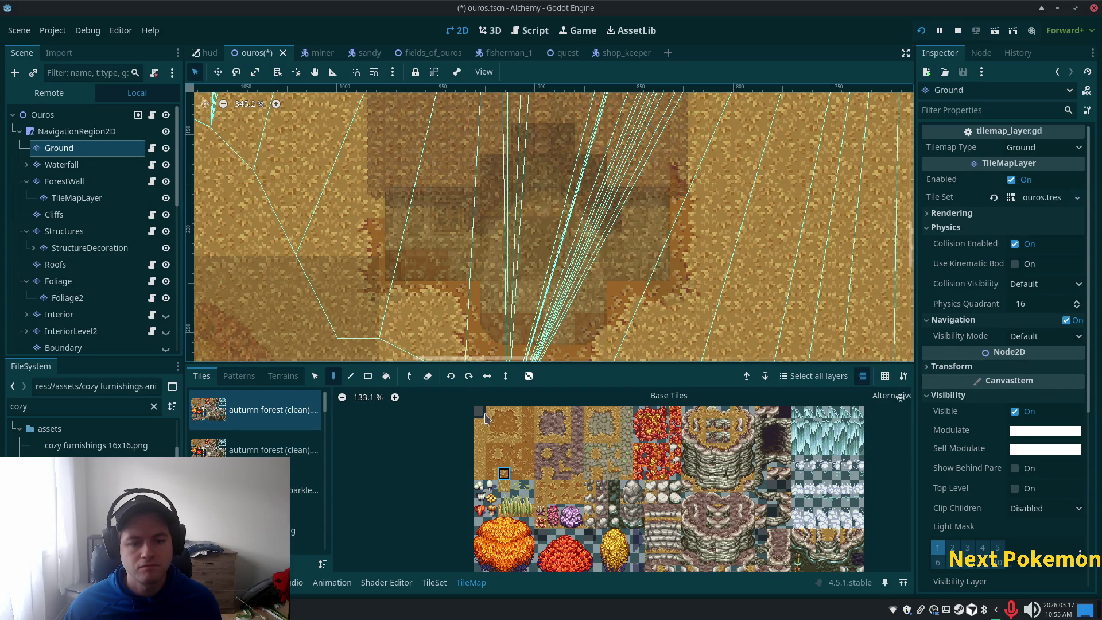
click(370, 202)
click(492, 411)
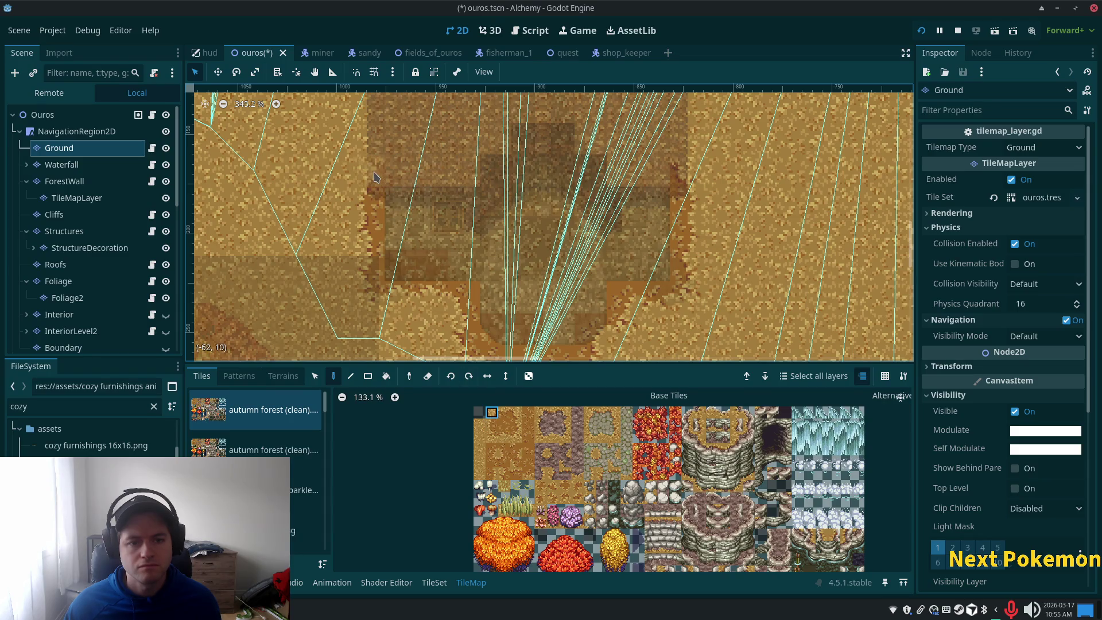
click(43, 114)
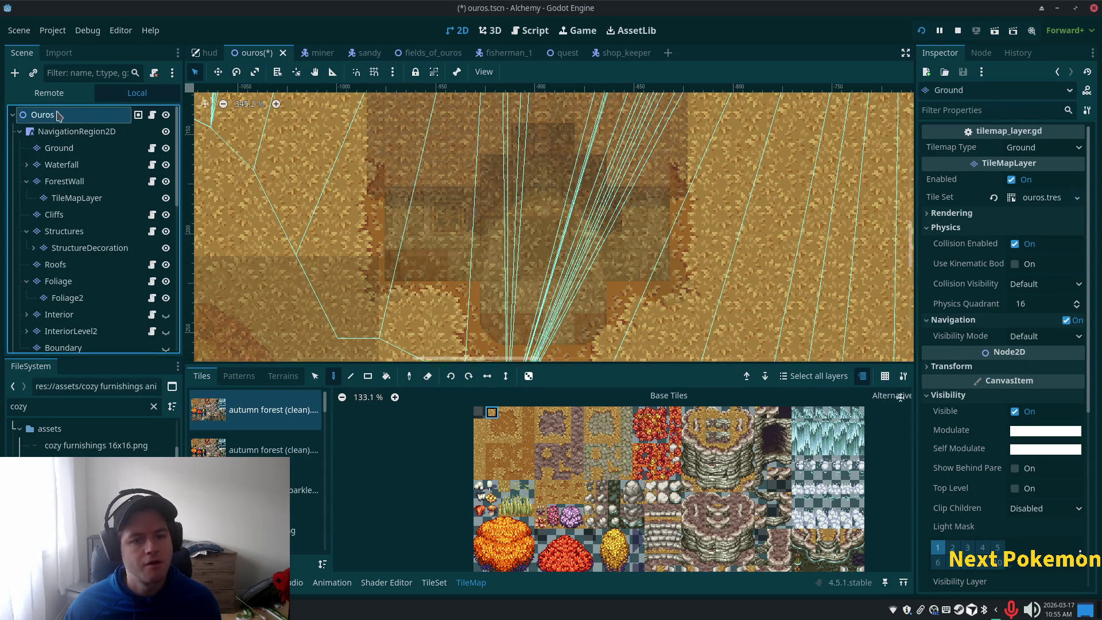
Zoom and pan the whole Ouros scene to inspect the house and lanterns, then reselect the Ground layer.
scroll(665, 233, down, 3)
scroll(665, 233, down, 2)
scroll(647, 345, up, 1)
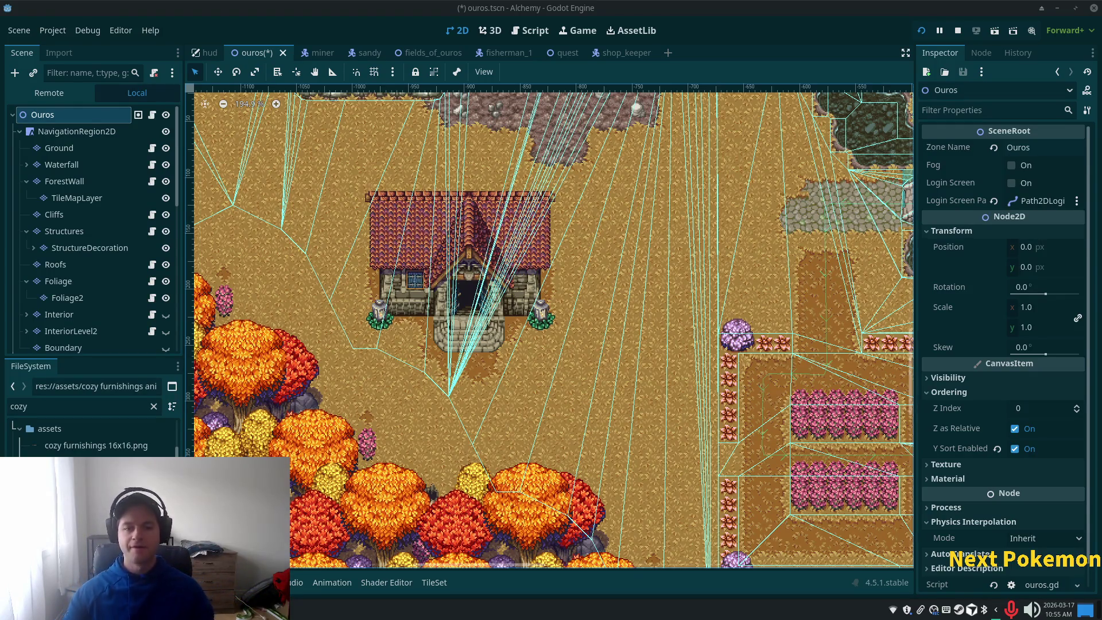
scroll(570, 326, up, 6)
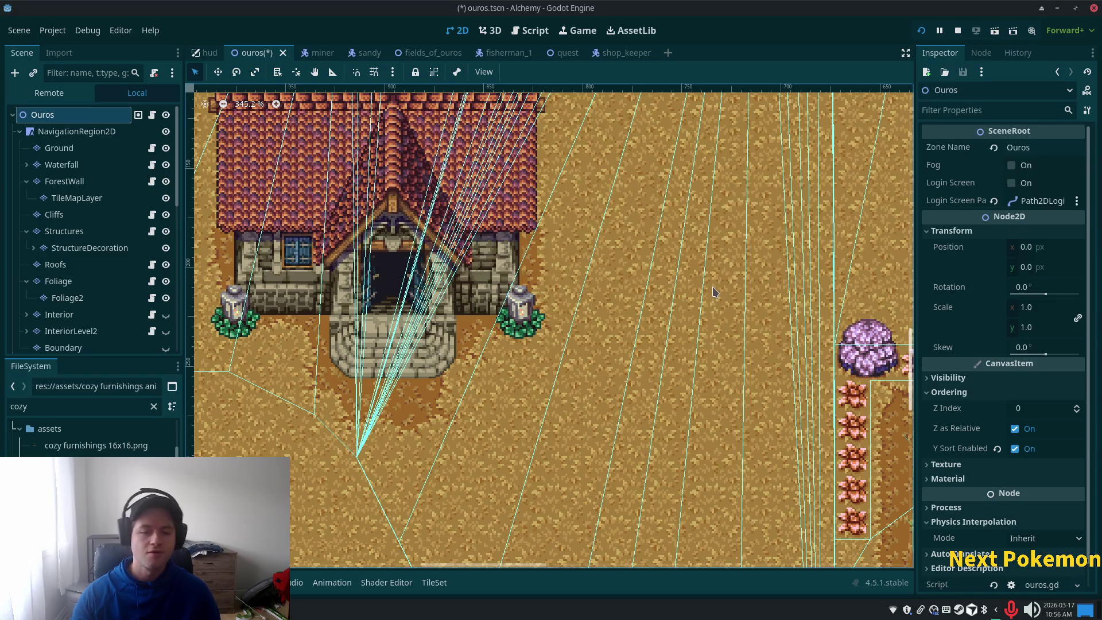
scroll(671, 287, down, 5)
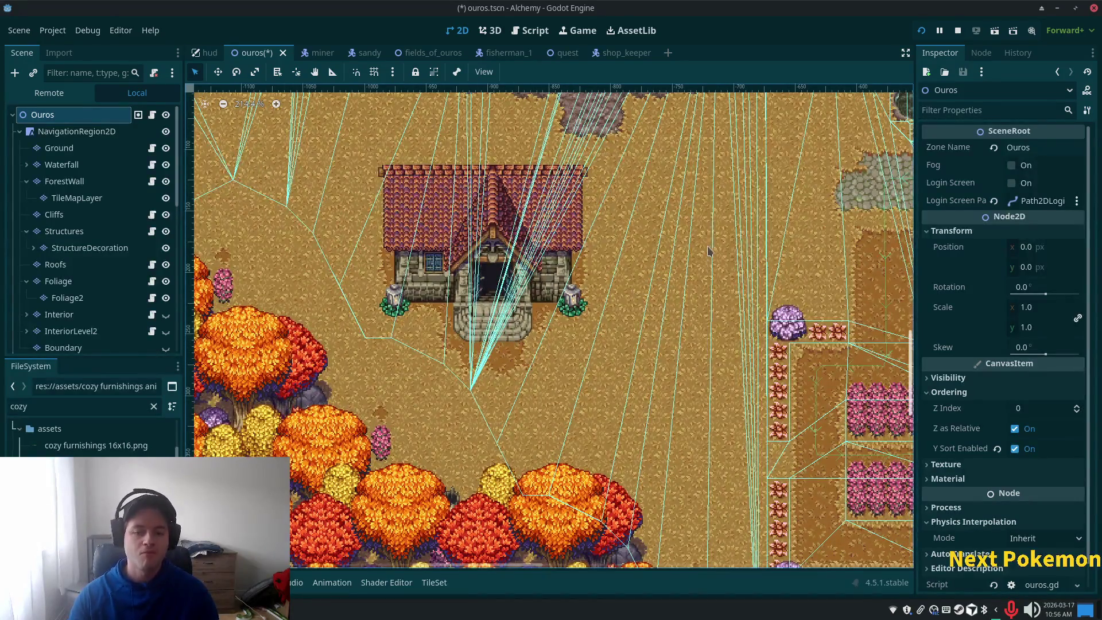
drag(682, 286, 549, 307)
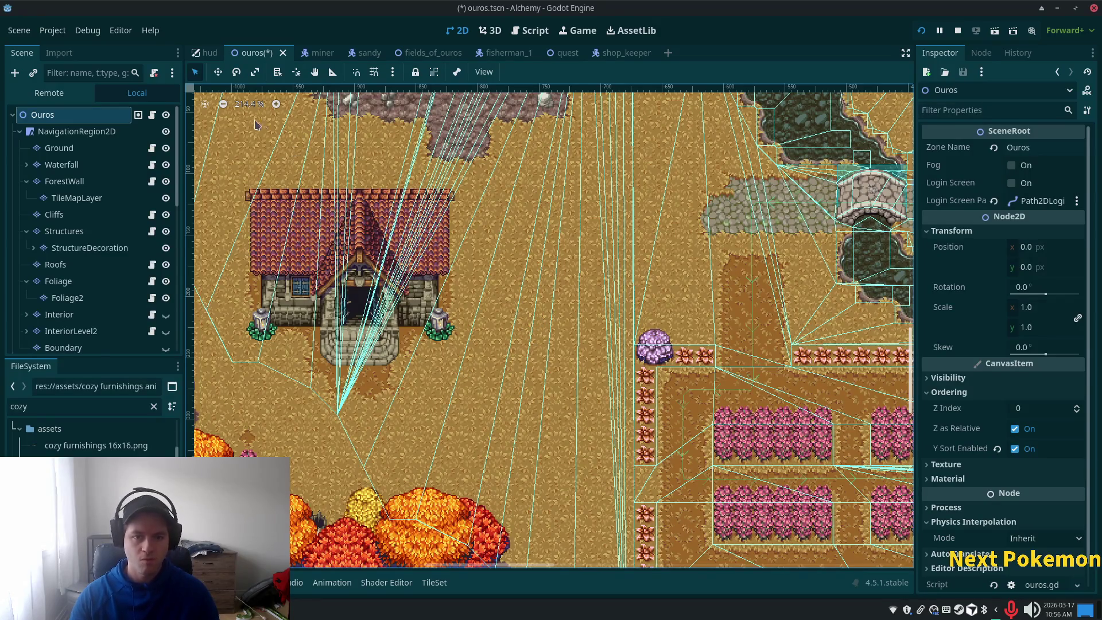
click(60, 147)
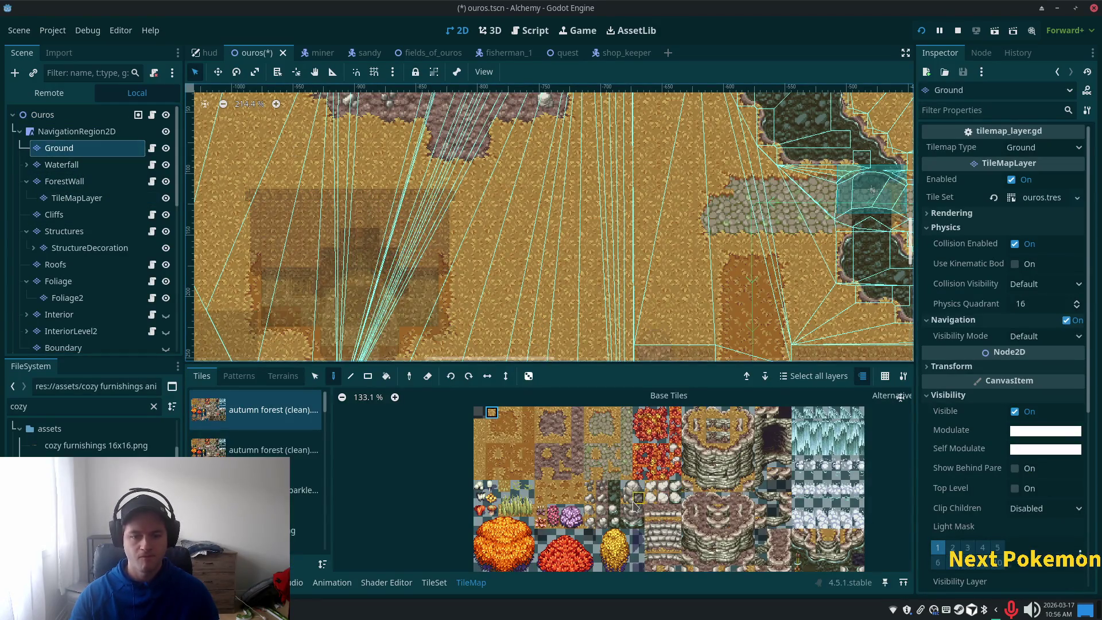
Paint purple rock tiles onto the ground left of the grey cobblestones.
scroll(633, 505, down, 2)
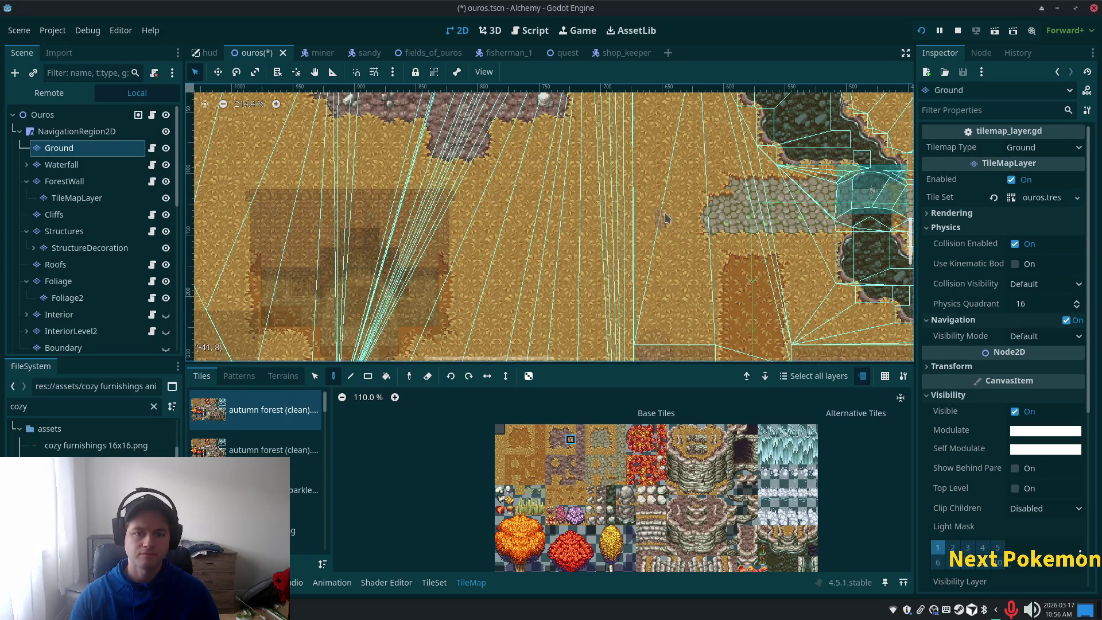
scroll(666, 229, up, 3)
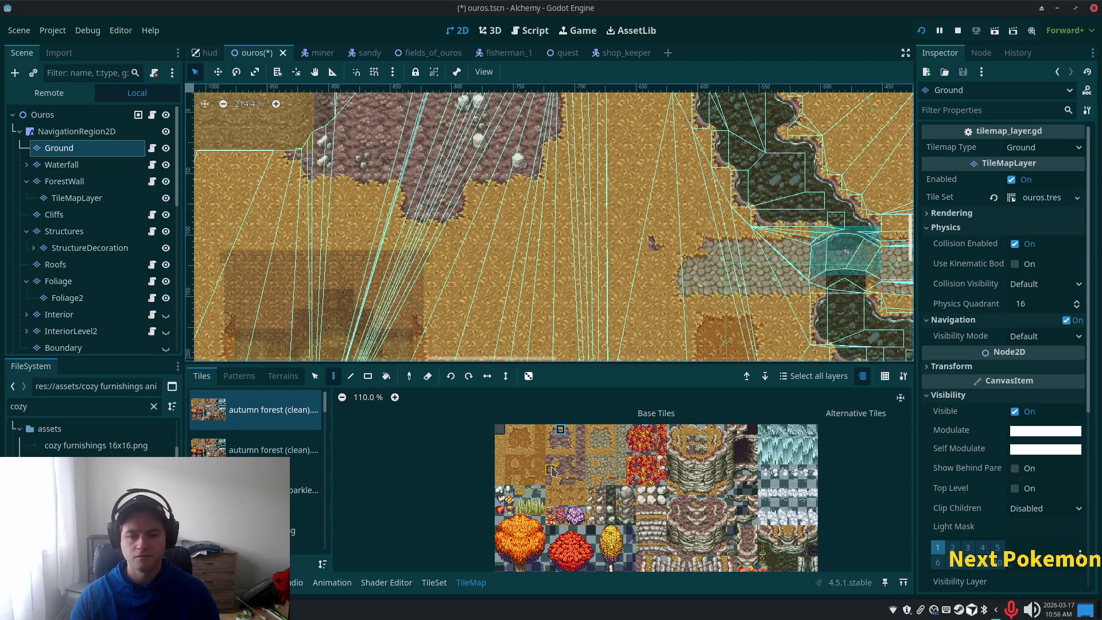
click(639, 240)
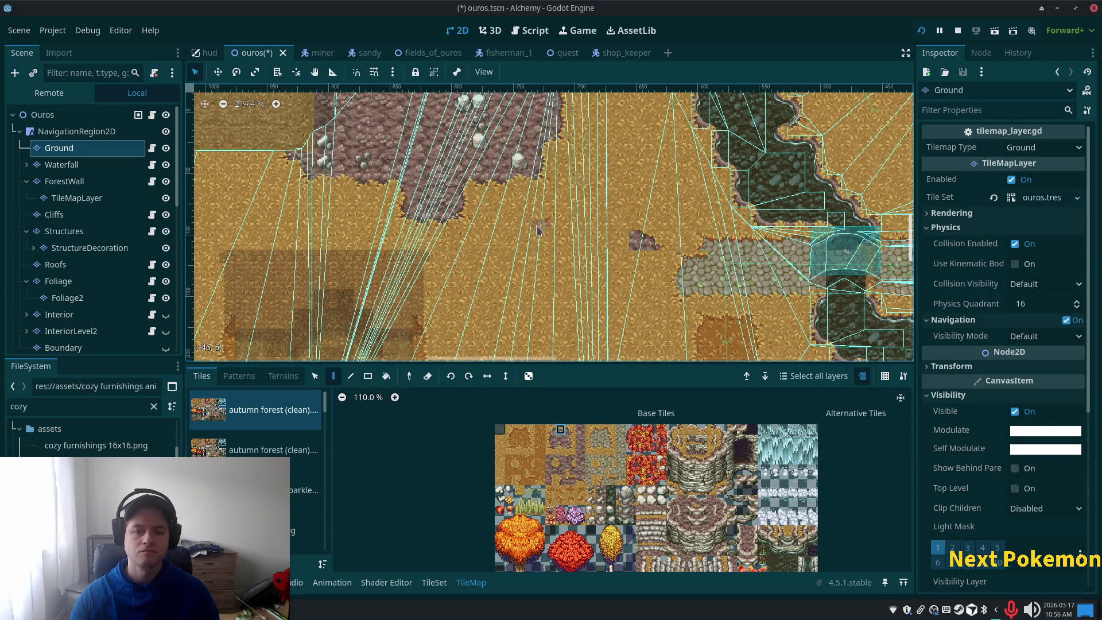
click(570, 433)
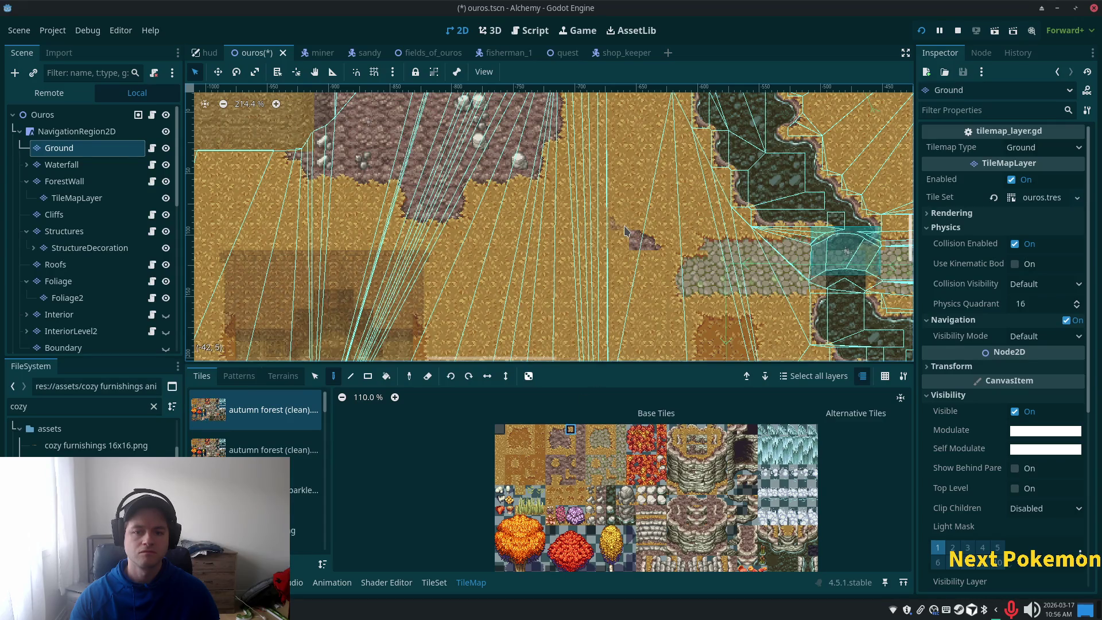
click(639, 241)
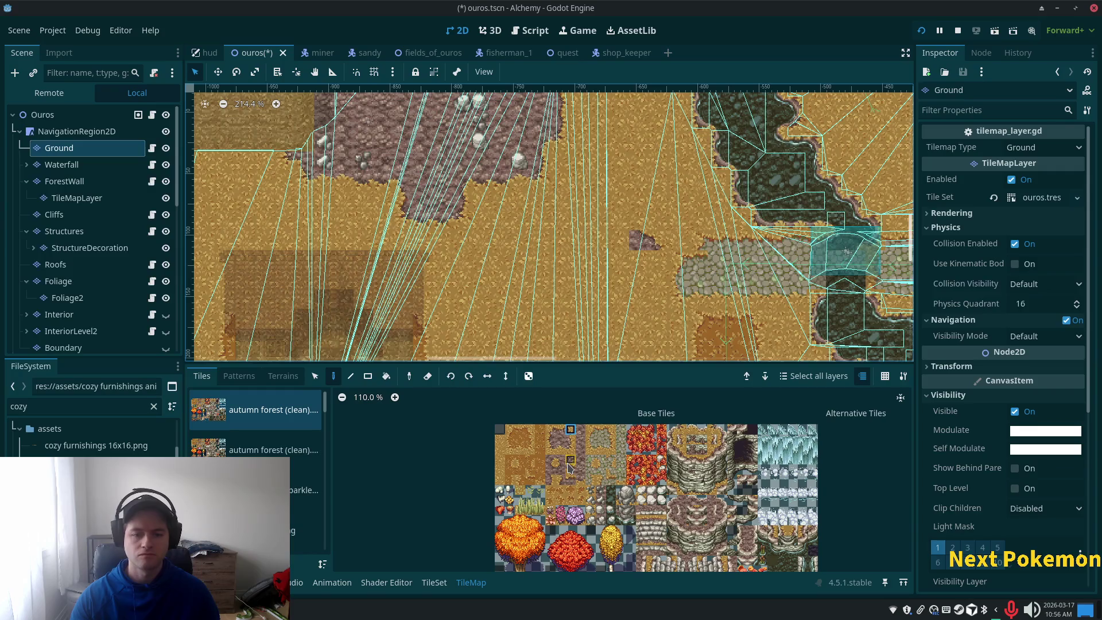
Repaint the patch with the rock tile above and select further rock tiles.
click(570, 440)
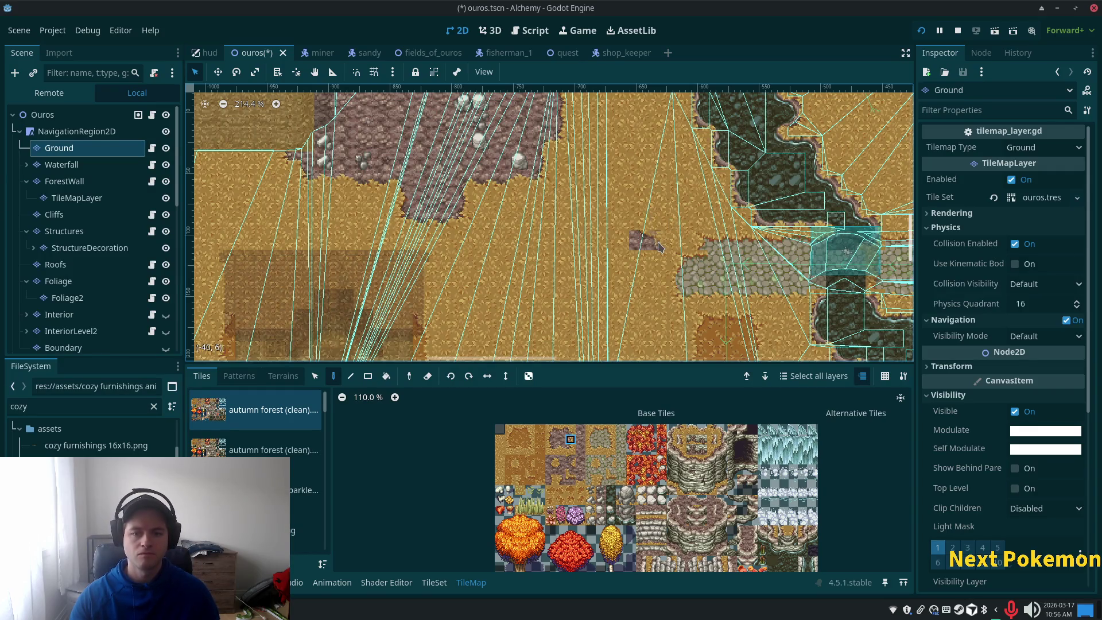
click(571, 430)
click(636, 241)
click(561, 429)
scroll(562, 478, up, 2)
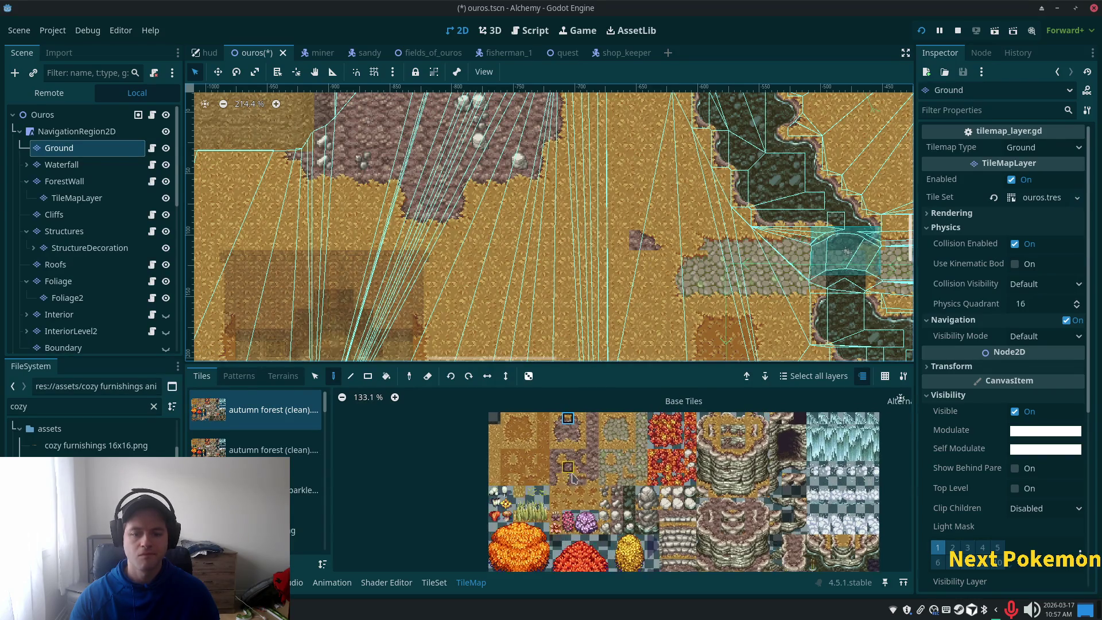
click(585, 479)
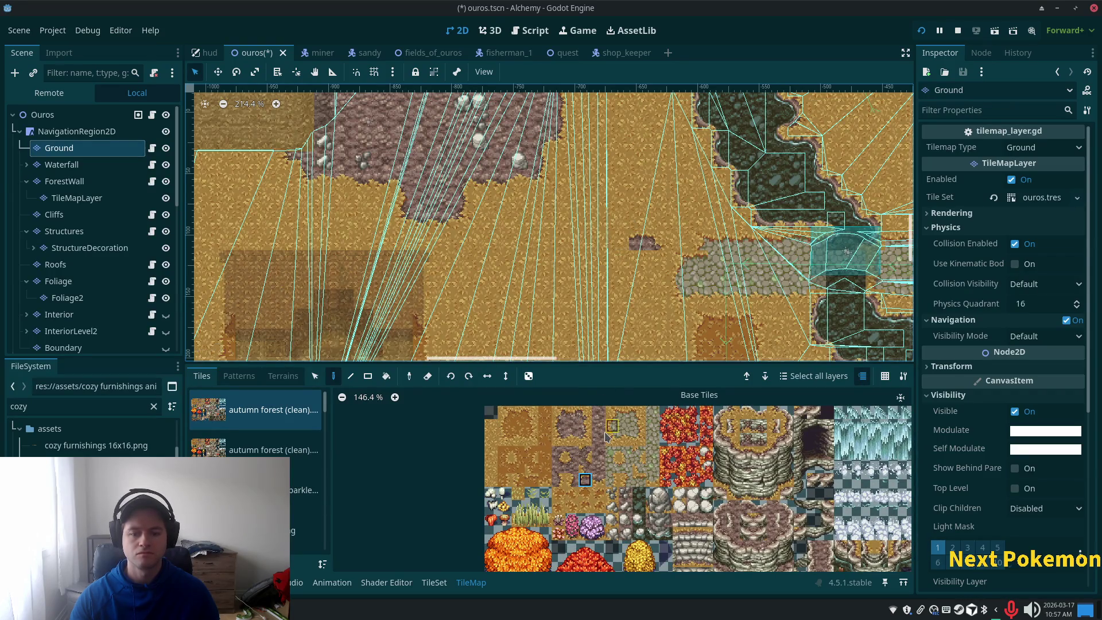
scroll(586, 439, up, 4)
click(573, 395)
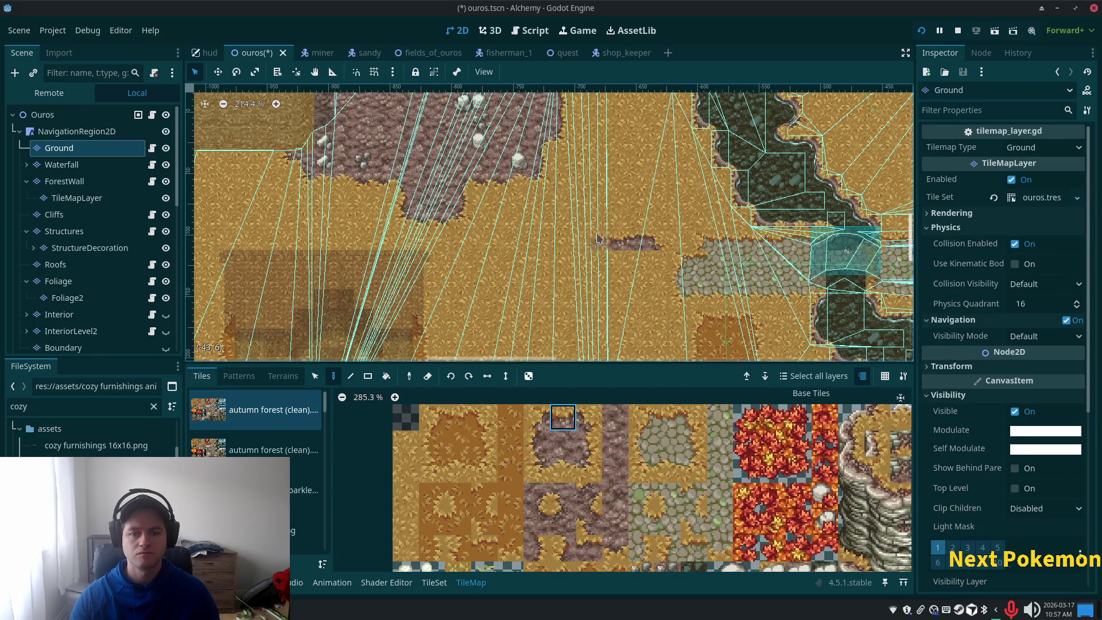